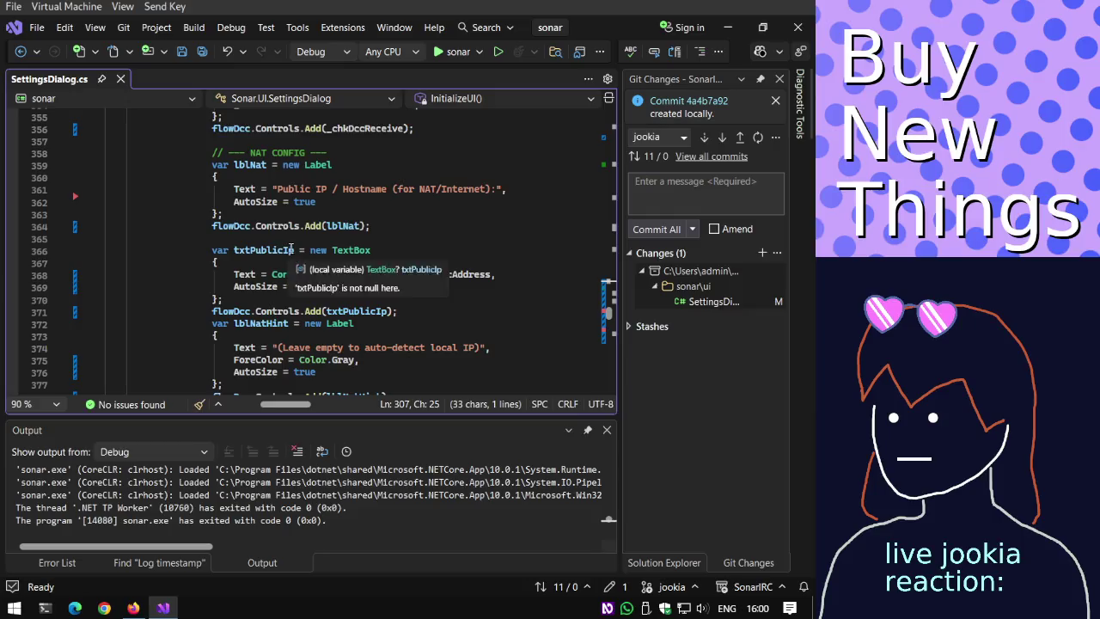
Declare a new FlowLayoutPanel variable named flowNat on a line above txtPublicIp.
key("Return")
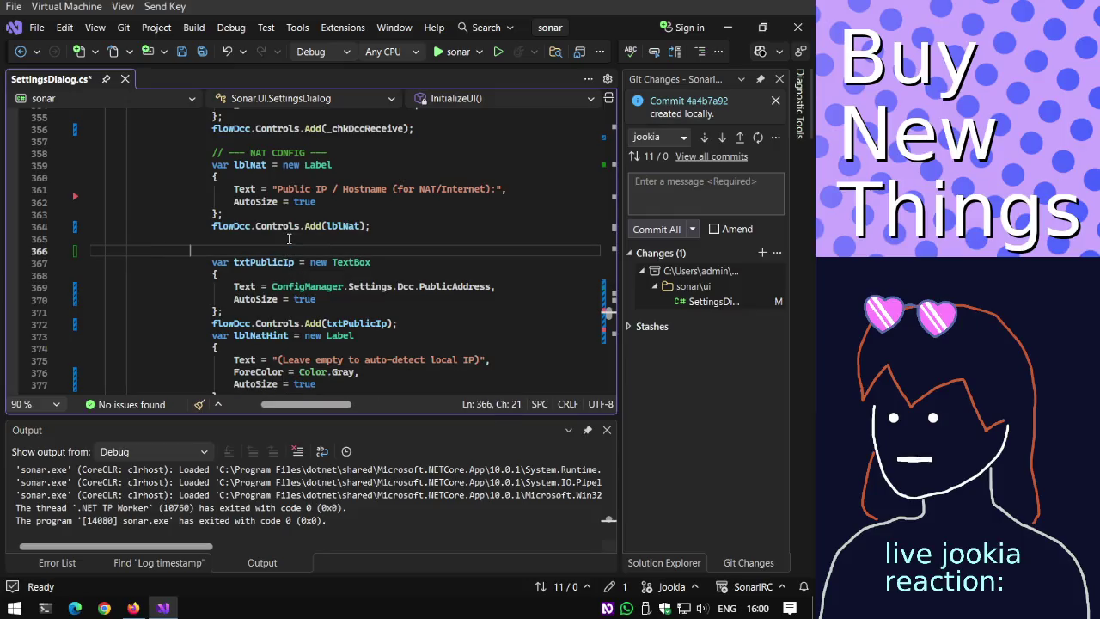
key("Tab")
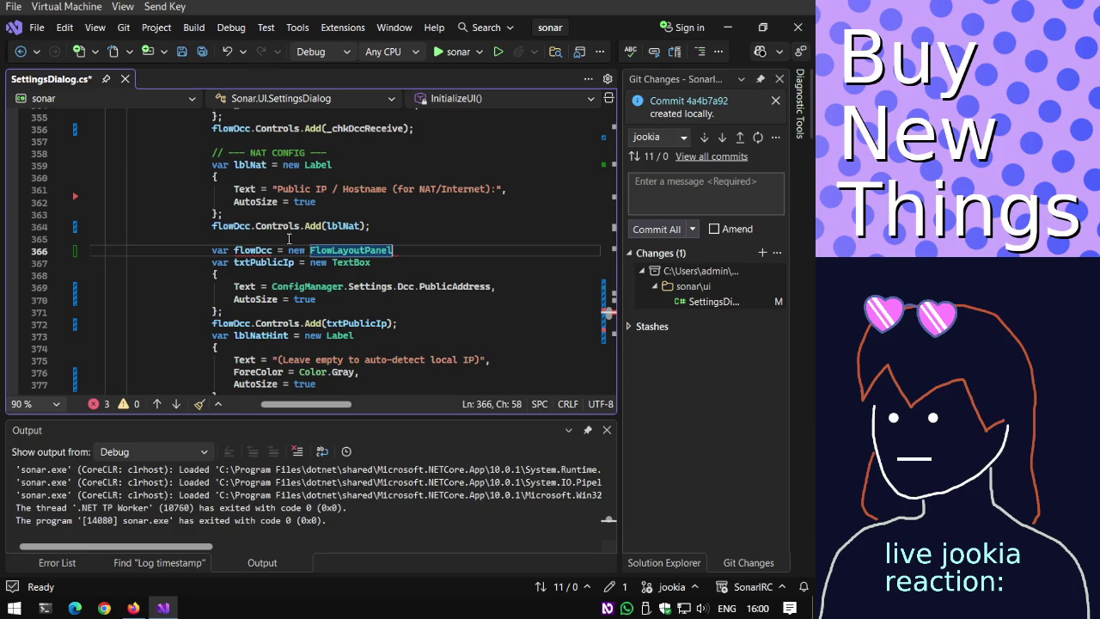
key("ctrl+Left")
key("ctrl+Left")
key("Left")
key("BackSpace")
key("BackSpace")
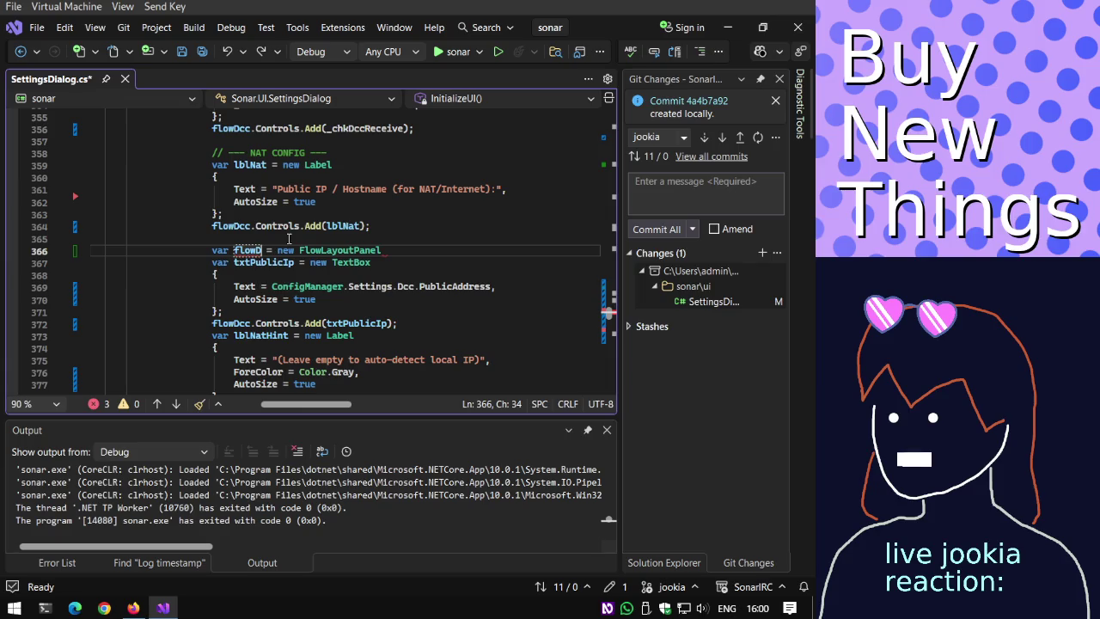
key("BackSpace")
type("Nat")
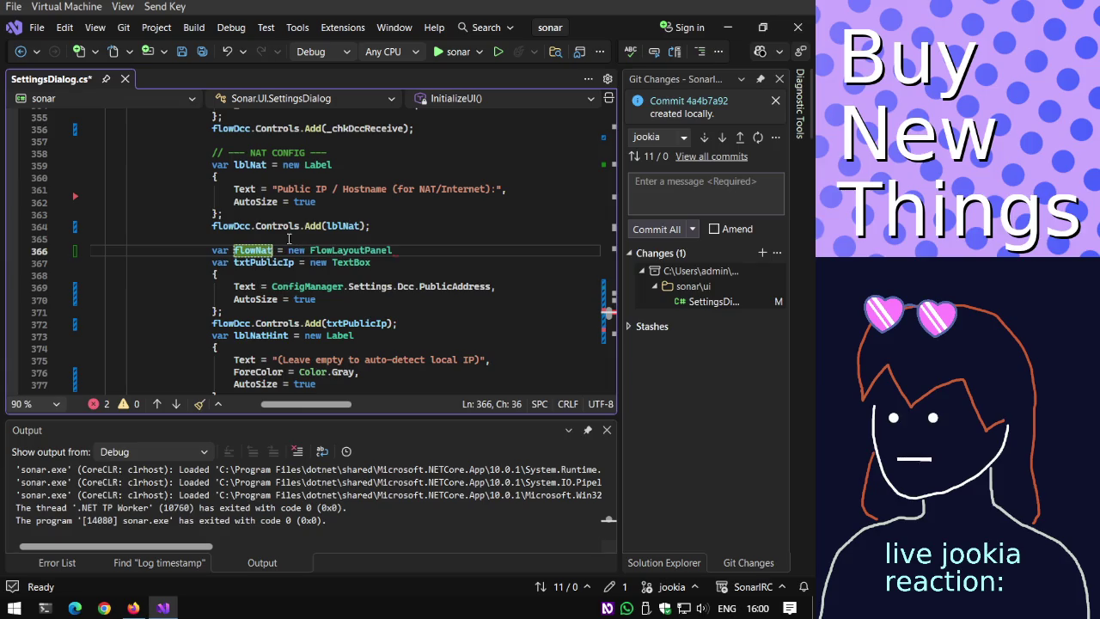
scroll(292, 248, "up", 7)
scroll(292, 249, "up", 2)
scroll(293, 248, "up", 2)
scroll(293, 249, "up", 3)
scroll(292, 249, "up", 5)
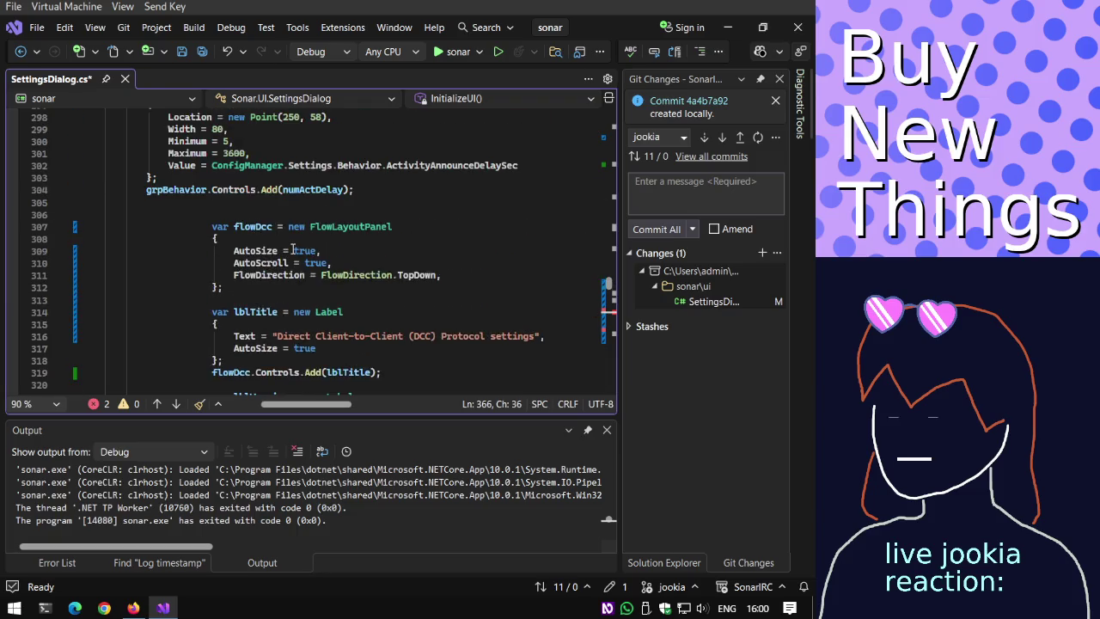
Copy flowDcc's AutoSize = true setting into a new initializer block for flowNat.
left_click(370, 255)
key("shift+Up")
key("ctrl+c")
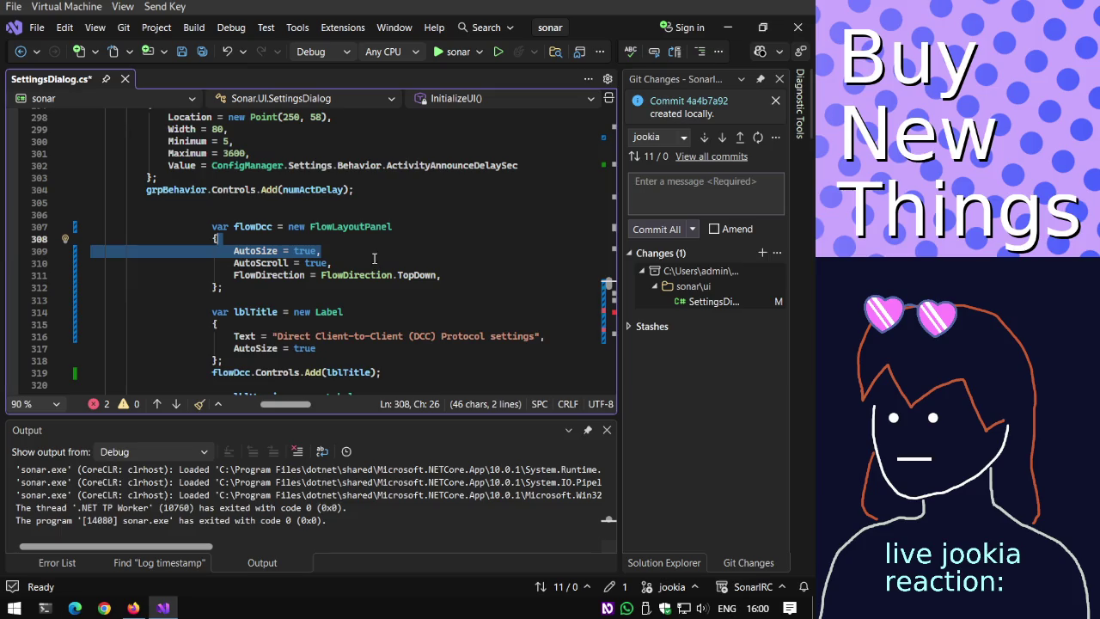
scroll(373, 258, "down", 5)
scroll(373, 258, "down", 4)
scroll(372, 275, "down", 4)
scroll(370, 294, "down", 3)
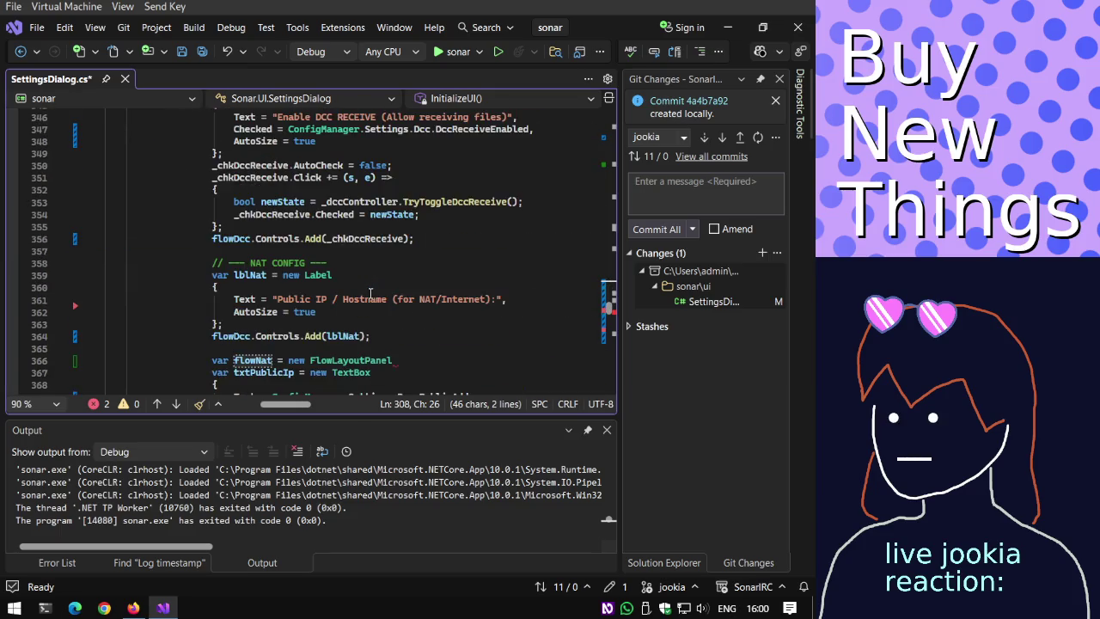
scroll(371, 293, "down", 3)
left_click(413, 250)
type("{")
key("Return")
key("ctrl+v")
Close and tidy the flowNat initializer block, fix its indentation, and save SettingsDialog.cs.
key("Up")
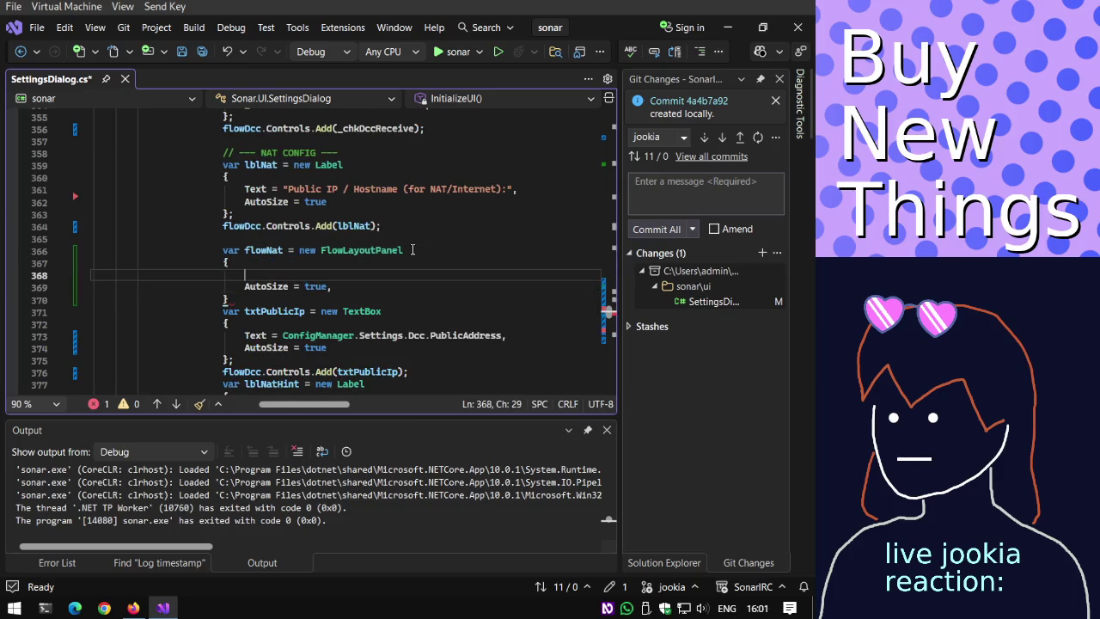
key("ctrl+shift+l")
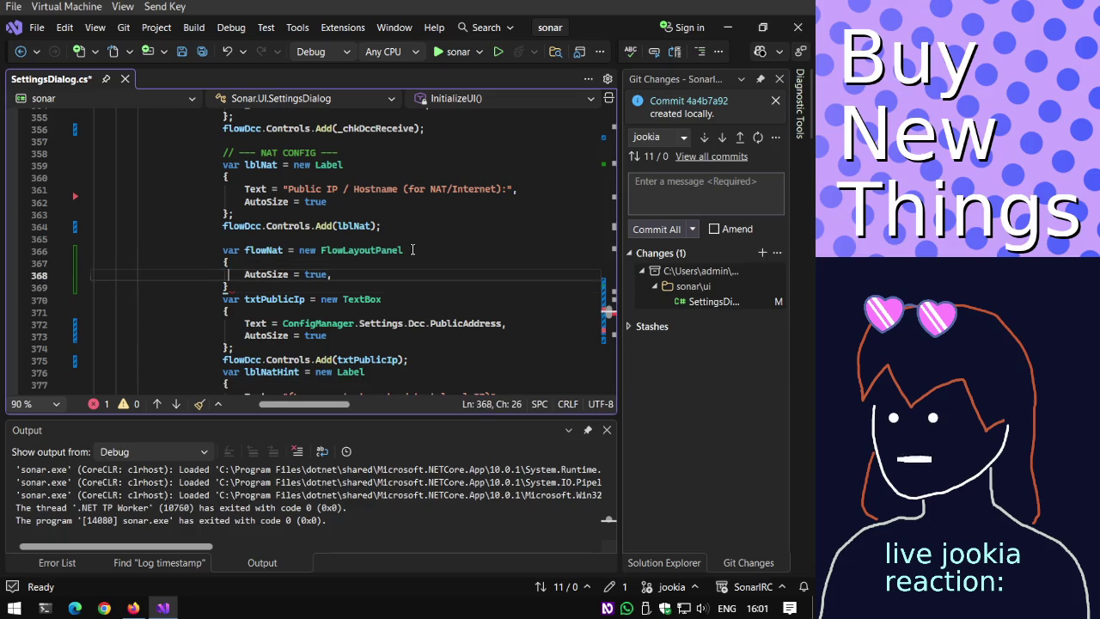
key("Down")
key("End")
type(";")
key("Return")
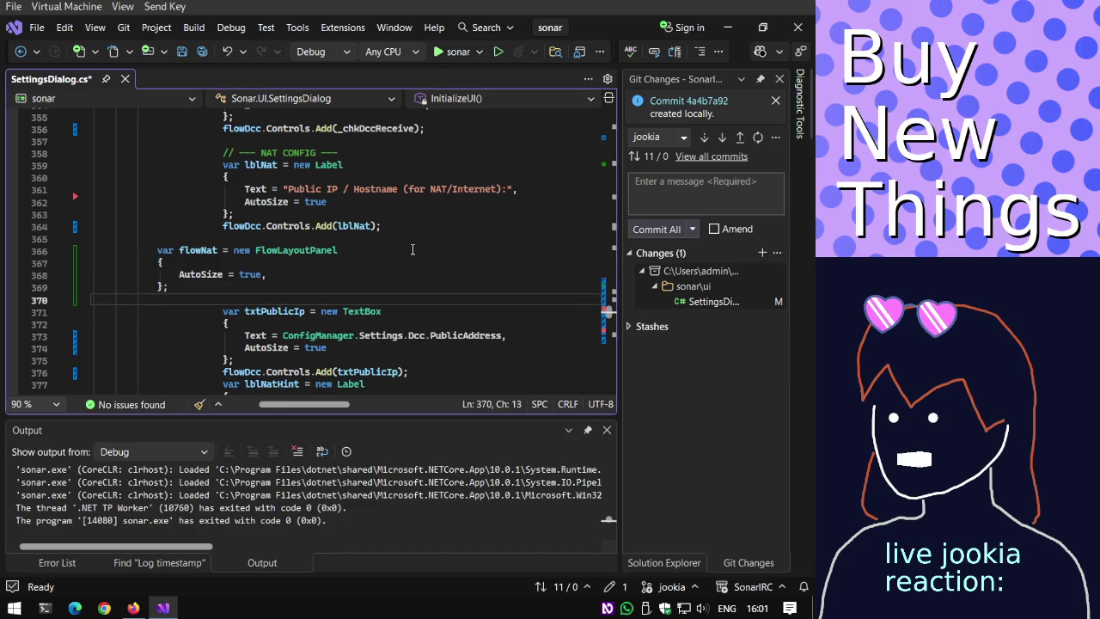
key("BackSpace")
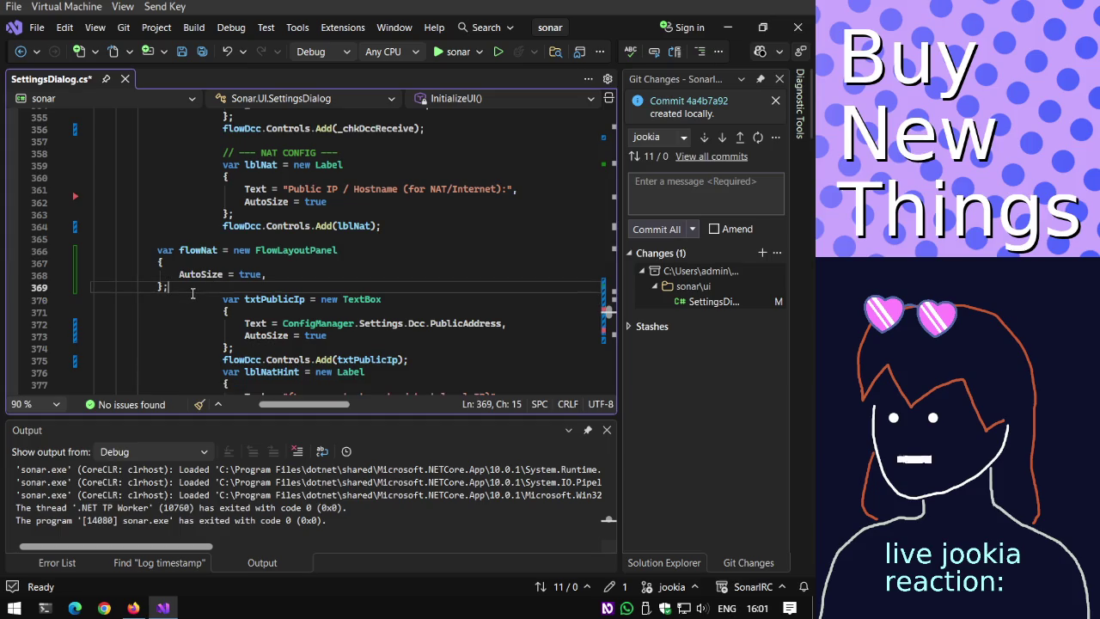
key("BackSpace")
type(";")
key("Return")
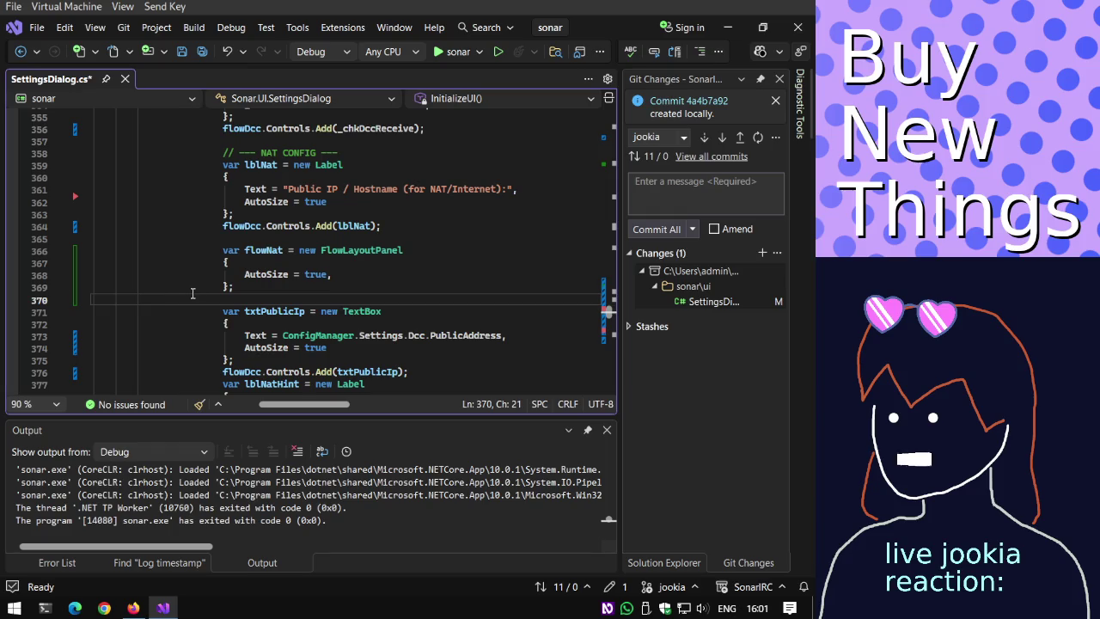
key("ctrl+s")
scroll(245, 282, "down", 1)
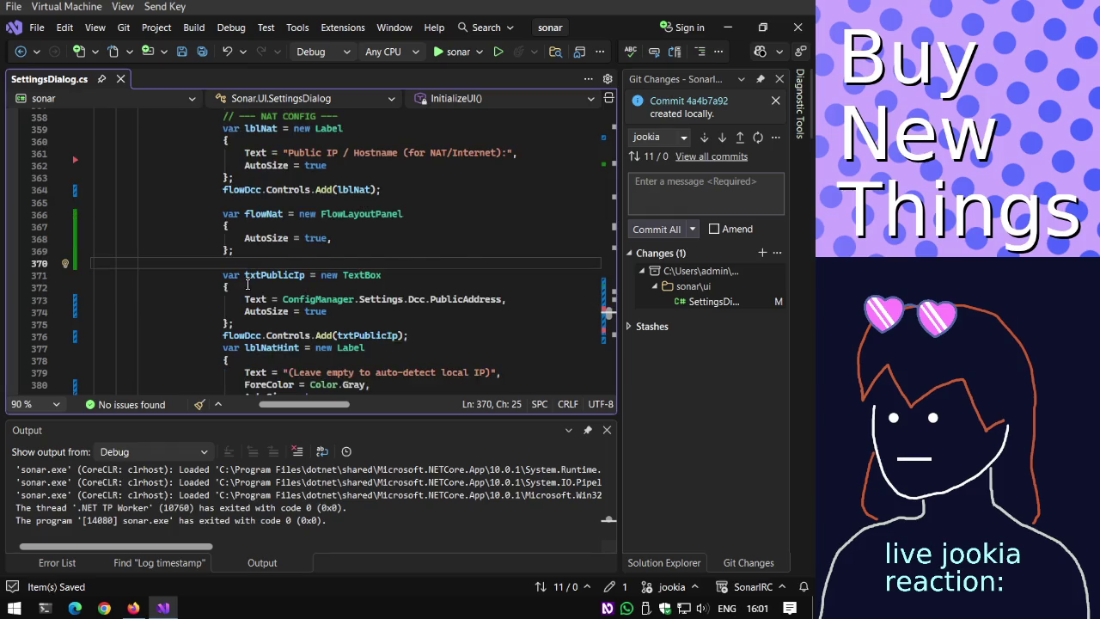
Change the public IP box and hint label Controls.Add calls from flowDcc to flowNat, removing the blank line.
scroll(249, 288, "down", 1)
left_click_drag(260, 296, 254, 294)
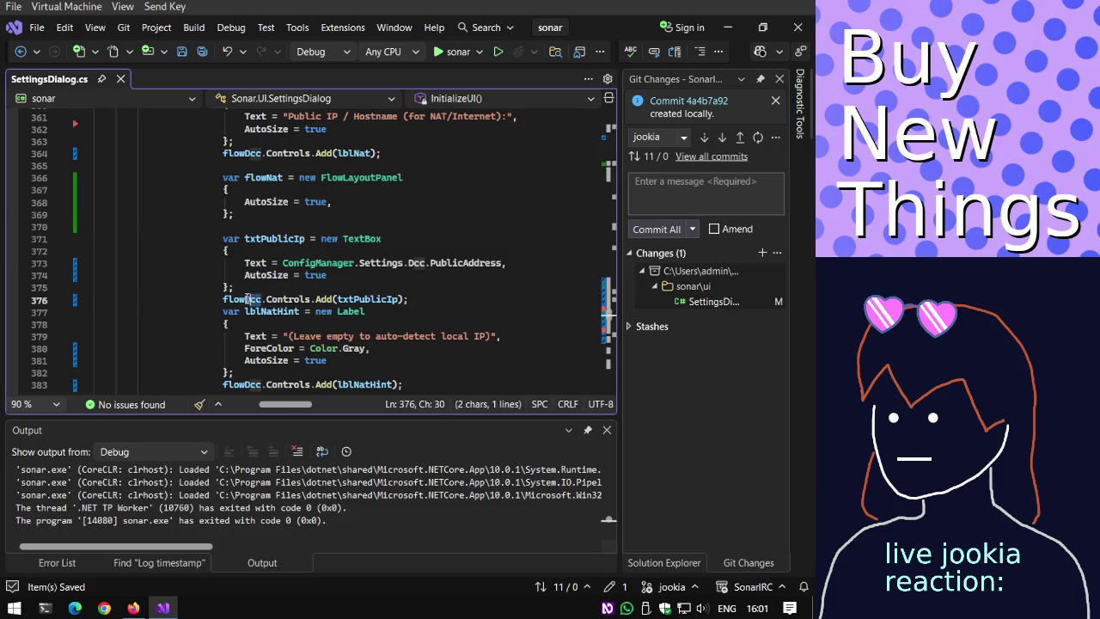
type("Nat")
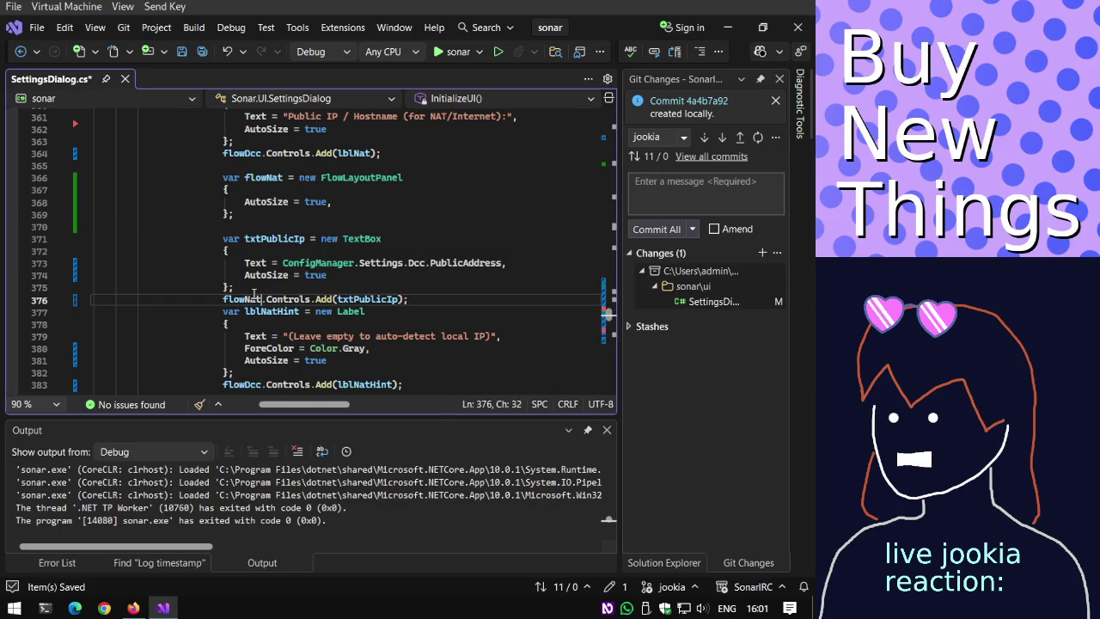
scroll(255, 299, "down", 2)
left_click_drag(262, 312, 245, 311)
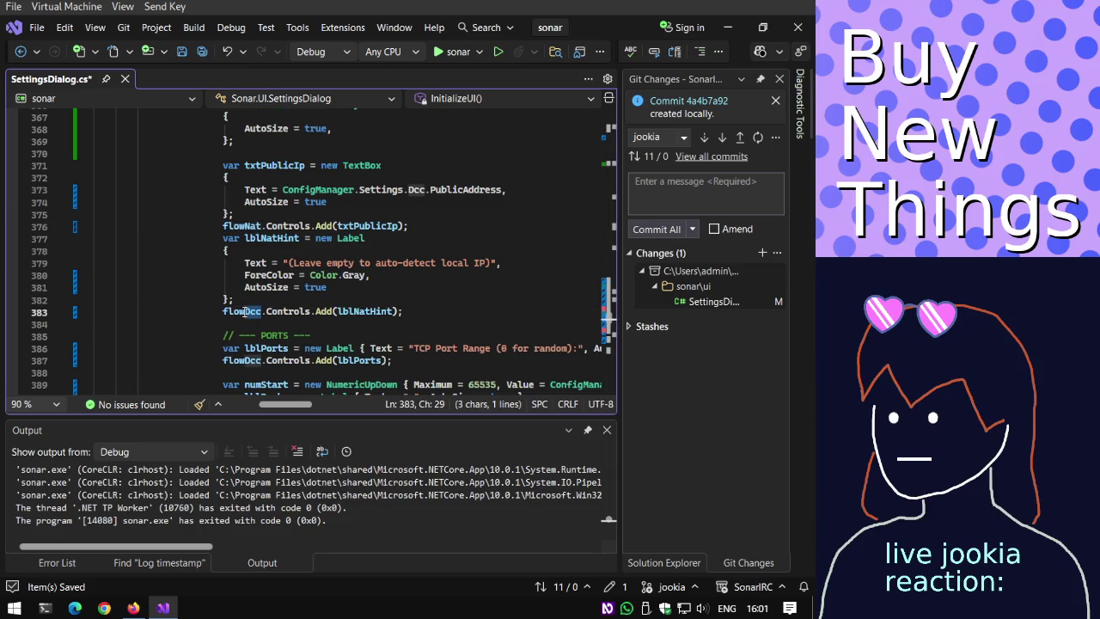
type("Nat")
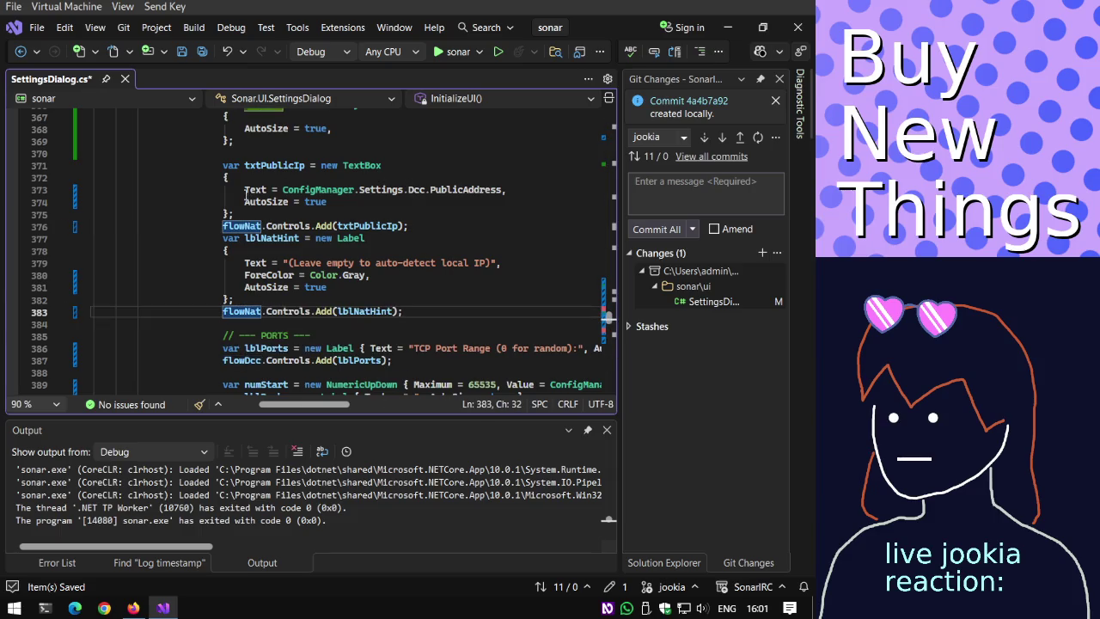
left_click_drag(249, 153, 249, 144)
scroll(248, 145, "up", 1)
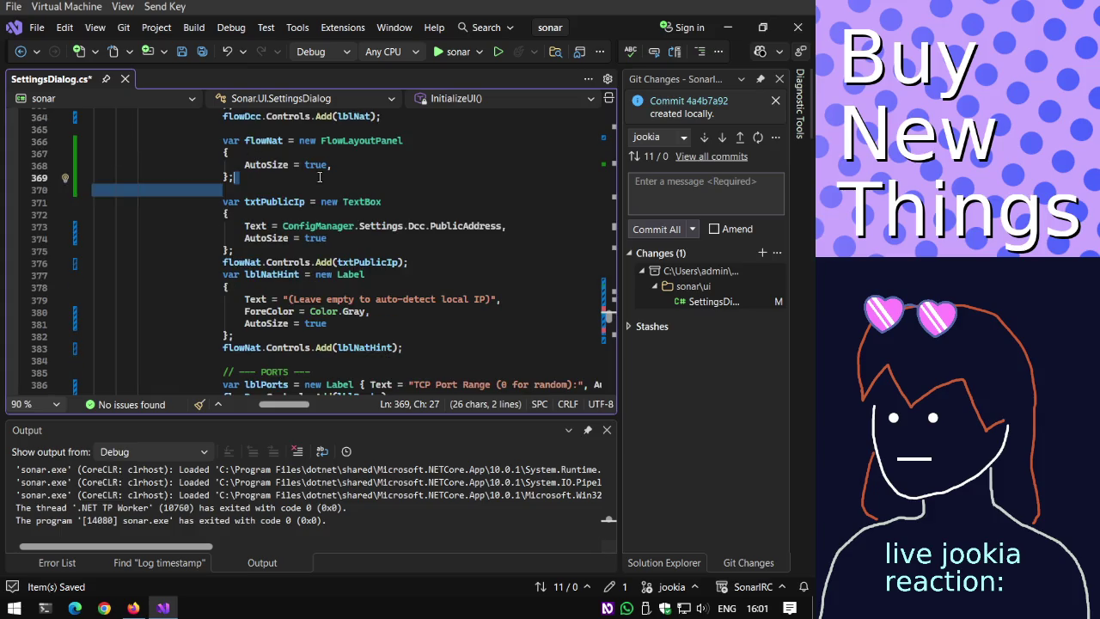
key("Delete")
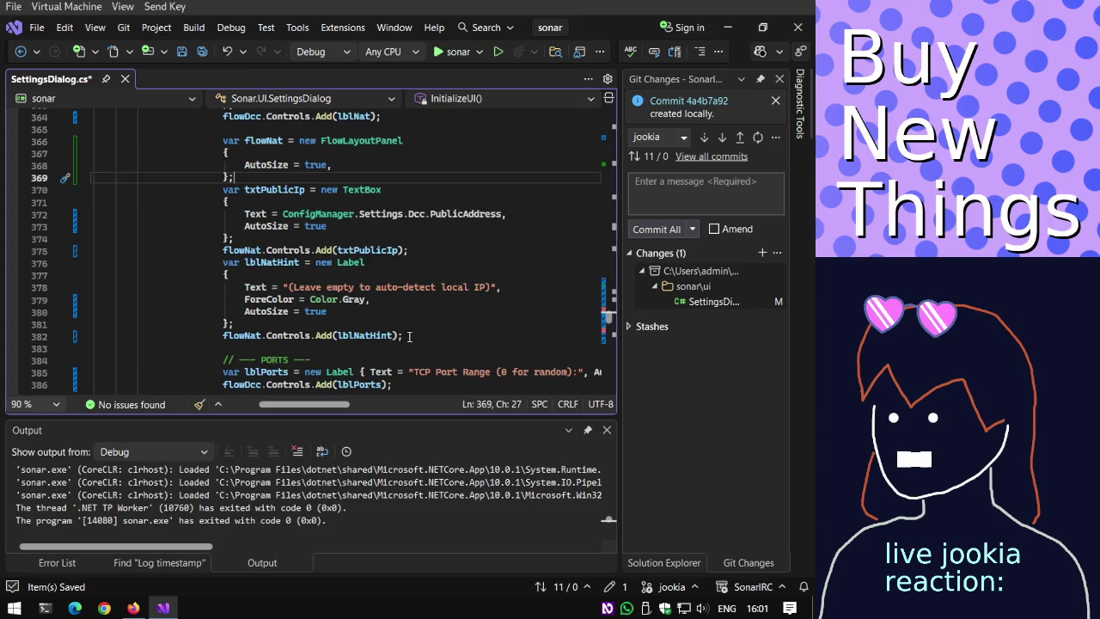
Duplicate the hint label Add line and turn it into flowDcc.Controls.Add(flowPublicIP…).
left_click_drag(413, 336, 412, 324)
key("ctrl+c")
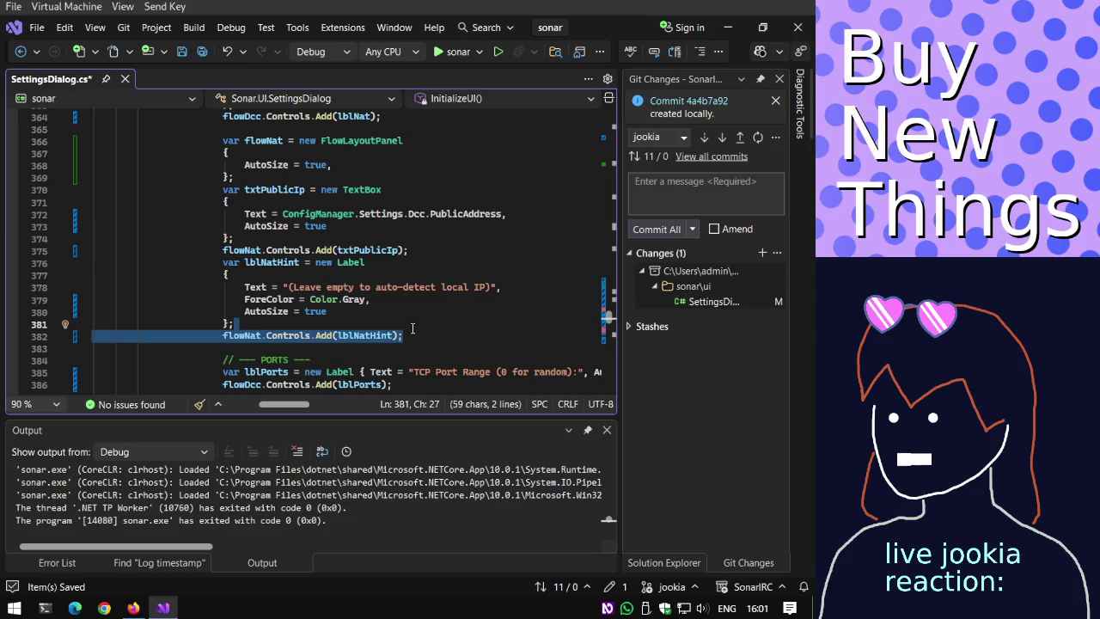
left_click(413, 336)
key("ctrl+v")
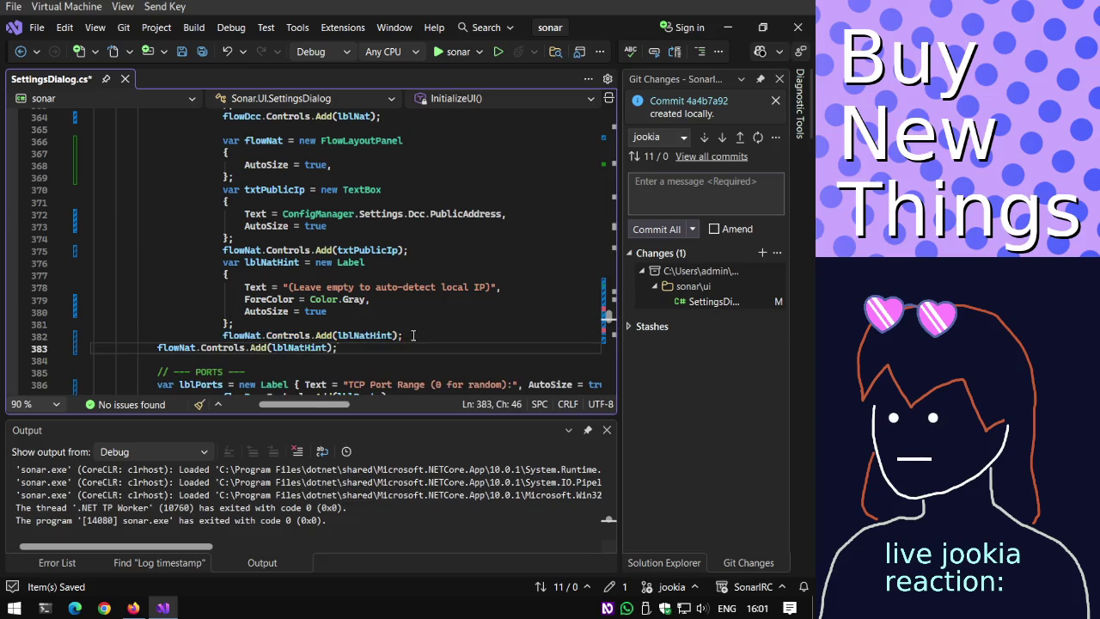
key("ctrl+k")
key("ctrl+d")
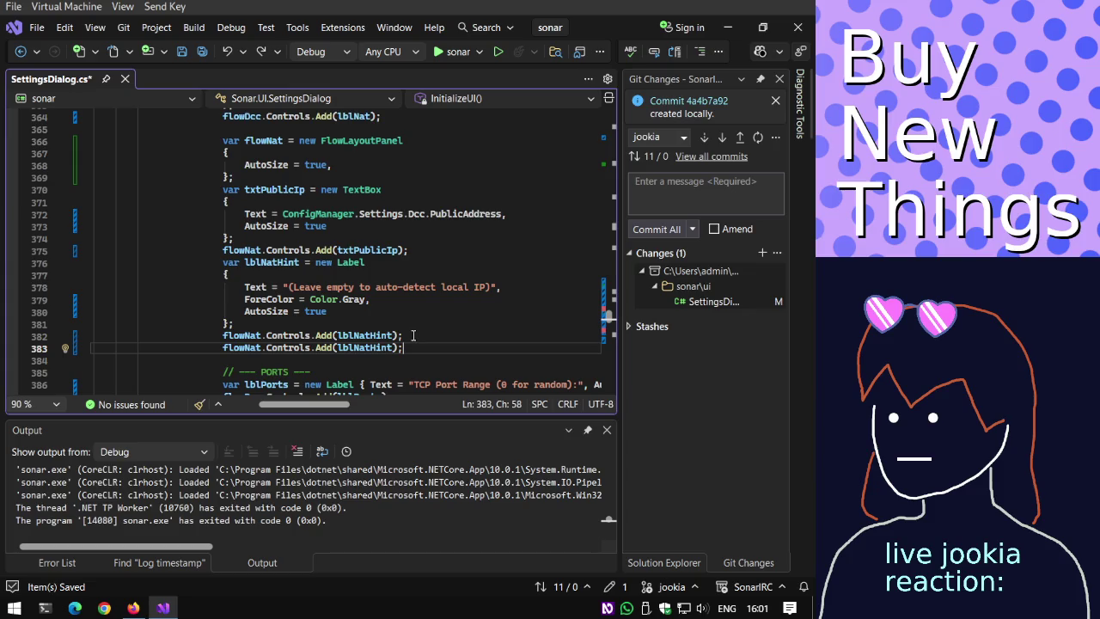
key("ctrl+minus")
key("ctrl+shift+minus")
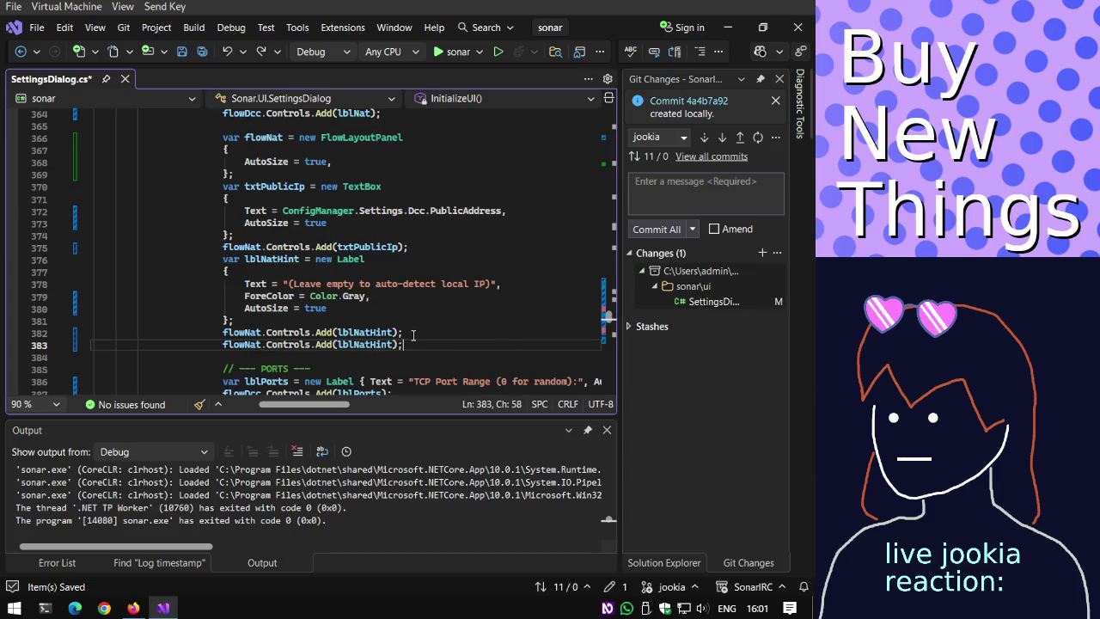
key("Delete")
key("Delete")
key("Delete")
type("Dcc")
key("End")
key("Left")
key("Left")
key("BackSpace")
key("BackSpace")
key("BackSpace")
key("BackSpace")
key("BackSpace")
key("BackSpace")
key("BackSpace")
key("BackSpace")
type("flow")
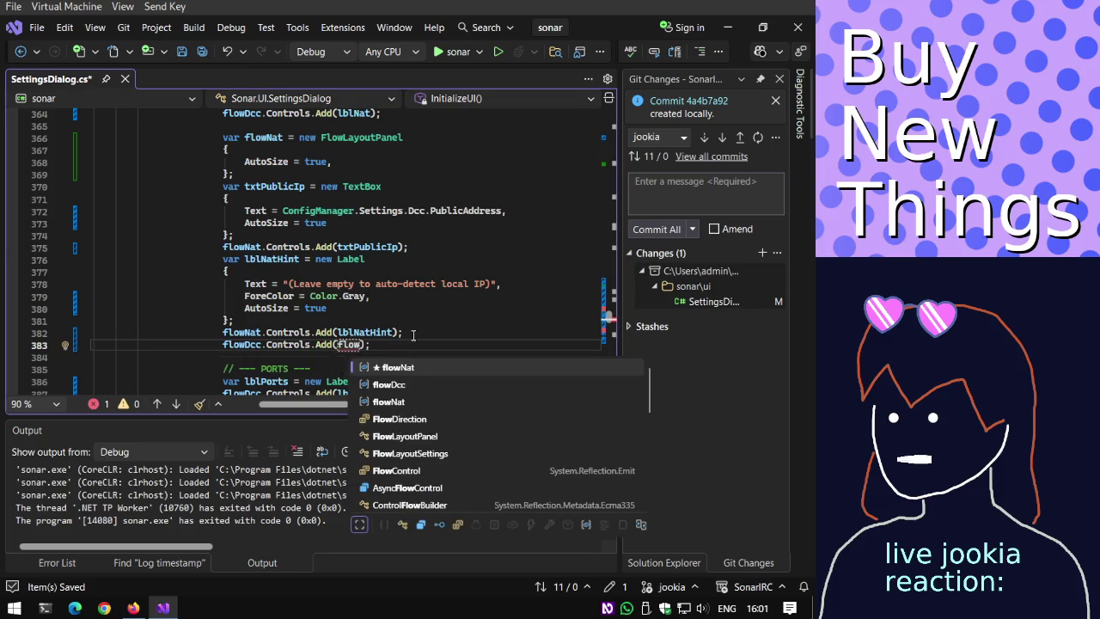
type("PublicIP")
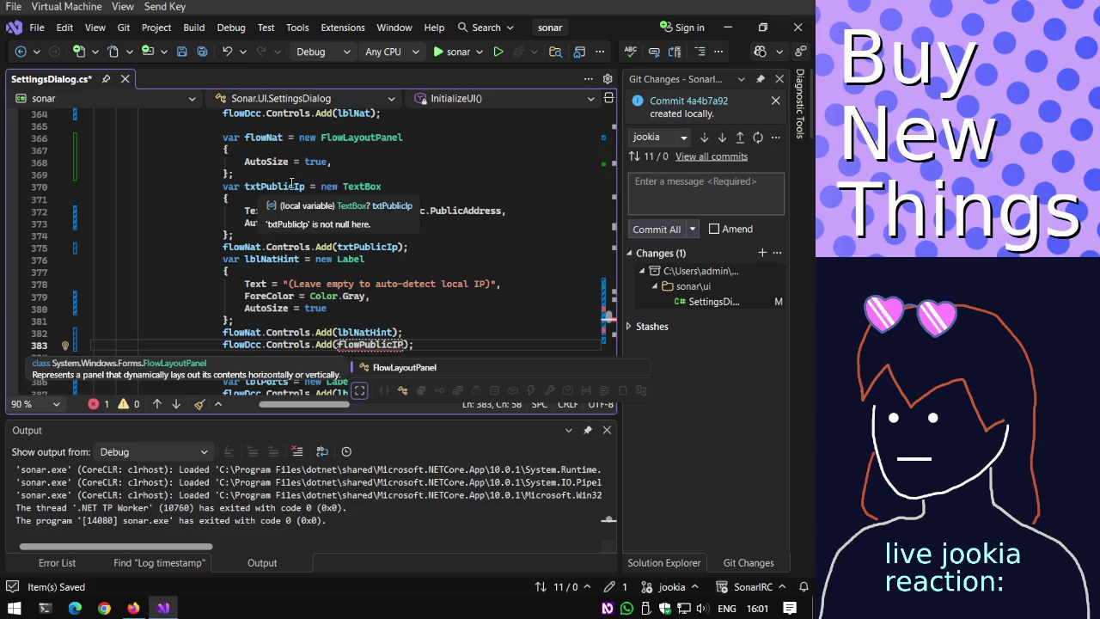
Rename the new panel and its public IP Add call to flowPublicIp.
key("BackSpace")
type("p")
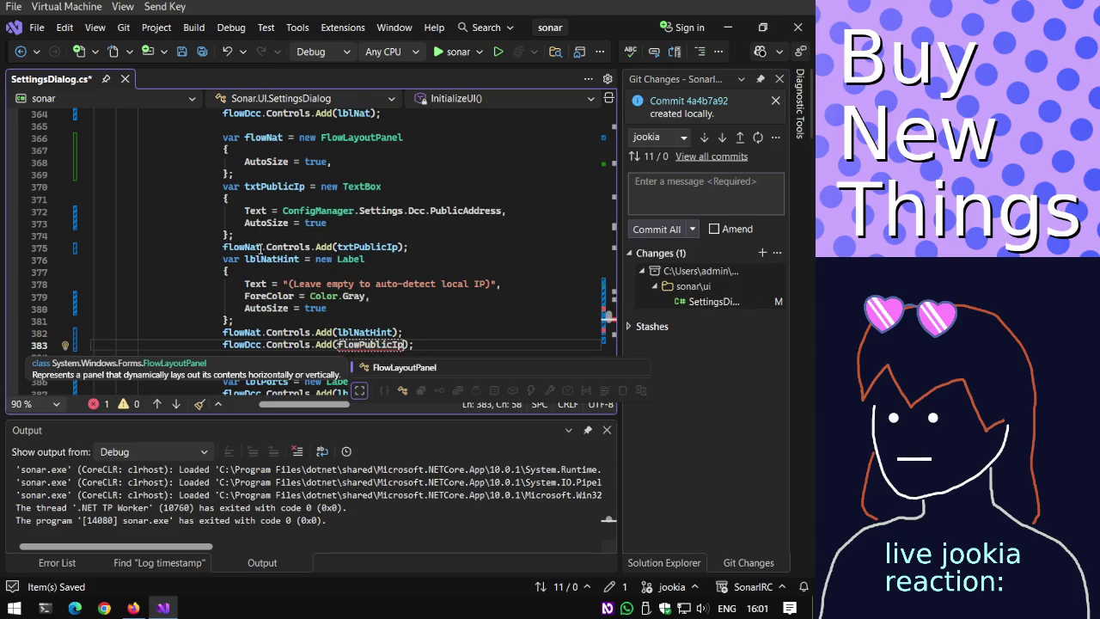
left_click_drag(261, 248, 245, 247)
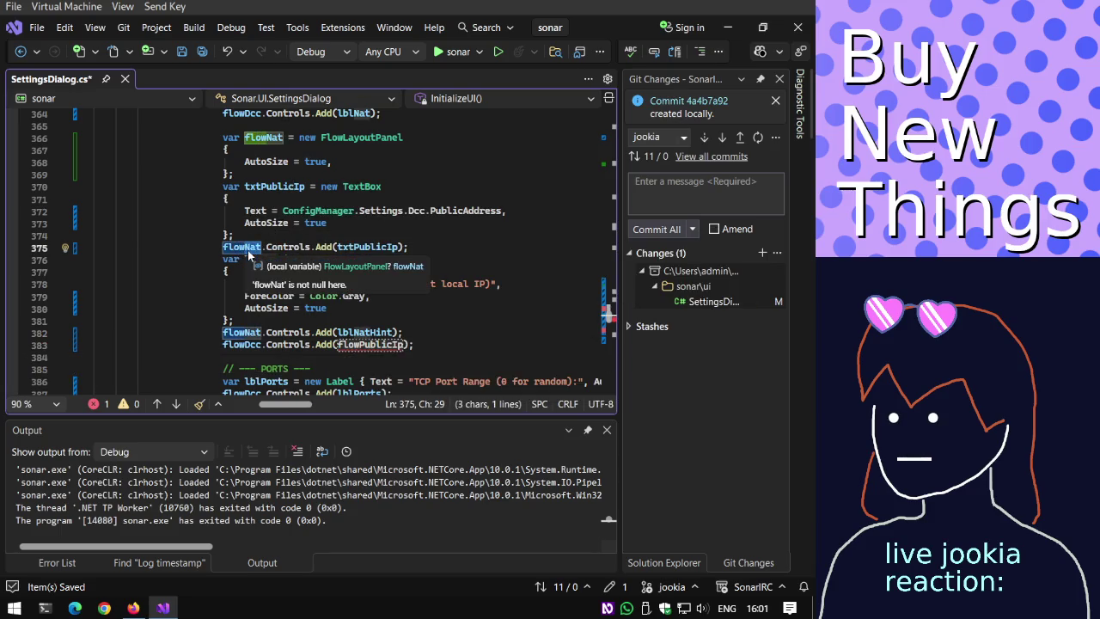
type("PublicIp")
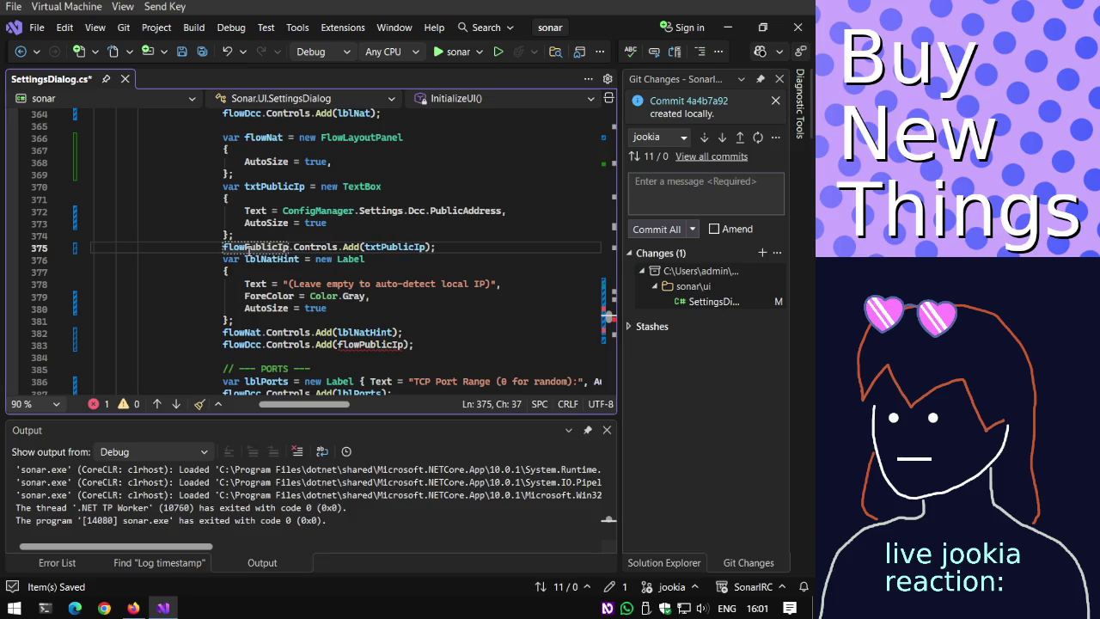
left_click(274, 137)
key("Delete")
key("Delete")
key("Delete")
type("PublicIp")
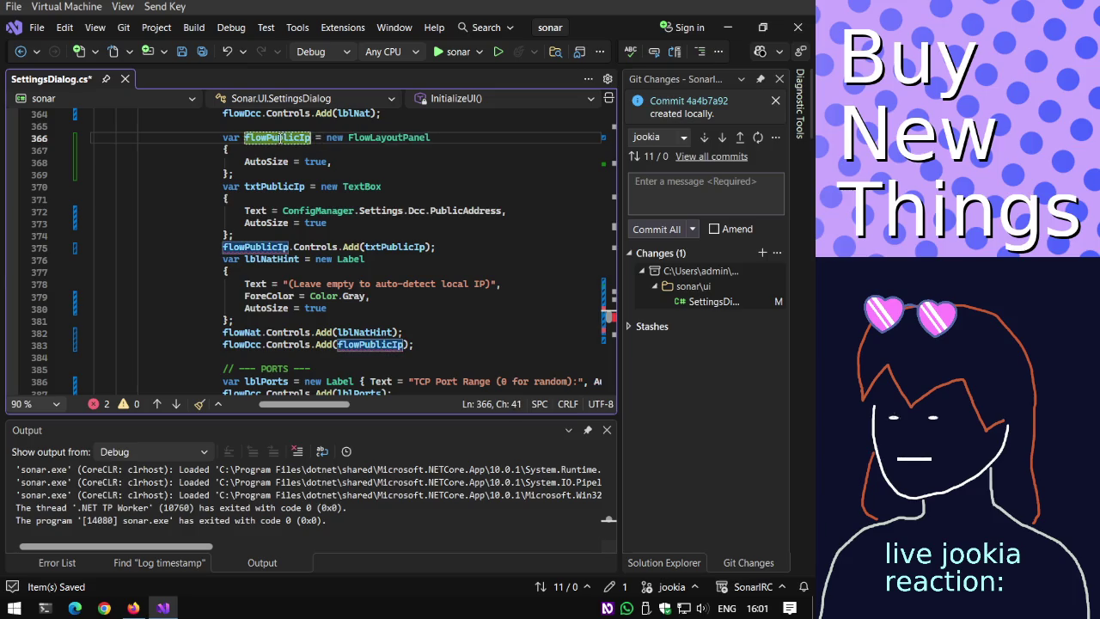
Collapse the flowPublicIp declaration with AutoSize = true onto one line and save.
key("End")
key("Delete")
key("Delete")
key("Delete")
key("Delete")
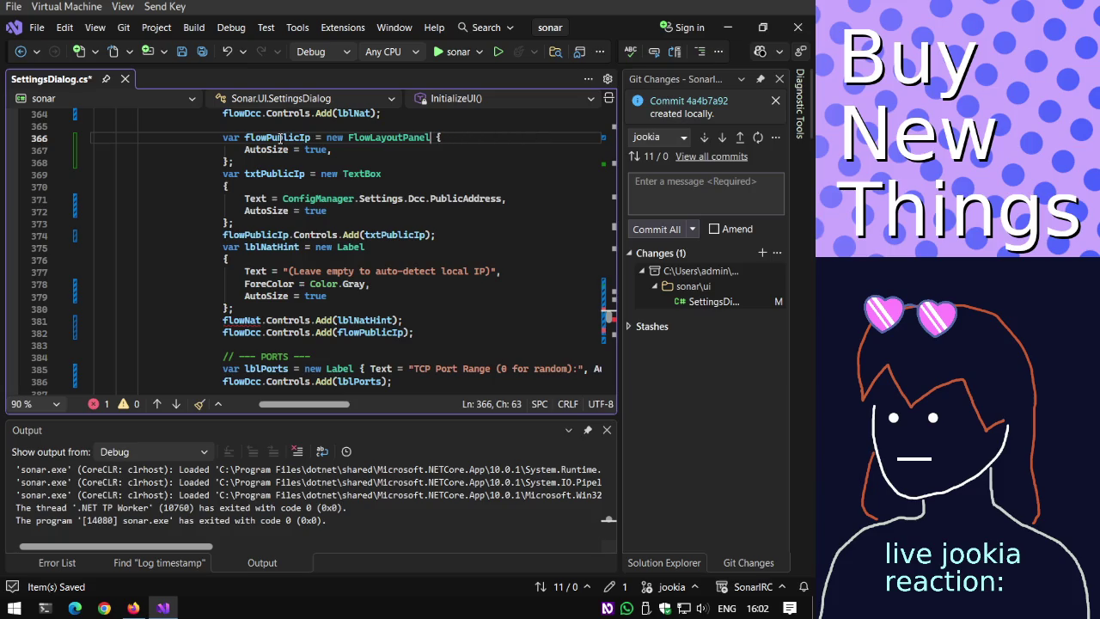
key("End")
key("Page_Down")
key("Page_Down")
key("Page_Down")
key("Page_Down")
key("Page_Up")
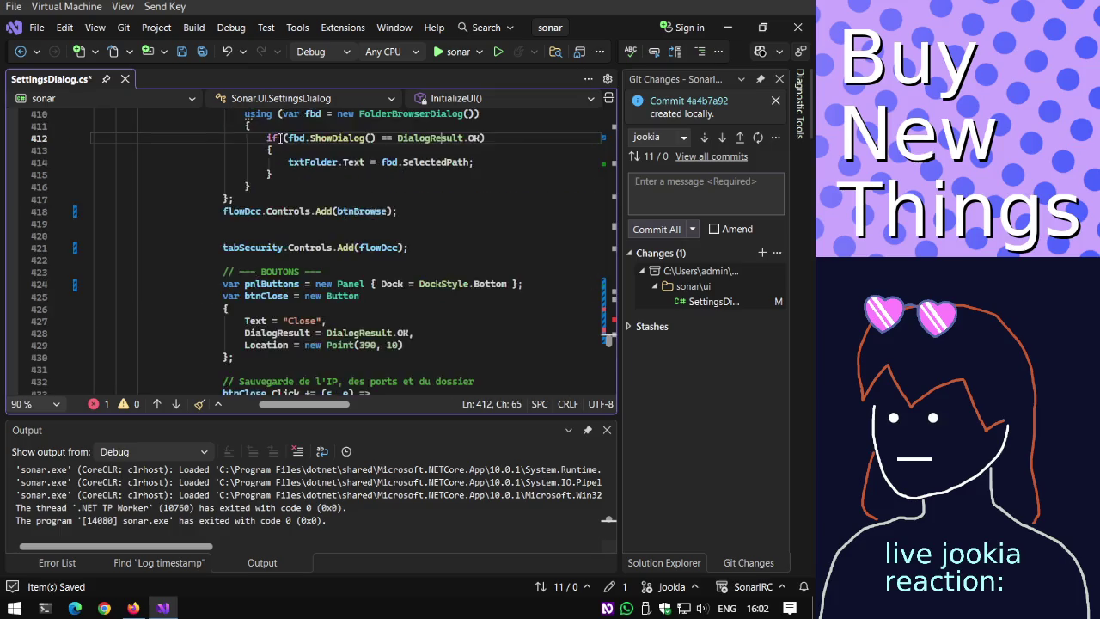
key("Page_Up")
key("Page_Up")
key("Page_Up")
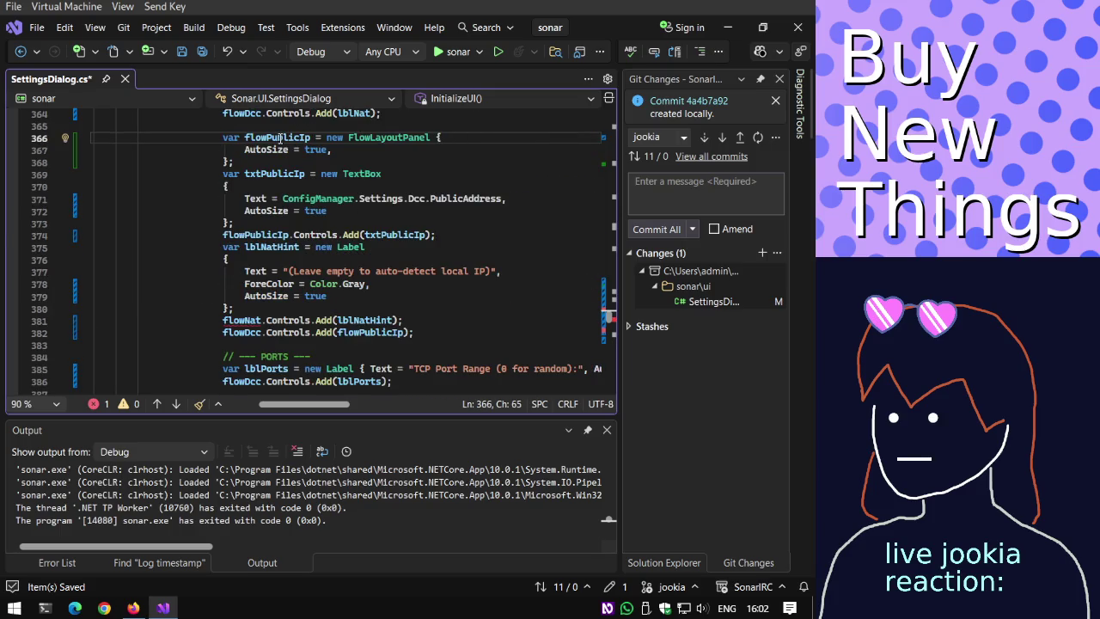
key("Delete")
key("Delete")
key("Delete")
key("Delete")
key("Delete")
key("Delete")
key("Delete")
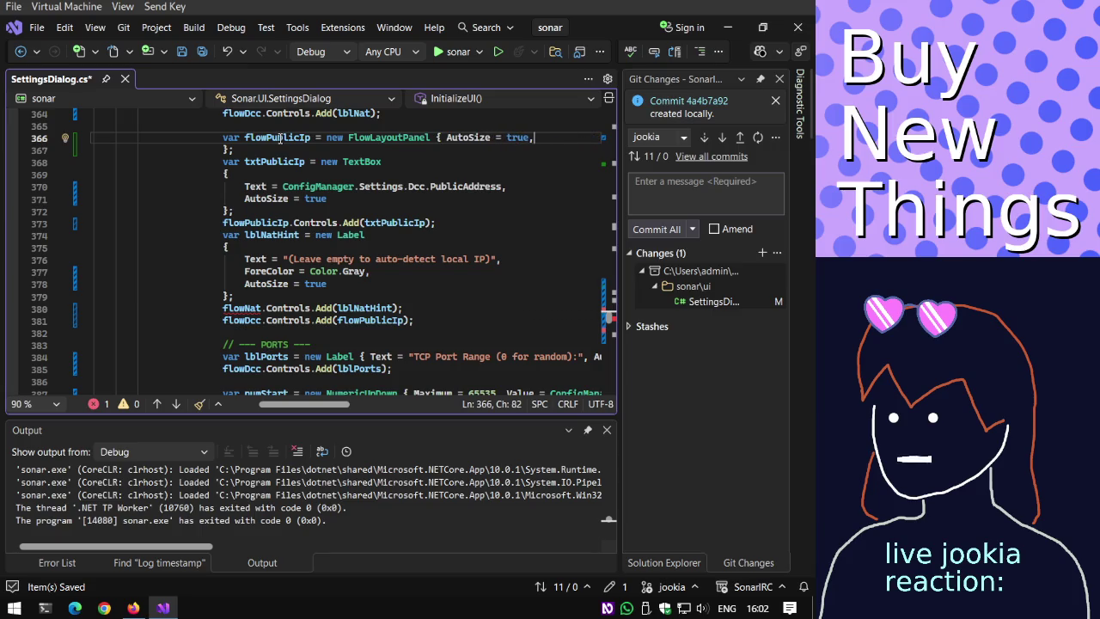
key("BackSpace")
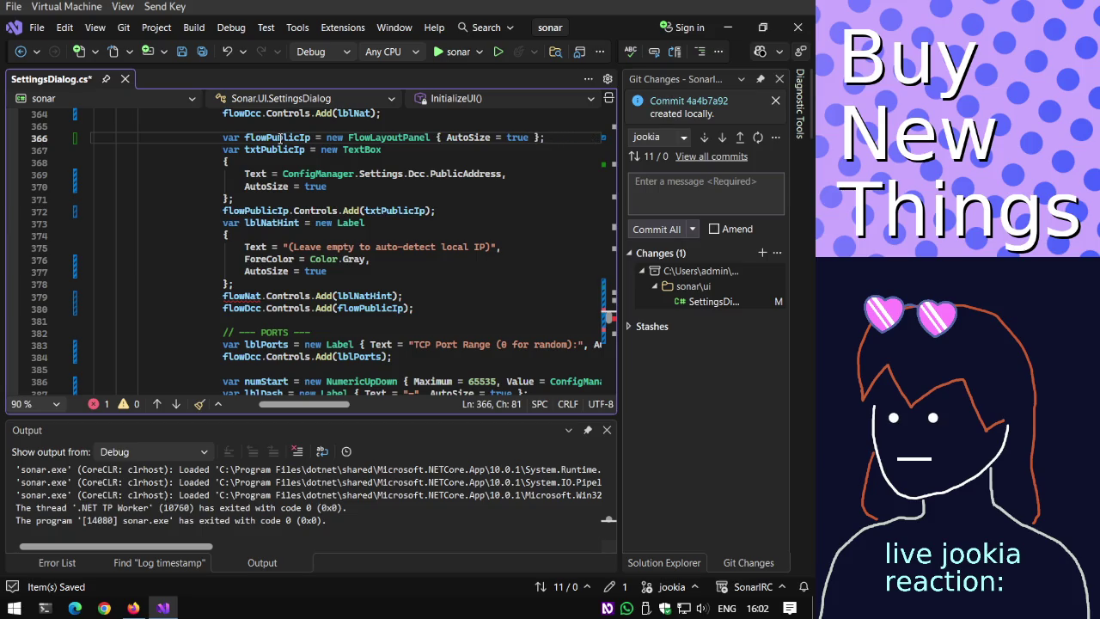
key("ctrl+s")
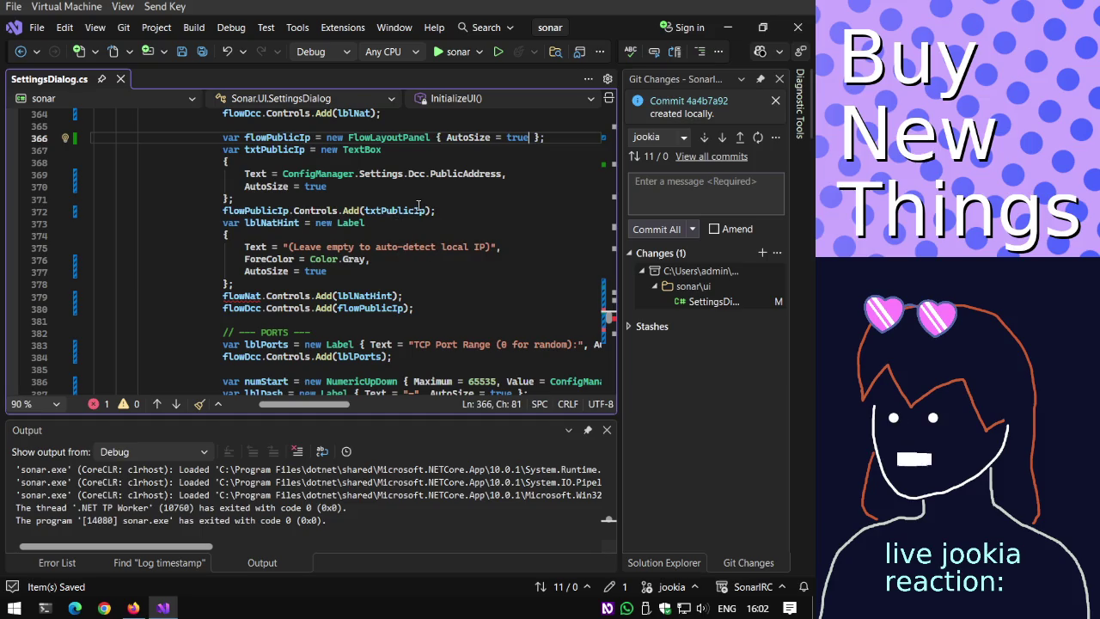
Change flowNat to flowPublicIp on line 379, then start debugging Sonar.
scroll(418, 206, "down", 1)
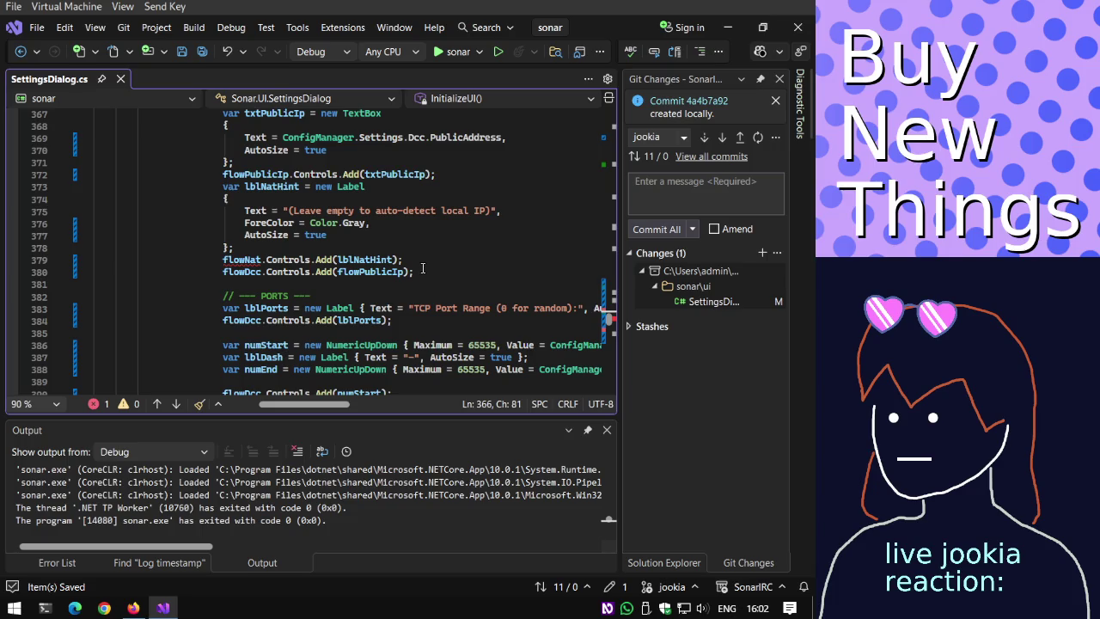
left_click(259, 258)
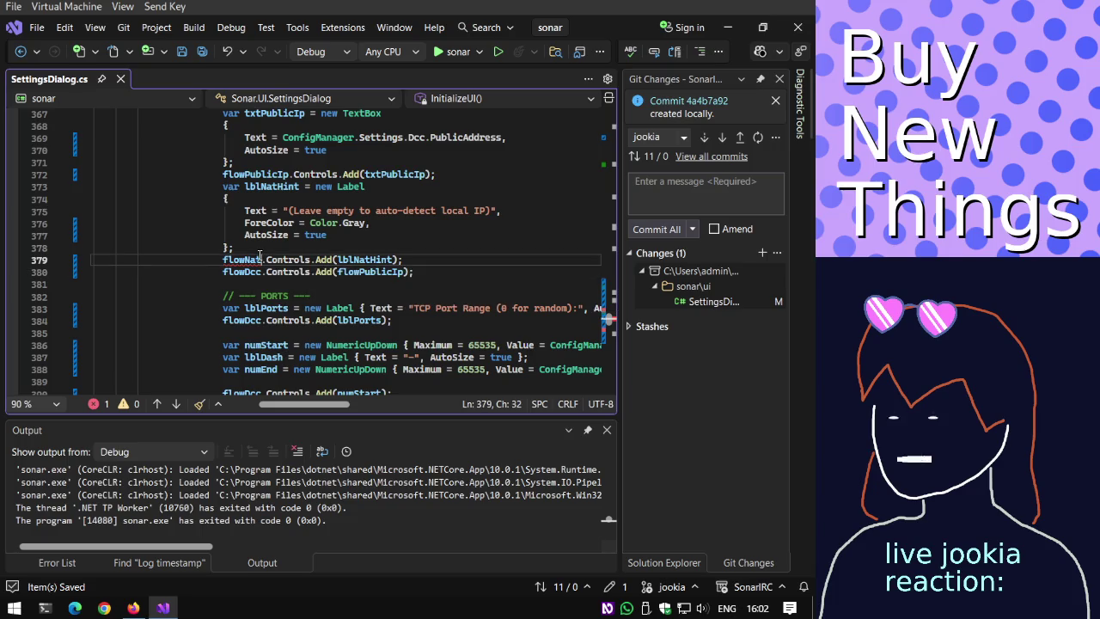
key("BackSpace")
key("BackSpace")
key("BackSpace")
type("PublicIp")
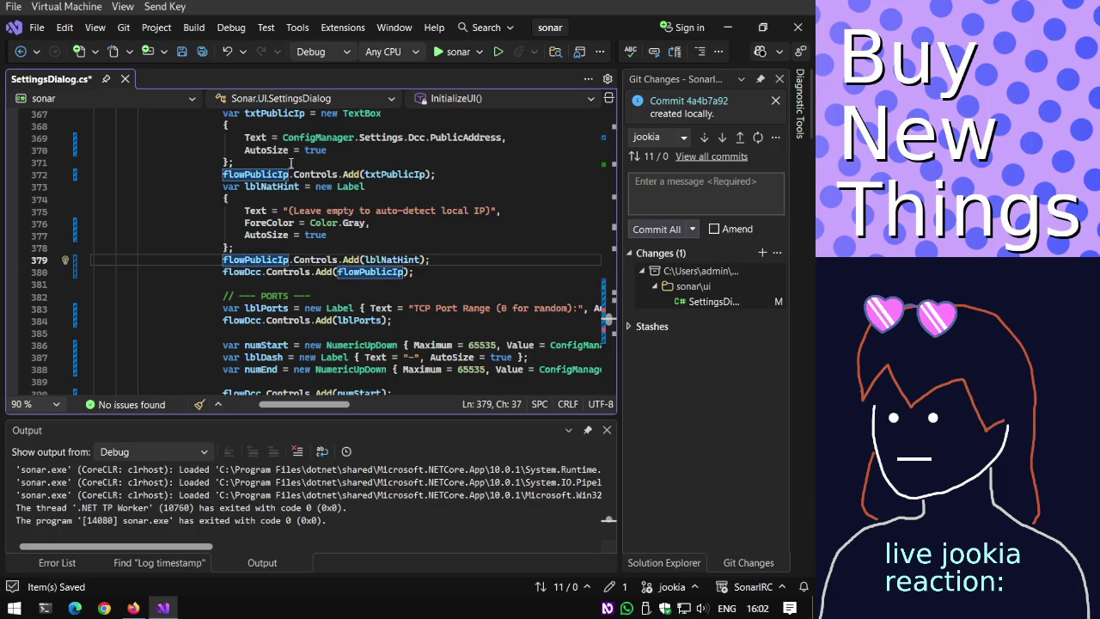
left_click(451, 51)
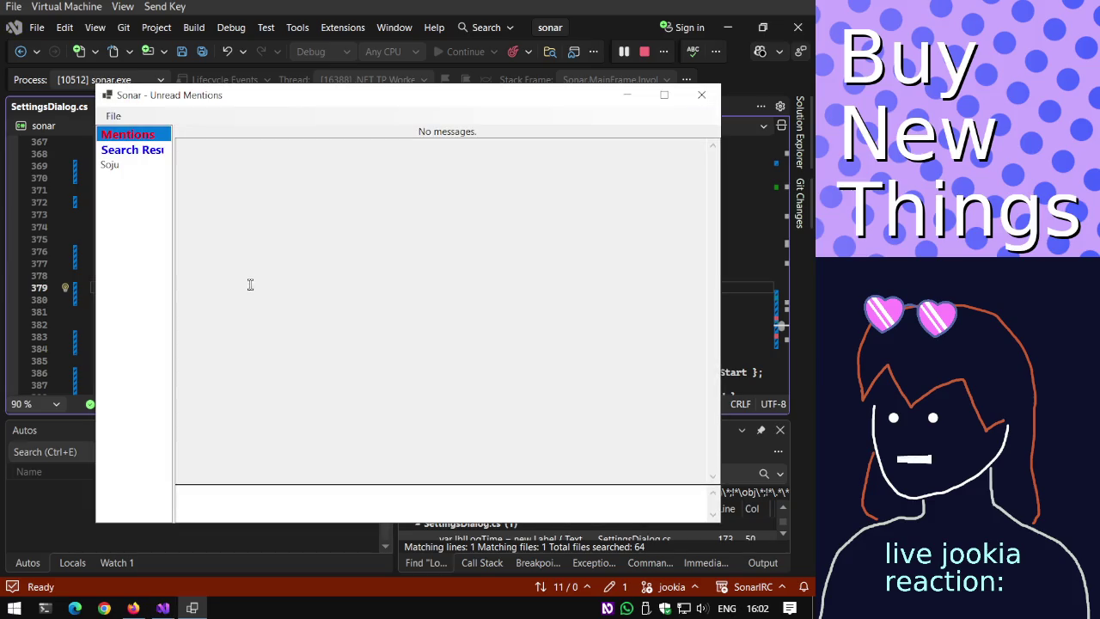
Inspect the public IP field and hint on Sonar's Security & DCC settings tab, then close settings and Sonar.
left_click(120, 120)
left_click(155, 134)
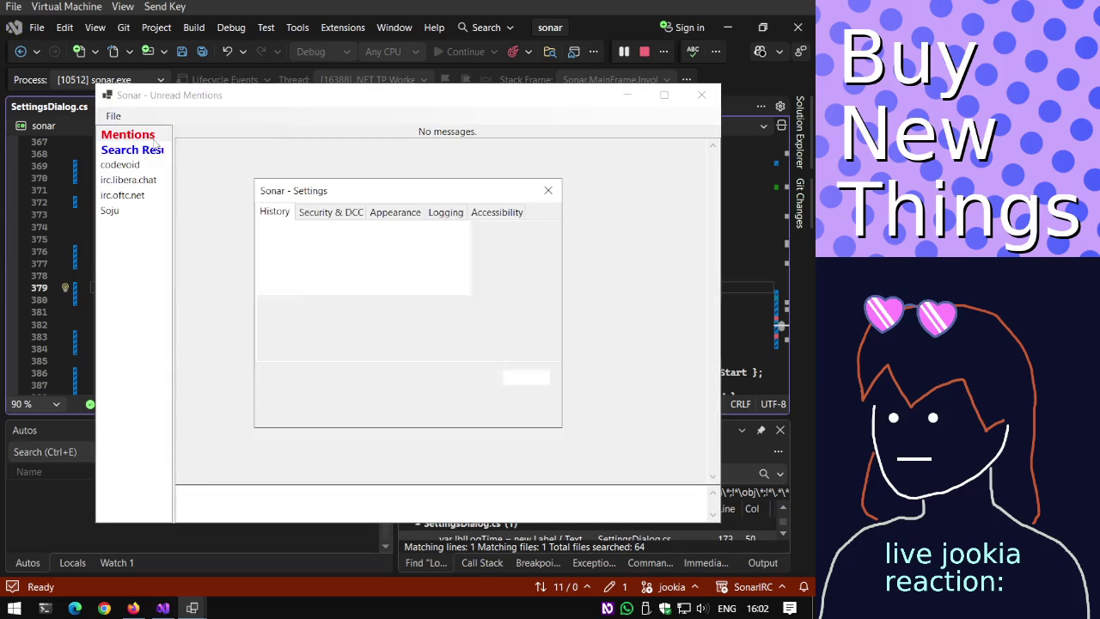
left_click(348, 211)
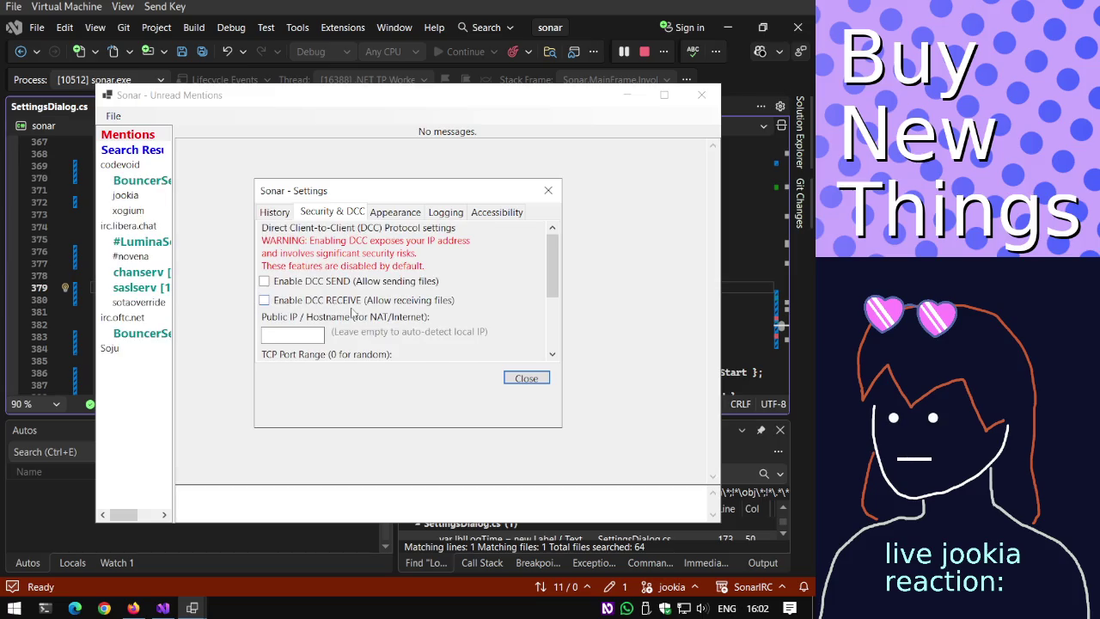
left_click(292, 336)
scroll(551, 288, "down", 1)
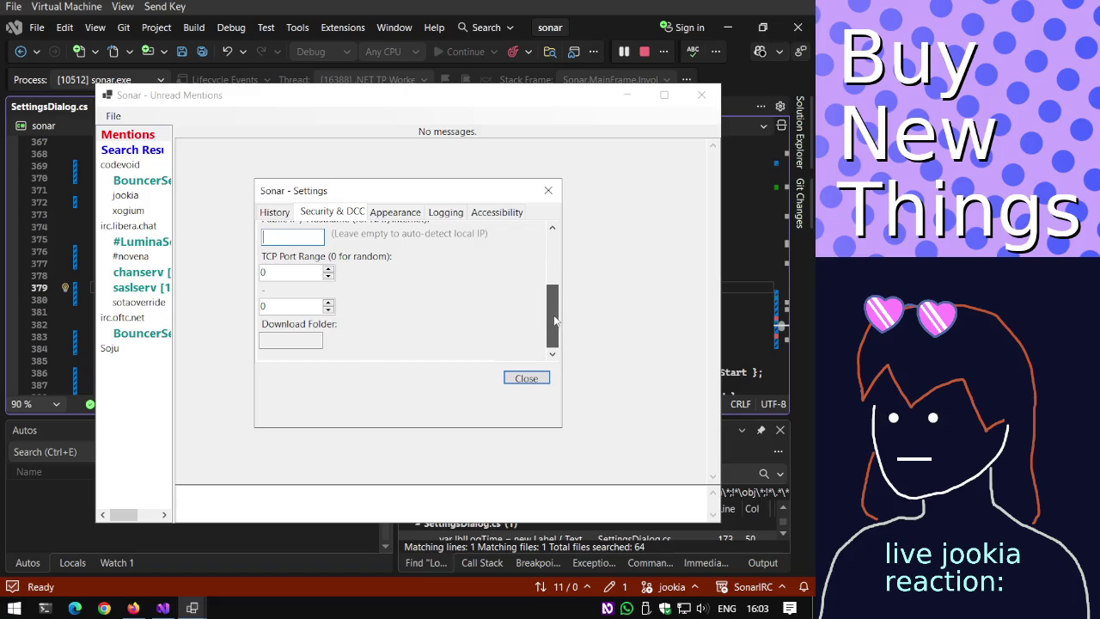
left_click_drag(557, 302, 555, 257)
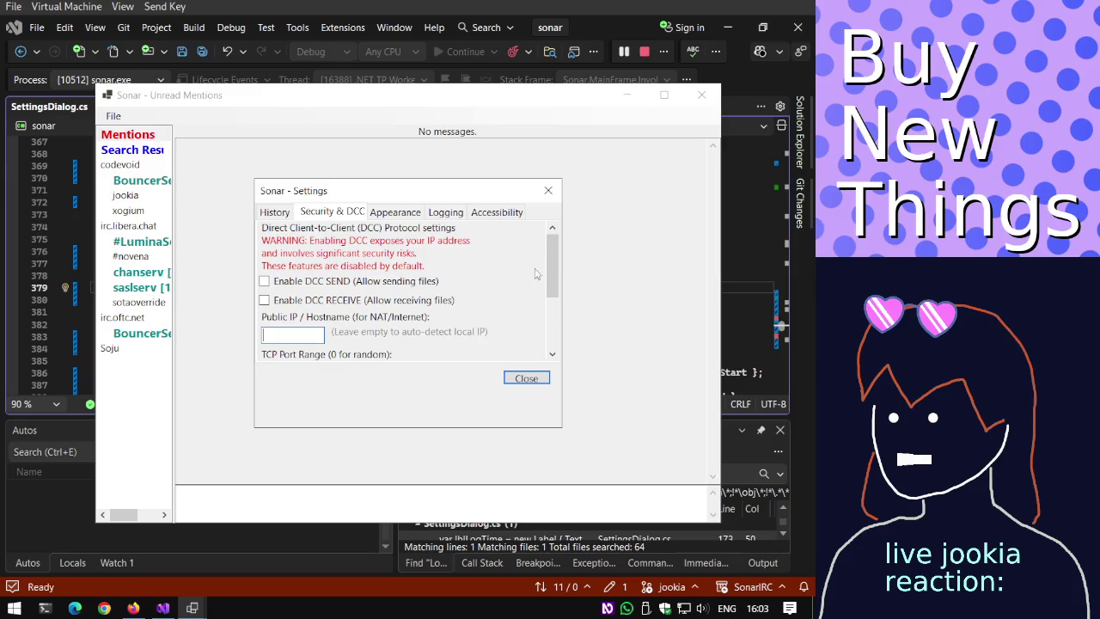
scroll(535, 273, "down", 2)
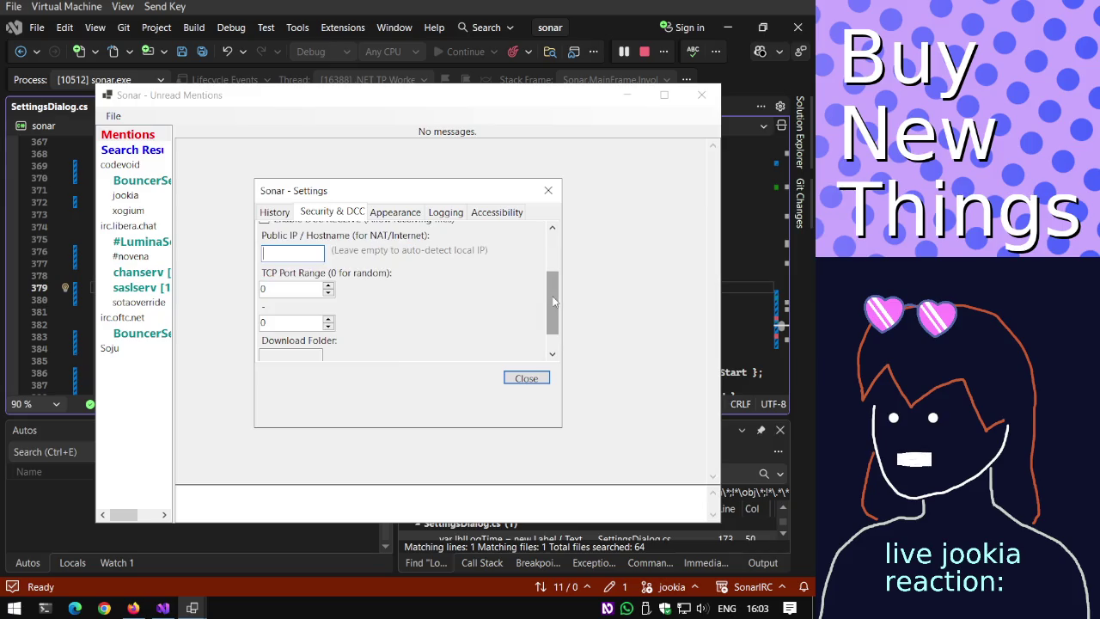
left_click_drag(553, 301, 548, 272)
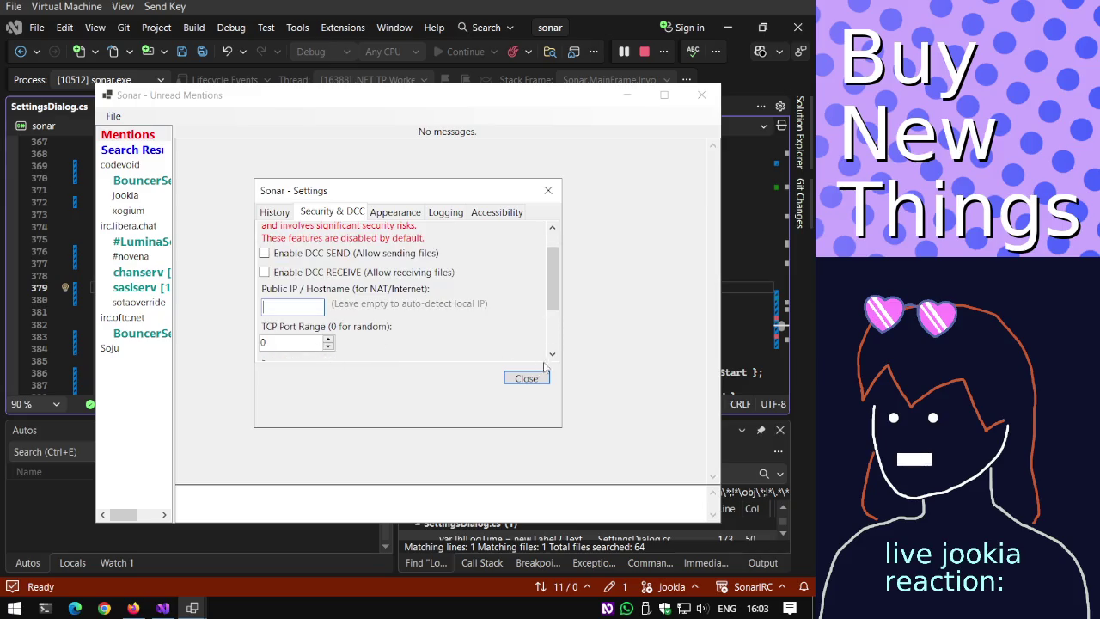
left_click(531, 378)
left_click(701, 94)
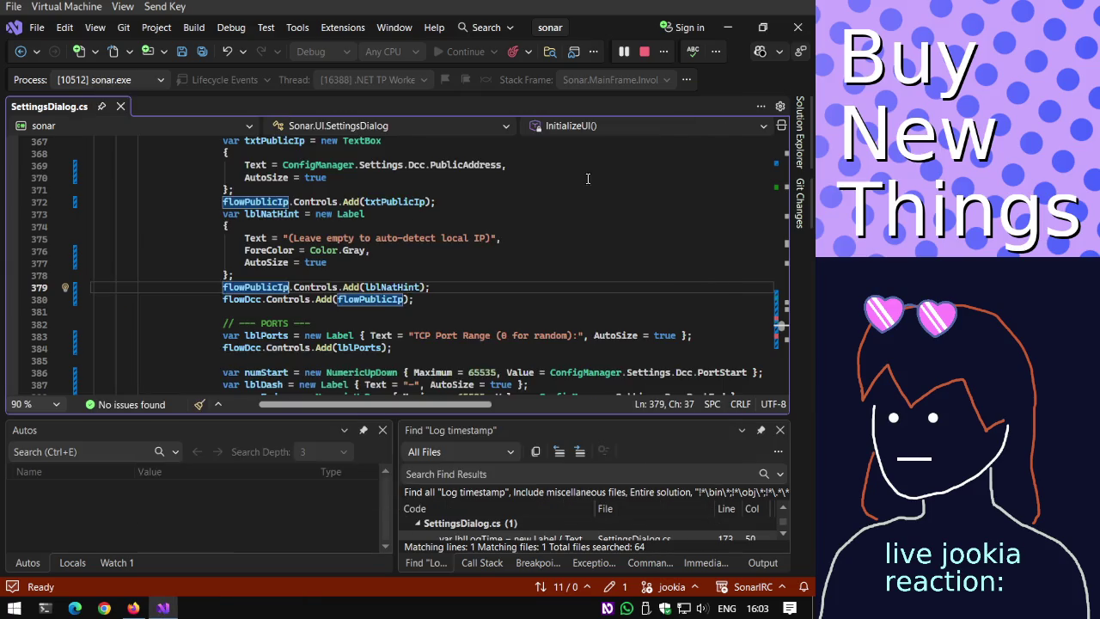
scroll(383, 284, "down", 1)
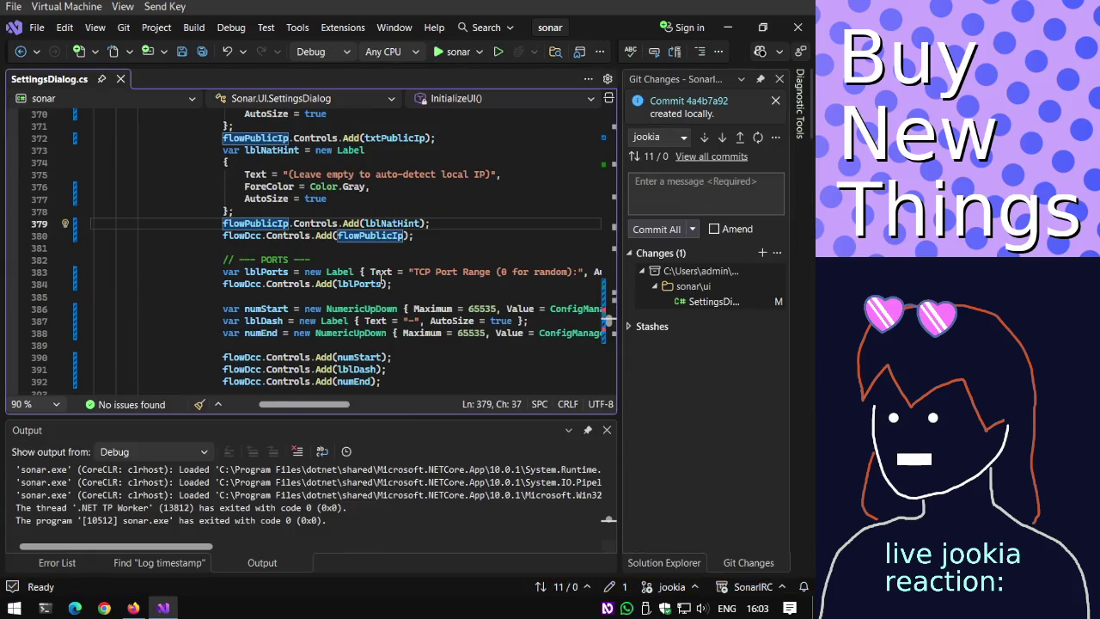
Copy the flowPublicIp declaration below the ports label as a new flowPorts panel.
scroll(382, 275, "up", 2)
scroll(365, 270, "up", 1)
left_click_drag(543, 174, 226, 174)
key("ctrl+c")
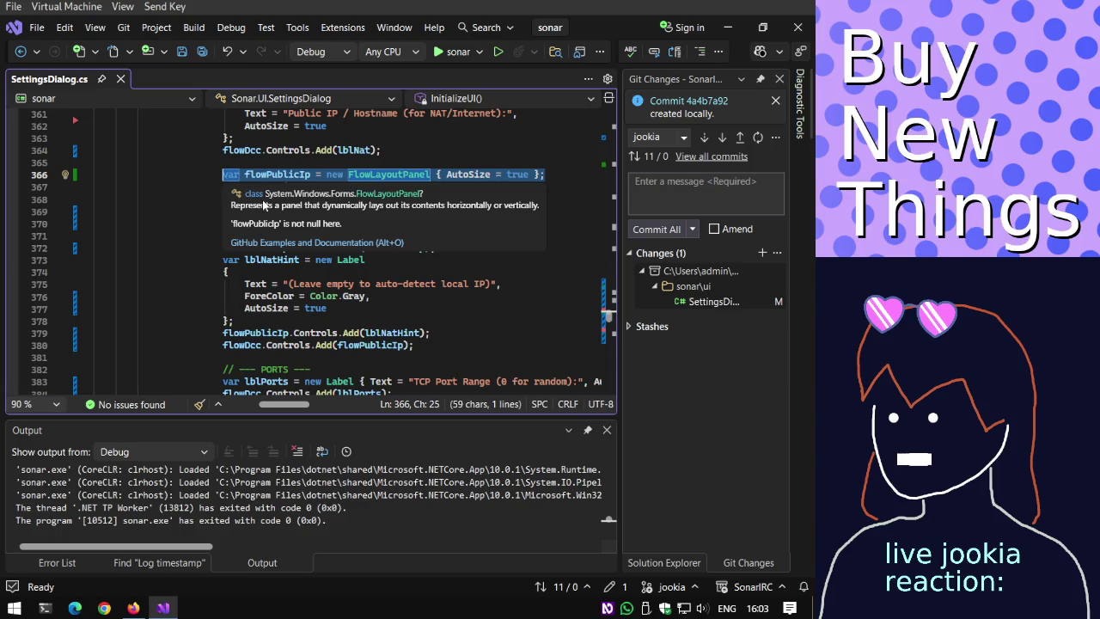
scroll(309, 249, "down", 2)
scroll(343, 283, "down", 1)
left_click(362, 298)
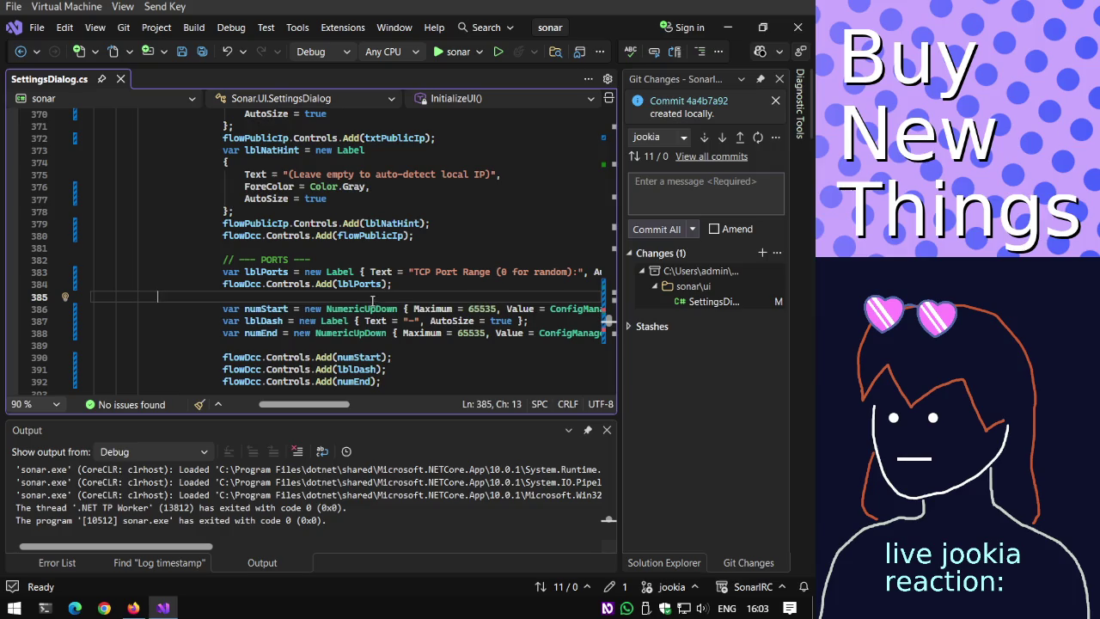
key("Return")
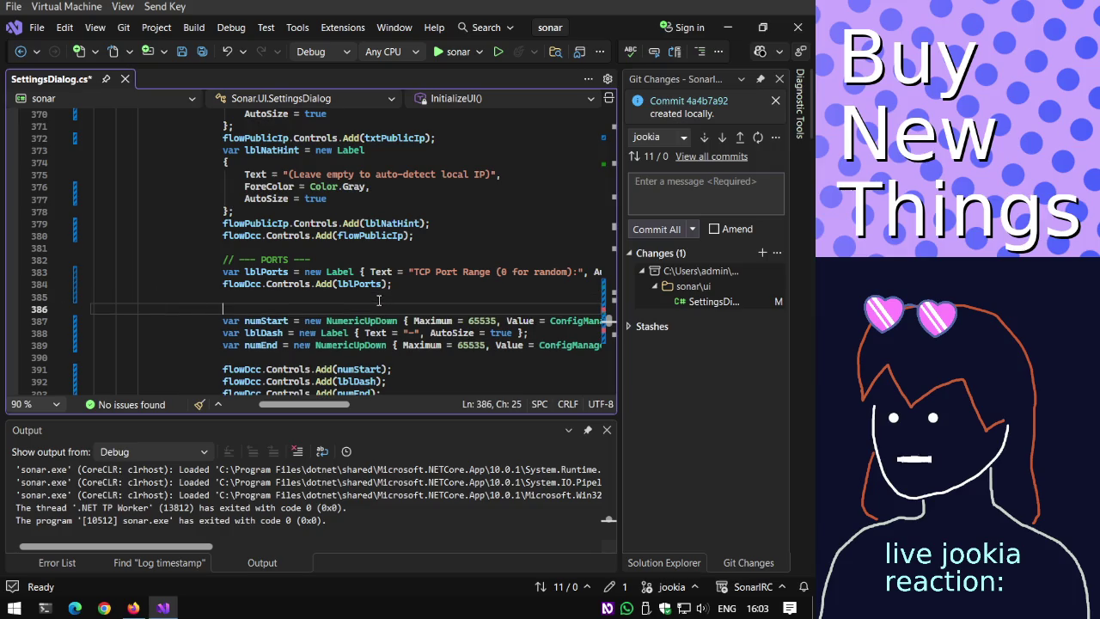
key("ctrl+v")
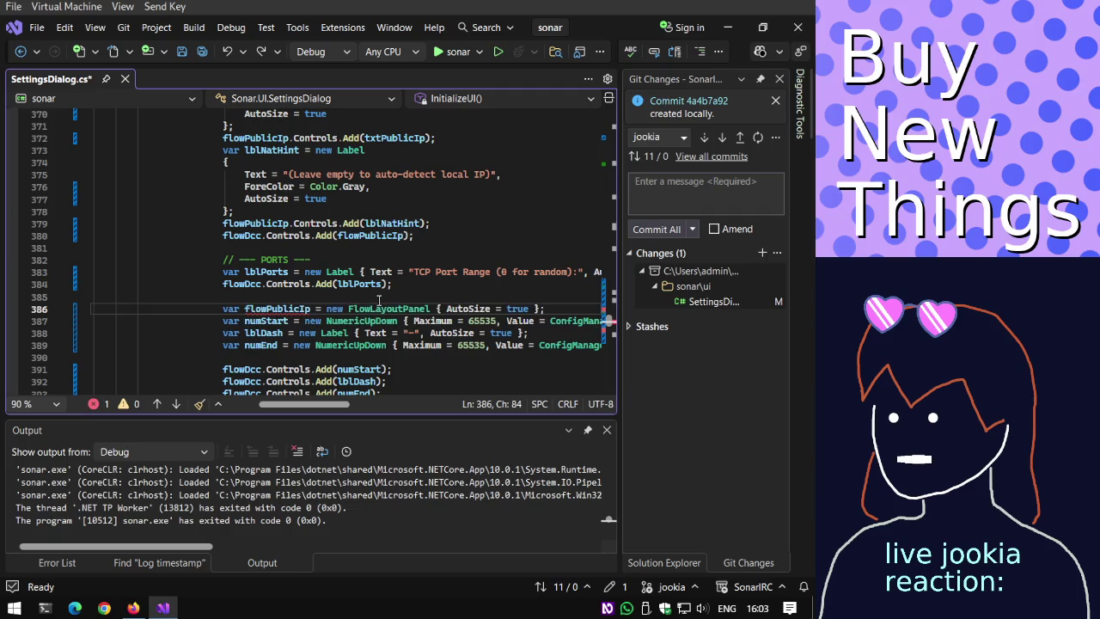
scroll(378, 300, "up", 8)
left_click(378, 300)
scroll(378, 300, "down", 8)
left_click(378, 300)
key("ctrl+Delete")
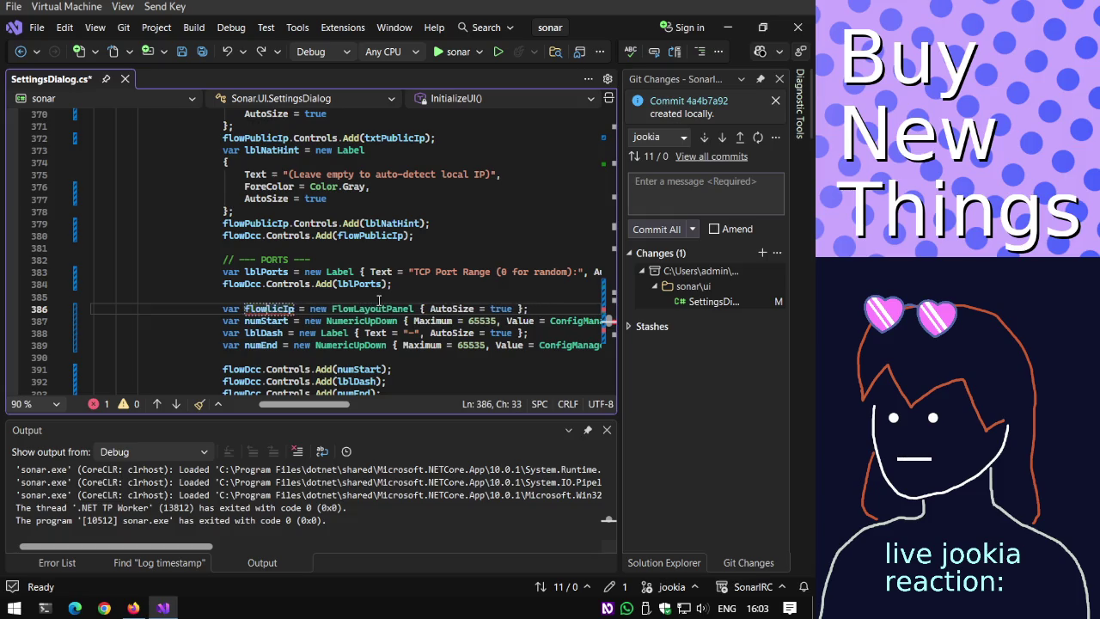
type("Ports")
Add the three port-range controls on lines 391–393 to flowPorts instead of flowDcc.
scroll(378, 300, "down", 1)
left_click(256, 335)
double_click(255, 335)
type("flowPorts")
key("Down")
key("ctrl+shift+Left")
type("flowPorts")
key("Down")
key("ctrl+shift+Left")
type("flowPorts")
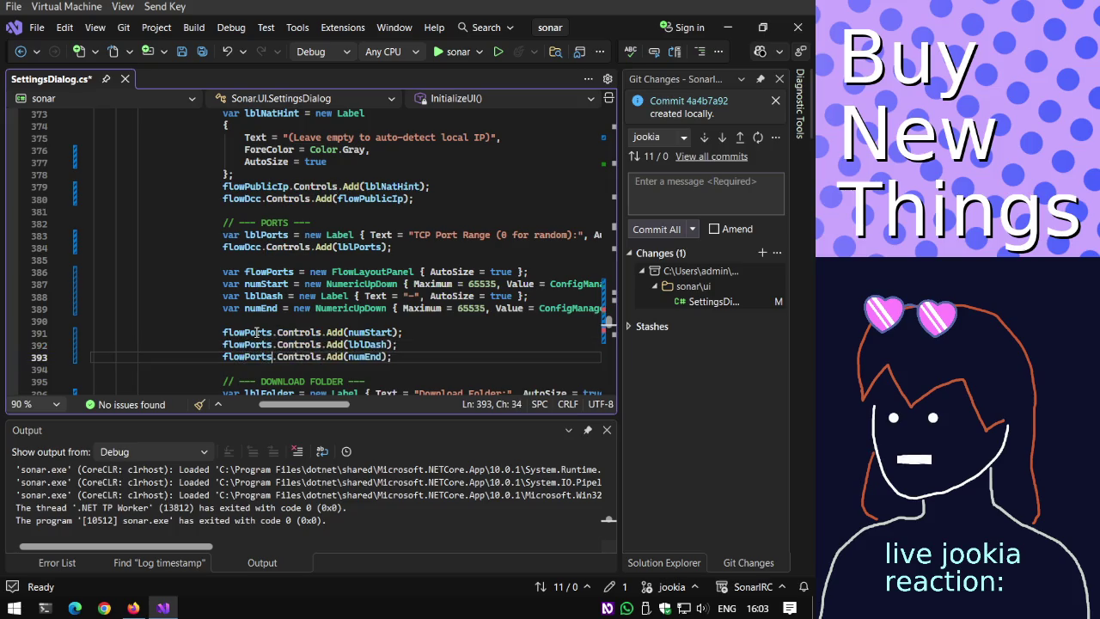
Add a flowDcc.Controls.Add(flowPorts); line after the port controls.
key("Return")
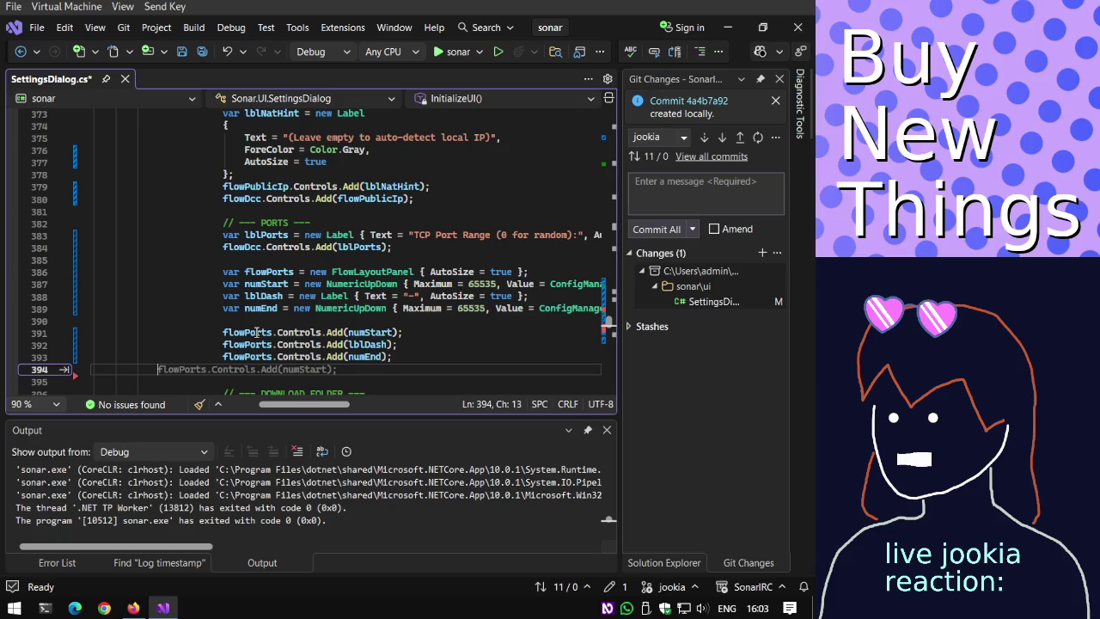
key("Tab")
key("Tab")
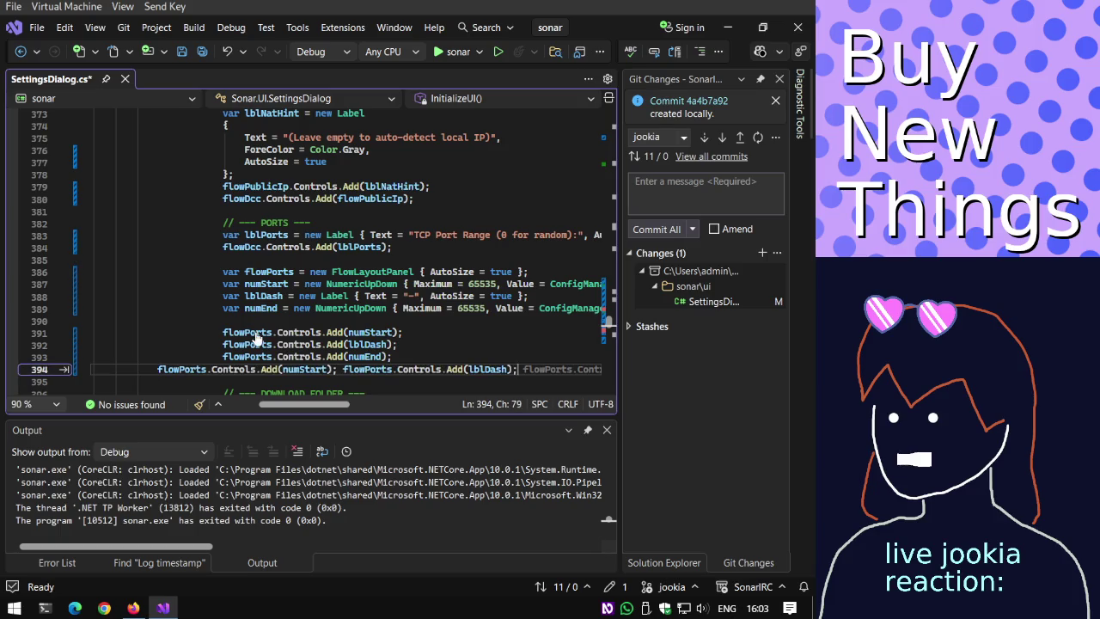
key("ctrl+z")
key("Up")
scroll(257, 332, "down", 8)
scroll(257, 332, "up", 8)
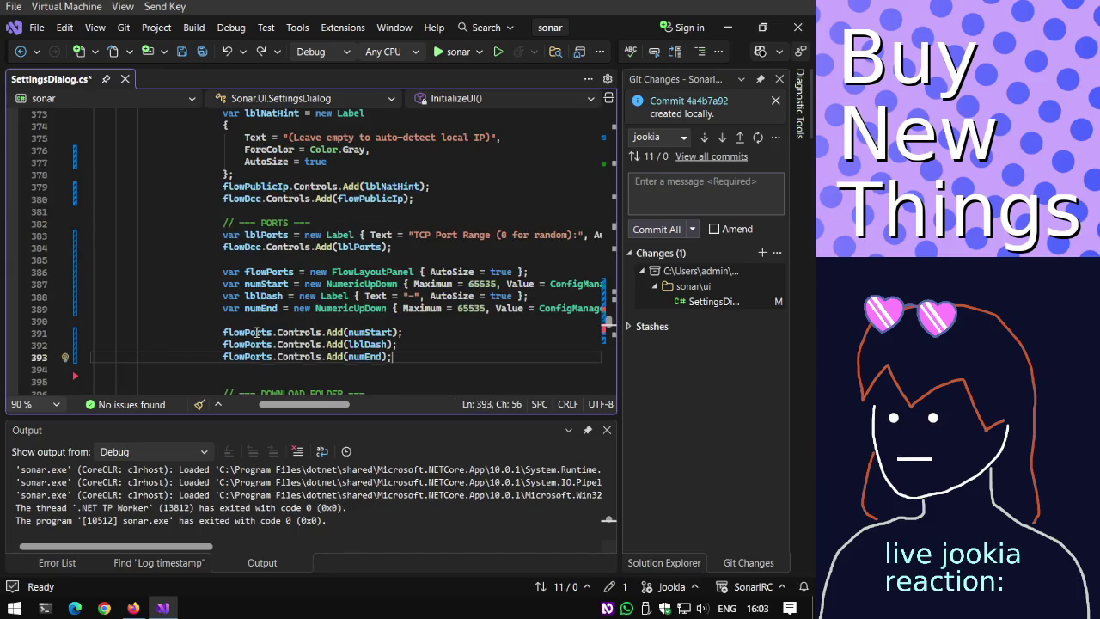
key("Down")
key("Home")
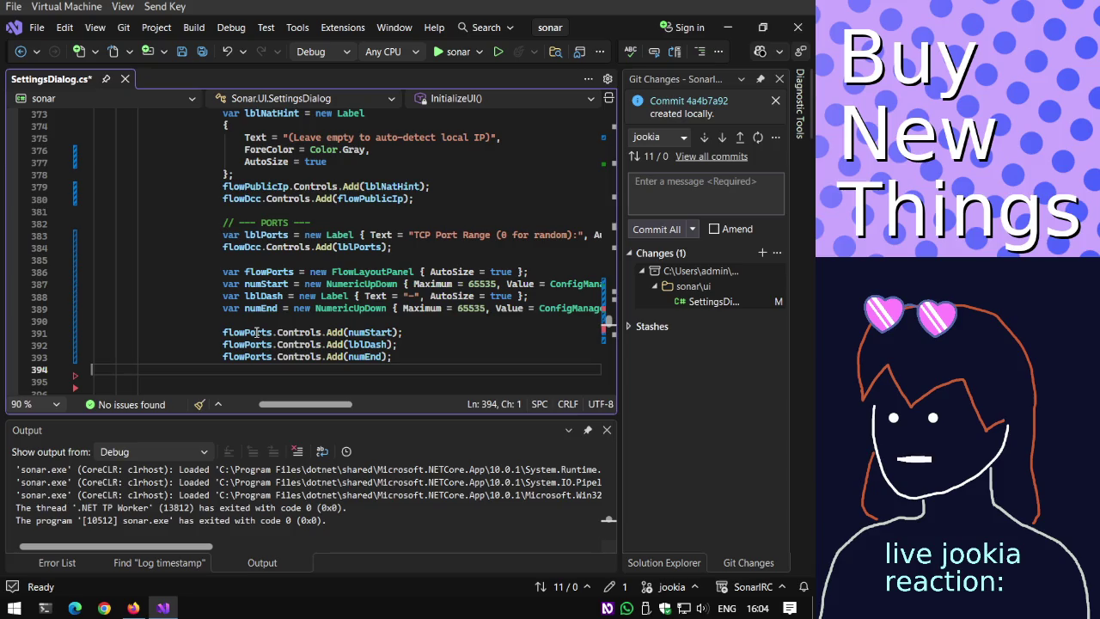
key("End")
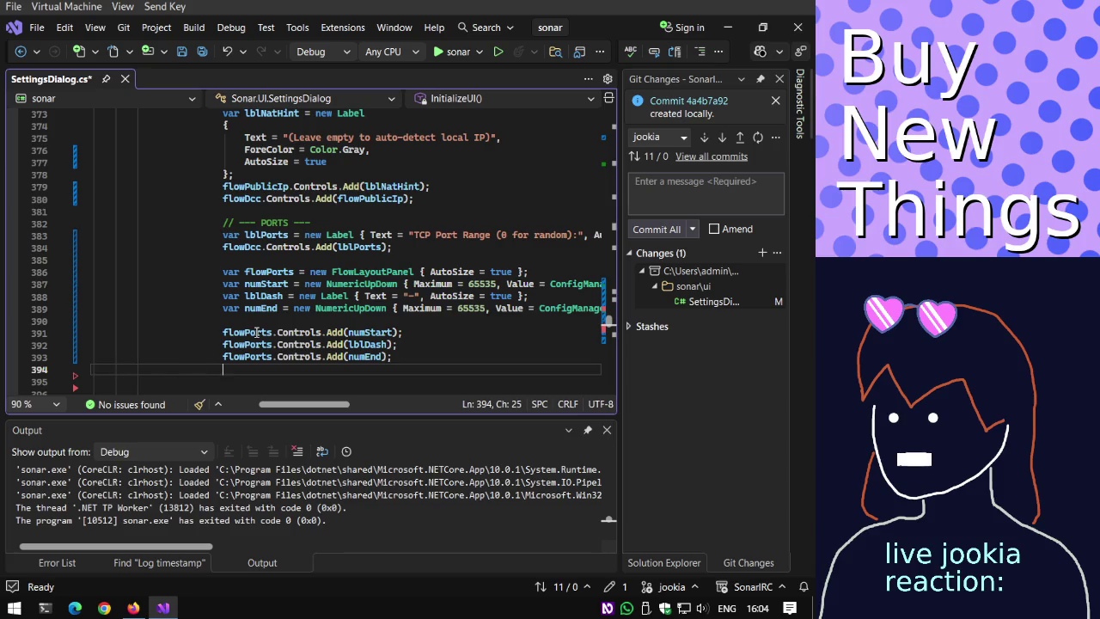
type("flowD")
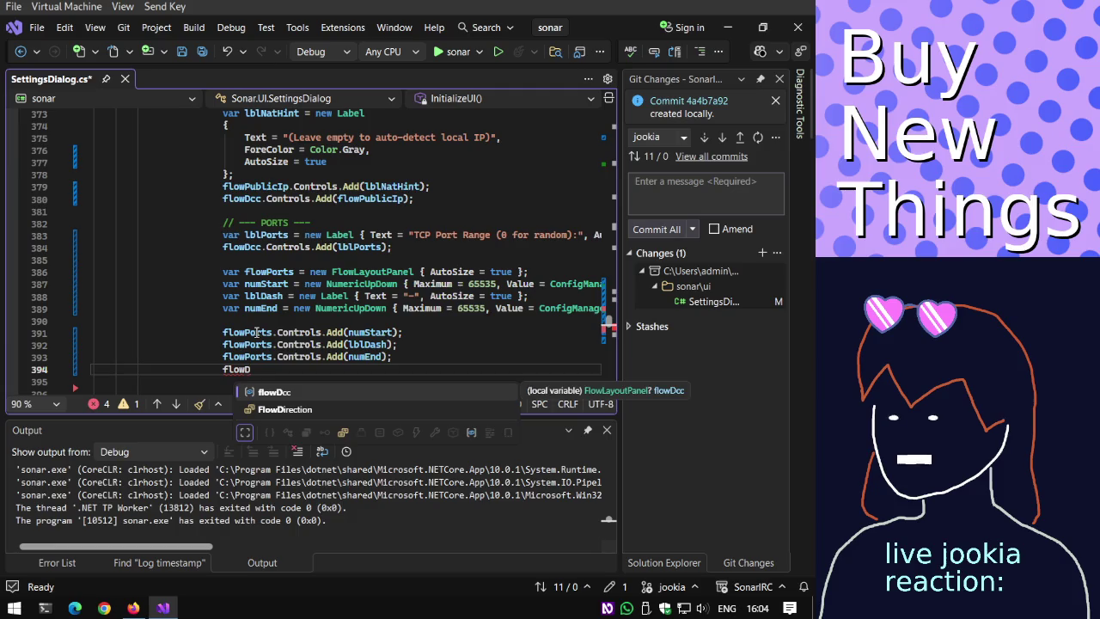
key("Tab")
type(".Contr")
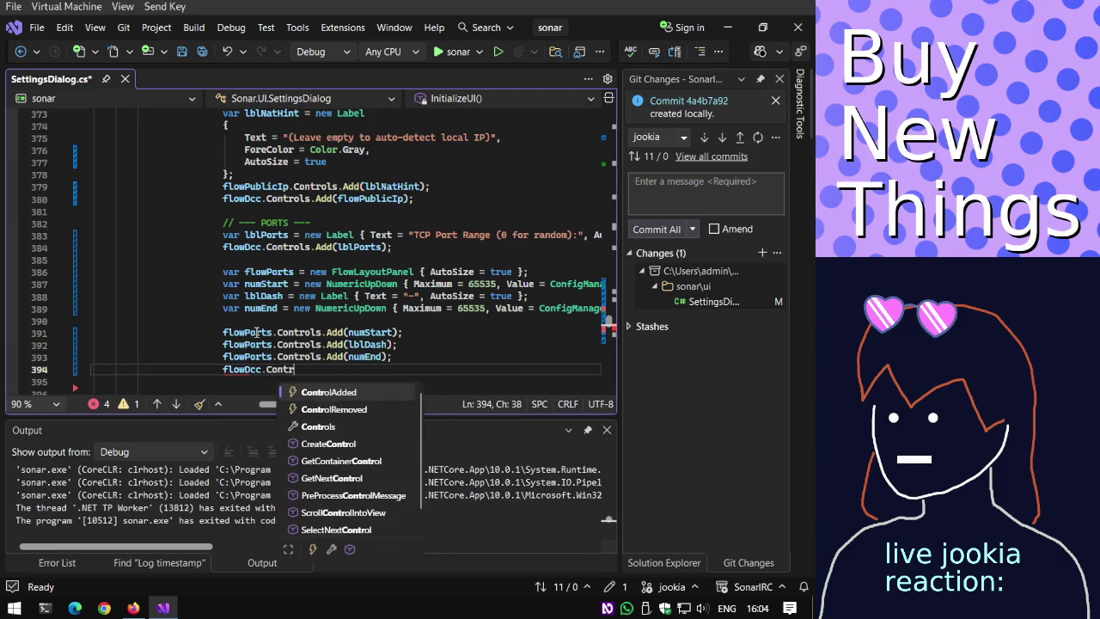
type("ols.Add(flowPor")
key("Tab")
type(");")
key("Return")
key("Return")
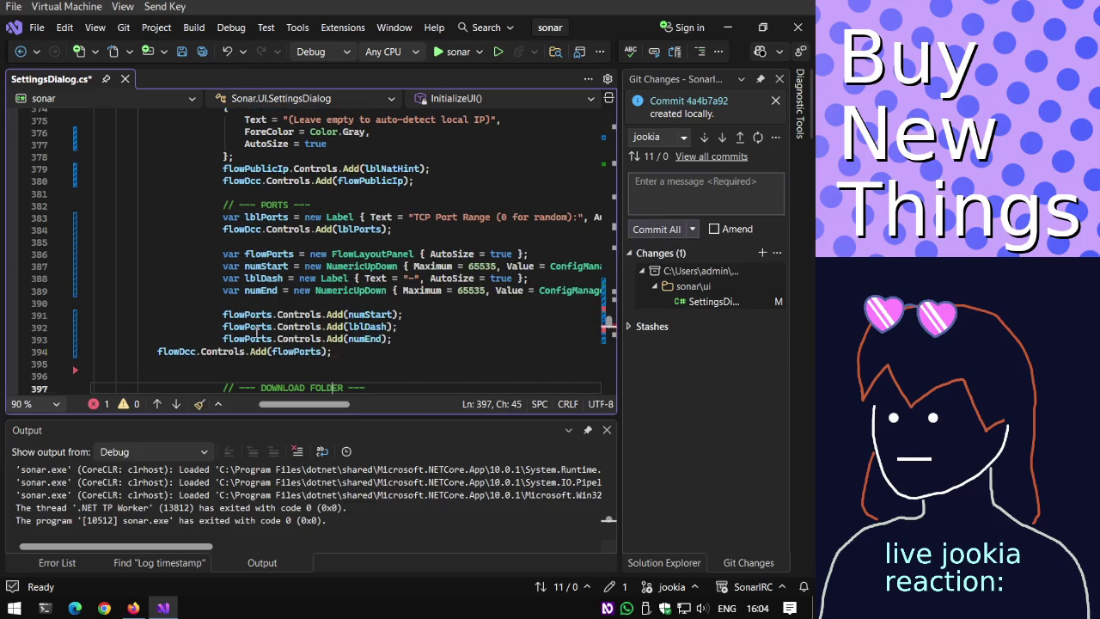
key("ctrl+z")
key("ctrl+z")
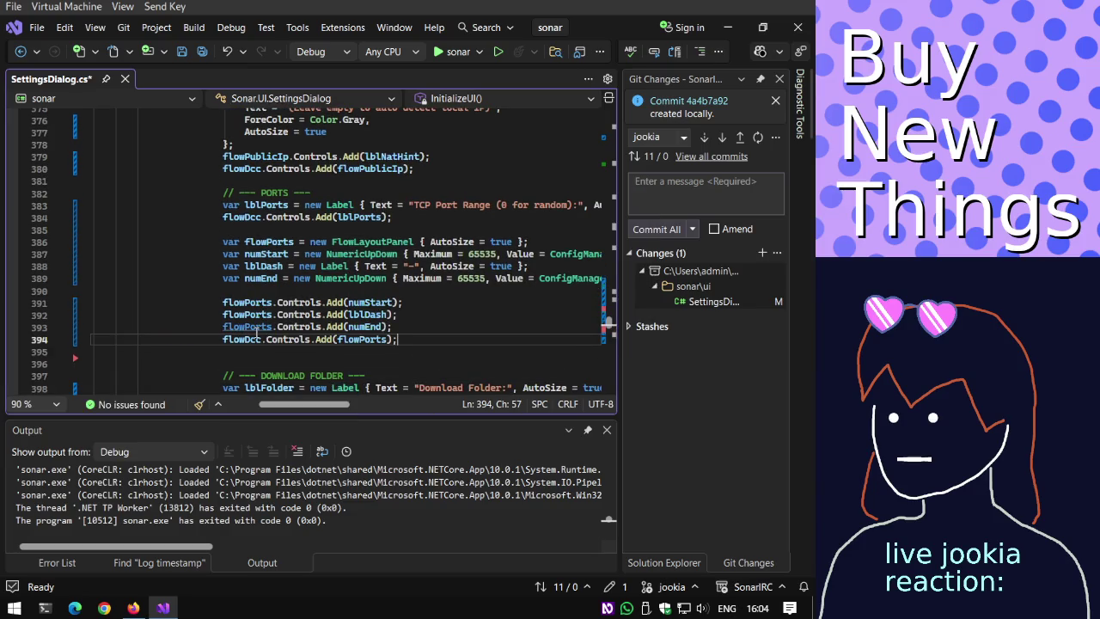
Delete the leftover blank lines before DOWNLOAD FOLDER and save SettingsDialog.cs.
key("Down")
key("Left")
key("Left")
key("Left")
key("Left")
key("Left")
key("shift+Up")
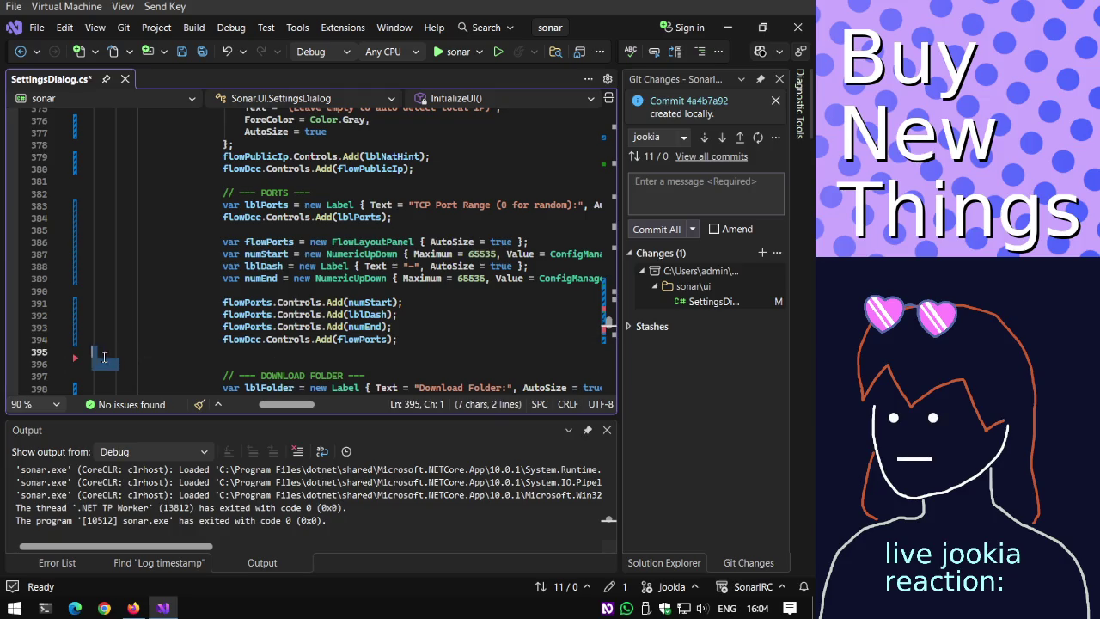
key("Delete")
key("ctrl+s")
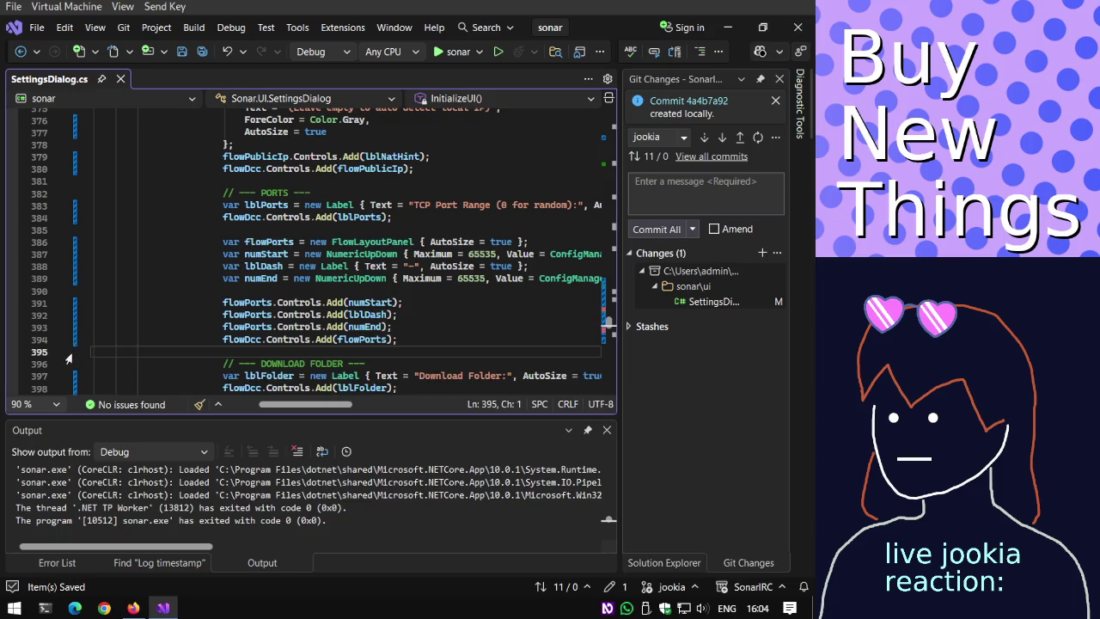
left_click(445, 55)
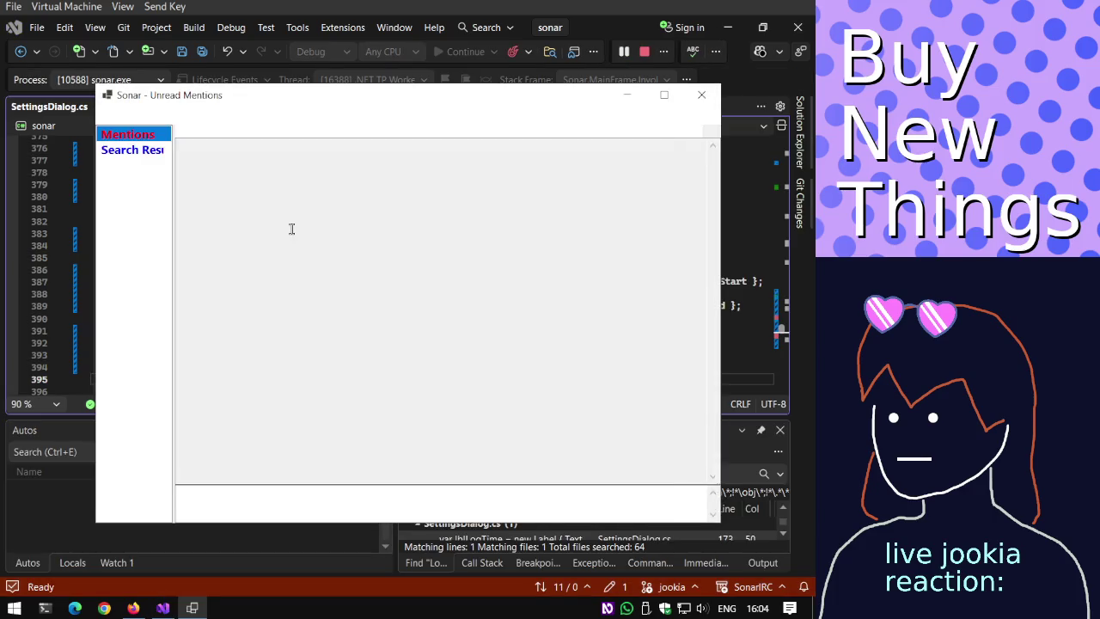
left_click(113, 116)
left_click(142, 133)
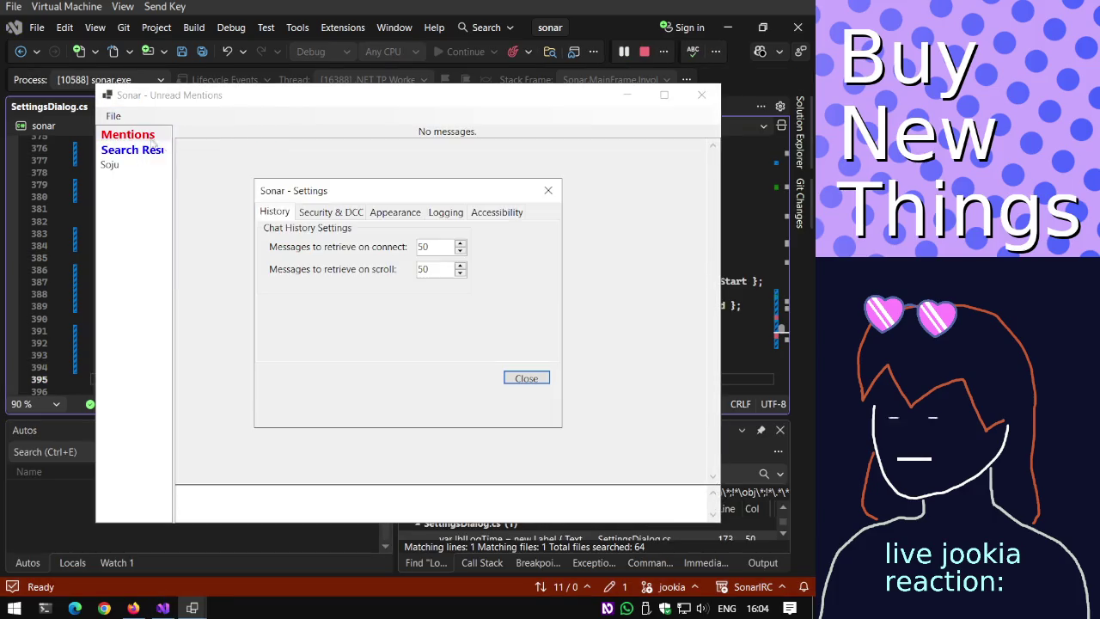
left_click(342, 213)
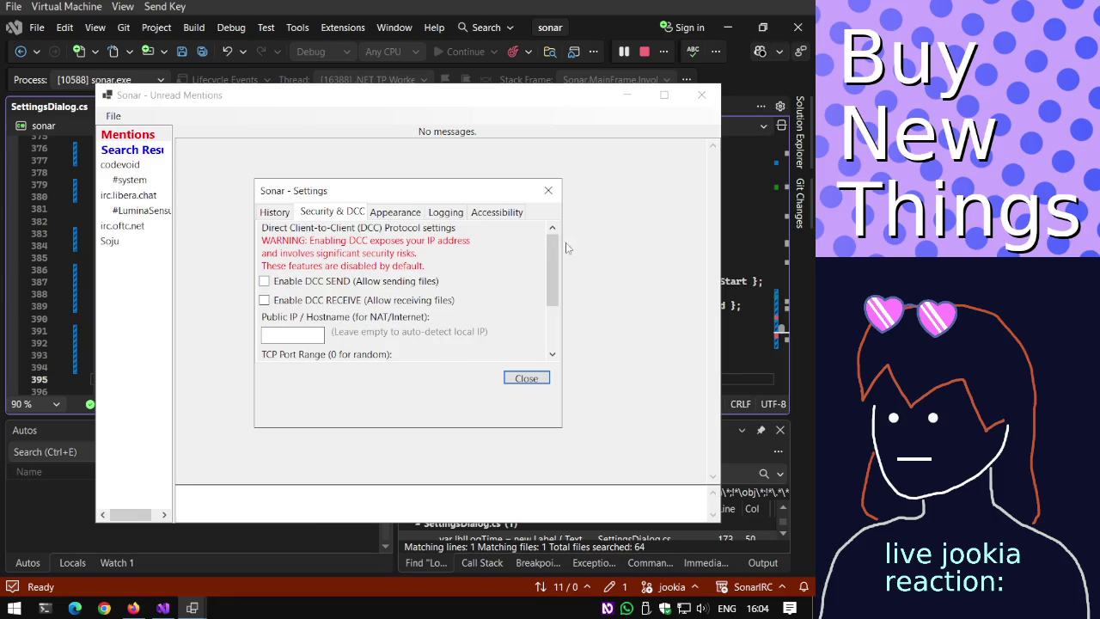
scroll(549, 283, "down", 3)
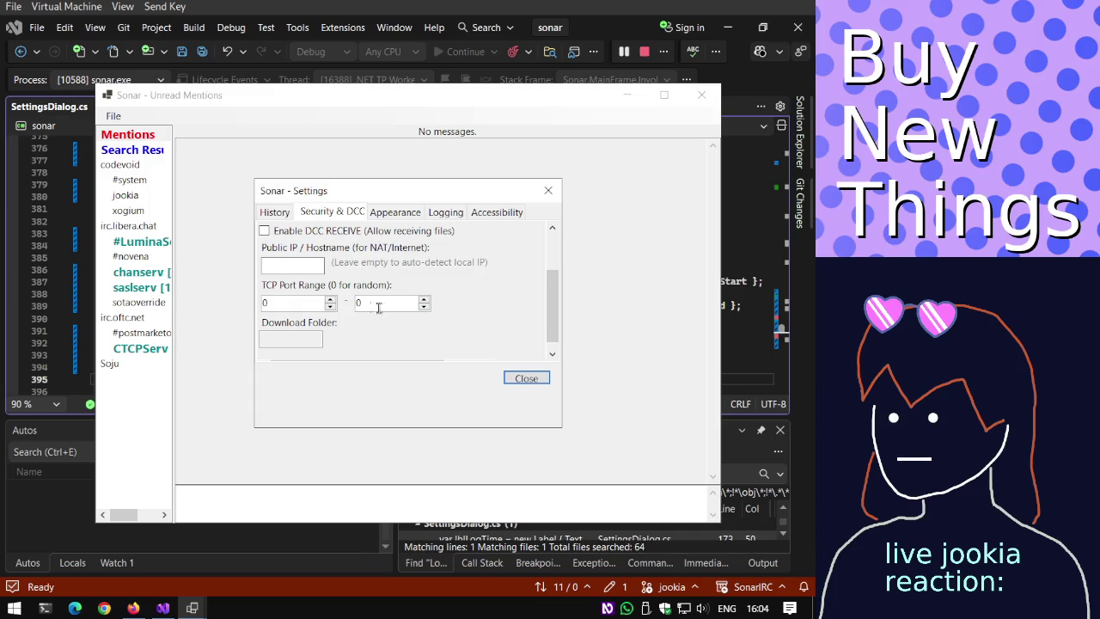
scroll(552, 325, "down", 1)
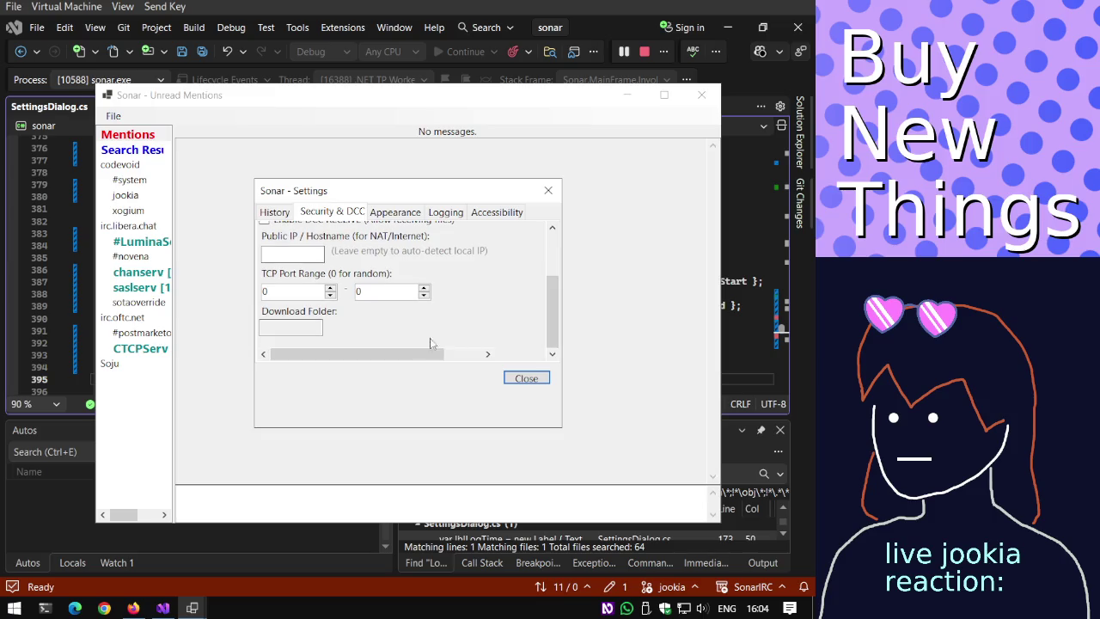
left_click_drag(339, 354, 415, 354)
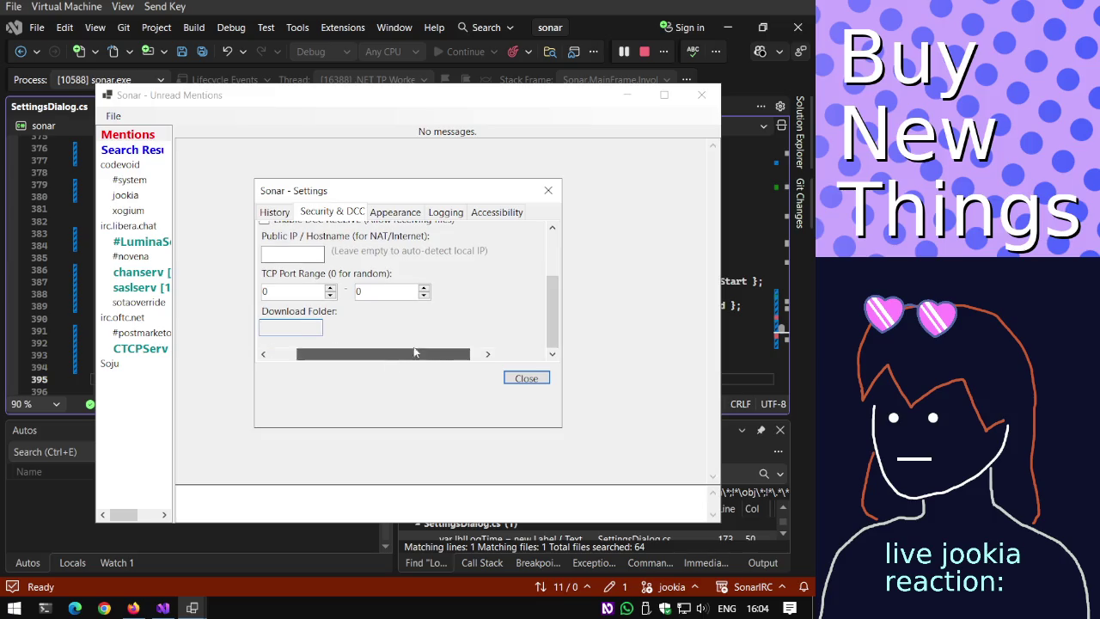
scroll(549, 282, "up", 2)
left_click(526, 378)
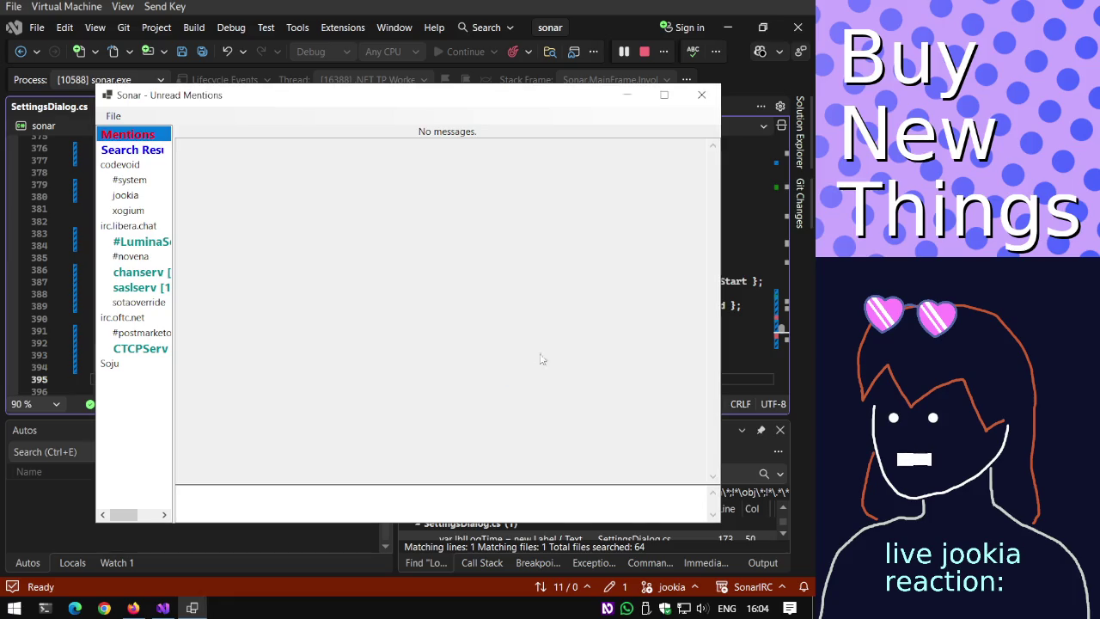
left_click(708, 96)
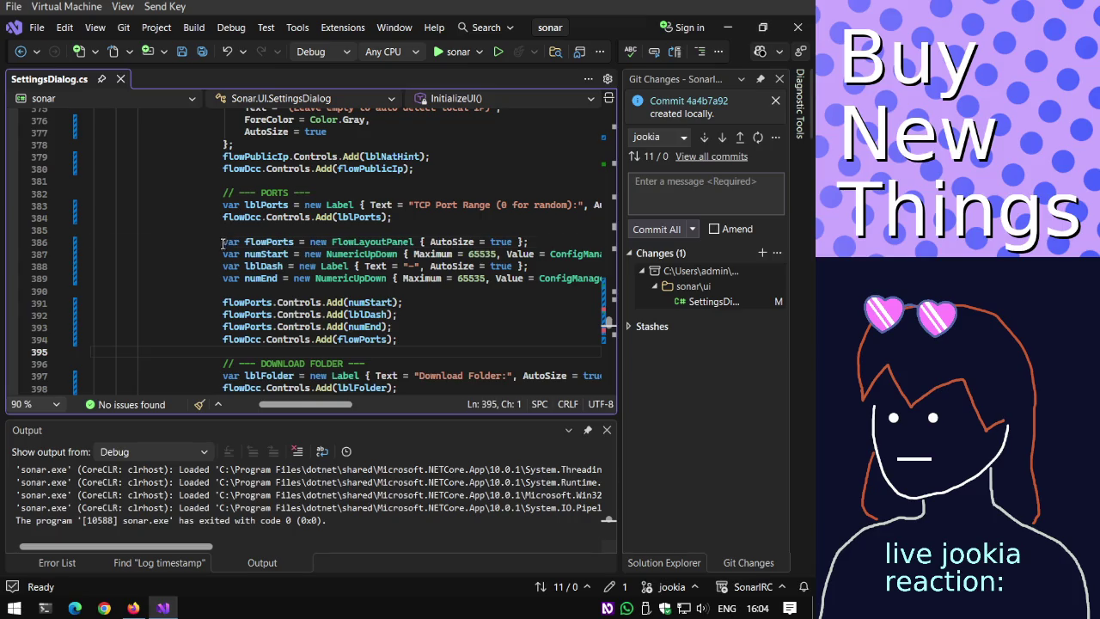
Copy the flowPorts FlowLayoutPanel declaration above txtFolder and rename it flowFolder.
left_click_drag(223, 242, 527, 245)
key("ctrl+c")
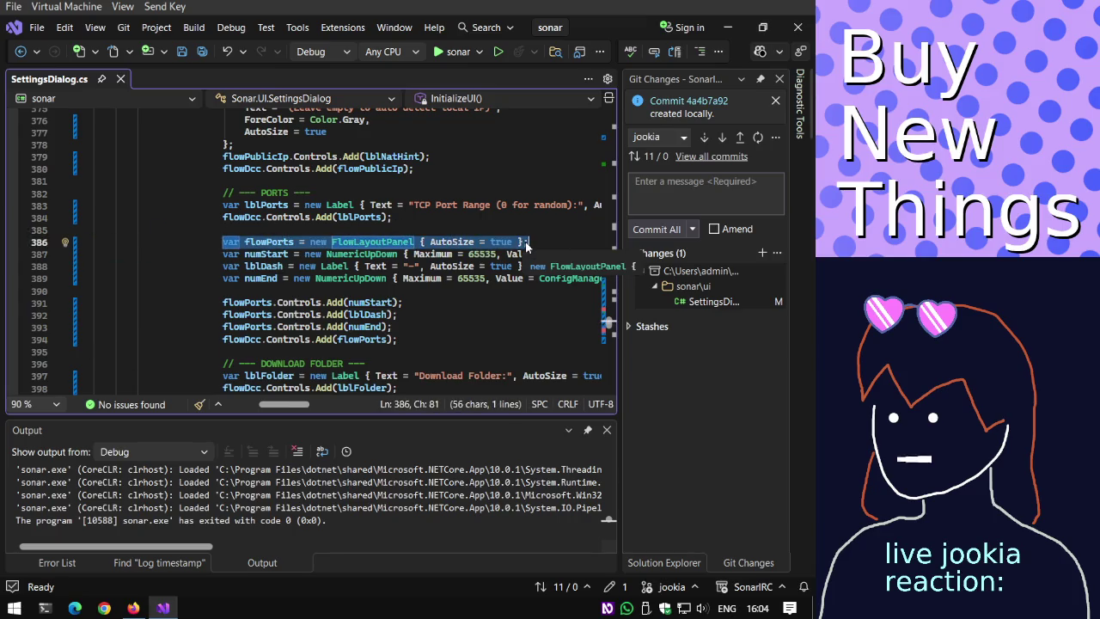
scroll(490, 267, "down", 1)
scroll(453, 281, "down", 2)
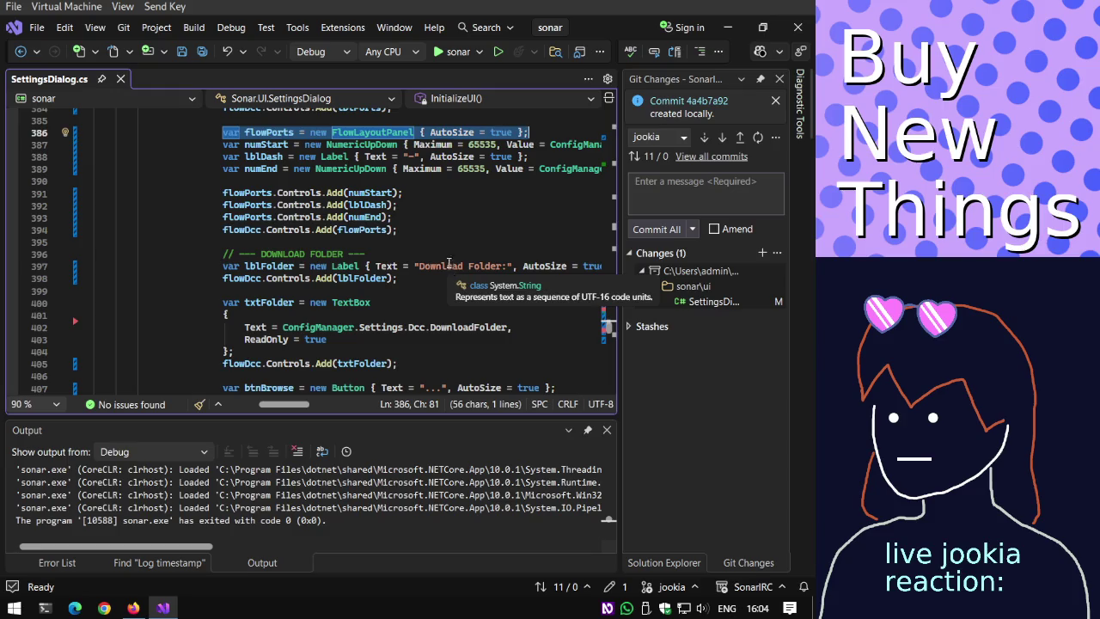
left_click(446, 252)
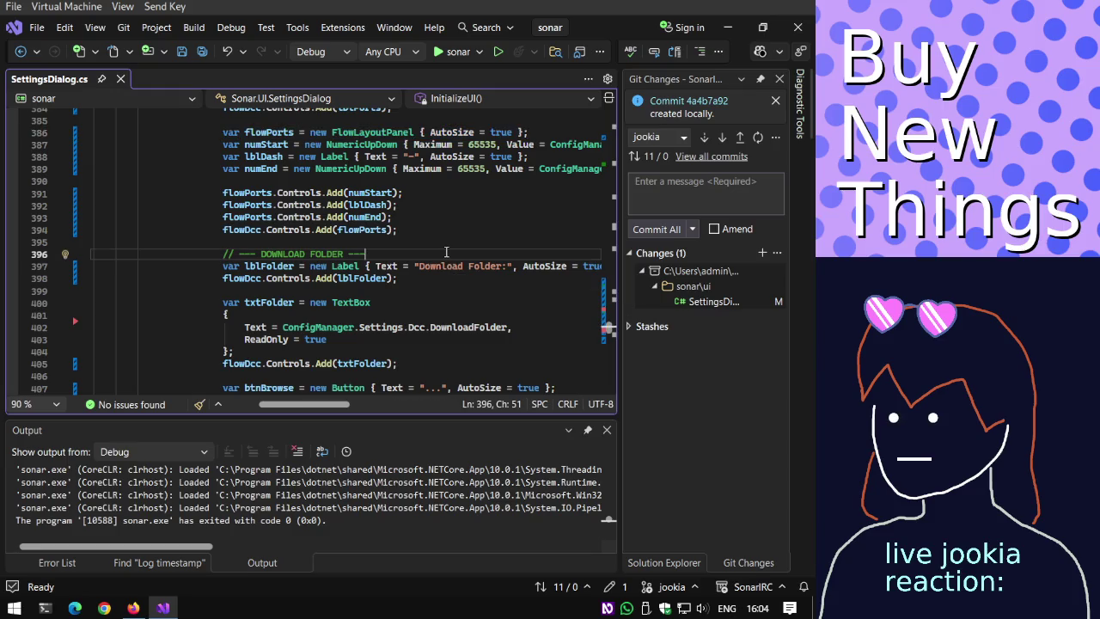
scroll(440, 281, "down", 1)
left_click(426, 255)
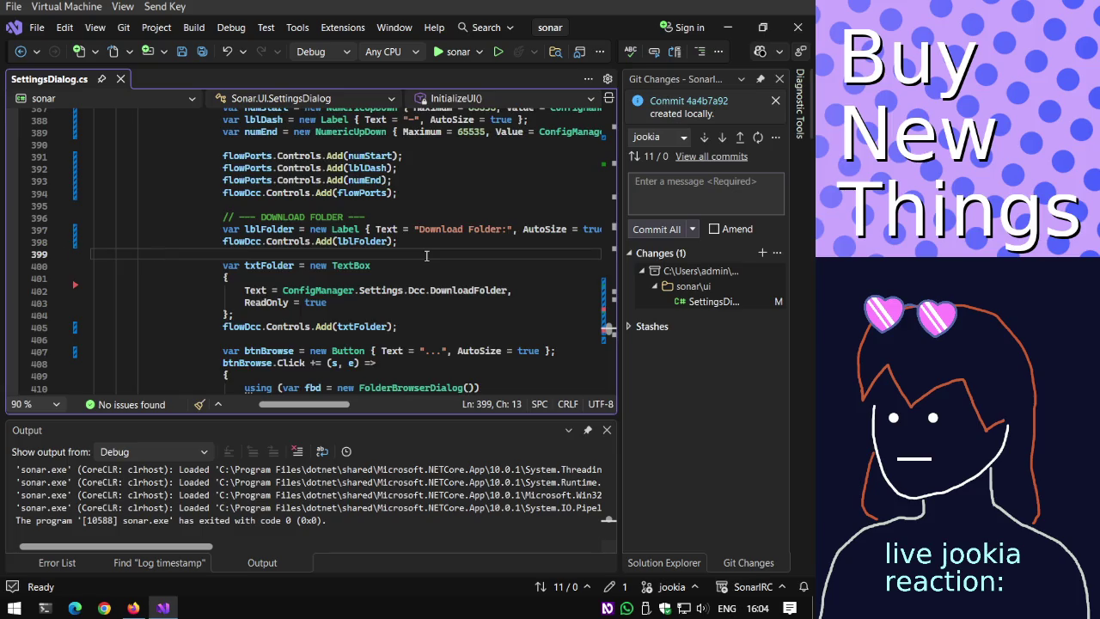
scroll(426, 255, "down", 1)
key("Return")
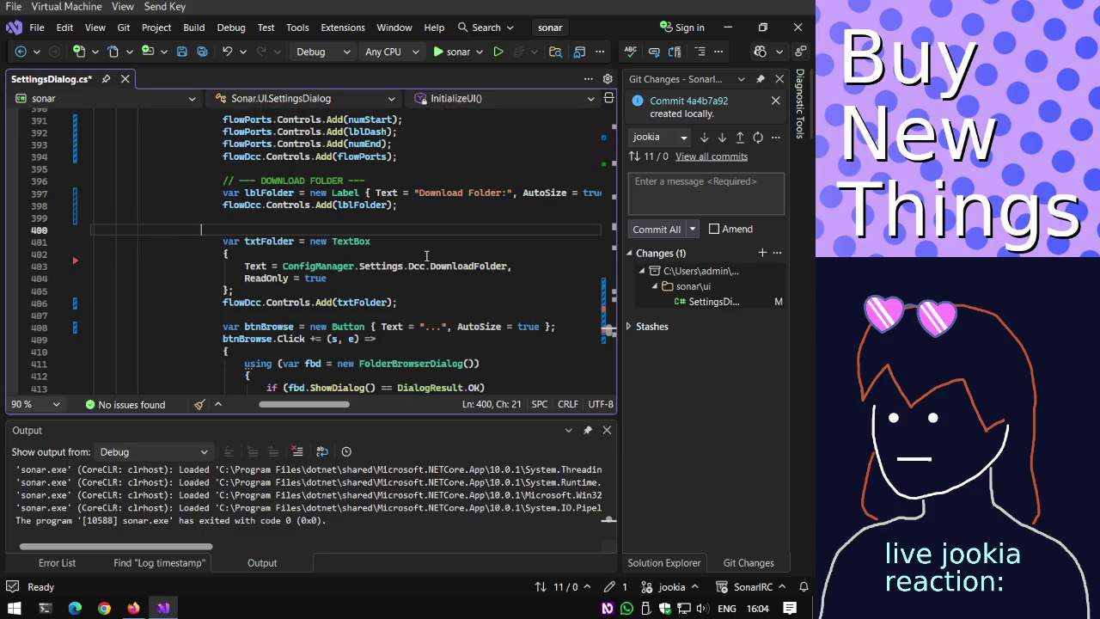
key("ctrl+v")
key("ctrl+z")
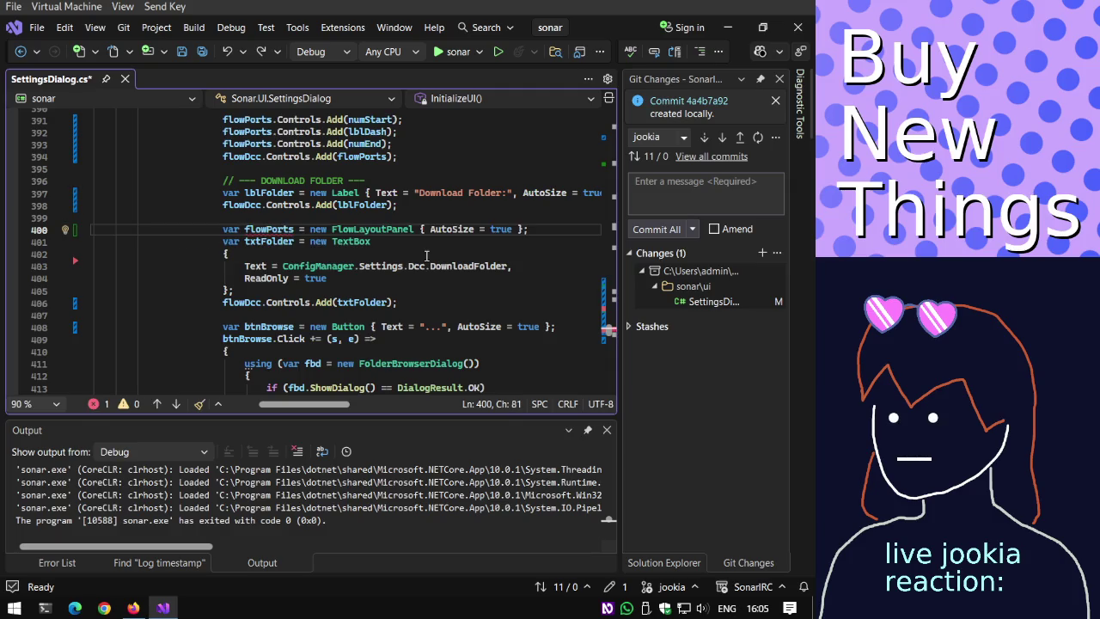
key("ctrl+z")
key("ctrl+y")
key("Right")
key("Right")
key("Right")
key("Delete")
key("Delete")
key("Delete")
key("Delete")
key("Delete")
type("Folder")
Change the txtFolder and btnBrowse add lines to add them to flowFolder instead of flowDcc.
key("Down")
key("Down")
key("Down")
key("Down")
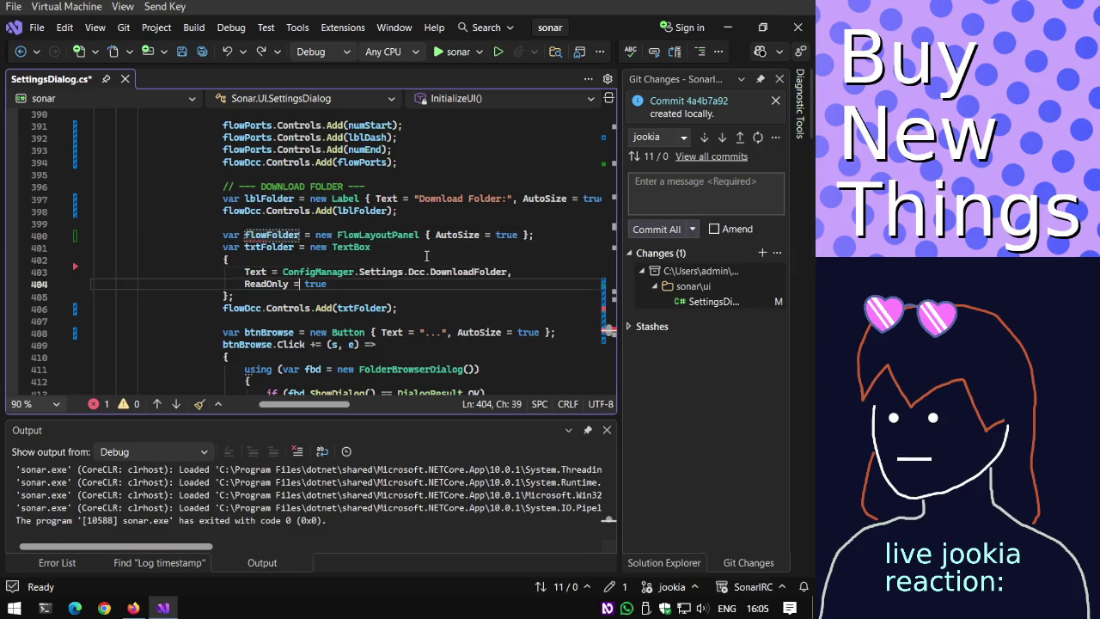
key("Down")
key("Down")
key("Left")
key("Left")
key("Left")
key("BackSpace")
key("BackSpace")
key("BackSpace")
type("Folder")
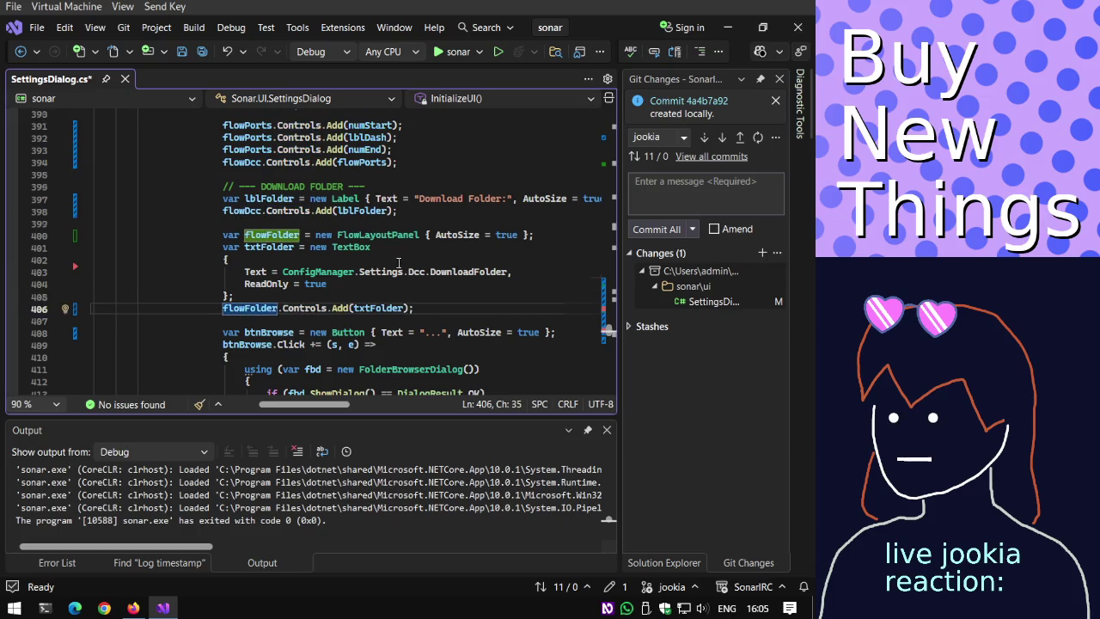
scroll(398, 262, "down", 3)
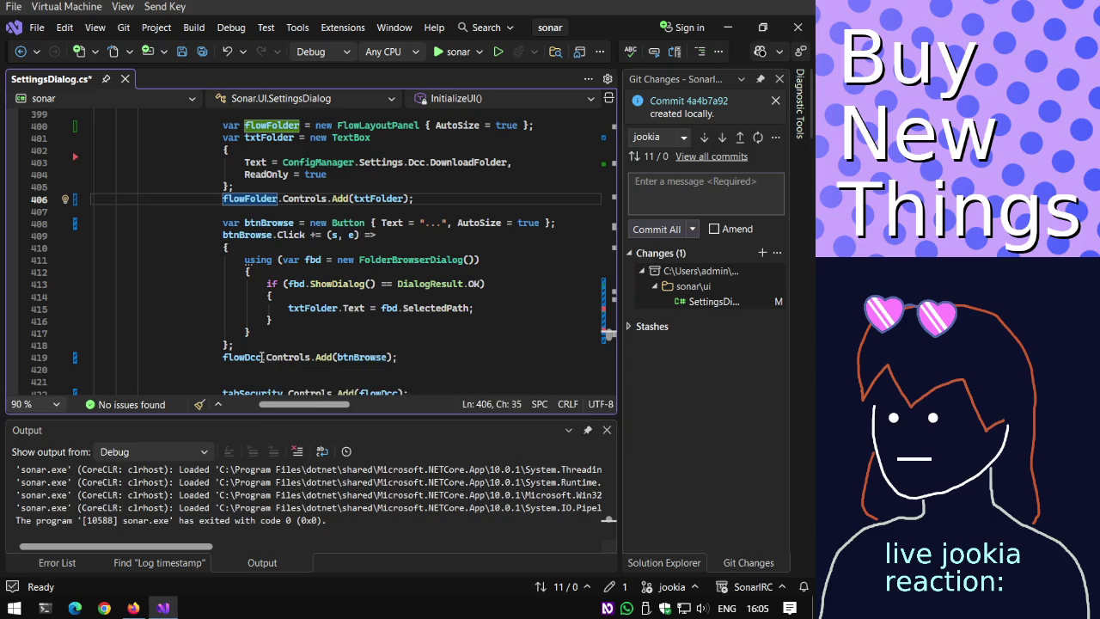
left_click_drag(261, 356, 245, 356)
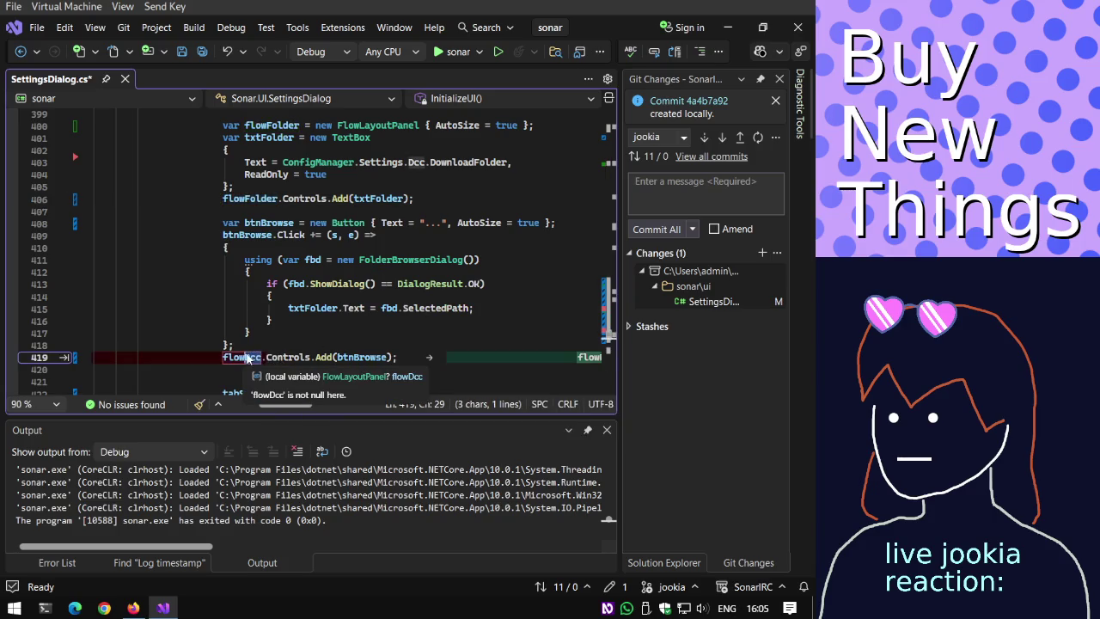
type("Folder")
Add the line flowDcc.Controls.Add(flowFolder) after the browse button line.
scroll(354, 296, "down", 1)
scroll(354, 297, "down", 1)
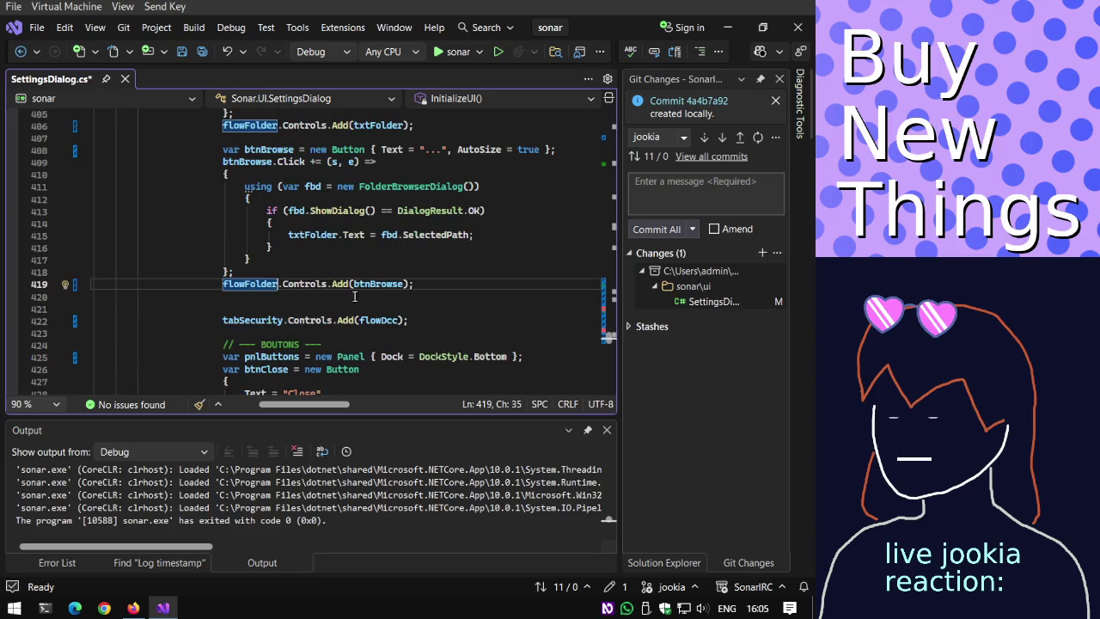
key("Return")
type("fl")
key("Tab")
type(".")
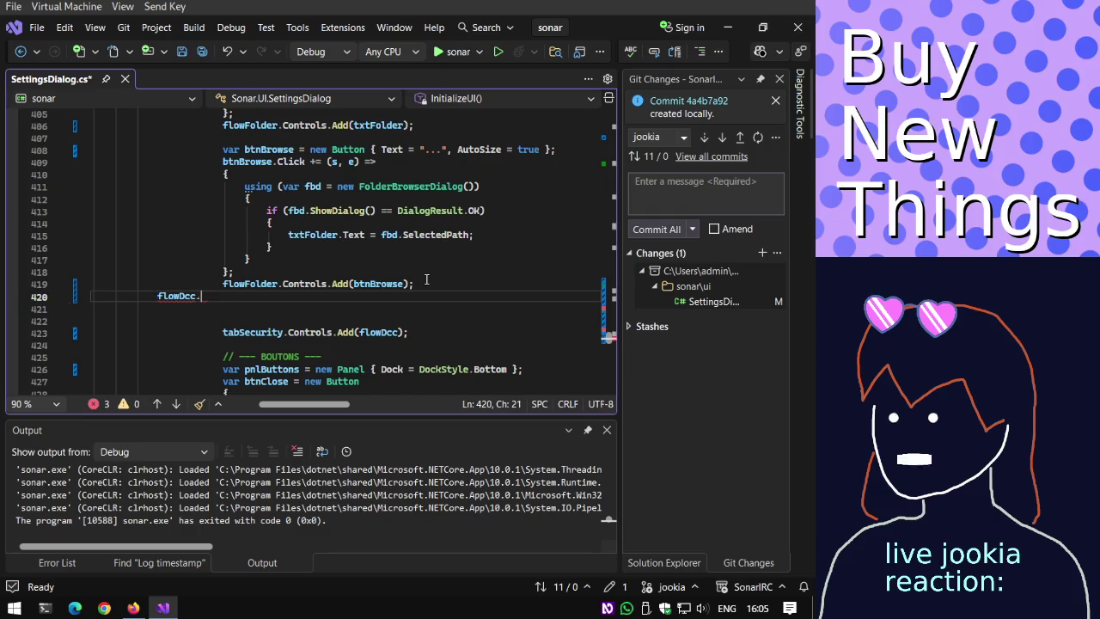
type("Cont")
key("Tab")
type(".Ad")
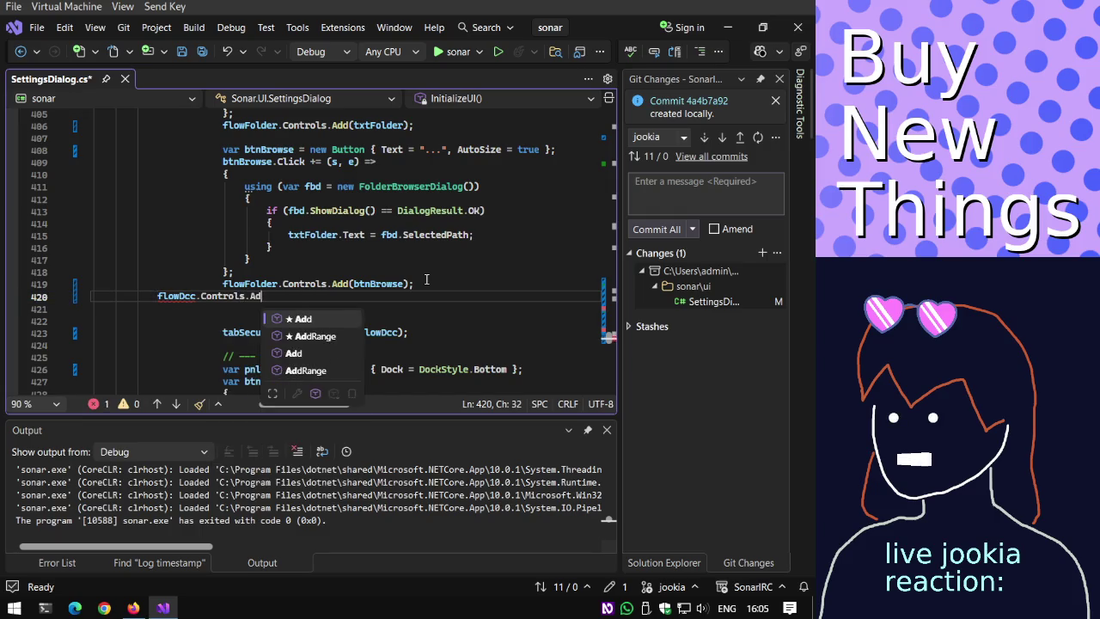
type("d(flowFo")
key("Tab")
type(")")
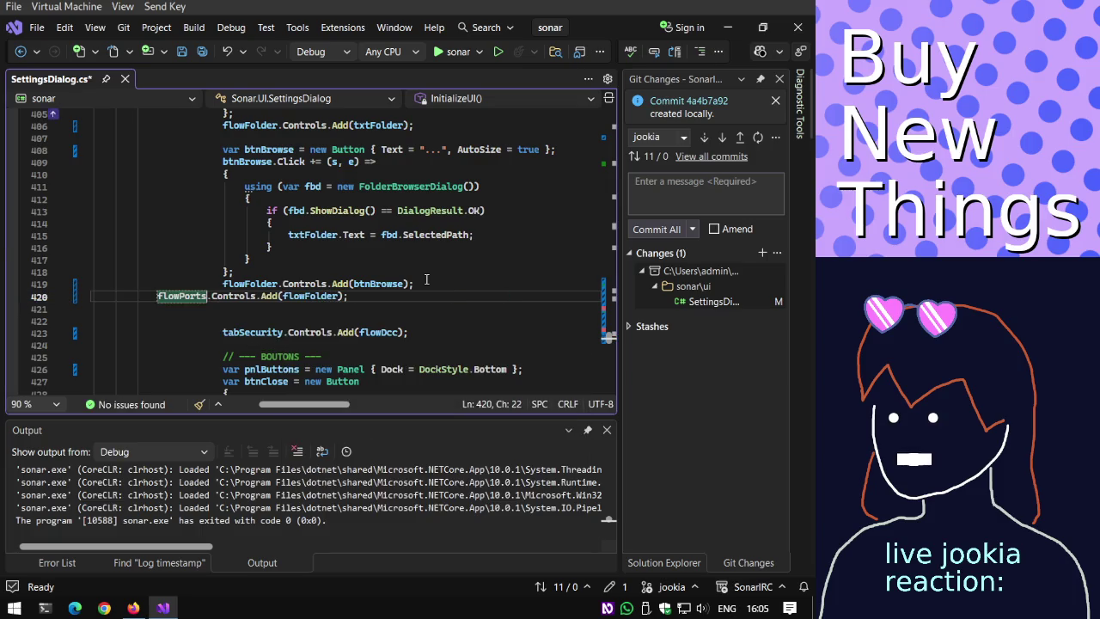
key("Tab")
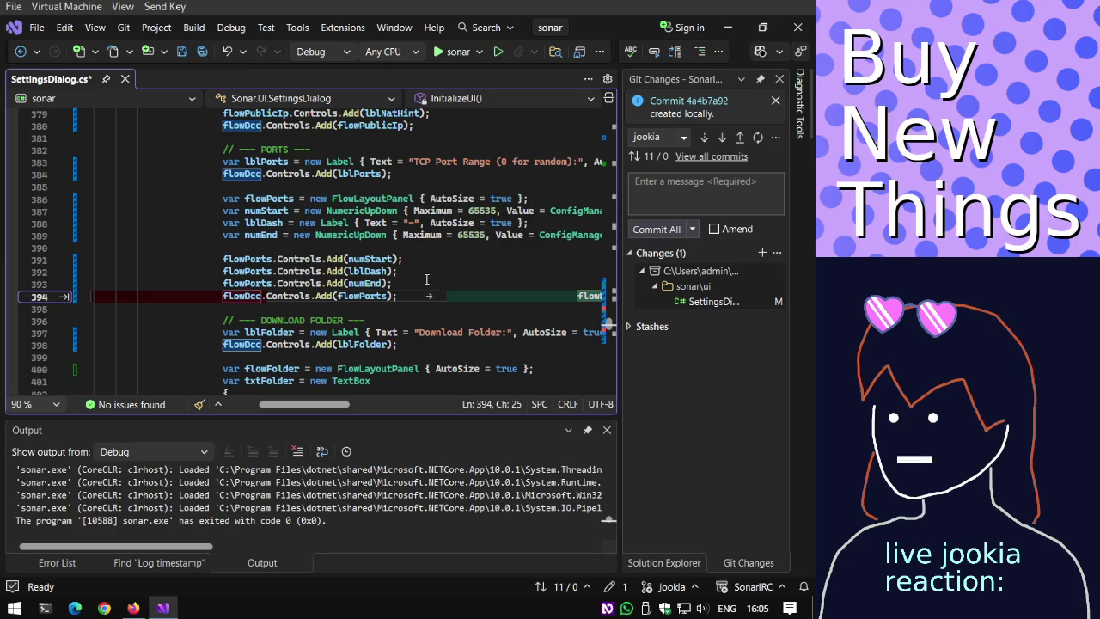
key("Tab")
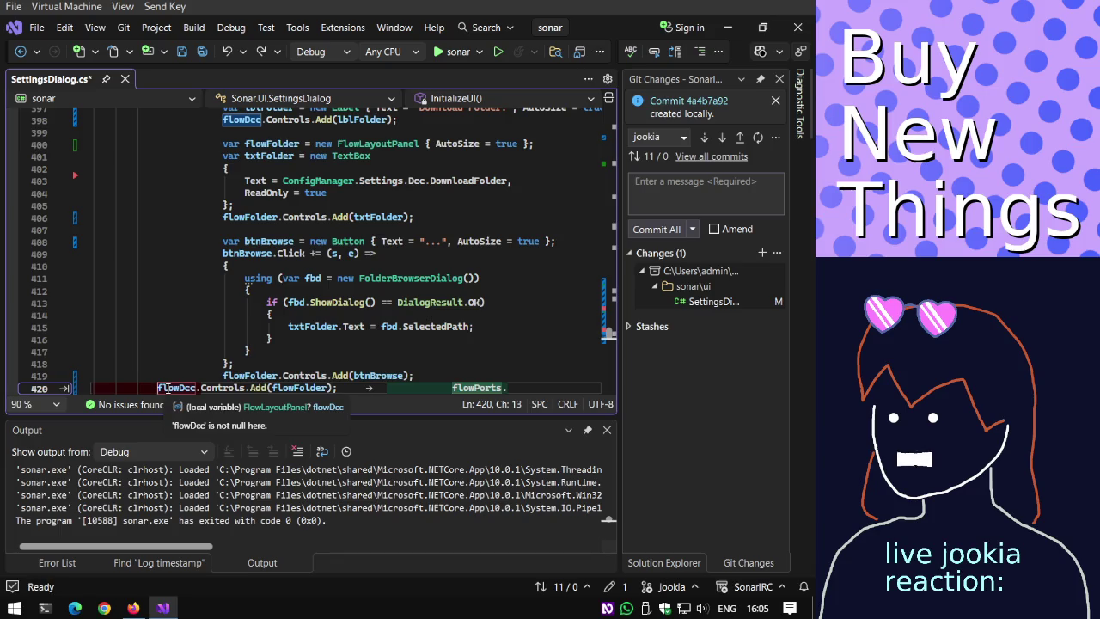
scroll(168, 389, "down", 1)
scroll(172, 373, "down", 1)
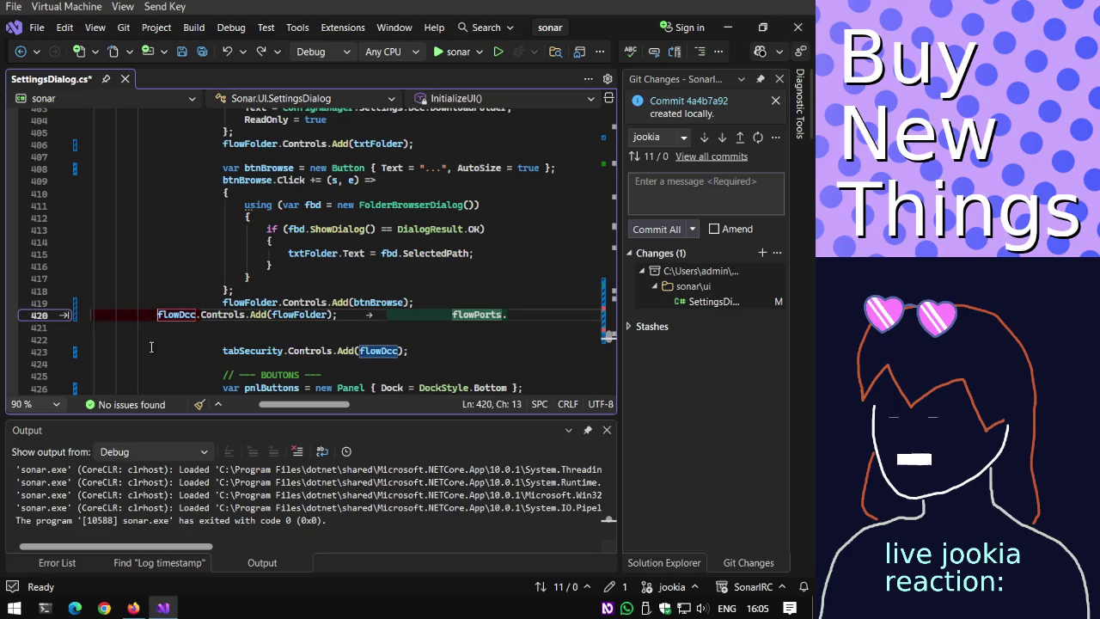
left_click(122, 313)
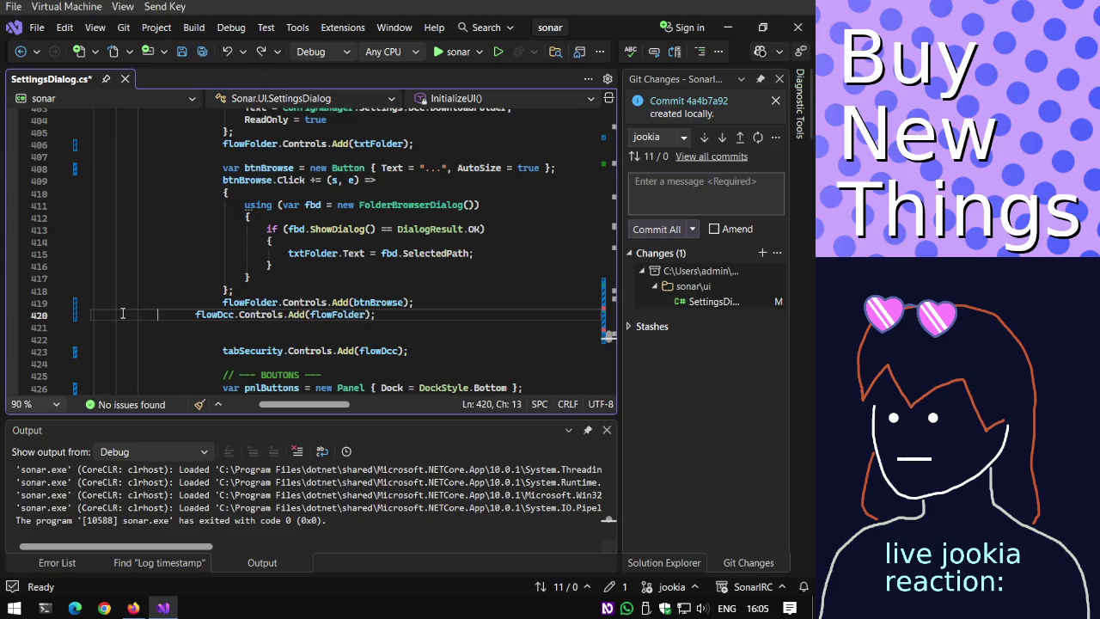
Save SettingsDialog.cs and relaunch Sonar with F5.
key("ctrl+s")
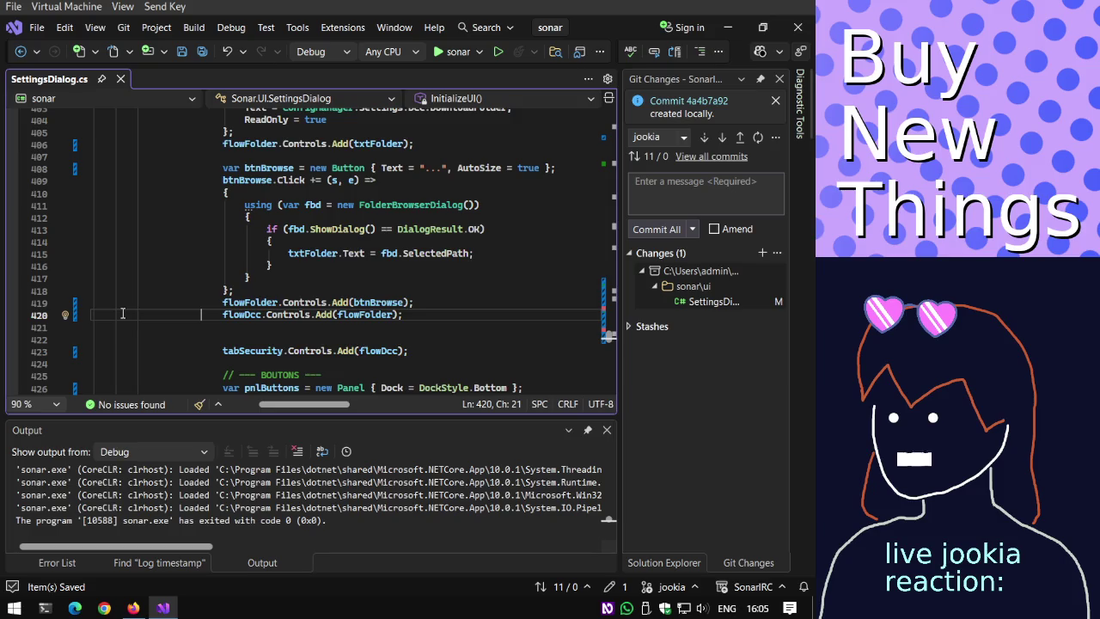
scroll(183, 276, "up", 4)
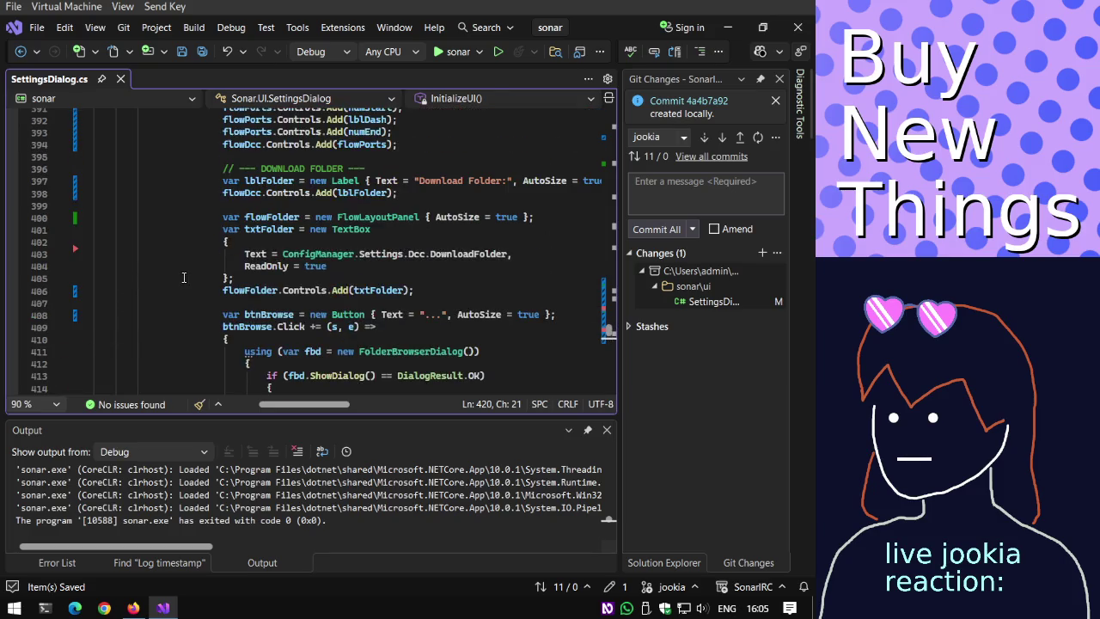
scroll(183, 277, "down", 2)
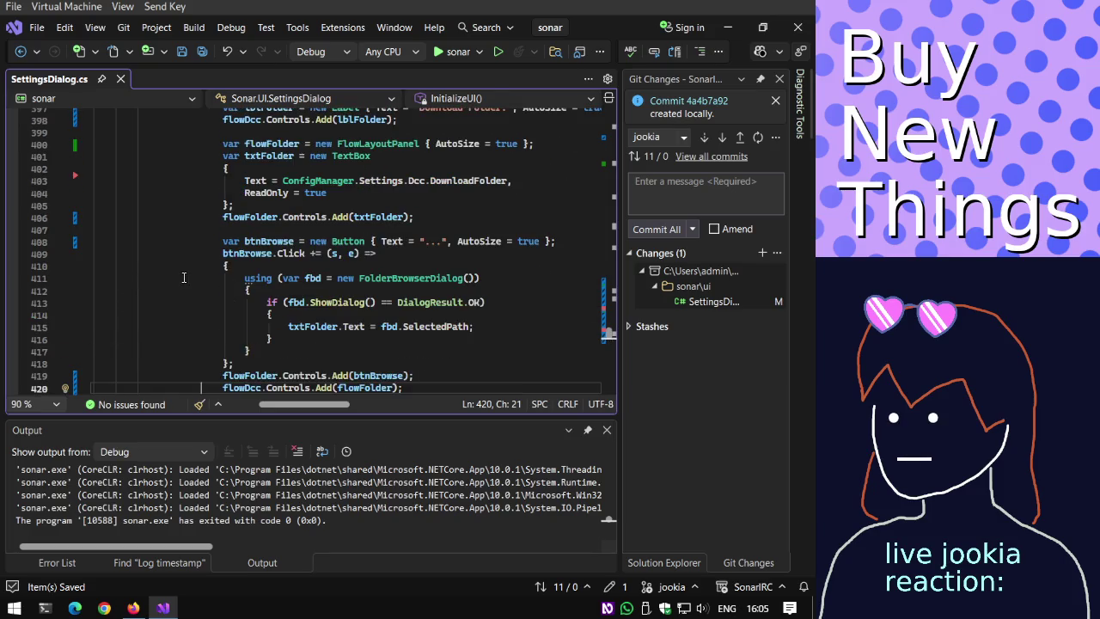
scroll(183, 277, "up", 2)
scroll(183, 276, "down", 2)
scroll(183, 277, "down", 3)
scroll(183, 277, "down", 2)
key("F5")
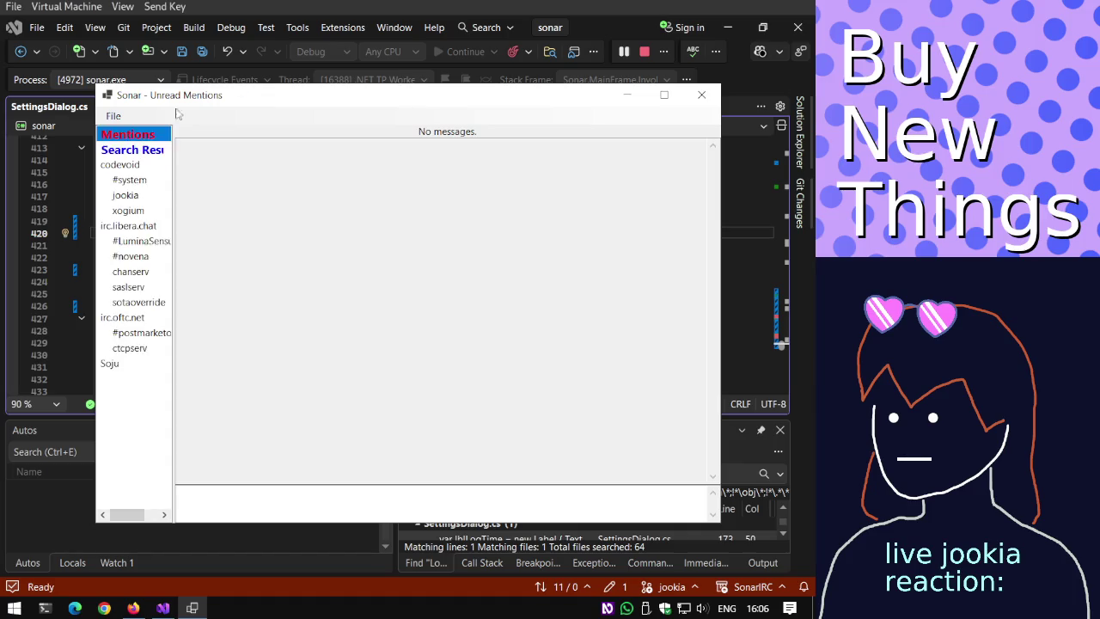
Scroll Sonar's Security & DCC settings down to Download Folder, then close the dialog and Sonar.
left_click(113, 115)
left_click(114, 142)
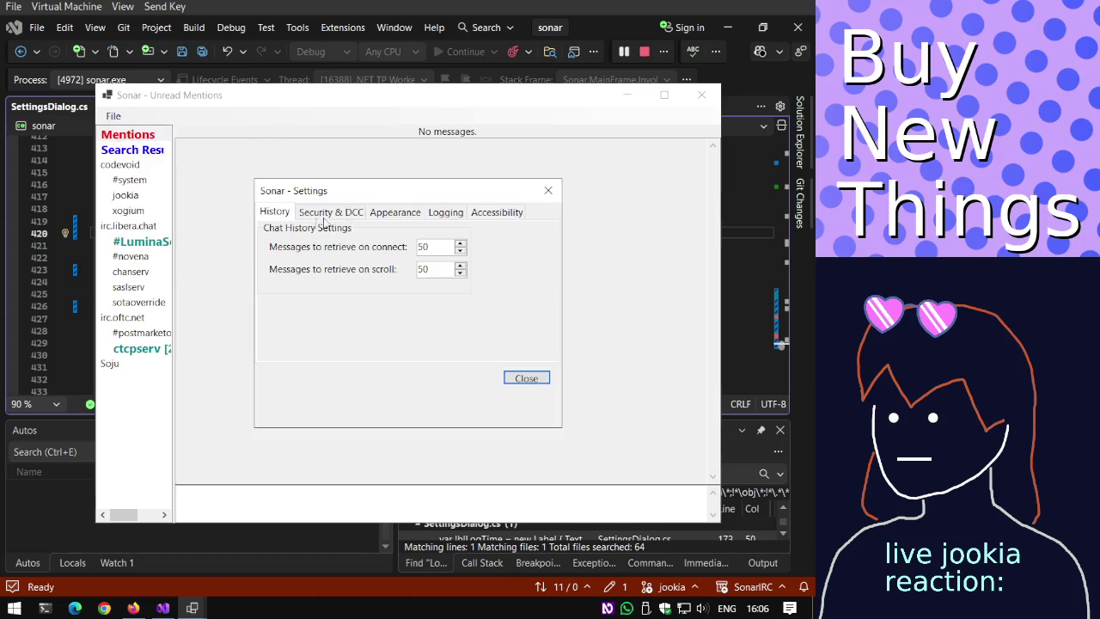
left_click(327, 214)
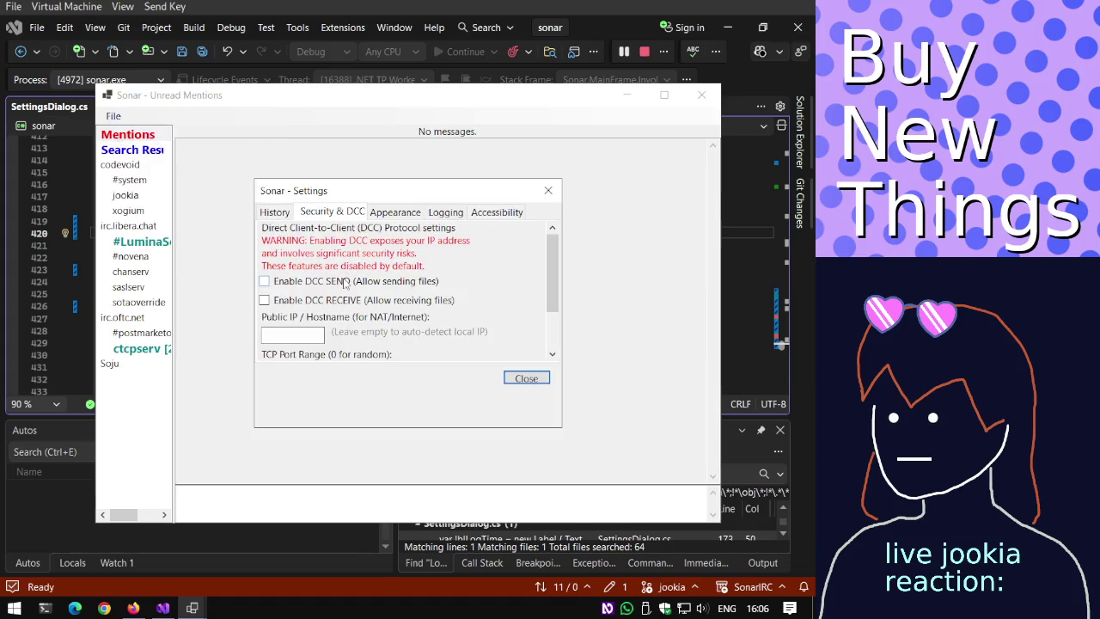
scroll(539, 337, "down", 3)
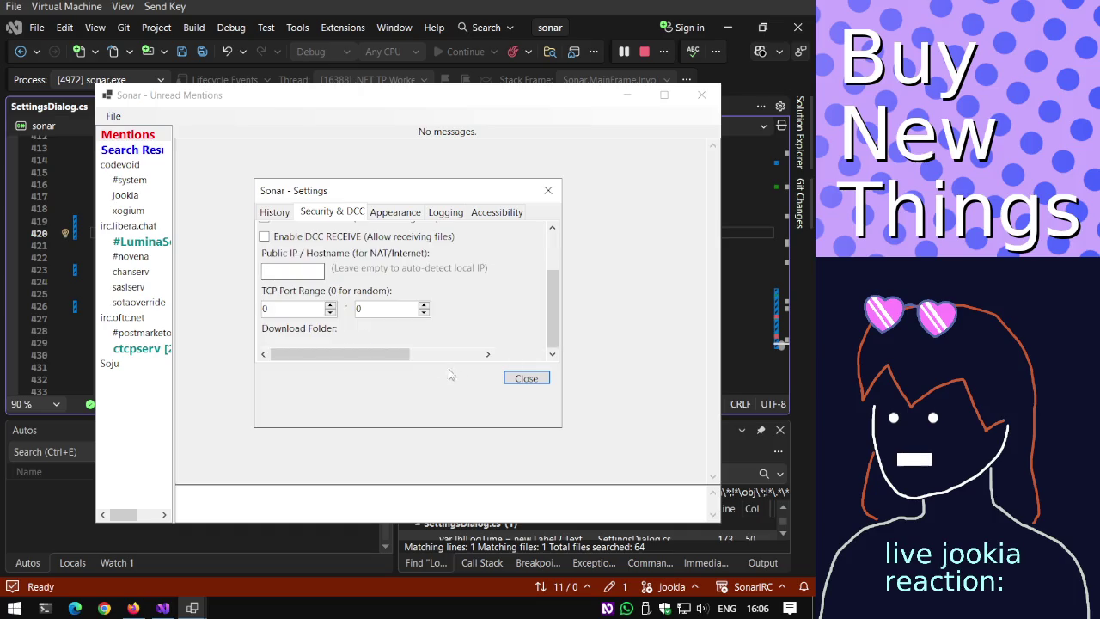
left_click(526, 378)
left_click(708, 91)
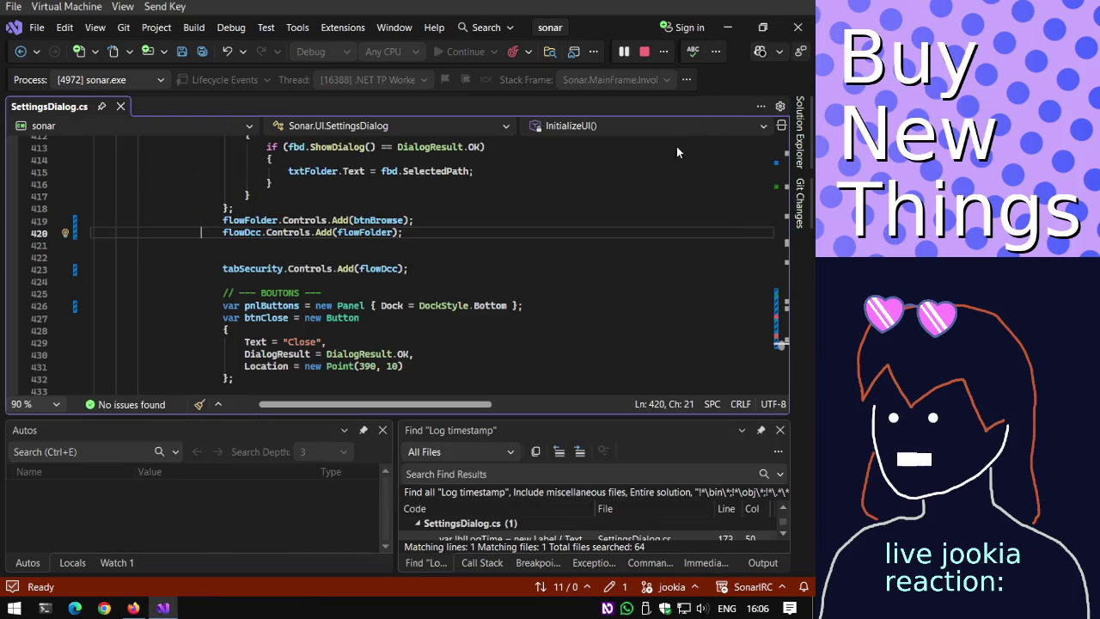
scroll(527, 263, "up", 2)
scroll(527, 263, "up", 1)
scroll(526, 263, "up", 2)
scroll(527, 263, "up", 1)
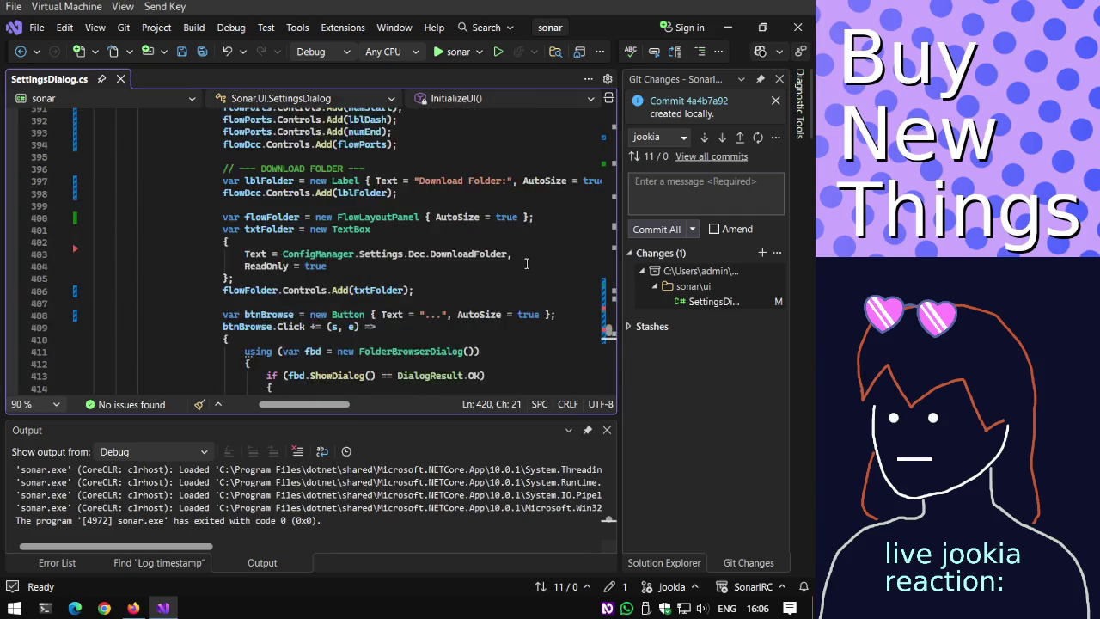
scroll(527, 263, "up", 1)
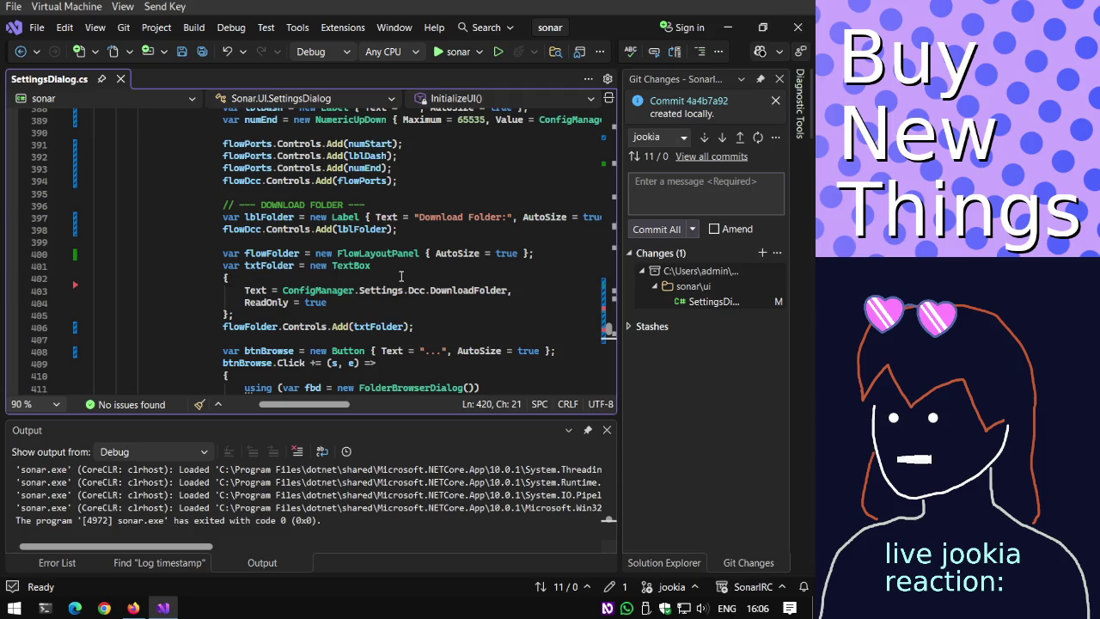
left_click(453, 52)
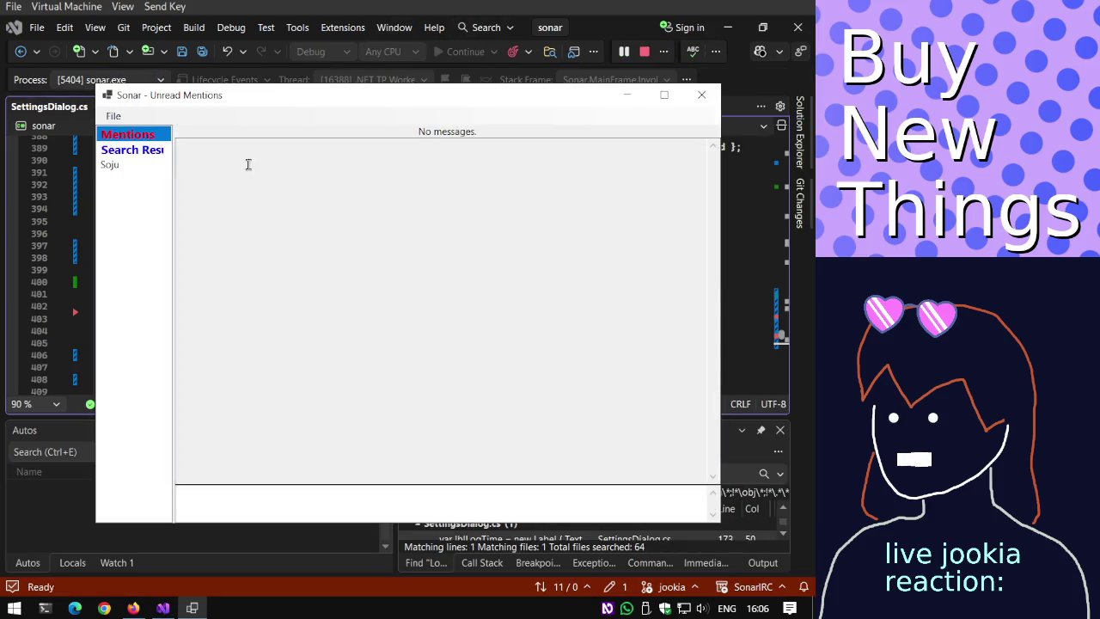
Open Global Settings and scroll the Security & DCC page down to the Download Folder setting.
left_click(114, 116)
left_click(332, 212)
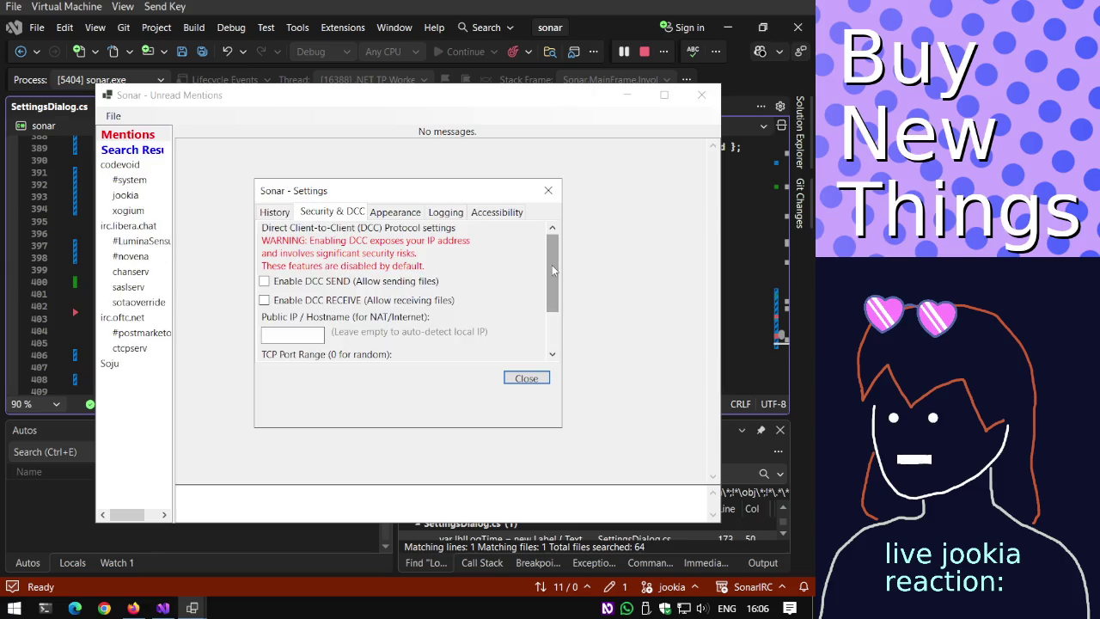
scroll(549, 268, "down", 1)
left_click(551, 351)
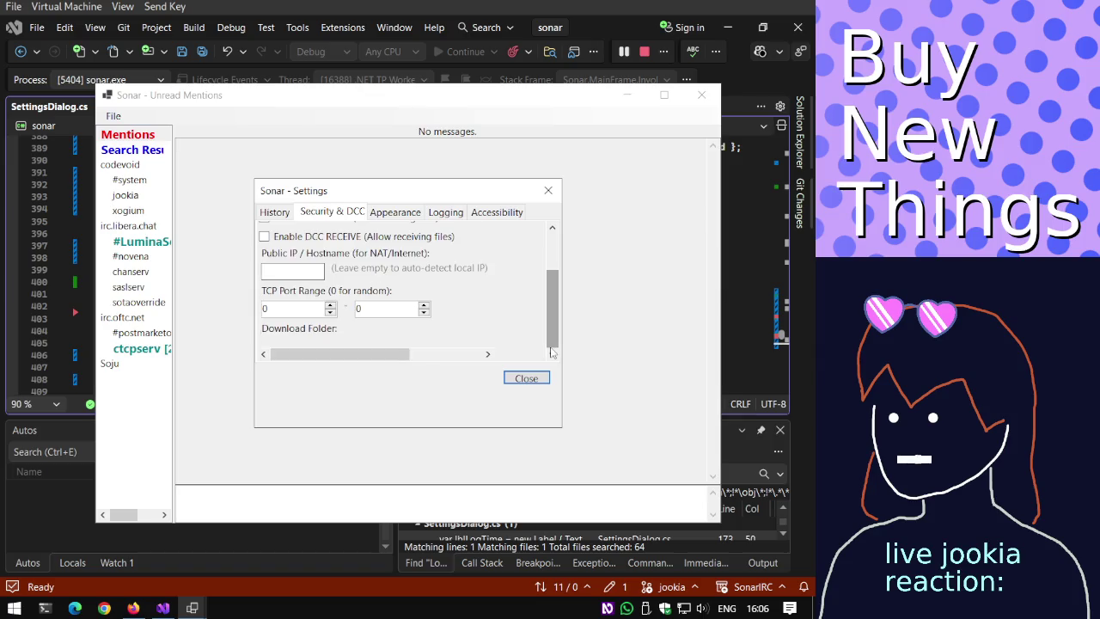
left_click_drag(554, 344, 551, 293)
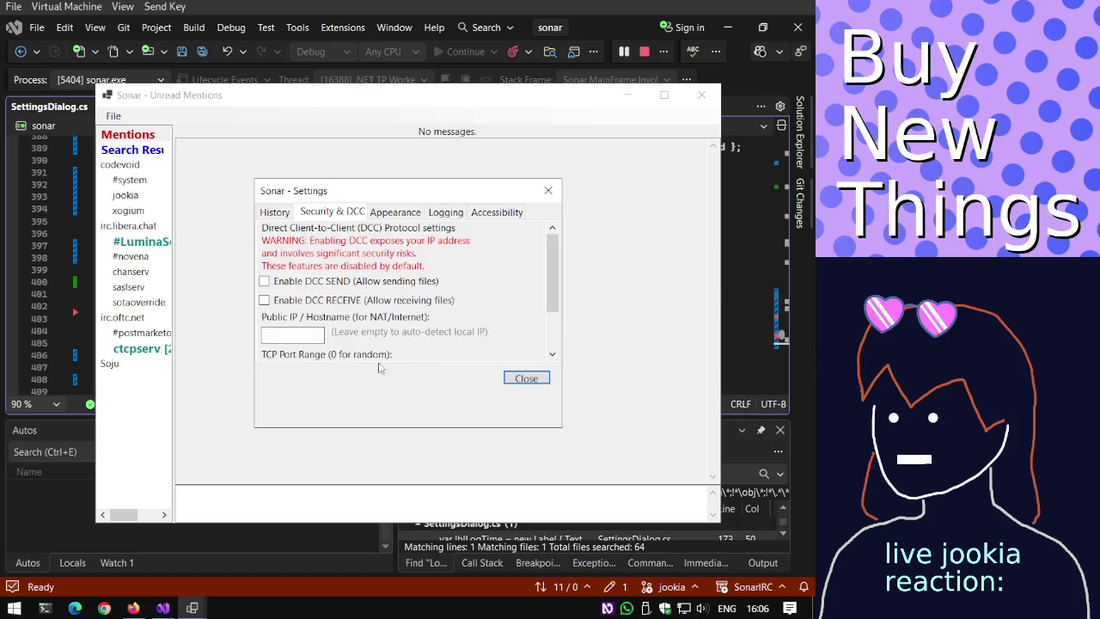
left_click(552, 354)
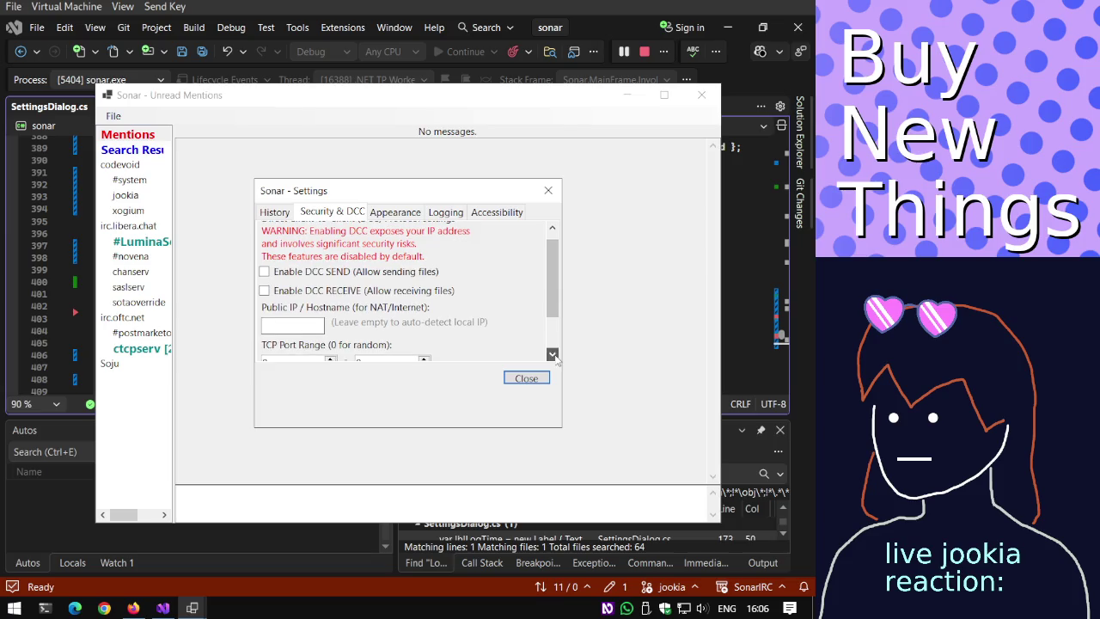
left_click(554, 358)
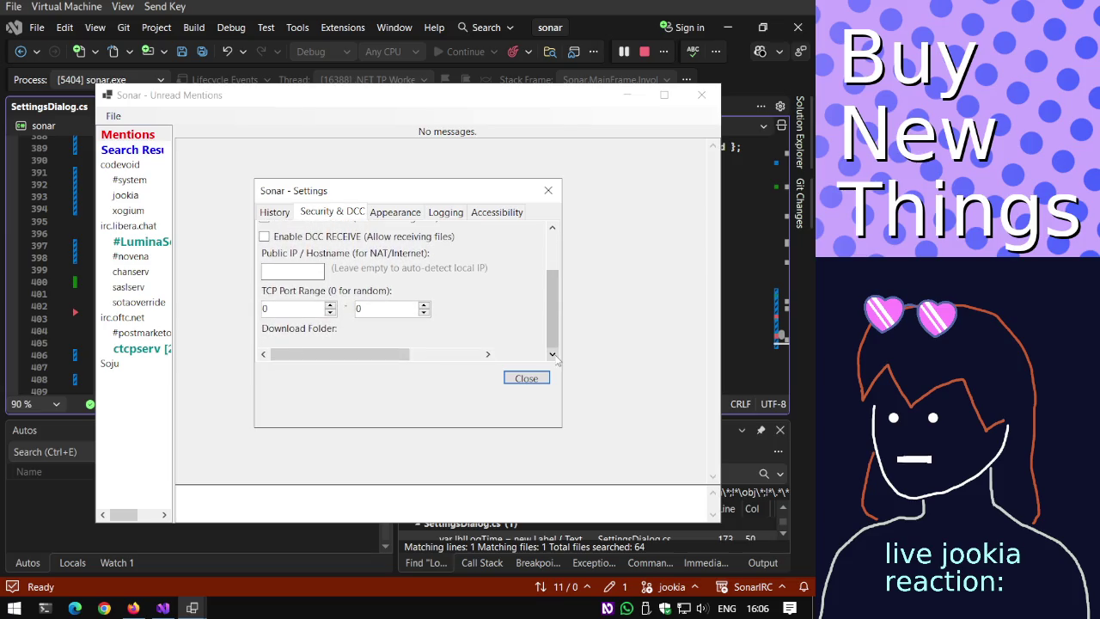
left_click_drag(389, 359, 461, 360)
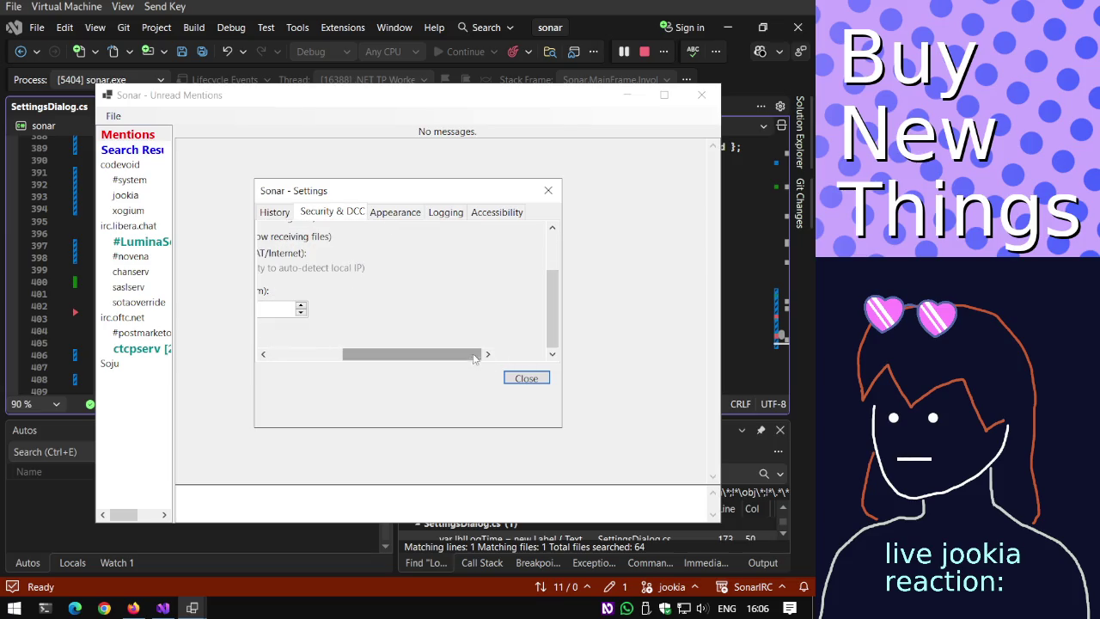
left_click_drag(550, 328, 555, 291)
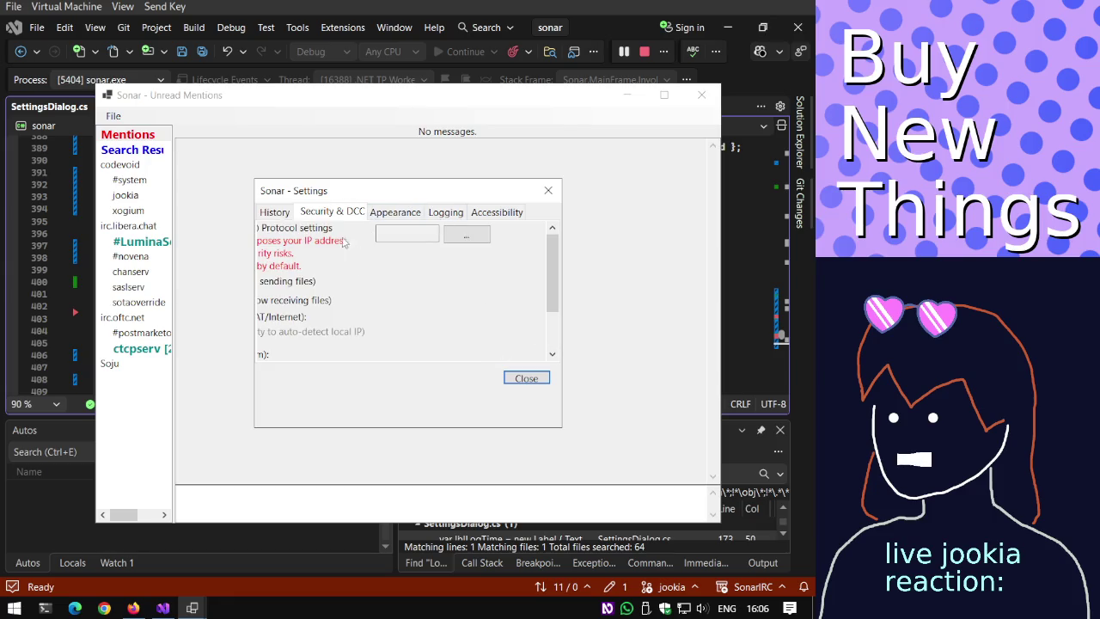
Open the Download Folder '...' picker, cancel it, then close Settings and Sonar.
left_click(410, 234)
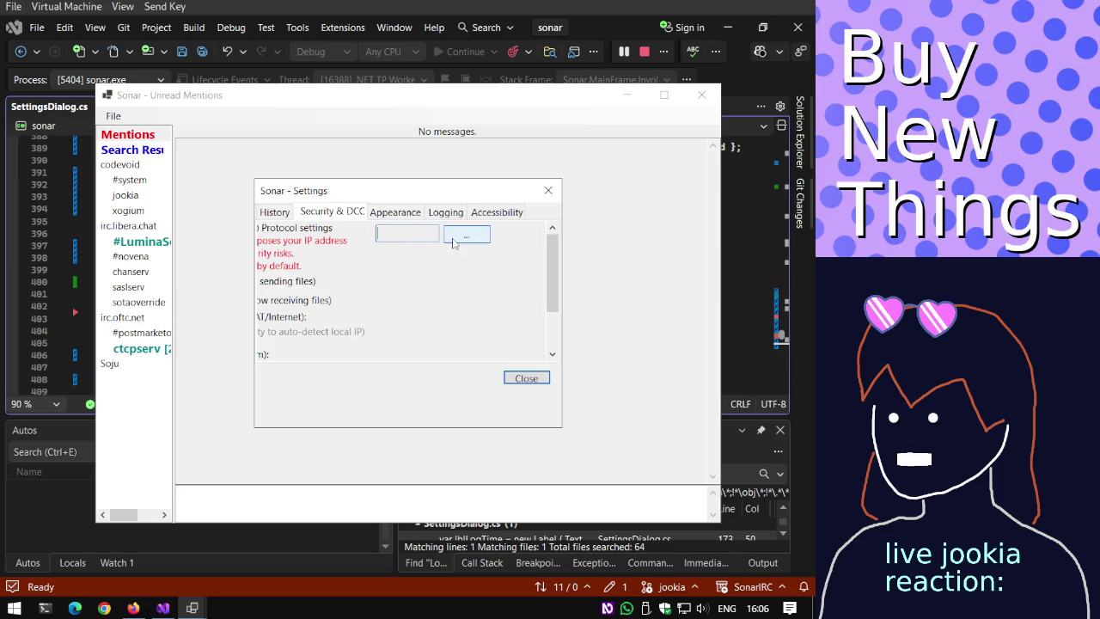
left_click(453, 240)
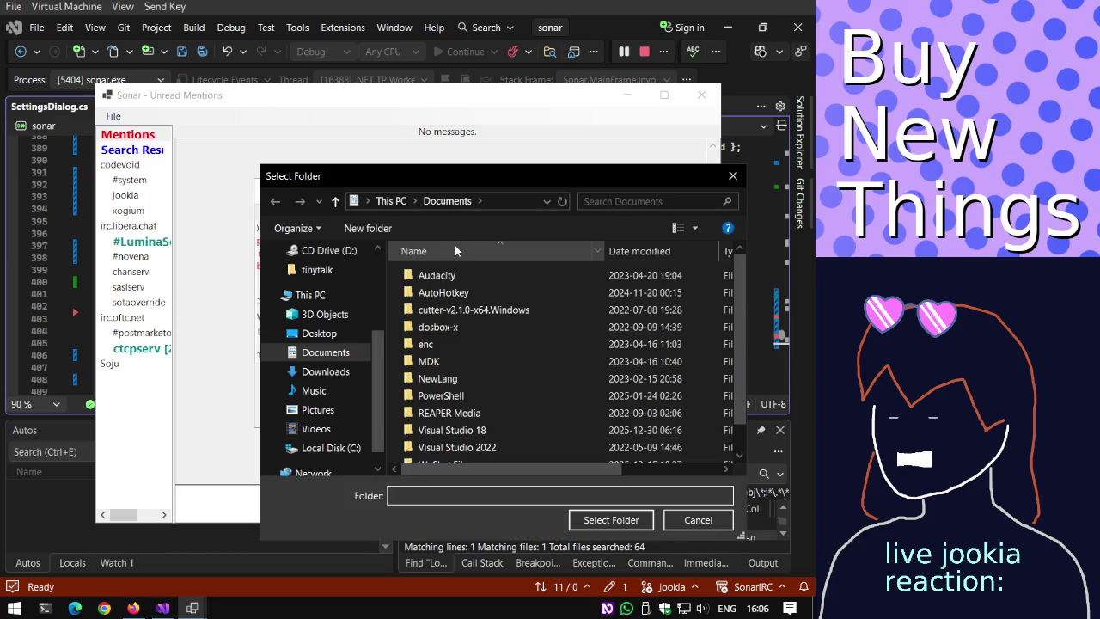
key("Escape")
left_click(520, 375)
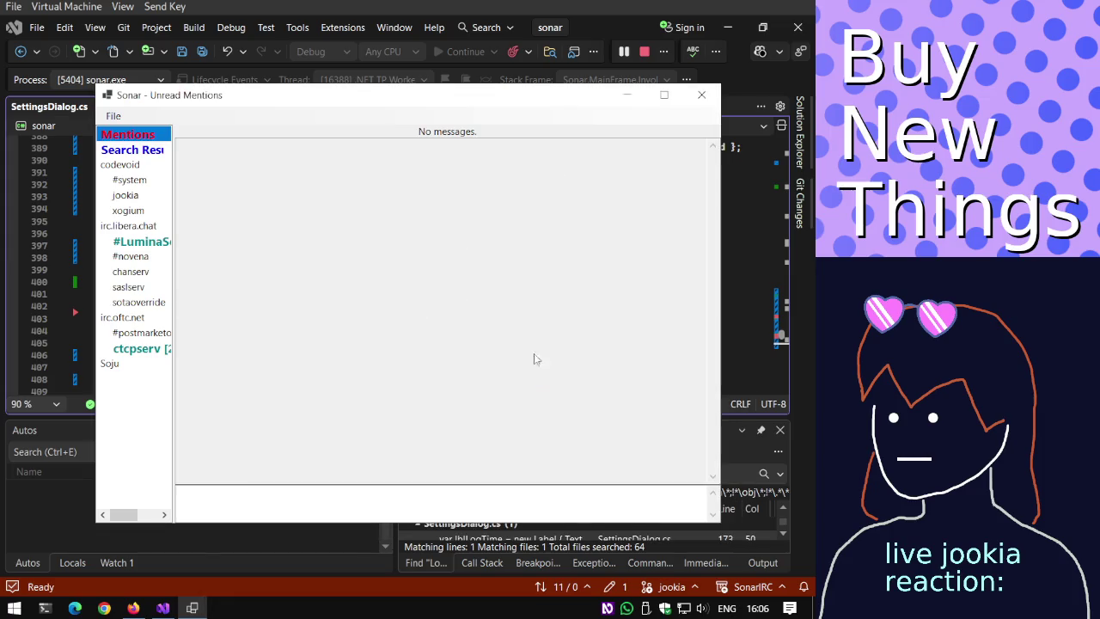
left_click(702, 96)
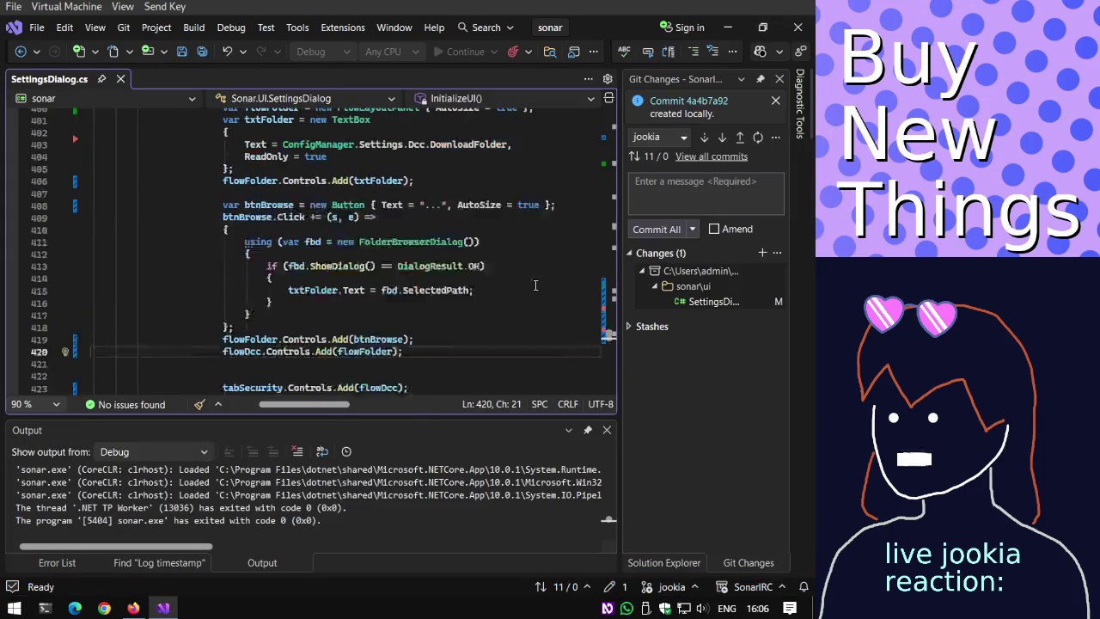
Comment out line 419 adding btnBrowse to flowFolder, save SettingsDialog.cs, and start sonar.
scroll(535, 285, "down", 5)
scroll(535, 285, "down", 2)
scroll(534, 288, "up", 3)
scroll(534, 290, "up", 5)
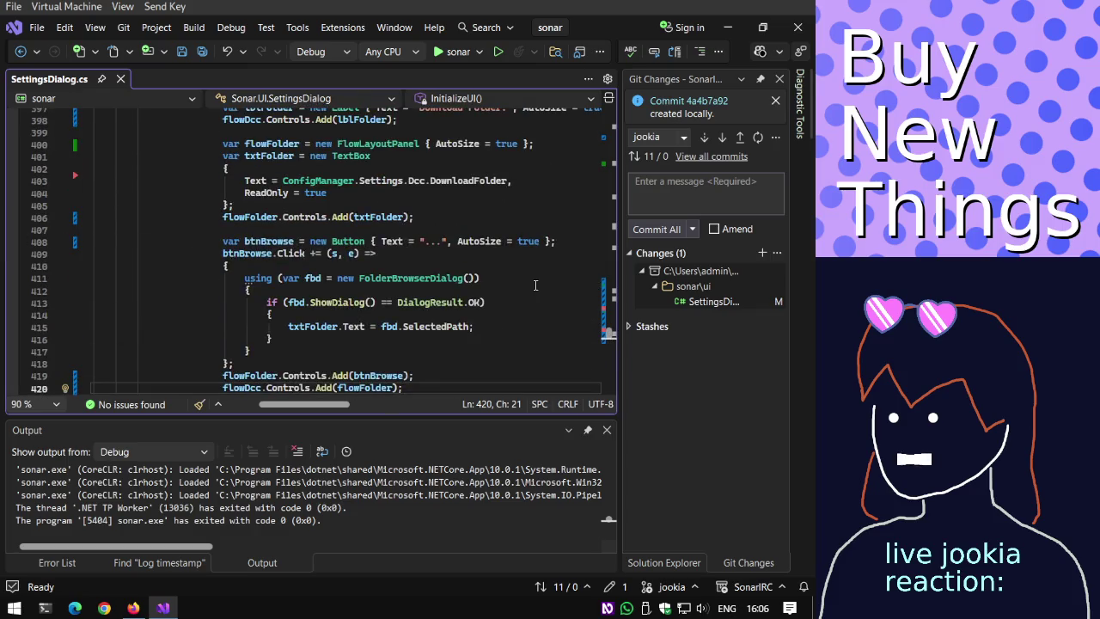
scroll(532, 294, "up", 1)
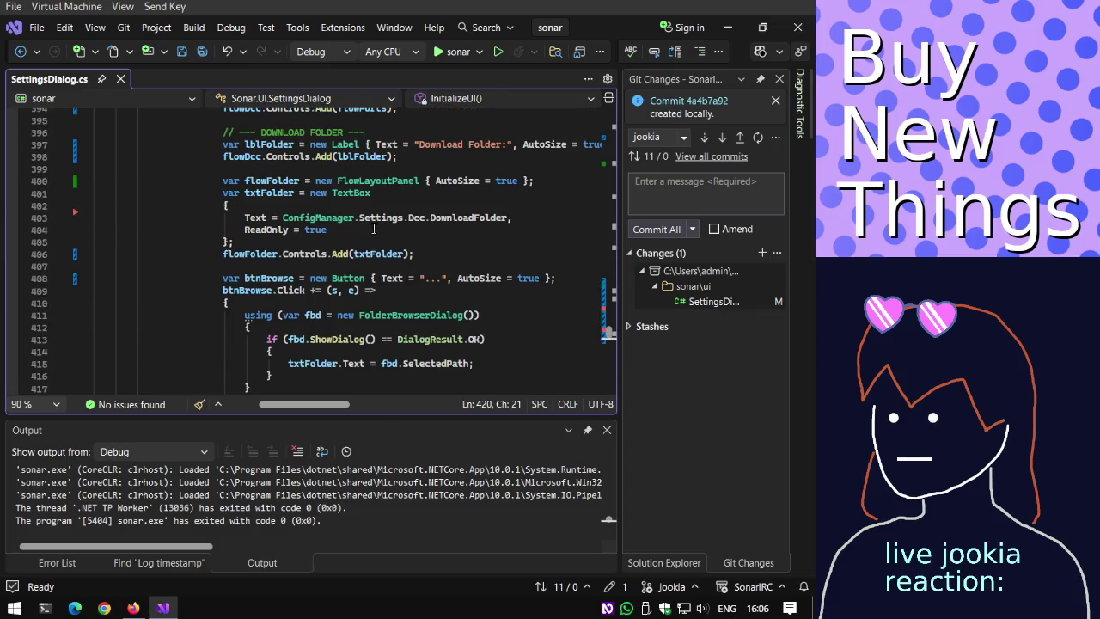
scroll(374, 244, "down", 2)
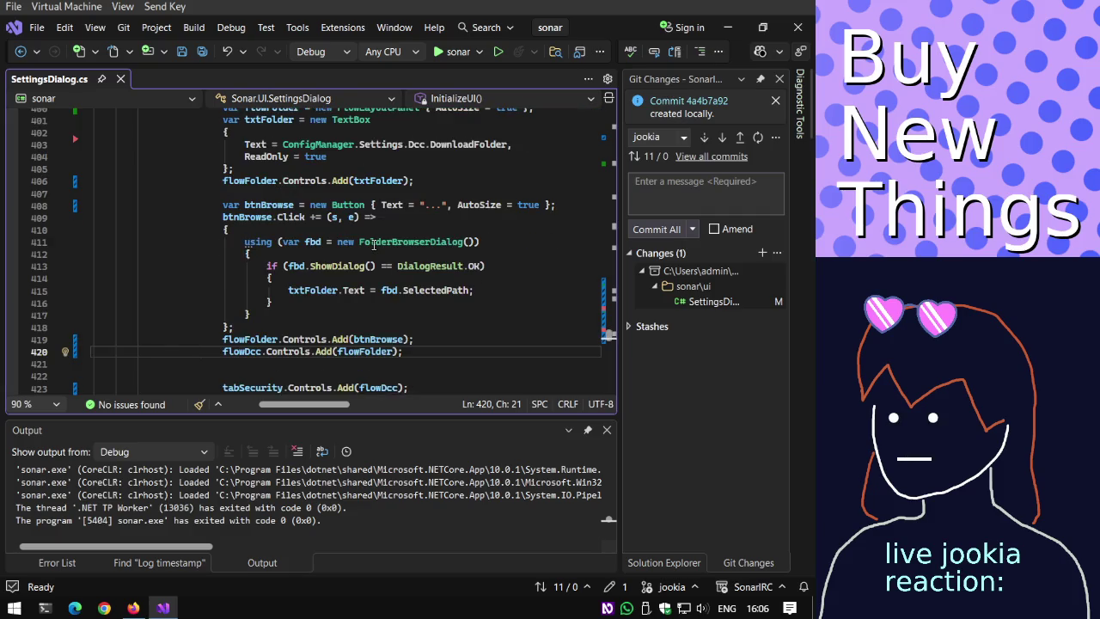
scroll(374, 244, "up", 1)
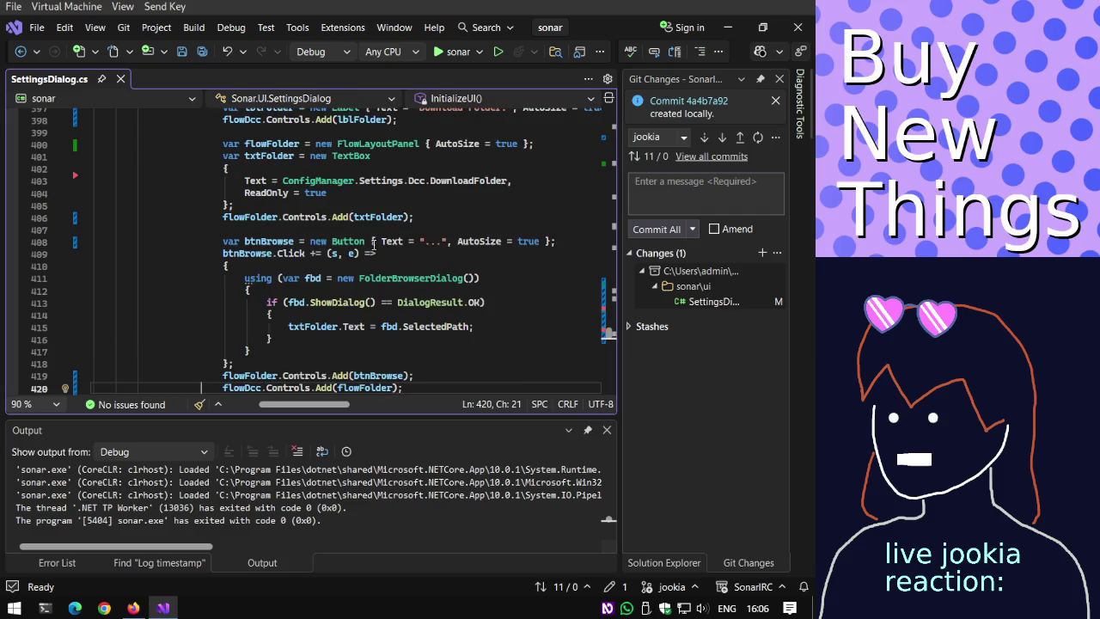
scroll(313, 261, "down", 1)
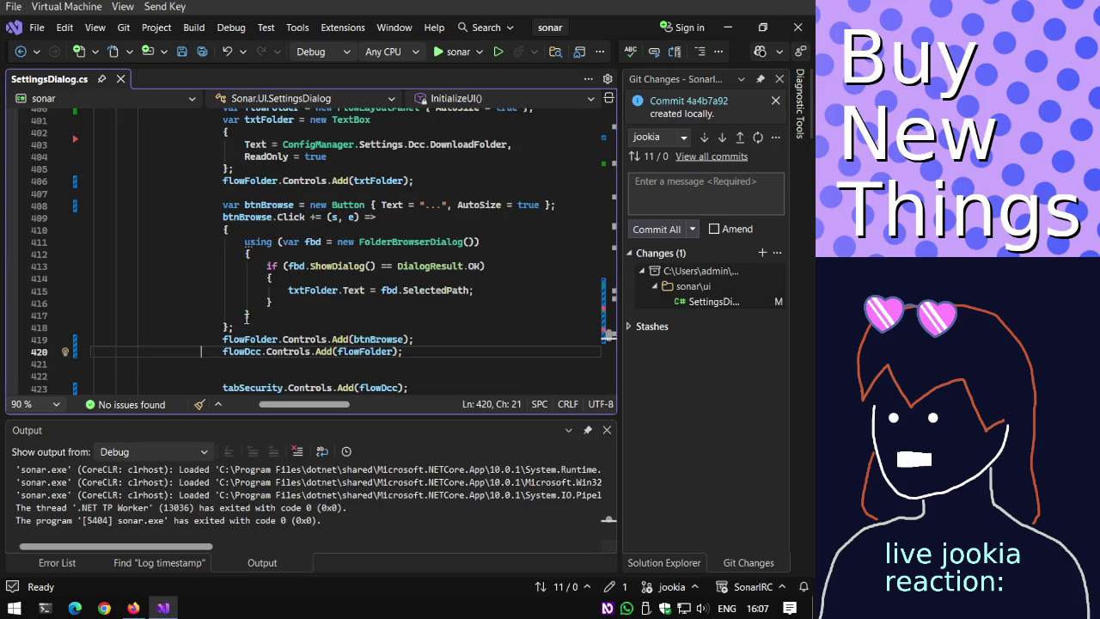
left_click(223, 338)
key("ctrl+k")
key("ctrl+c")
key("ctrl+s")
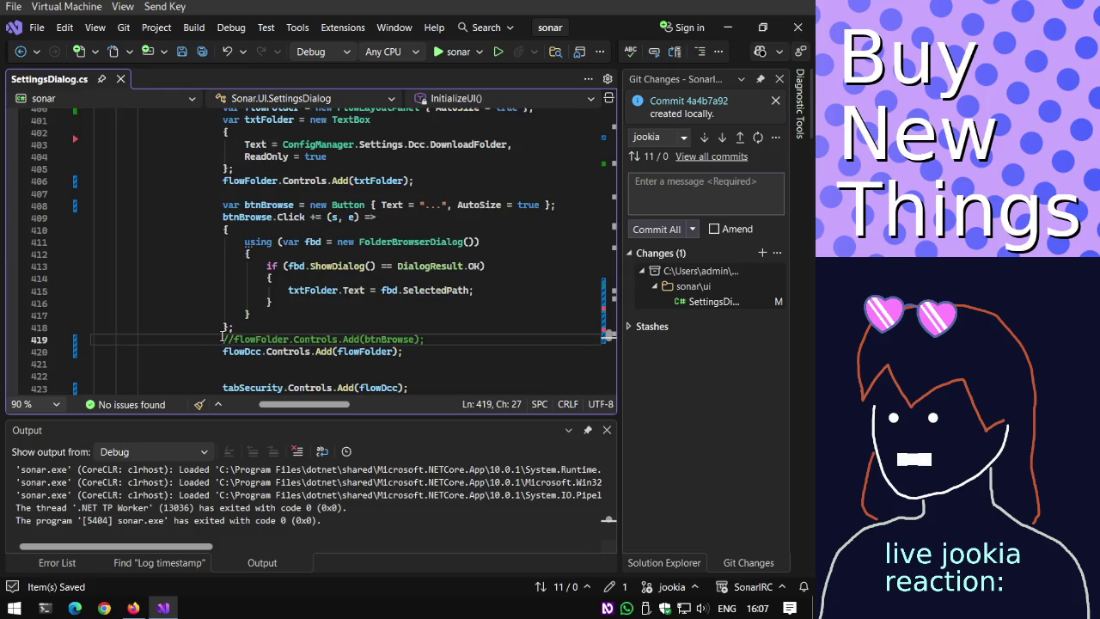
left_click(448, 50)
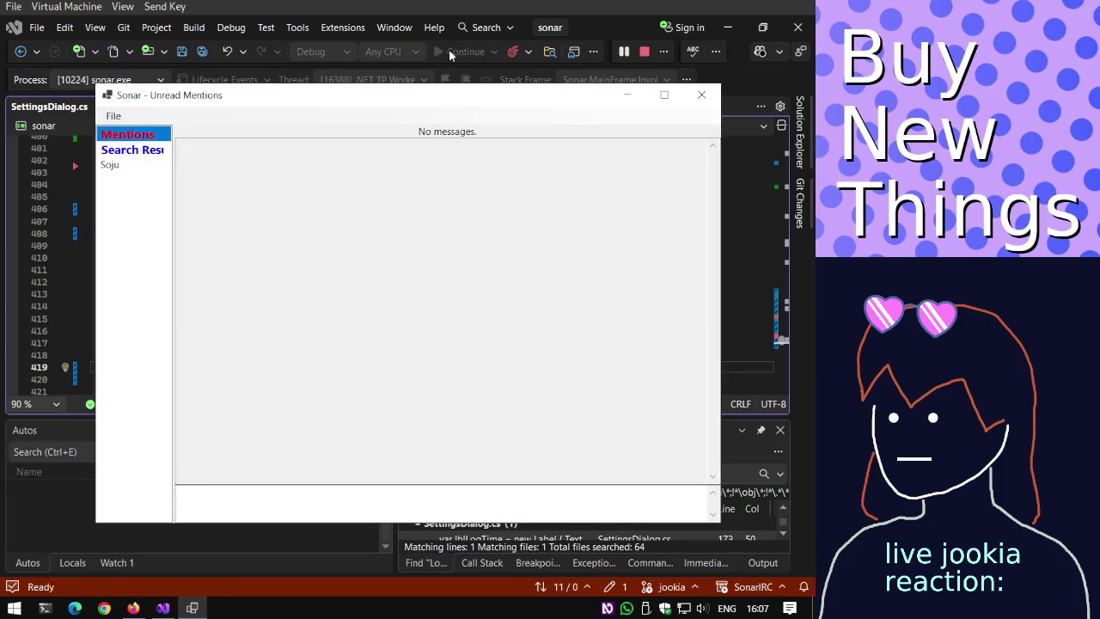
Check the Security & DCC page in Global Settings, then close the dialog and Sonar.
left_click(113, 116)
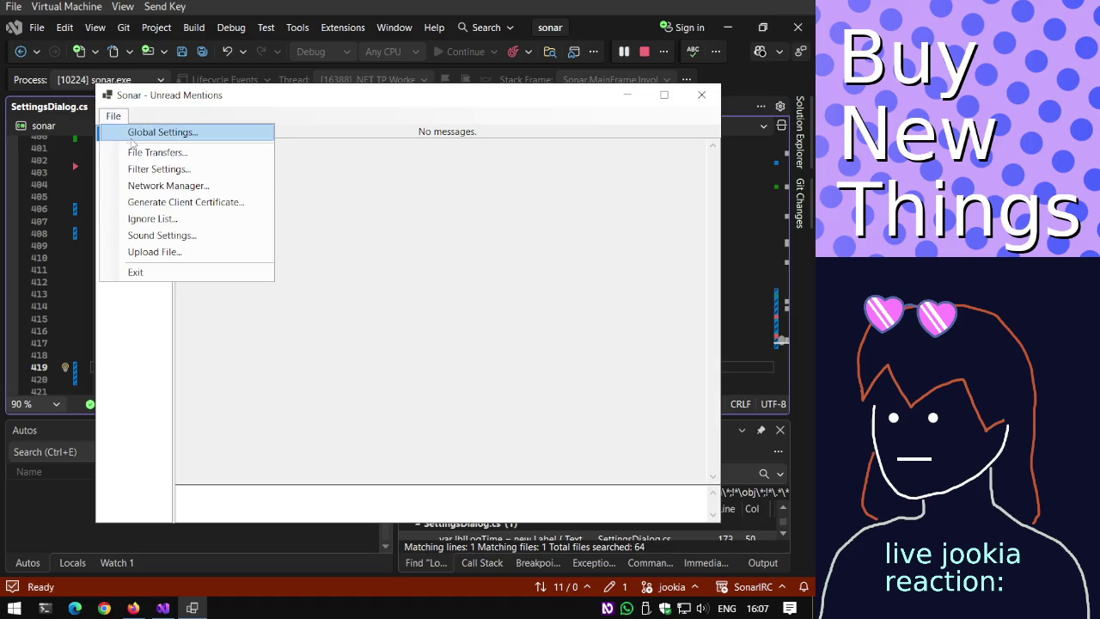
left_click(141, 133)
left_click(357, 214)
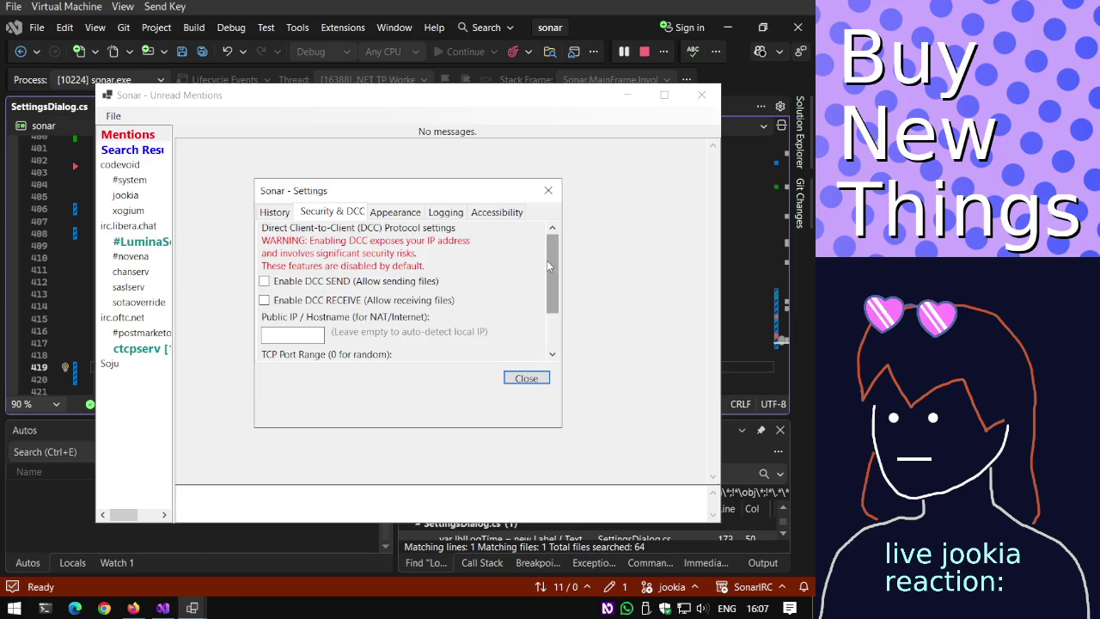
left_click_drag(546, 265, 551, 306)
left_click(526, 378)
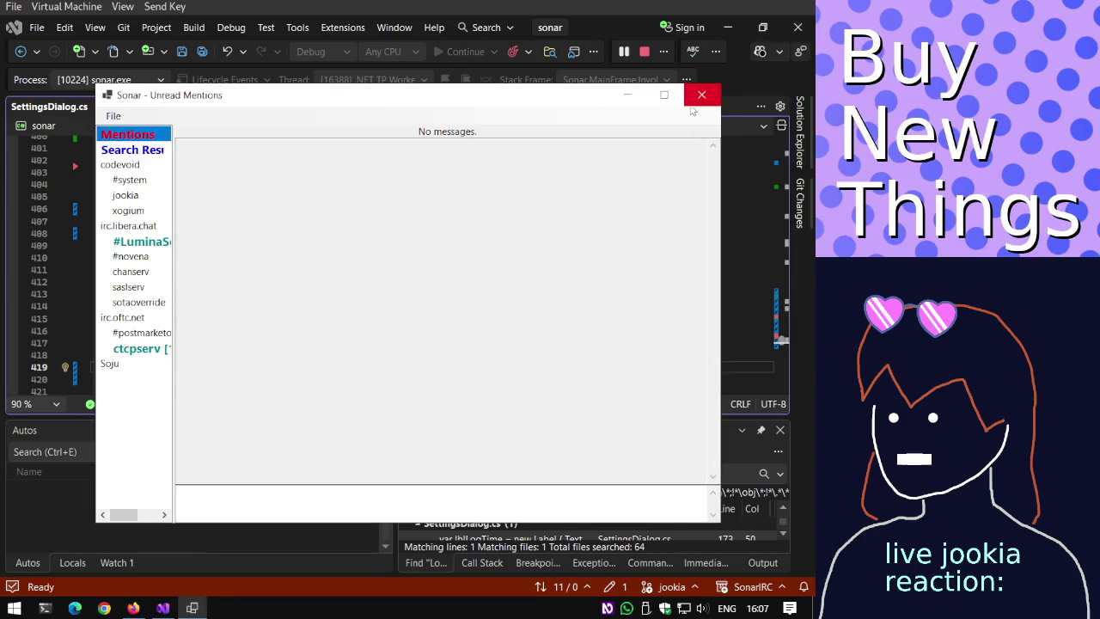
left_click(701, 95)
Comment out the flowDcc.Controls.Add(flowFolder) line, save, and start debugging again.
key("Down")
key("ctrl+k")
key("ctrl+c")
key("ctrl+s")
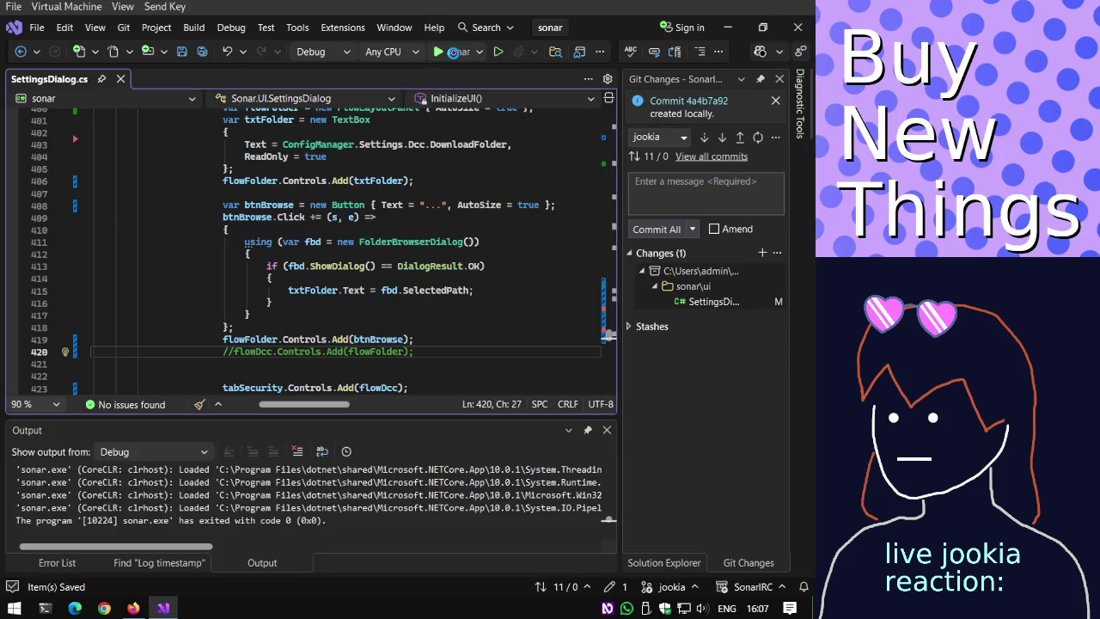
left_click(453, 52)
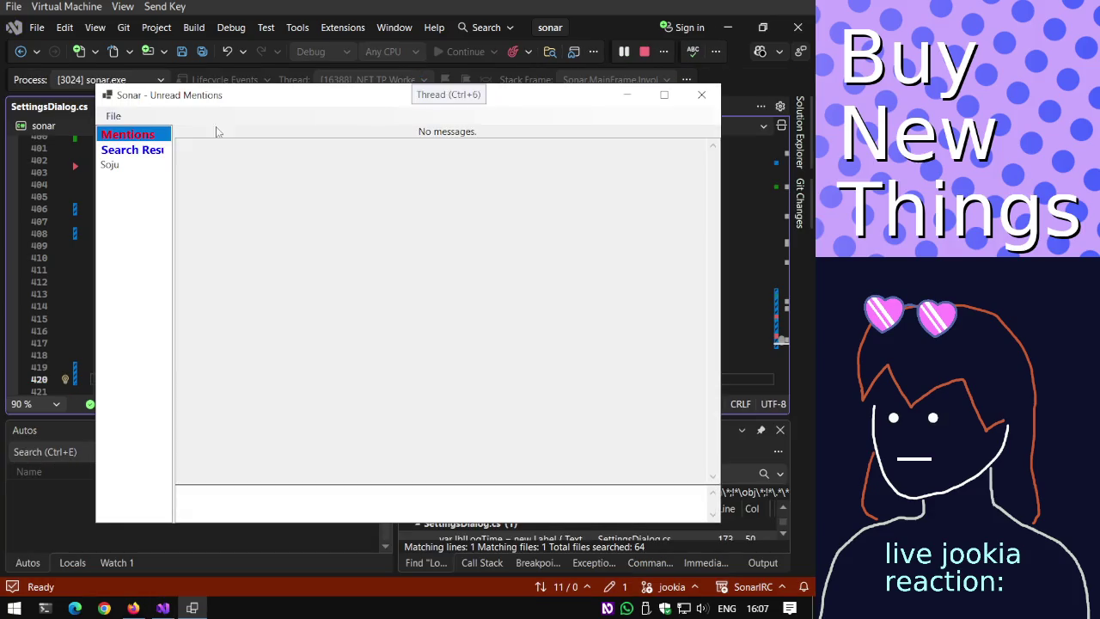
Recheck the Security & DCC settings page, then close the dialog and end the debug run.
left_click(112, 116)
left_click(129, 133)
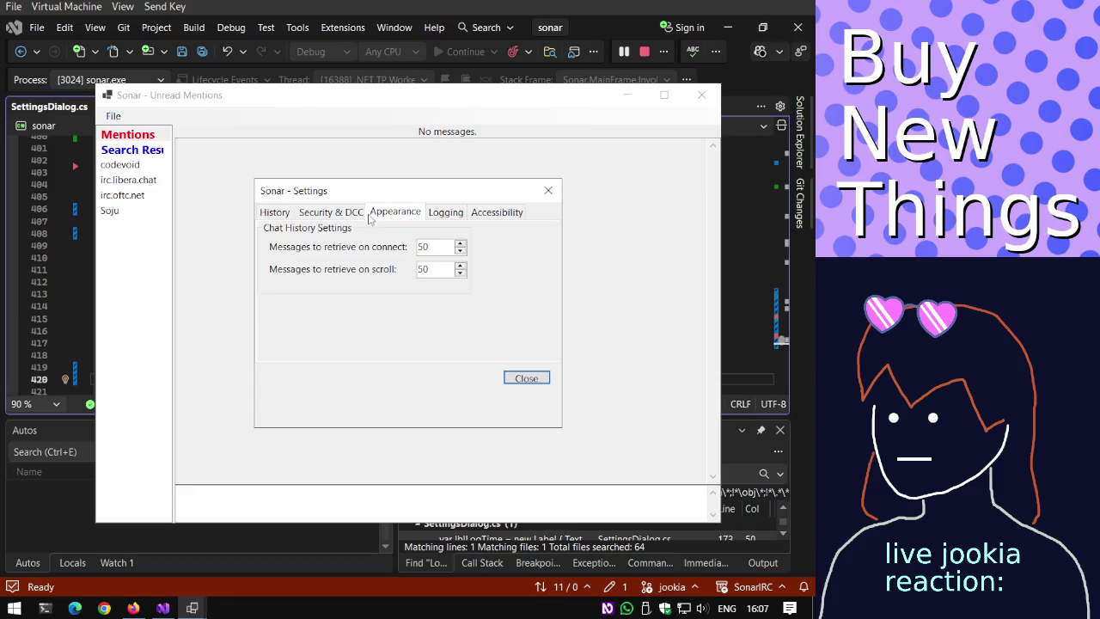
left_click(344, 211)
left_click_drag(552, 262, 552, 315)
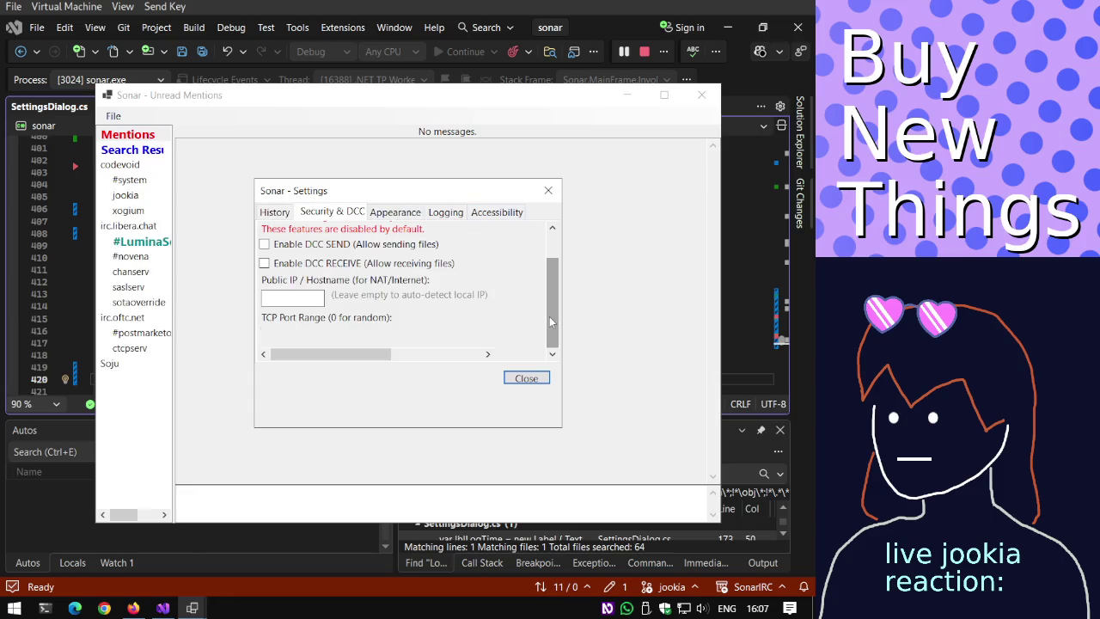
left_click_drag(386, 356, 486, 356)
left_click_drag(550, 290, 550, 241)
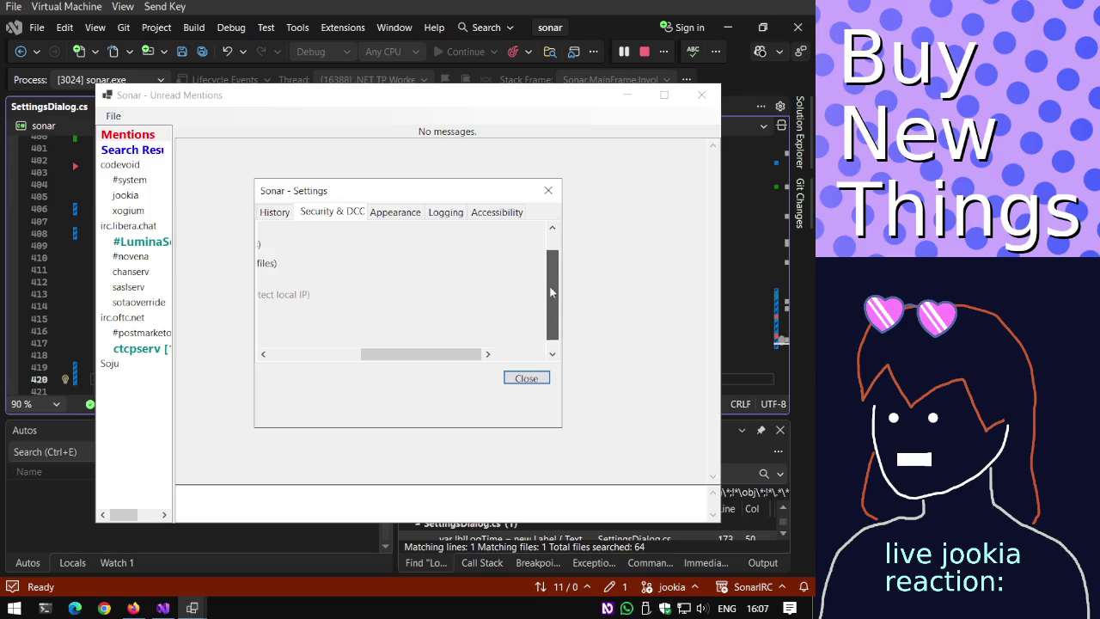
left_click(525, 378)
left_click(697, 95)
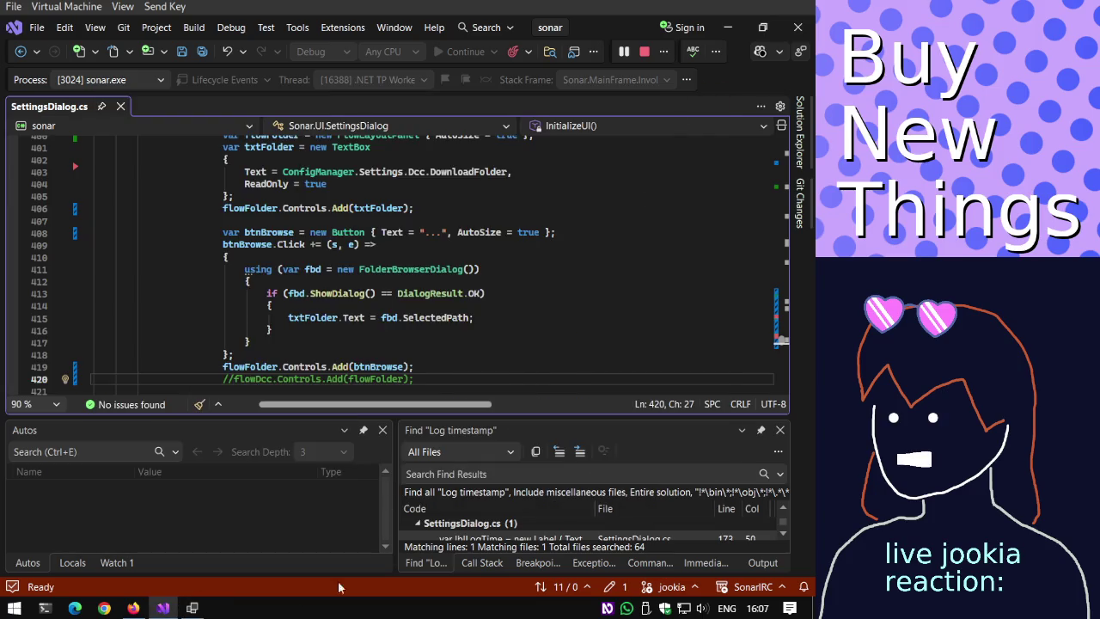
left_click(192, 608)
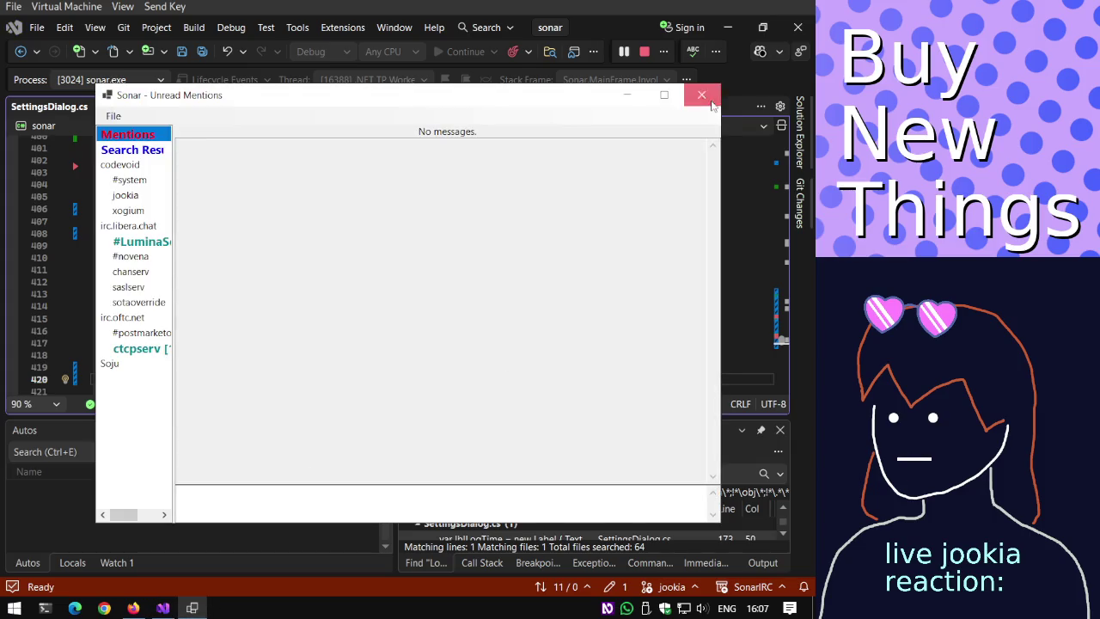
left_click(701, 95)
Uncomment flowDcc.Controls.Add(flowFolder) and save SettingsDialog.cs.
key("ctrl+k")
key("ctrl+u")
key("ctrl+s")
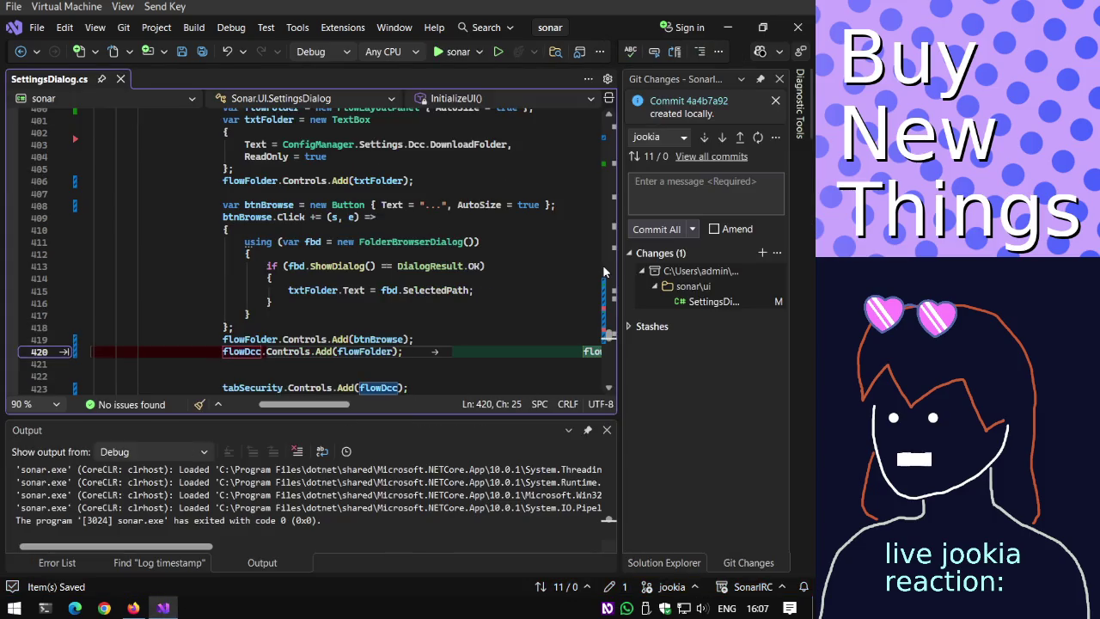
scroll(600, 275, "down", 1)
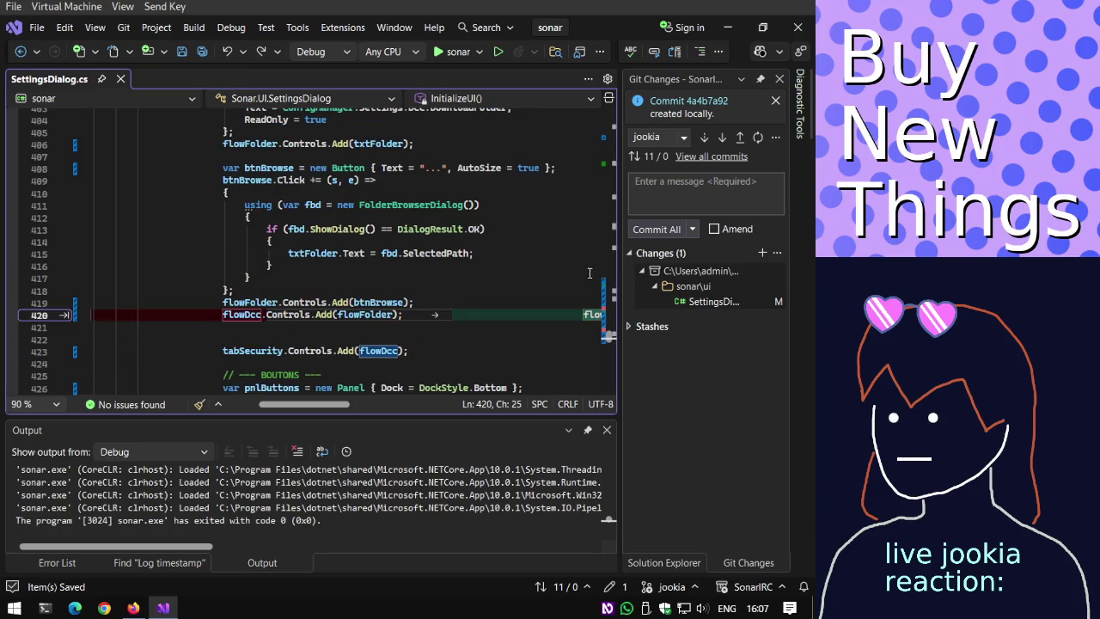
scroll(533, 262, "down", 3)
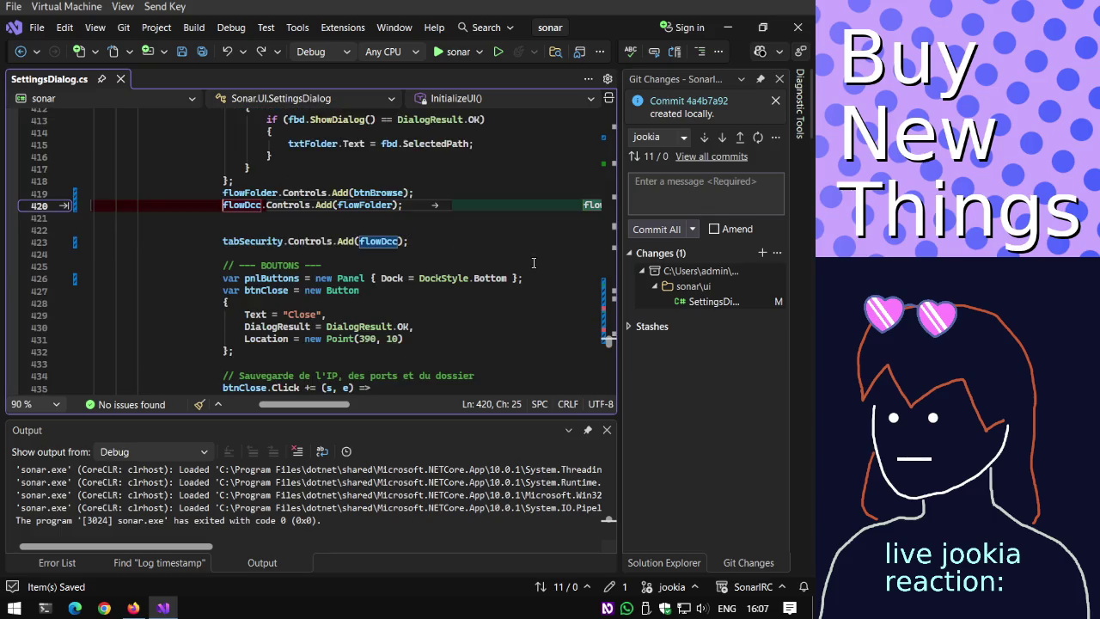
left_click(534, 262)
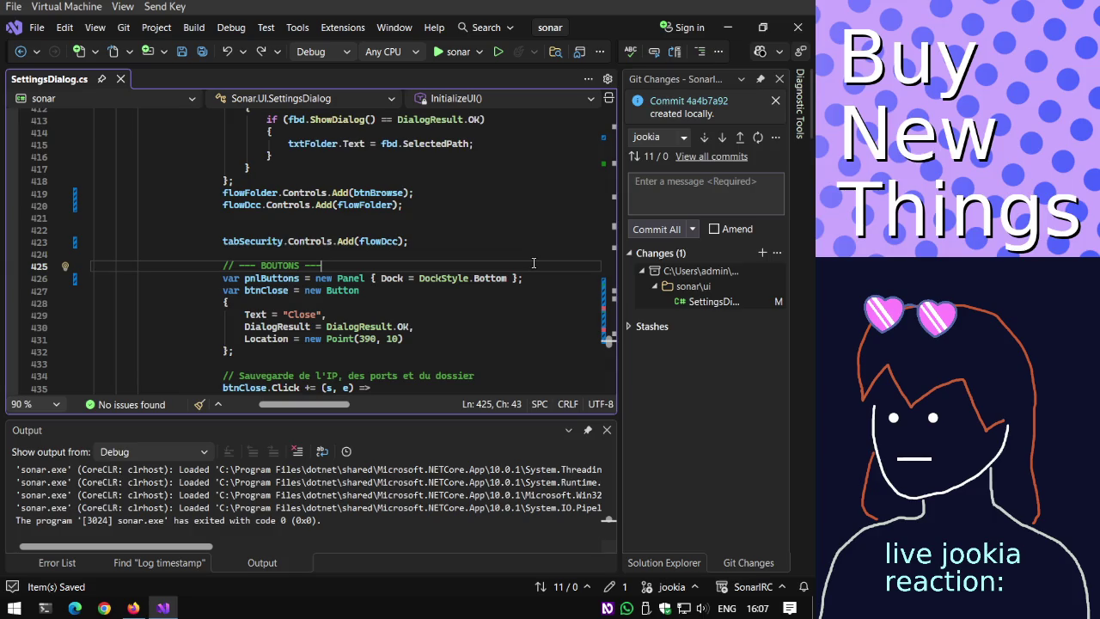
scroll(534, 262, "up", 8)
scroll(533, 262, "up", 2)
scroll(534, 262, "up", 2)
scroll(534, 262, "up", 4)
scroll(534, 267, "up", 4)
scroll(533, 275, "up", 2)
scroll(534, 286, "up", 3)
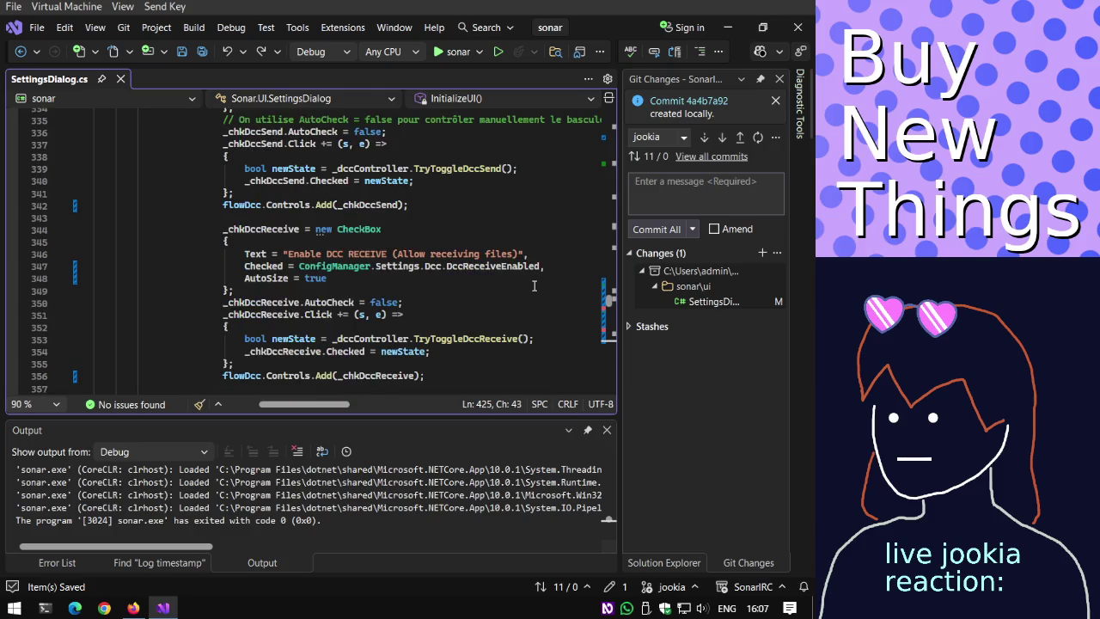
scroll(534, 286, "up", 5)
scroll(534, 283, "up", 5)
scroll(534, 281, "up", 1)
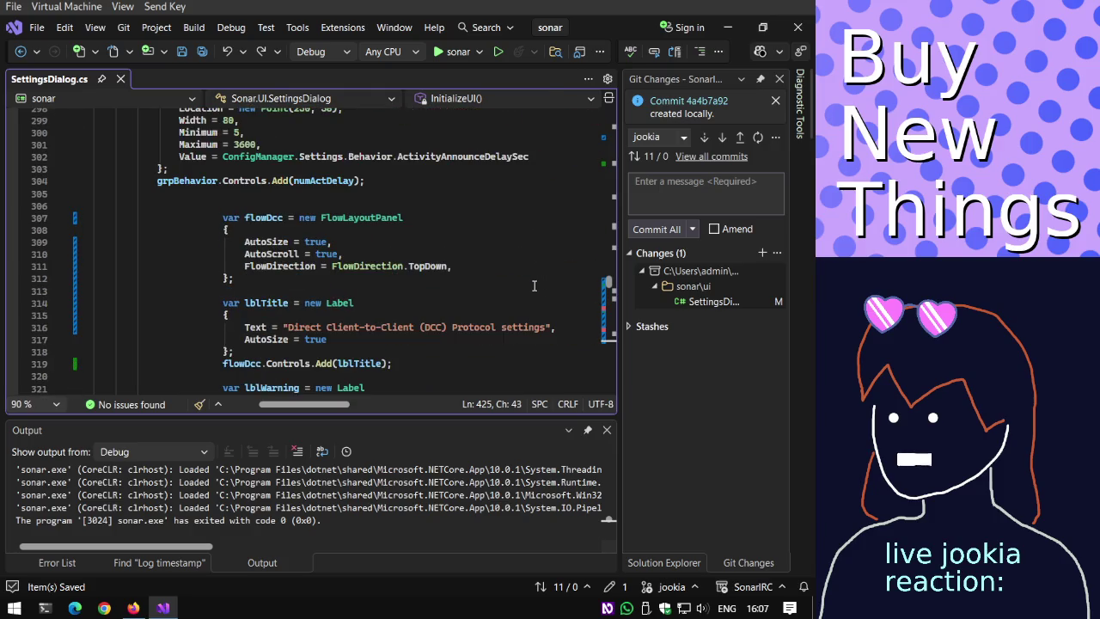
Delete flowDcc's AutoScroll = true and AutoSize = true lines, then build and run with F5.
left_click_drag(376, 253, 373, 244)
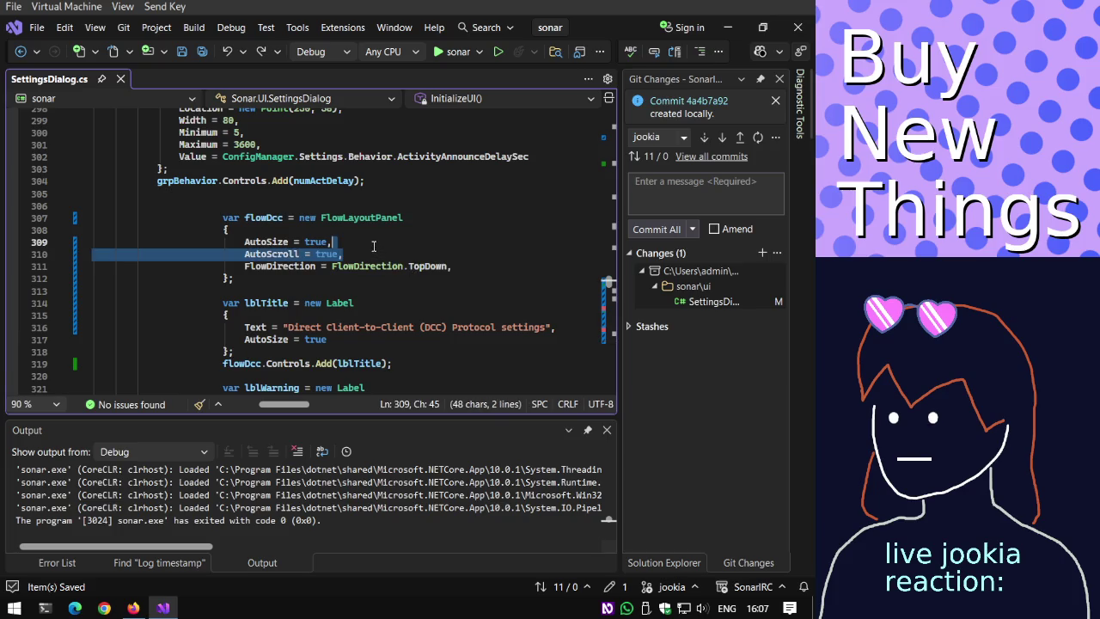
key("BackSpace")
key("ctrl+z")
key("BackSpace")
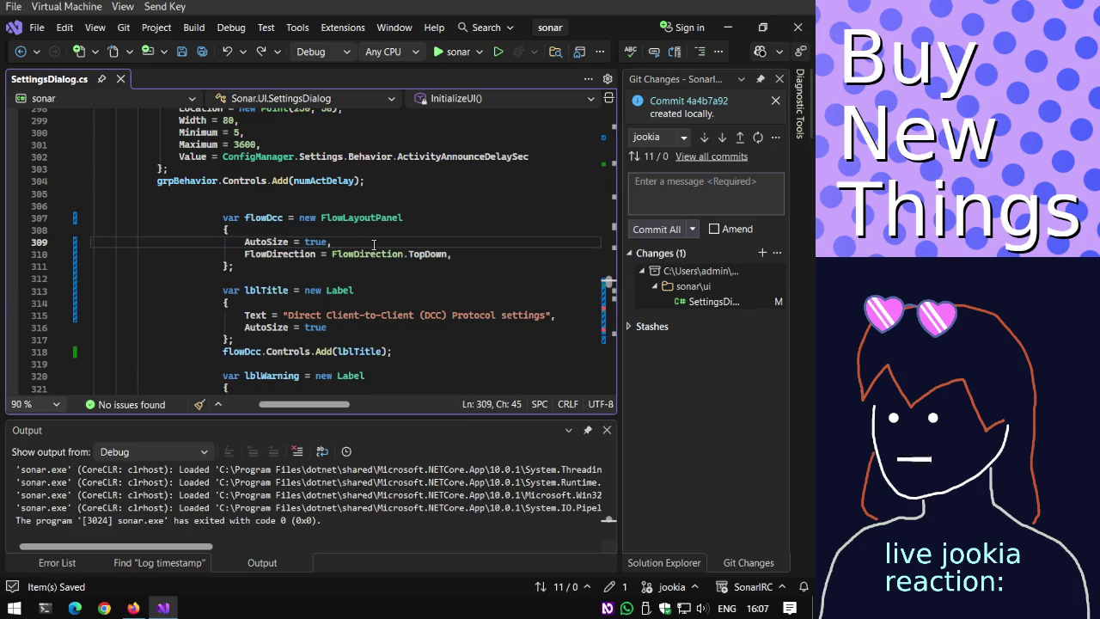
left_click_drag(374, 245, 373, 232)
key("BackSpace")
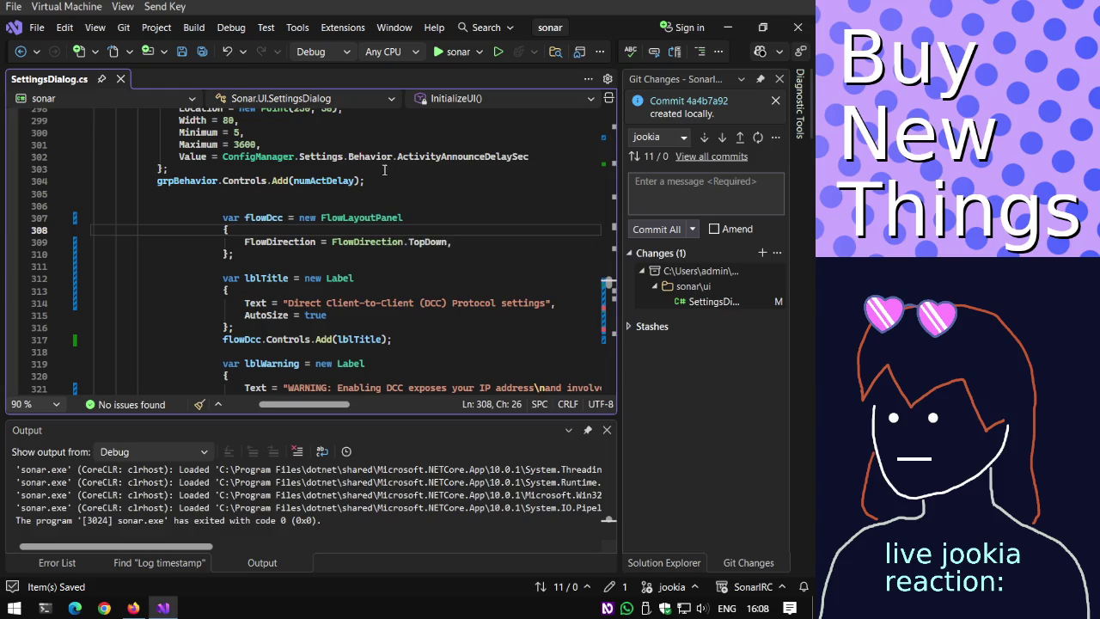
key("F5")
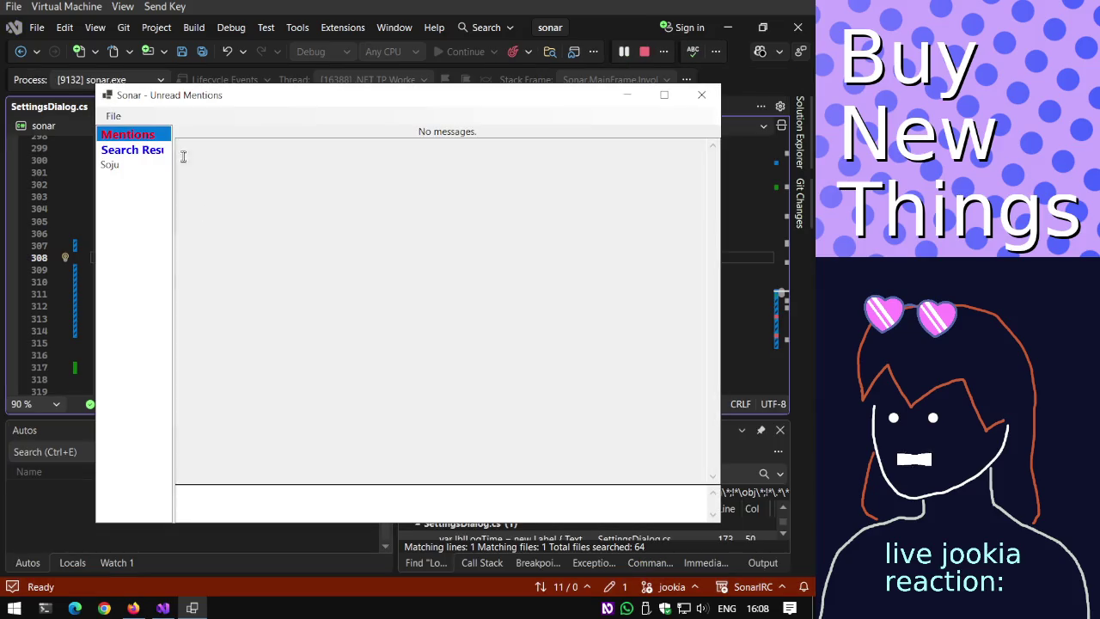
Check the Security & DCC settings page without AutoSize, then close the dialog and Sonar.
left_click(114, 115)
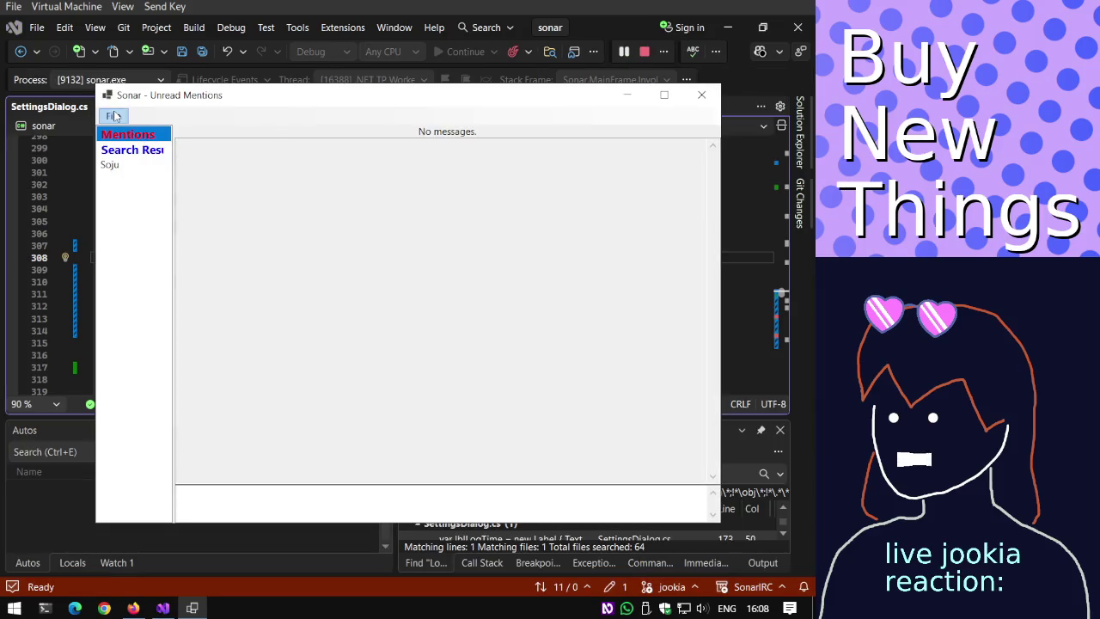
left_click(146, 132)
left_click(346, 216)
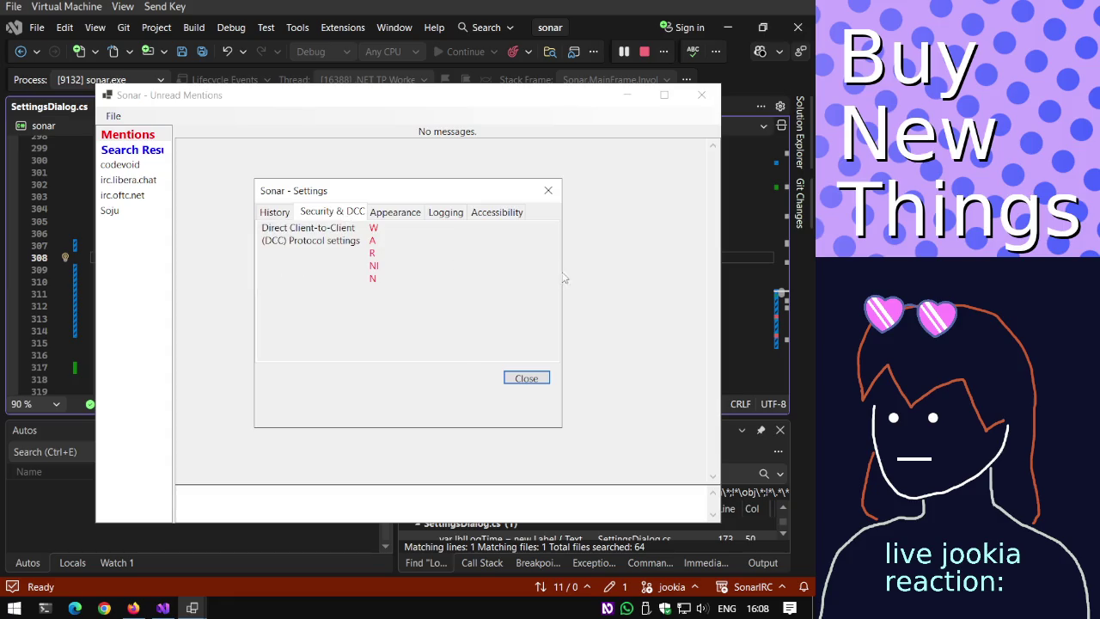
left_click(547, 190)
left_click(701, 94)
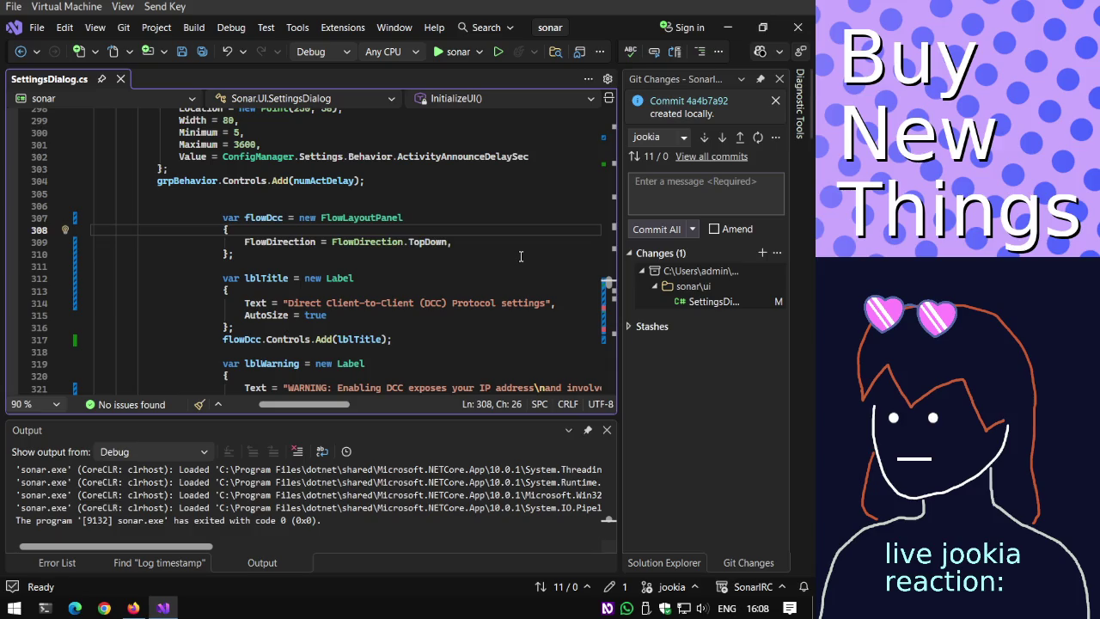
Undo to restore AutoSize = true, relaunch Sonar, and reopen the Security & DCC settings.
key("ctrl+z")
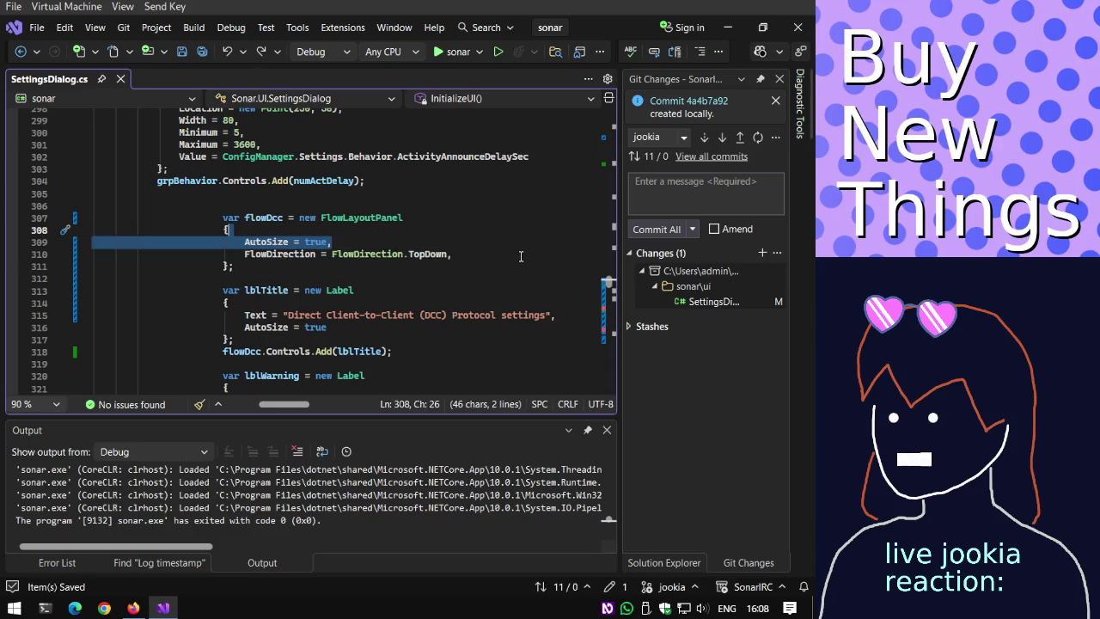
left_click(442, 52)
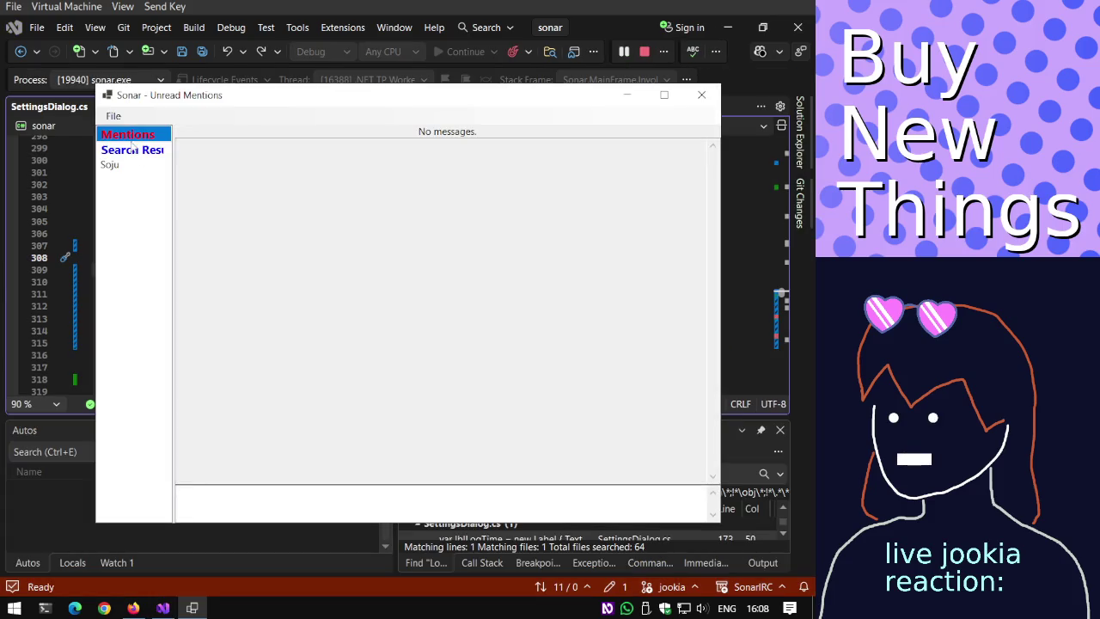
left_click(112, 116)
left_click(146, 132)
left_click(323, 211)
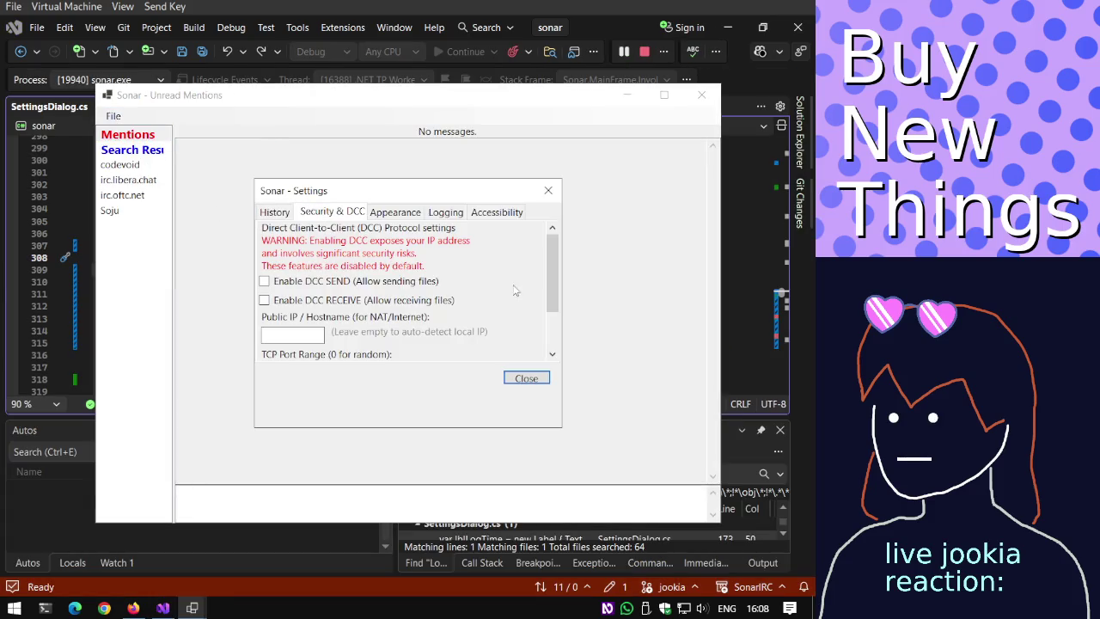
left_click_drag(552, 275, 541, 362)
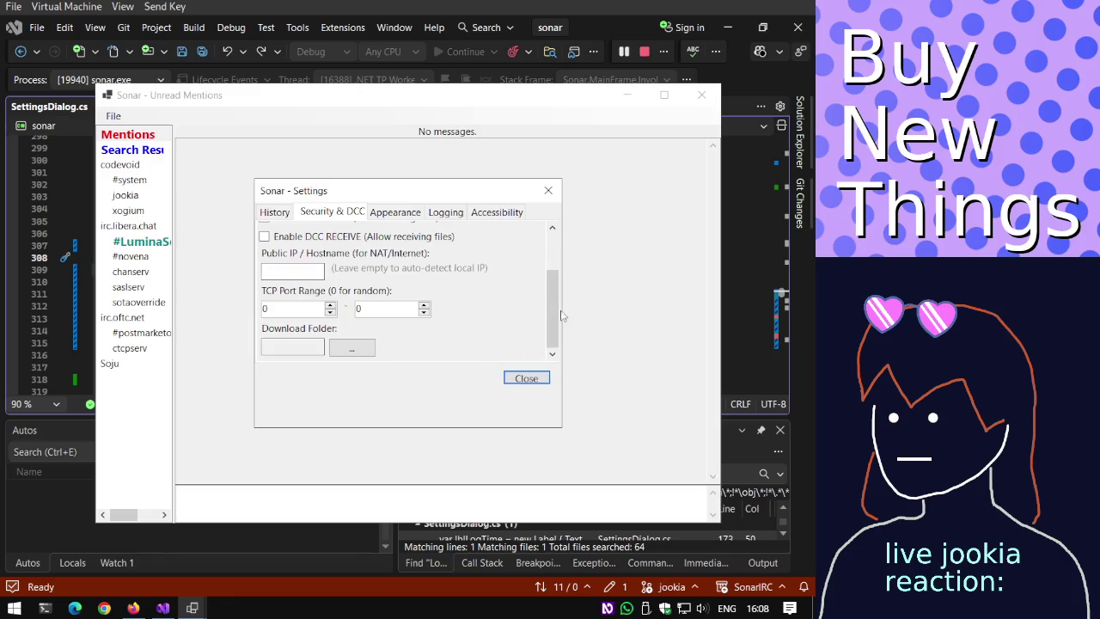
mouse_move(556, 317)
left_mouse_down()
mouse_move(554, 245)
mouse_move(530, 347)
left_mouse_up()
mouse_move(548, 303)
left_mouse_down()
mouse_move(554, 247)
mouse_move(539, 326)
left_mouse_up()
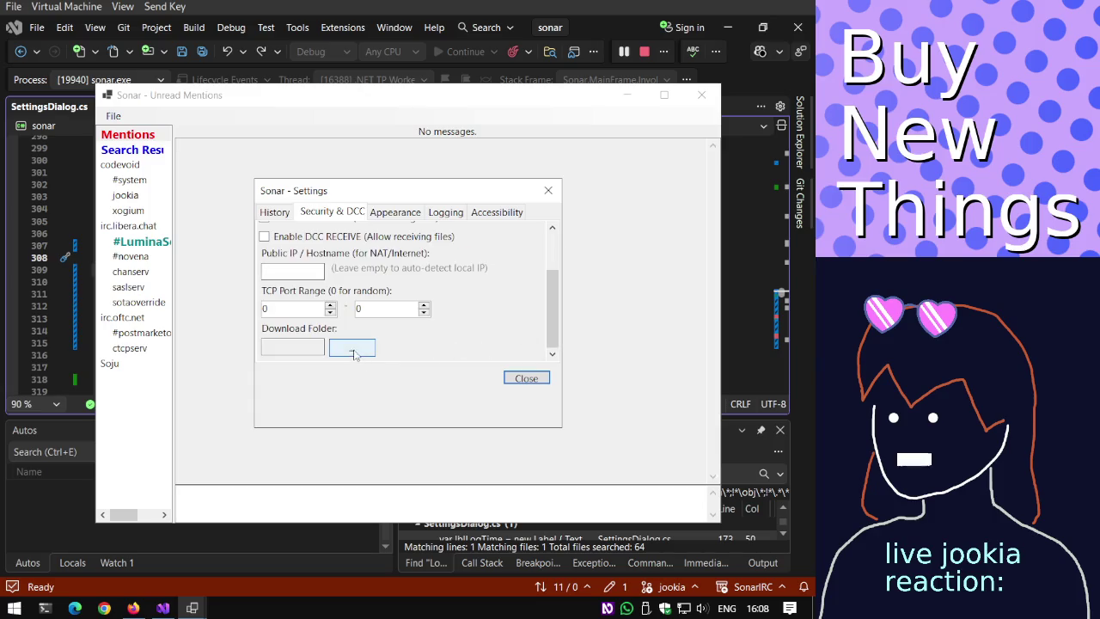
mouse_move(549, 307)
left_mouse_down()
mouse_move(550, 262)
mouse_move(550, 312)
left_mouse_up()
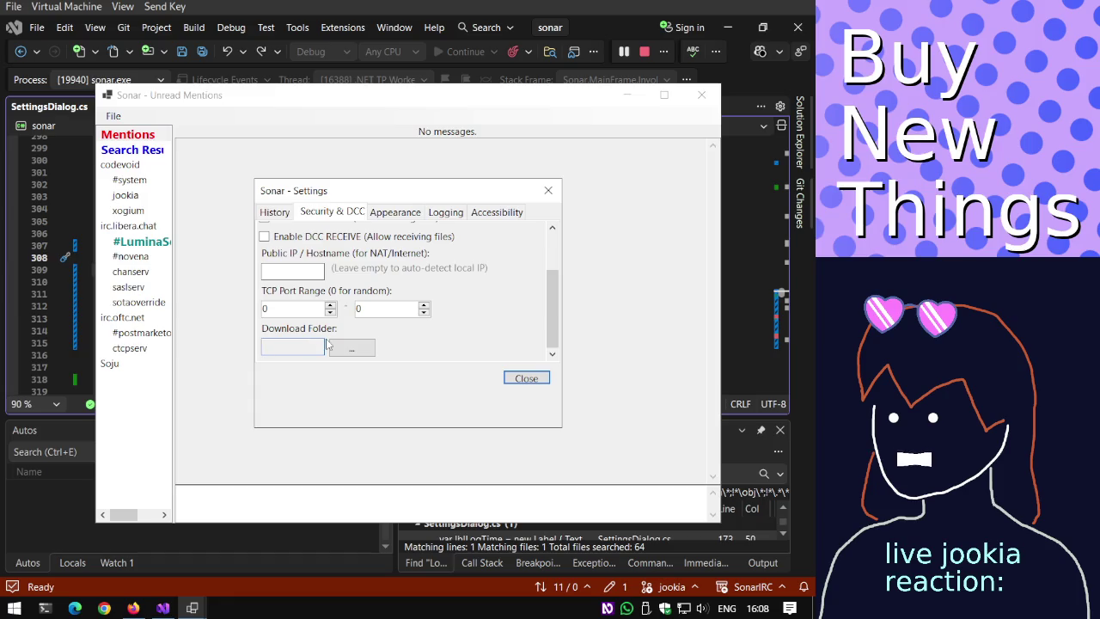
mouse_move(552, 307)
left_mouse_down()
mouse_move(534, 254)
mouse_move(545, 304)
left_mouse_up()
left_click(317, 348)
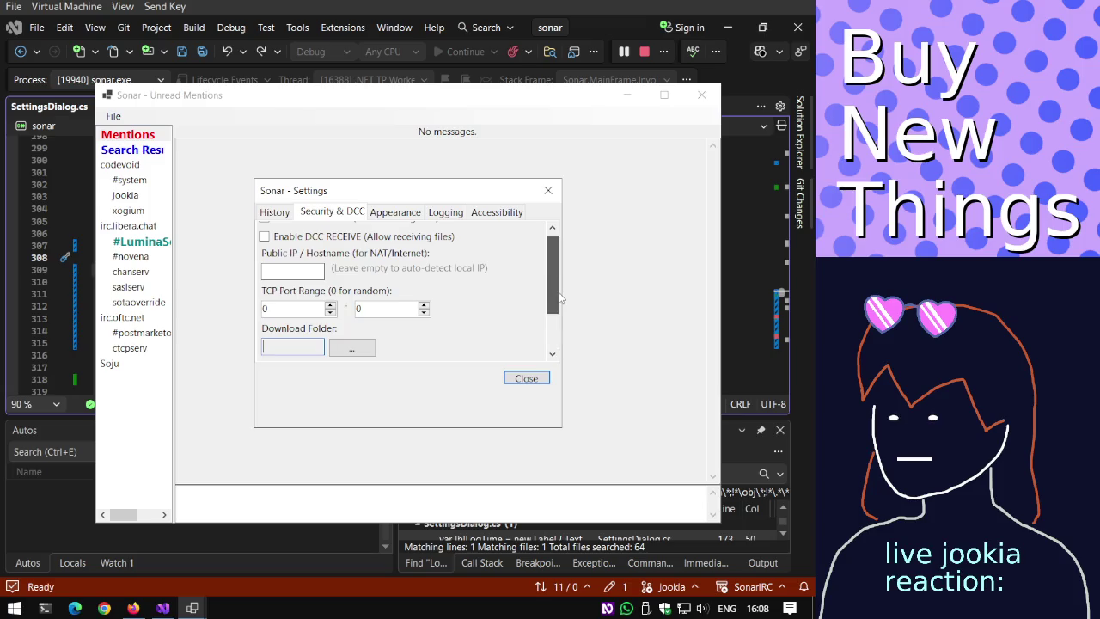
left_click_drag(559, 296, 558, 293)
left_click(397, 218)
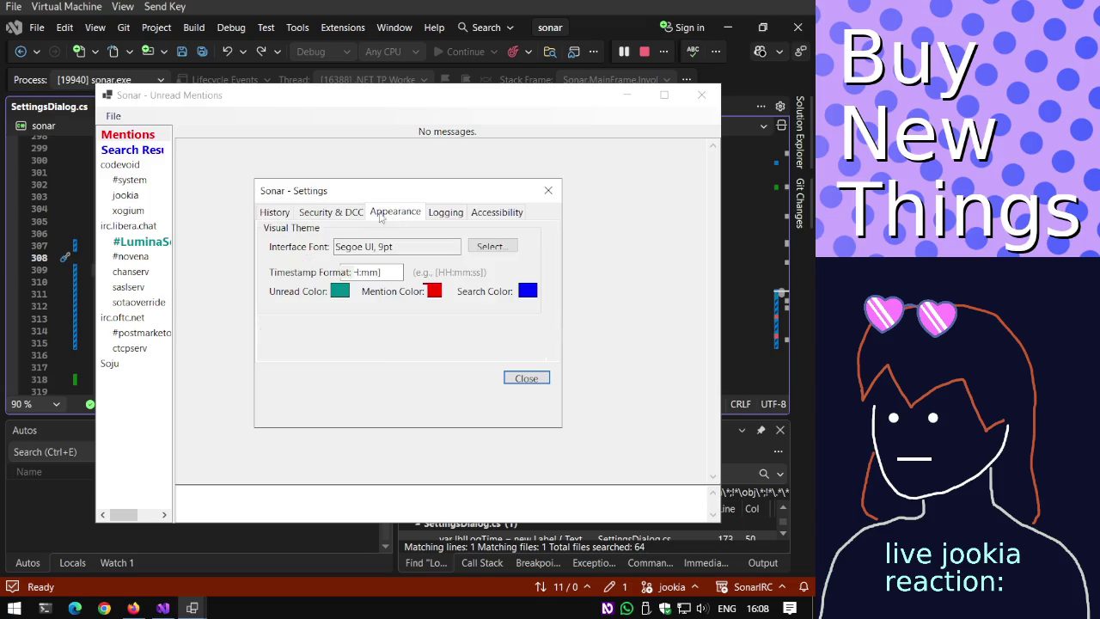
left_click(364, 217)
left_click(404, 215)
left_click(341, 211)
left_click_drag(550, 284, 550, 320)
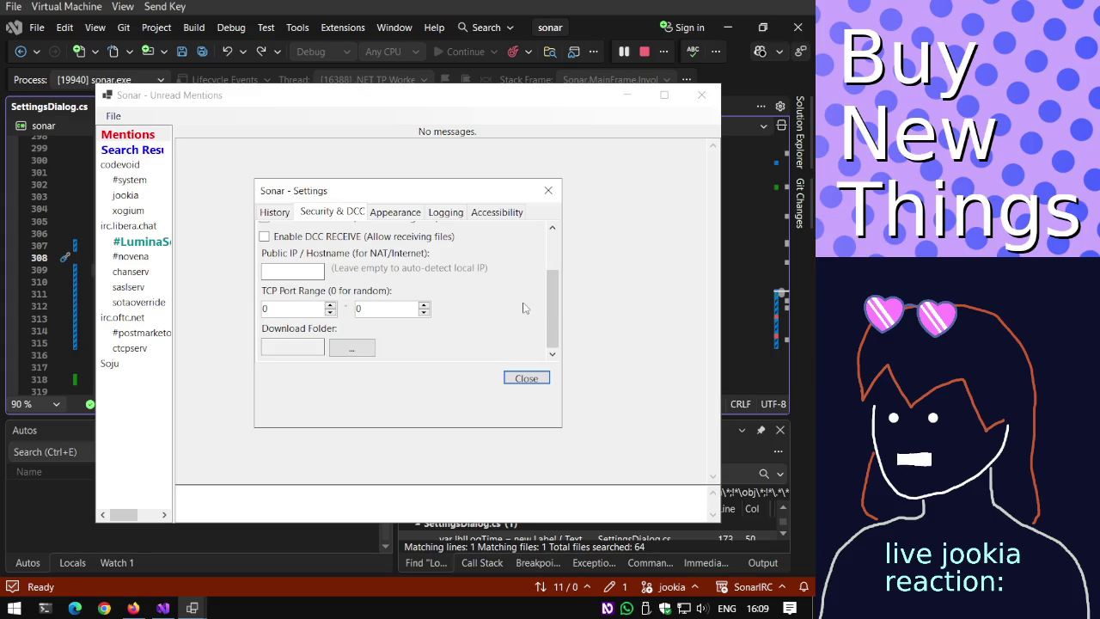
left_click_drag(552, 318, 526, 261)
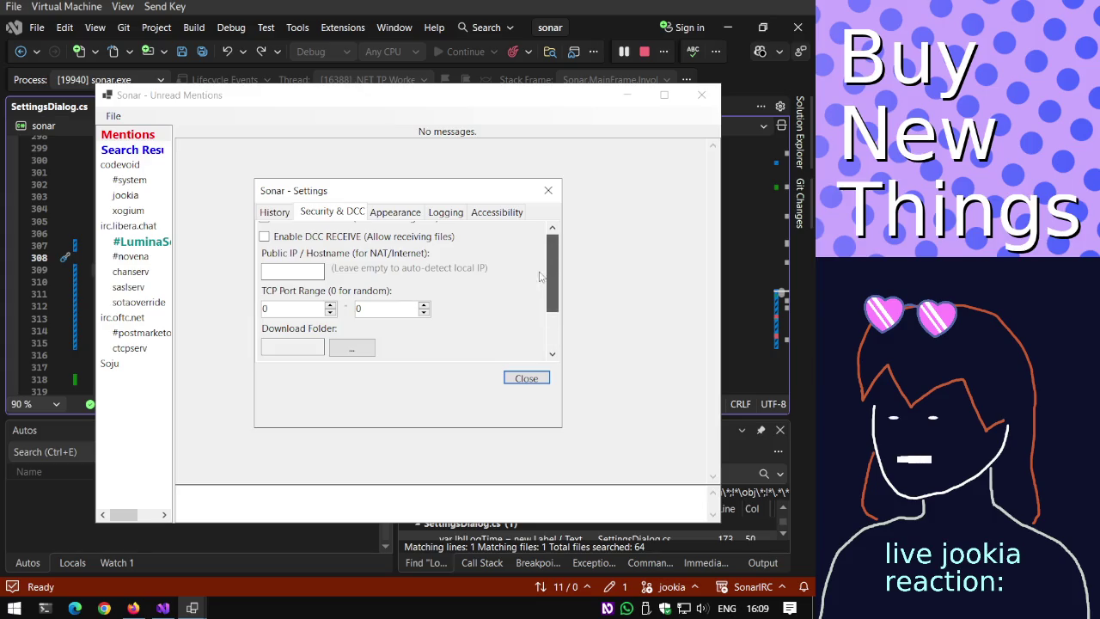
View the Logging page, then scroll through the Security & DCC settings.
left_click(445, 212)
left_click(332, 212)
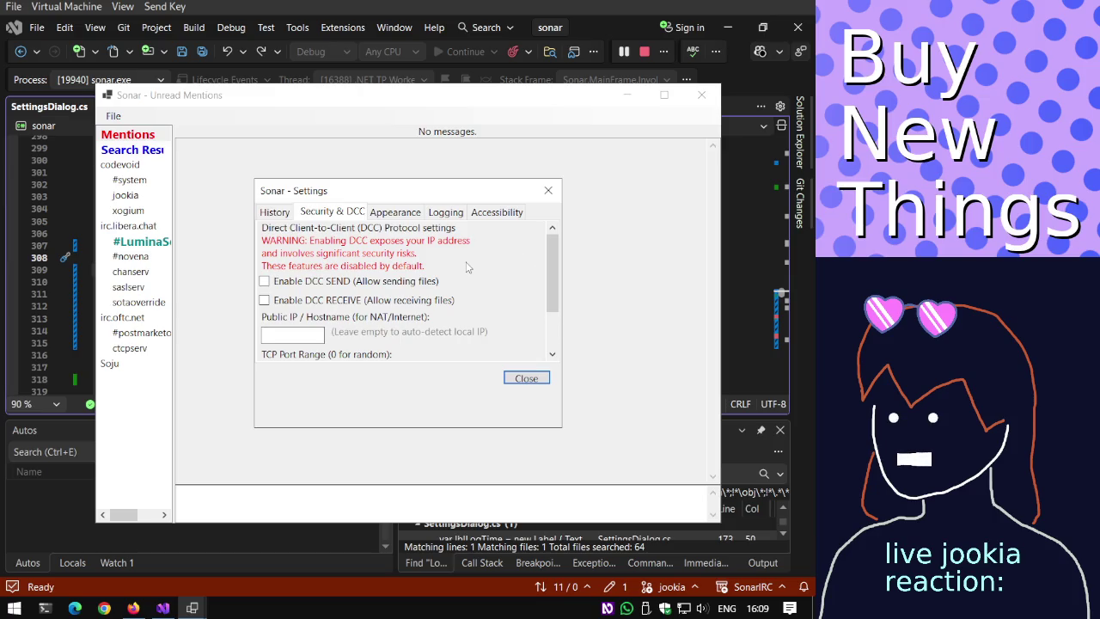
scroll(466, 268, "down", 2)
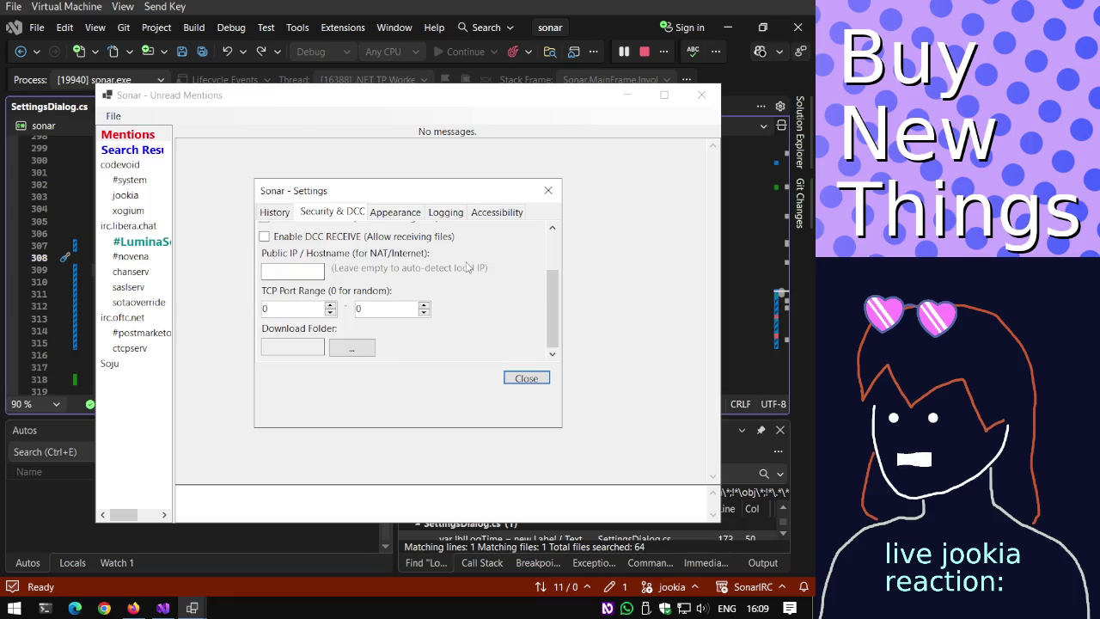
scroll(467, 268, "up", 2)
scroll(466, 268, "down", 2)
scroll(467, 268, "up", 2)
scroll(466, 268, "down", 2)
scroll(466, 268, "up", 2)
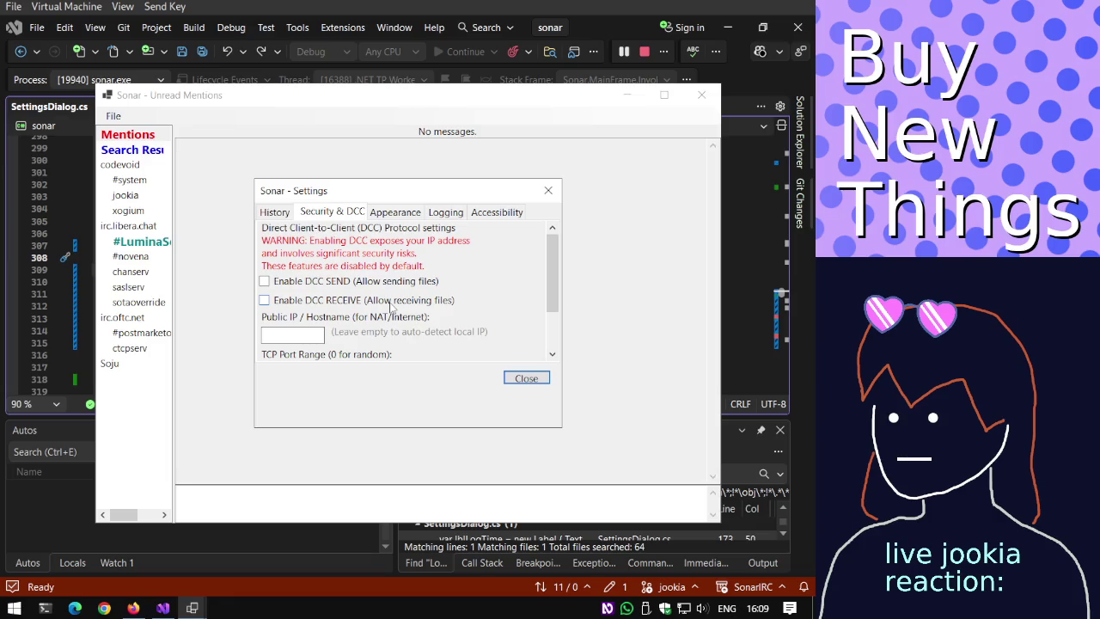
View the History page, return to Security & DCC, then bring up the FlowLayoutPanel docs in Firefox.
left_click(281, 214)
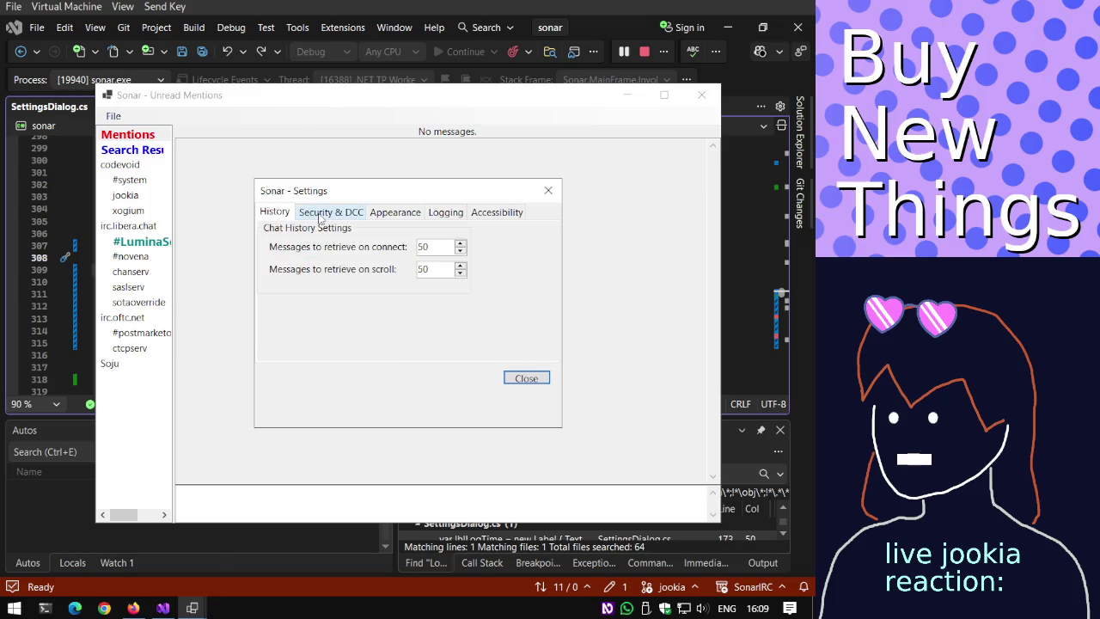
left_click(320, 214)
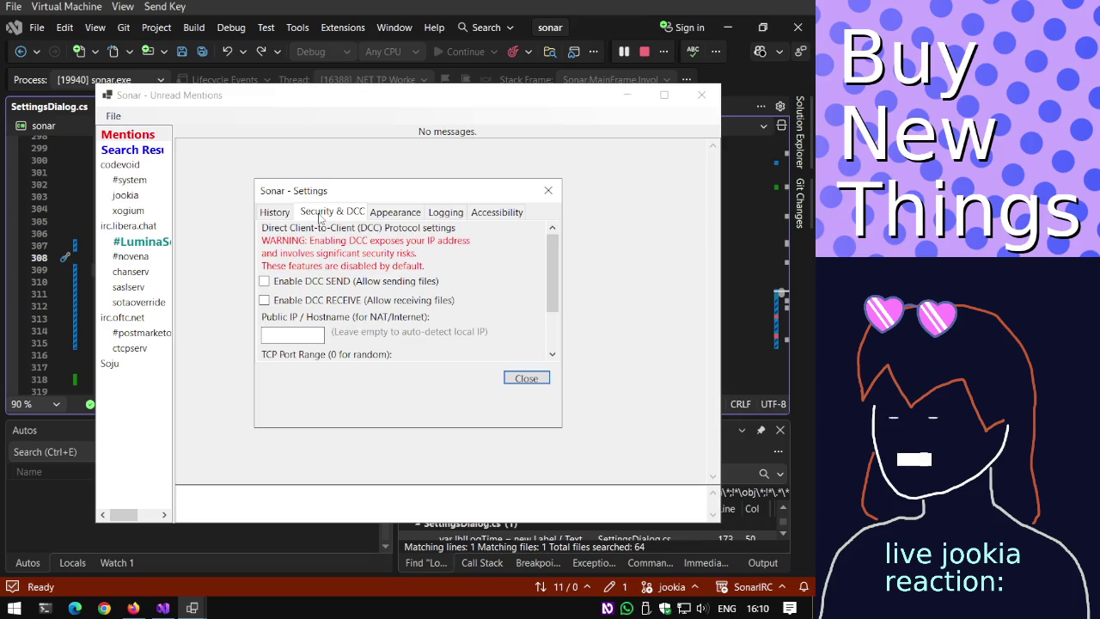
left_click(133, 607)
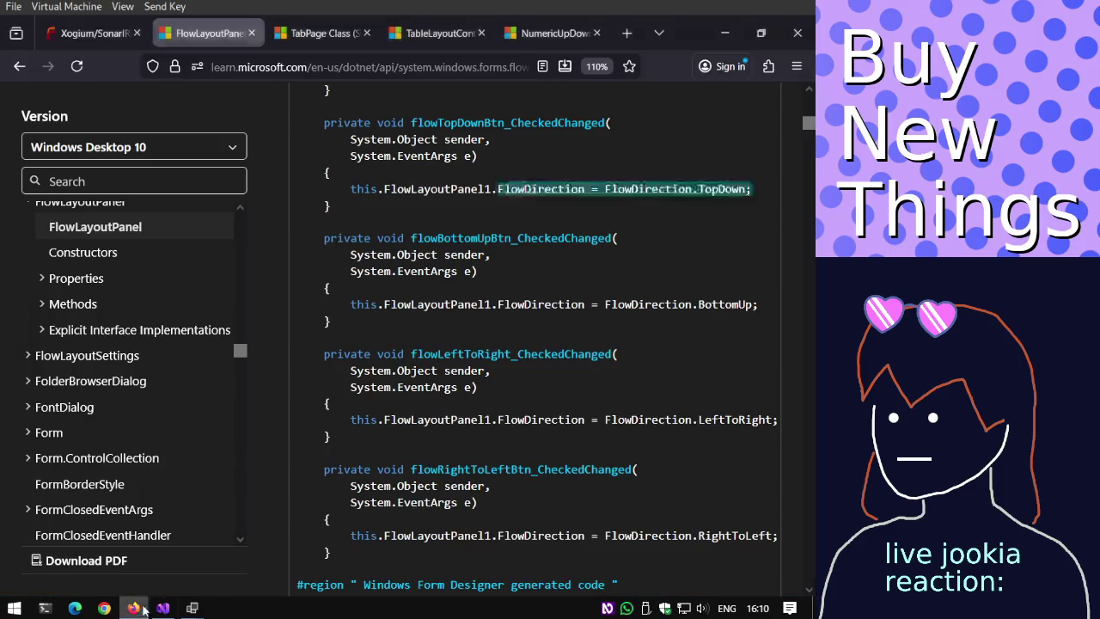
Search 'nvda command reference' in a new tab and open the NVDA key commands page.
key("ctrl+t")
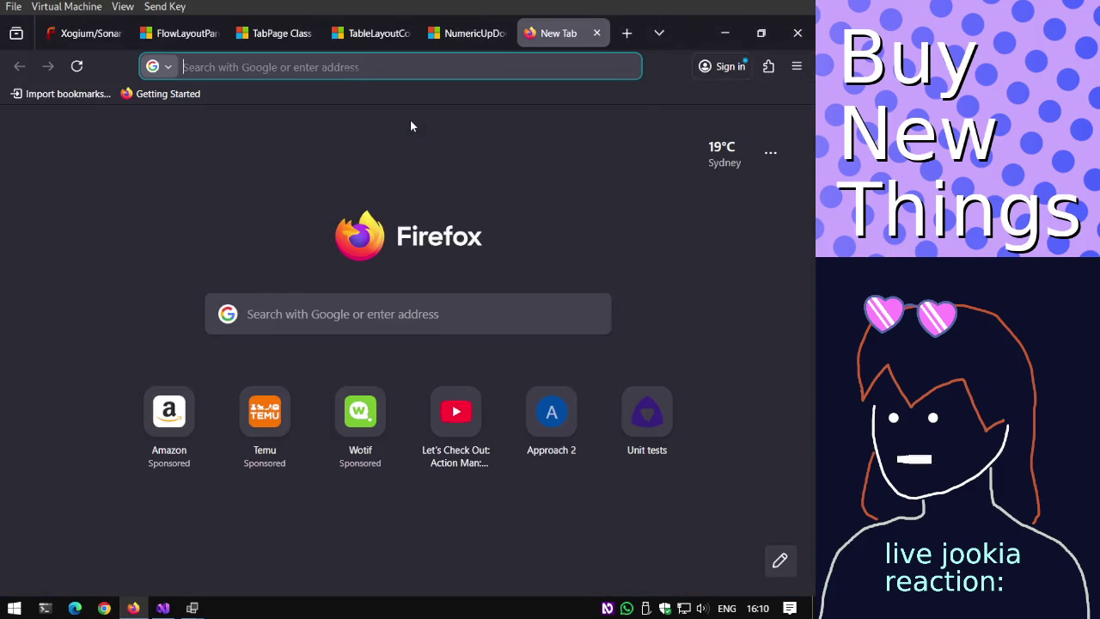
type("nvda command reference")
key("Return")
left_click(258, 582)
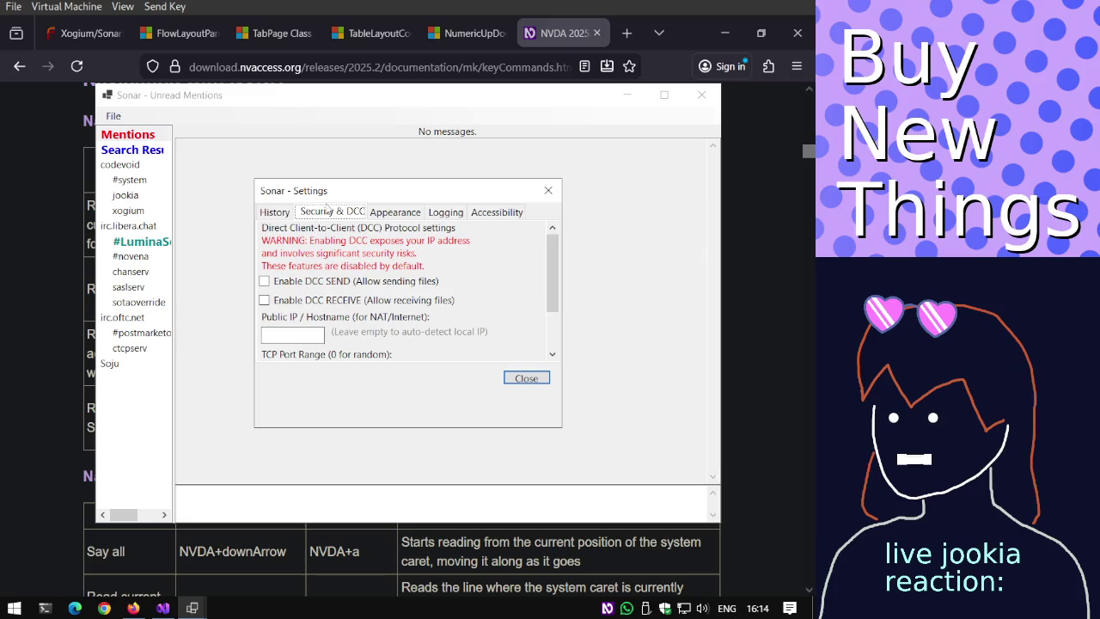
End the Sonar debug run by closing Sonar Settings and the Sonar main window.
scroll(331, 236, "down", 2)
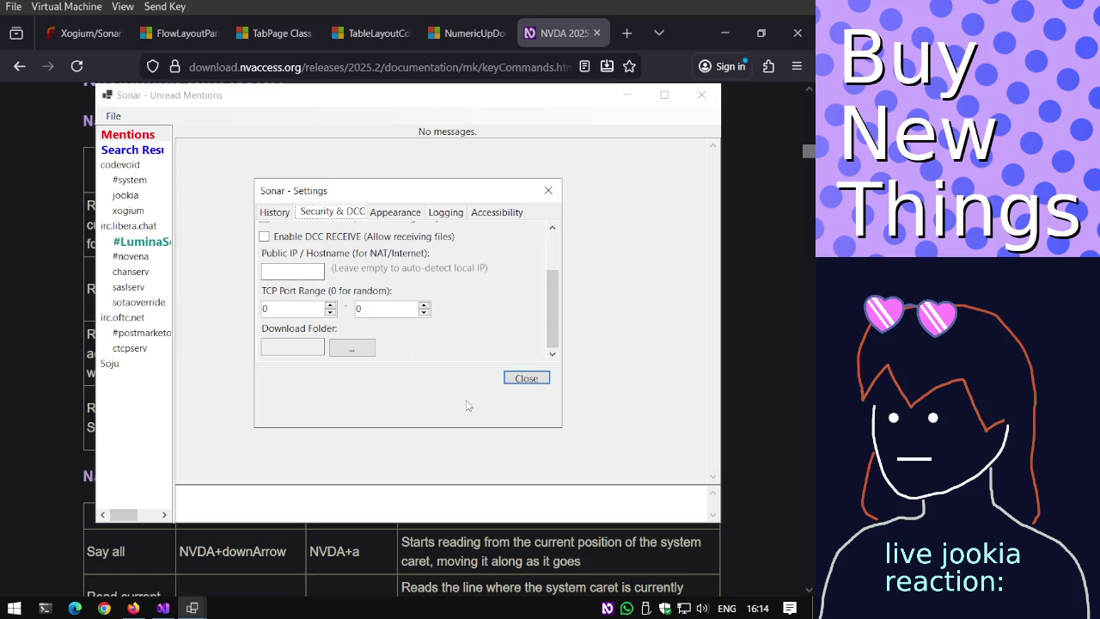
left_click(525, 378)
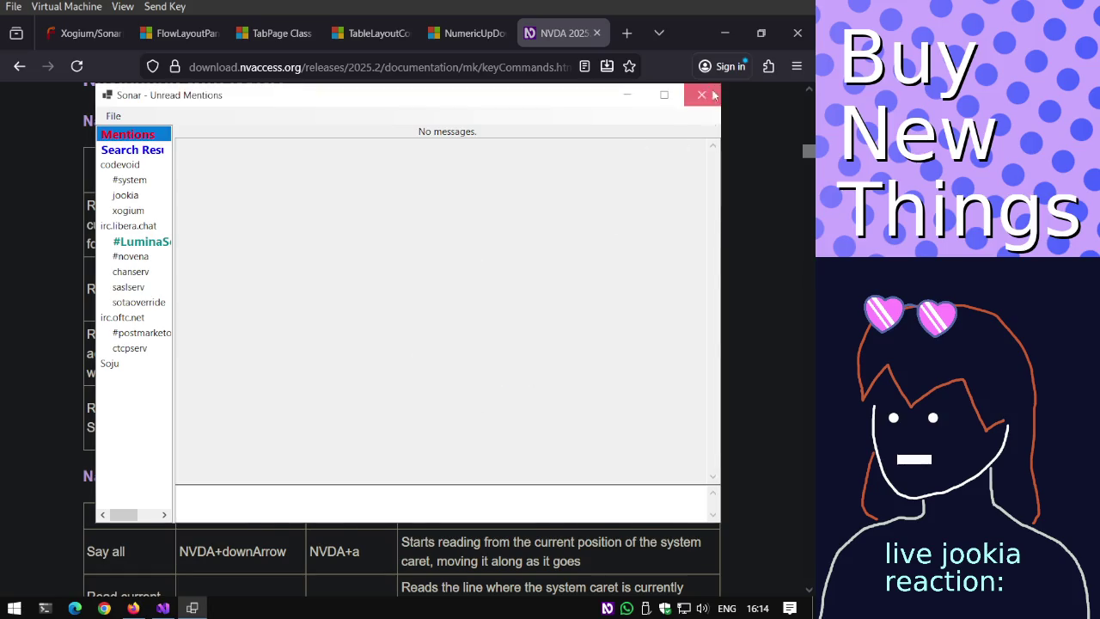
left_click(701, 95)
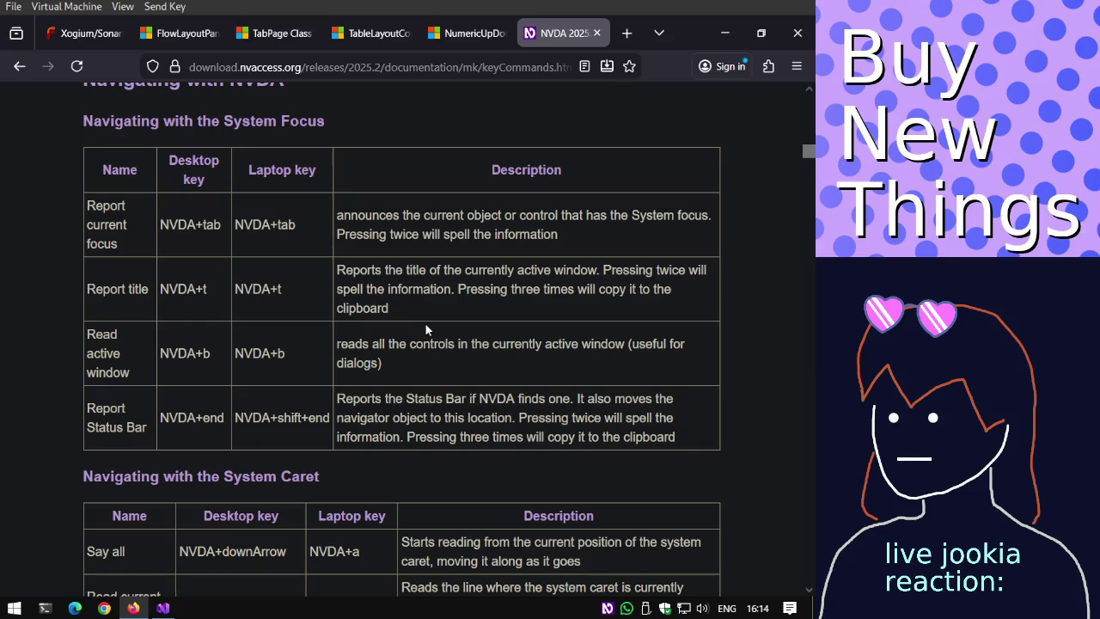
Quit NVDA from its tray menu and return to Visual Studio.
key("Tab")
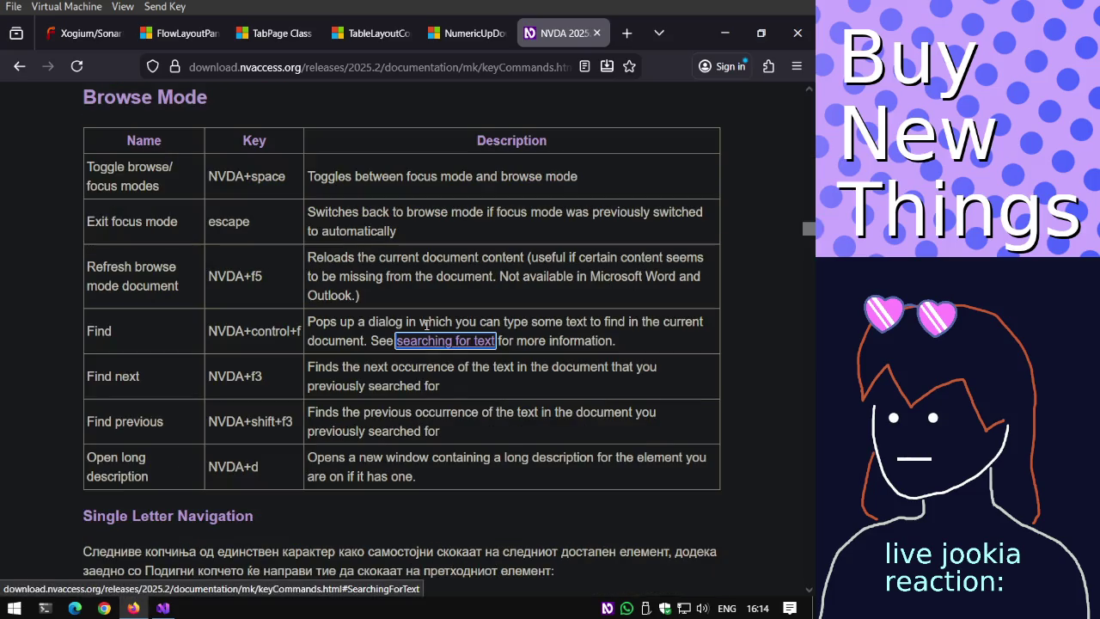
right_click(608, 607)
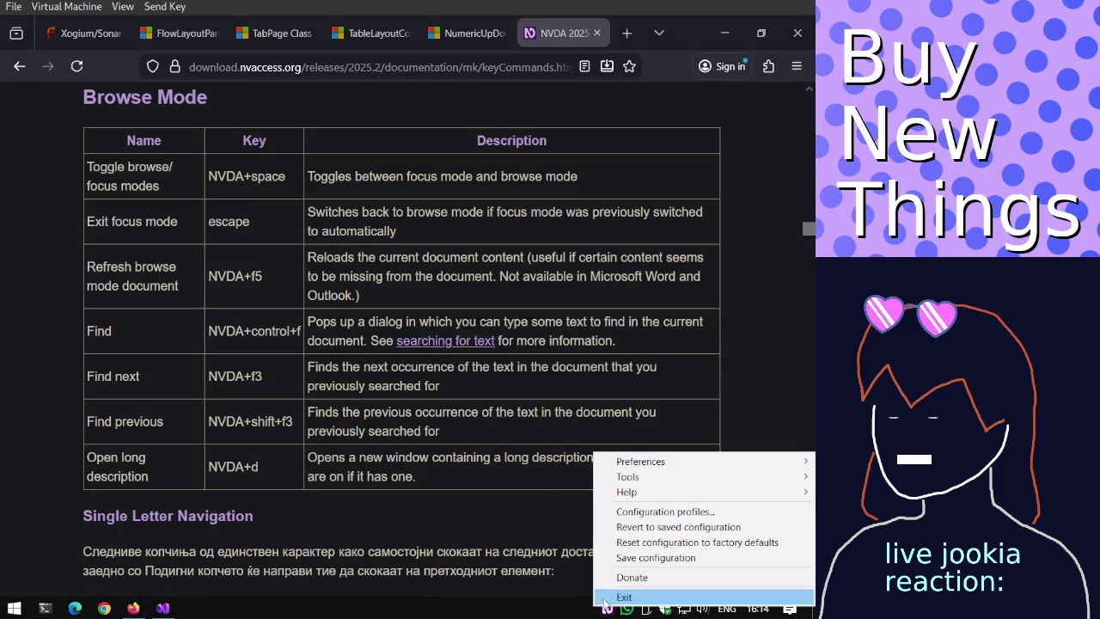
left_click(607, 598)
key("Return")
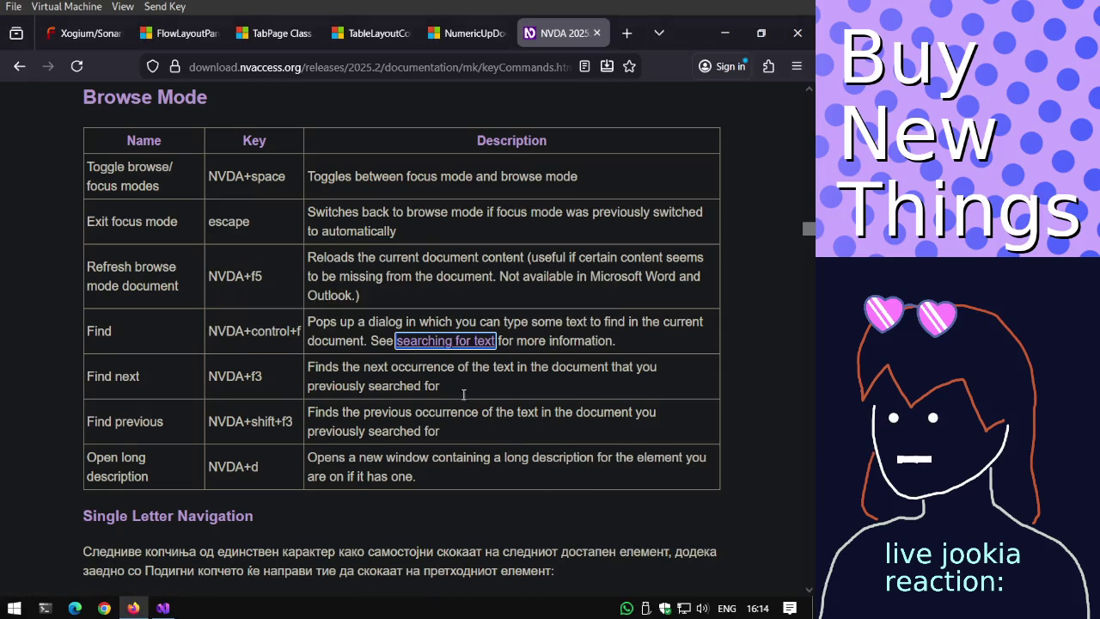
left_click(164, 607)
mouse_move(12, 302)
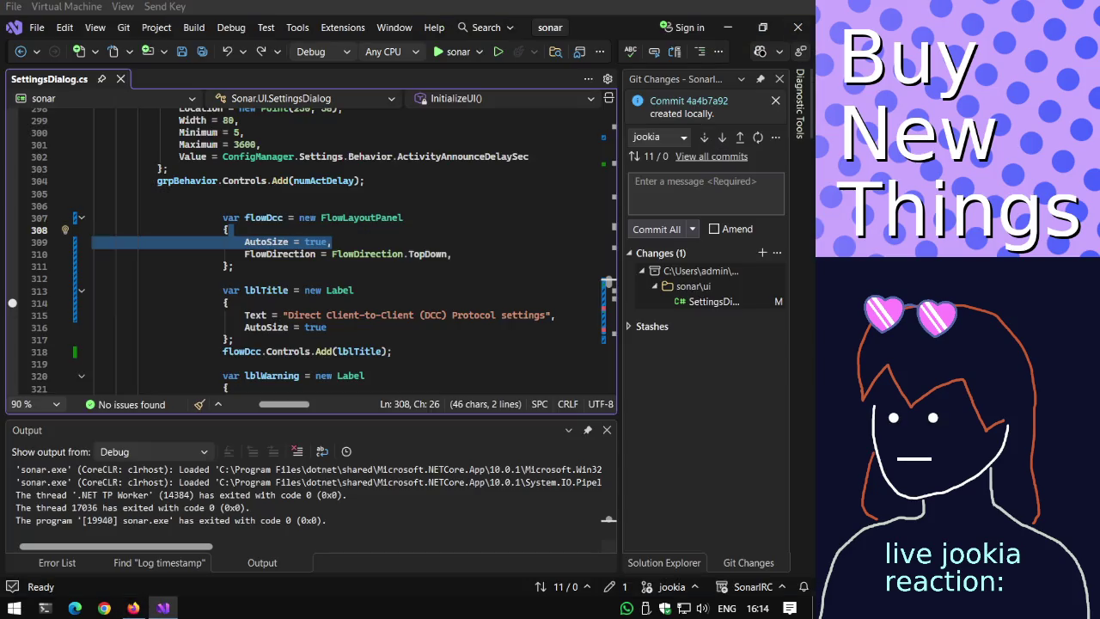
Save SettingsDialog.cs and open its Git diff against the index.
left_click(272, 219)
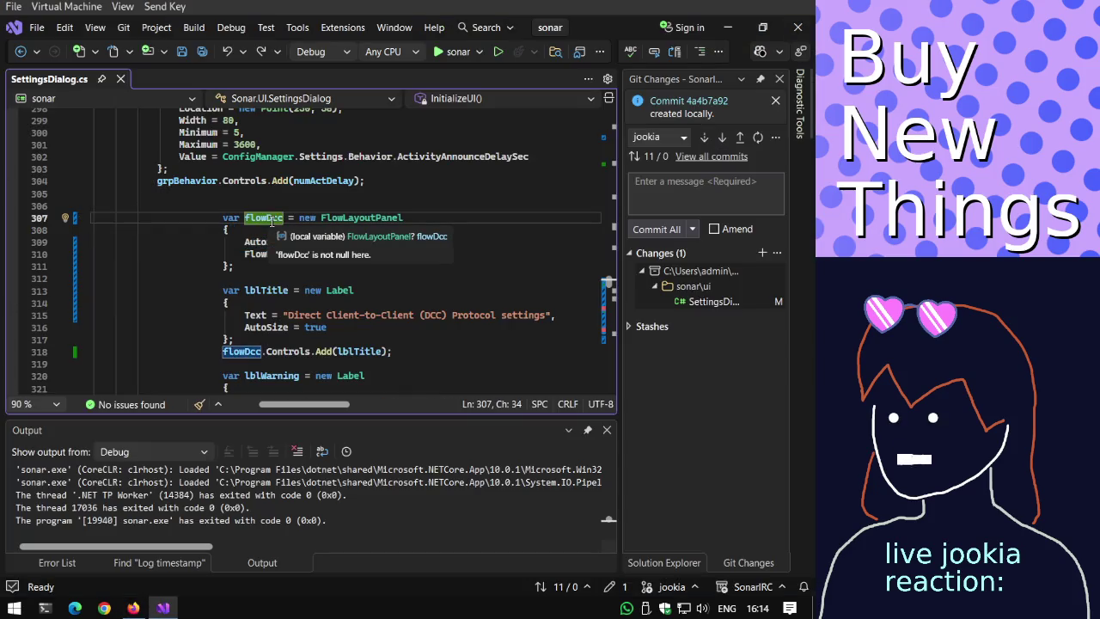
key("ctrl+s")
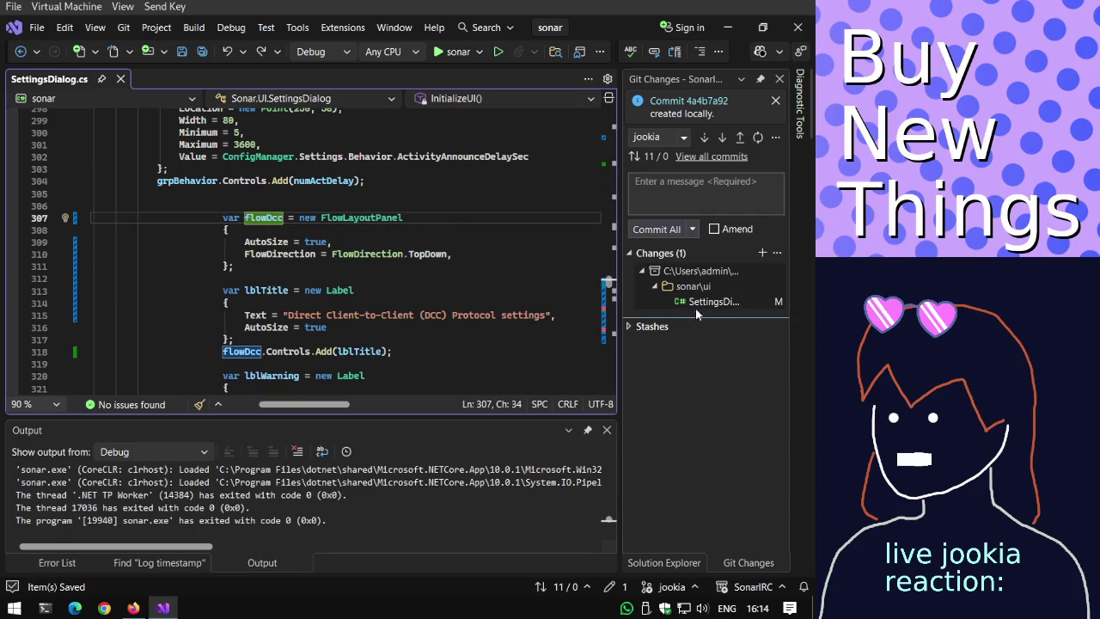
double_click(700, 302)
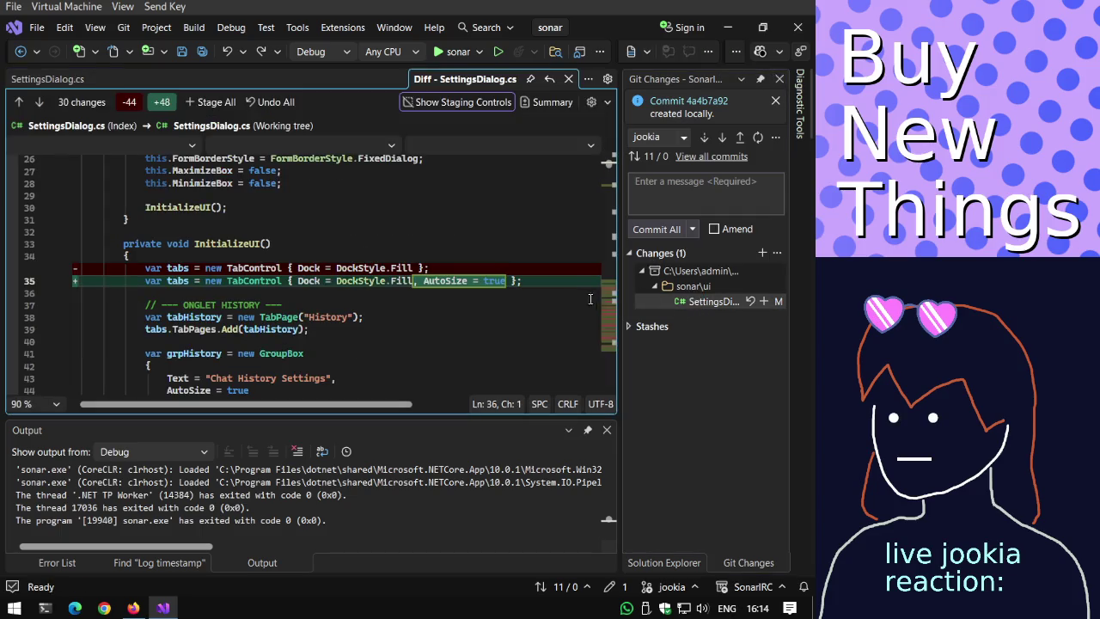
scroll(591, 299, "down", 5)
scroll(588, 301, "down", 4)
scroll(580, 306, "up", 6)
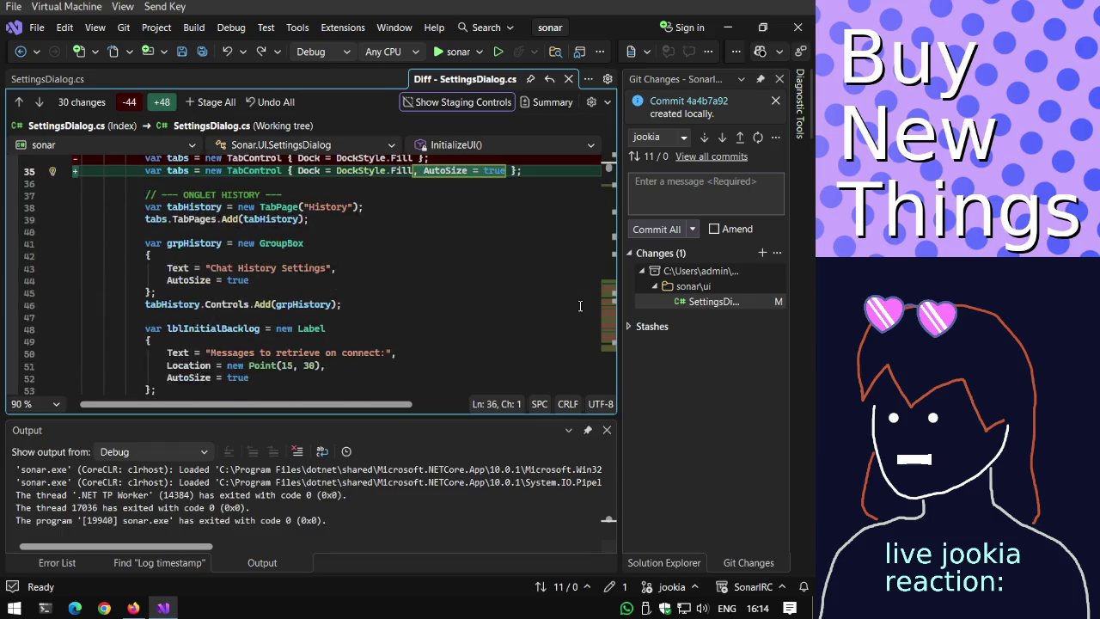
scroll(580, 306, "up", 3)
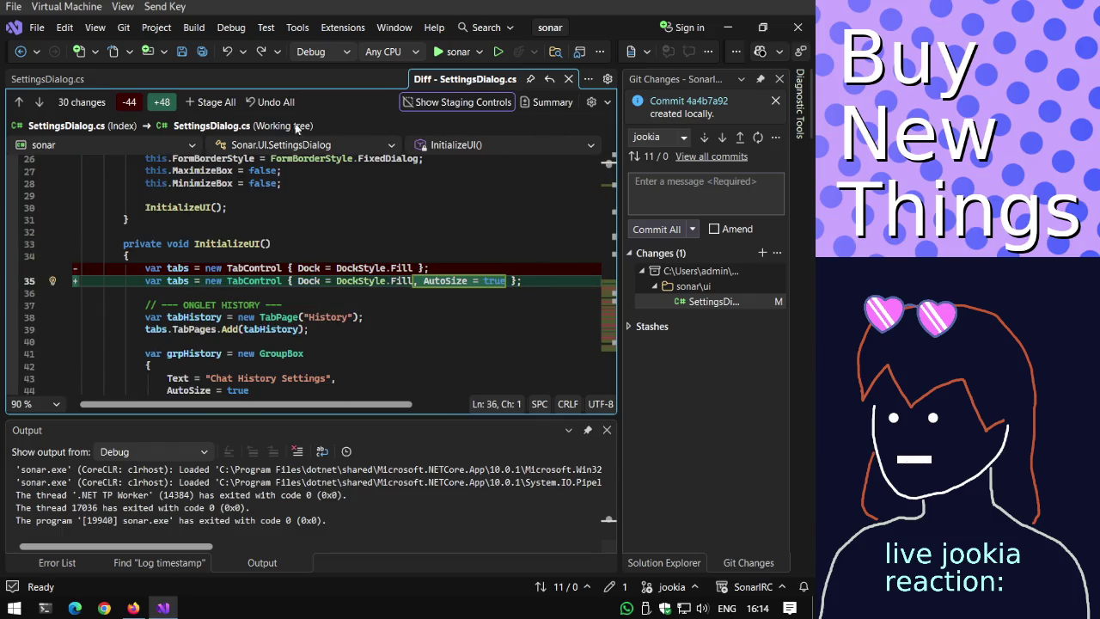
Collapse the diff to Summary and review the 30 changed DCC layout lines.
left_click(528, 102)
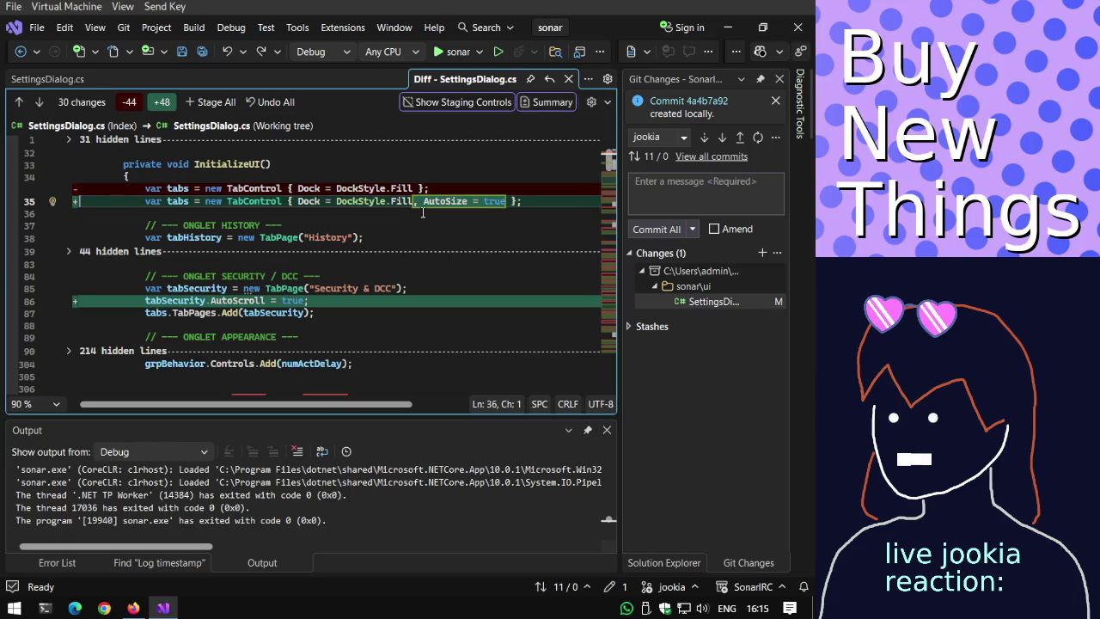
scroll(423, 213, "down", 4)
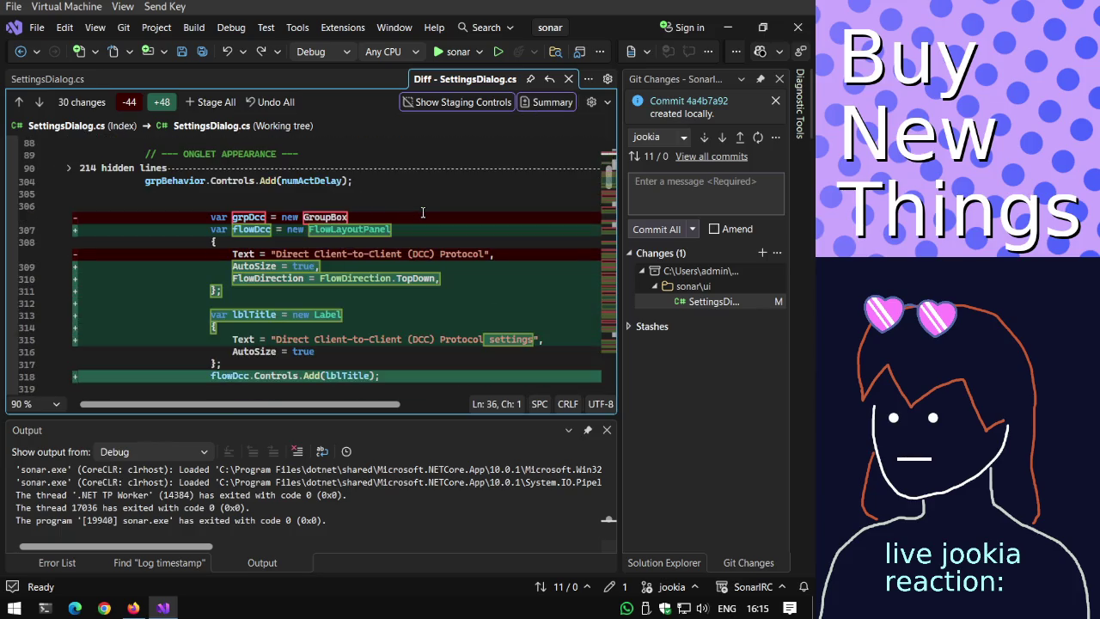
scroll(423, 212, "down", 5)
scroll(423, 213, "down", 3)
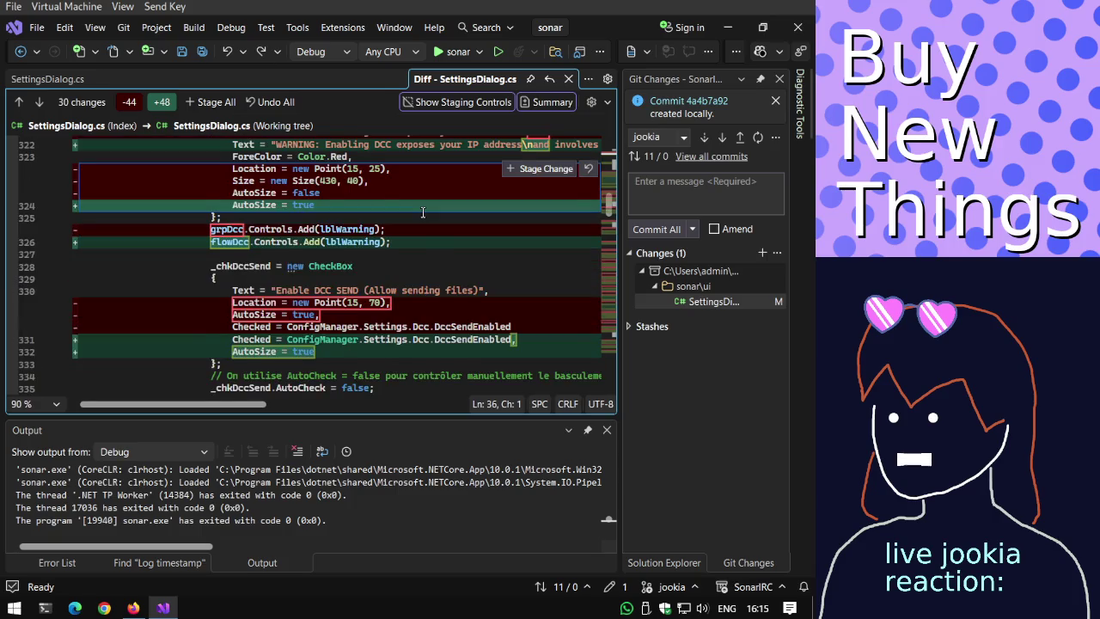
scroll(423, 212, "down", 1)
scroll(423, 212, "down", 3)
scroll(423, 212, "down", 4)
scroll(423, 212, "down", 4)
scroll(423, 212, "down", 4)
scroll(423, 212, "down", 4)
scroll(421, 215, "down", 4)
scroll(423, 212, "down", 4)
scroll(423, 212, "down", 4)
scroll(423, 213, "down", 3)
scroll(423, 213, "down", 2)
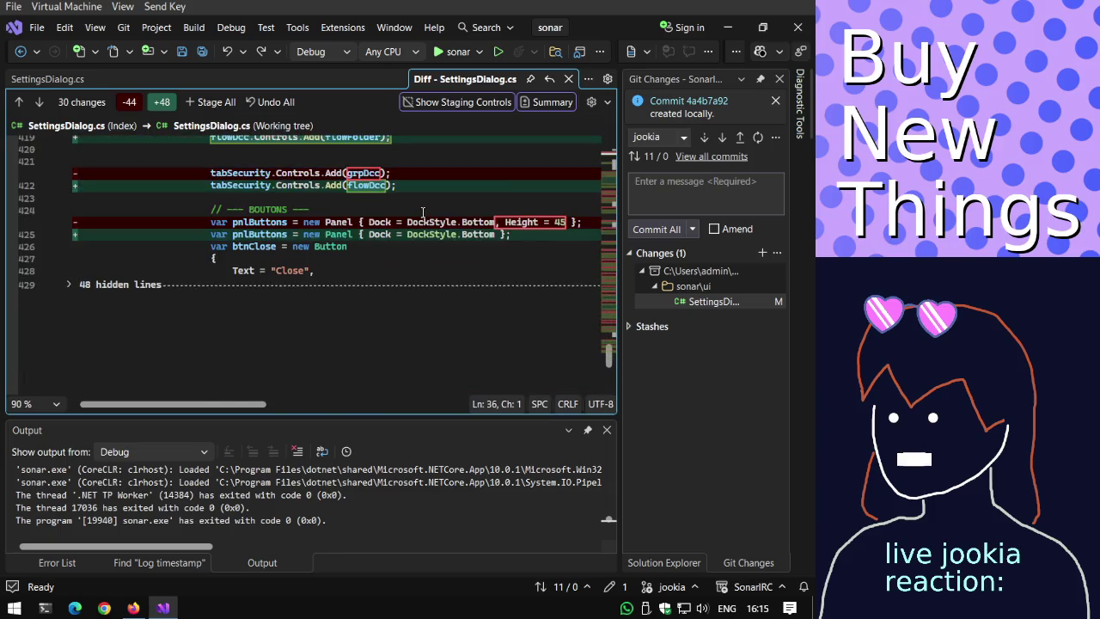
left_click(692, 190)
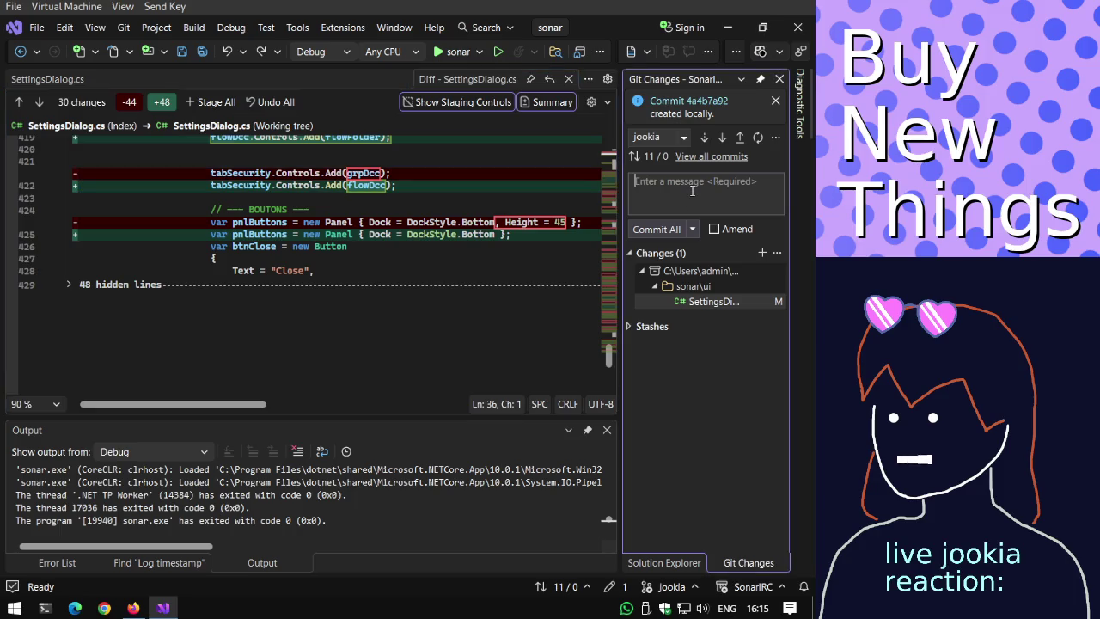
Commit all changes as 'SettingsDialog: Switch to flows for DCC settings' with a short explanatory body.
type("SettingsDialog: Switch to flows")
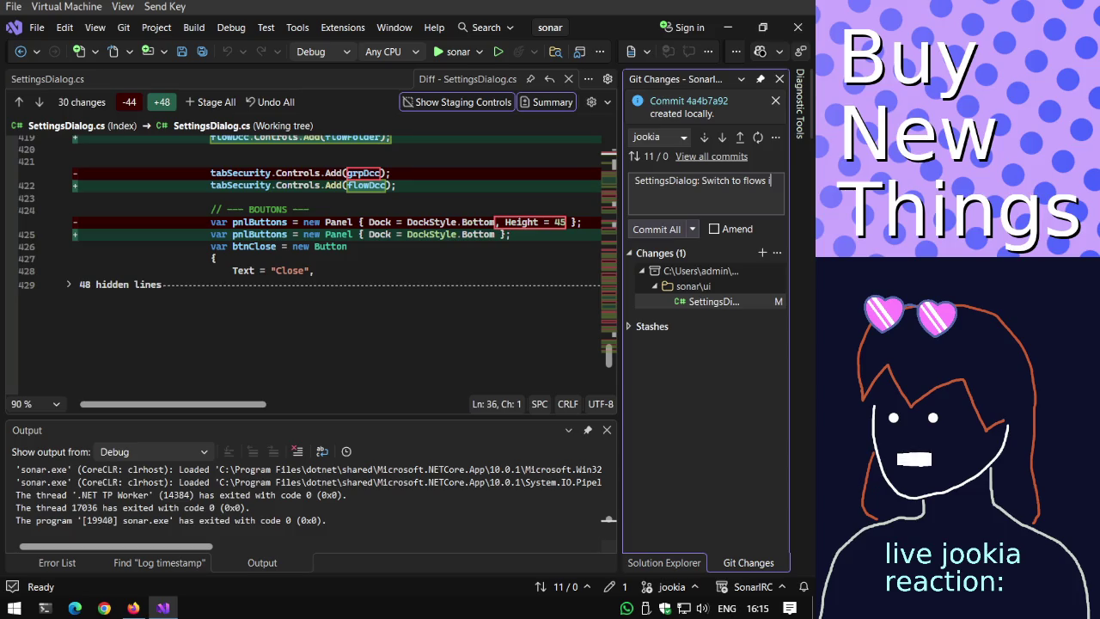
type(" for DCC settings")
key("BackSpace")
type("ngs")
key("Return")
key("Return")
type("is the")
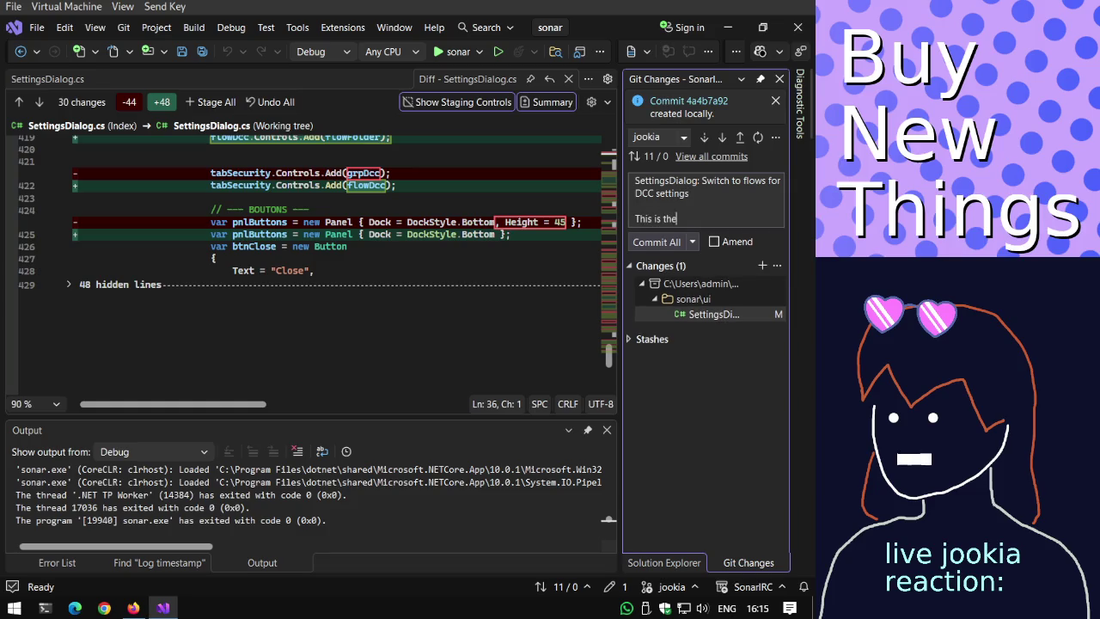
type(" start of wider work to re")
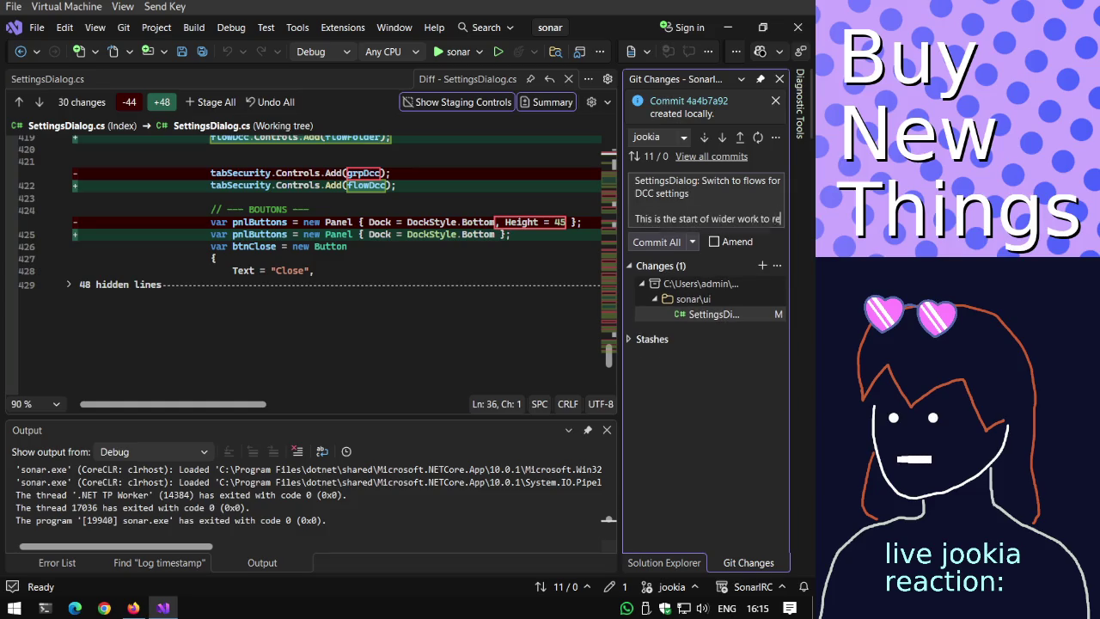
type("move a")
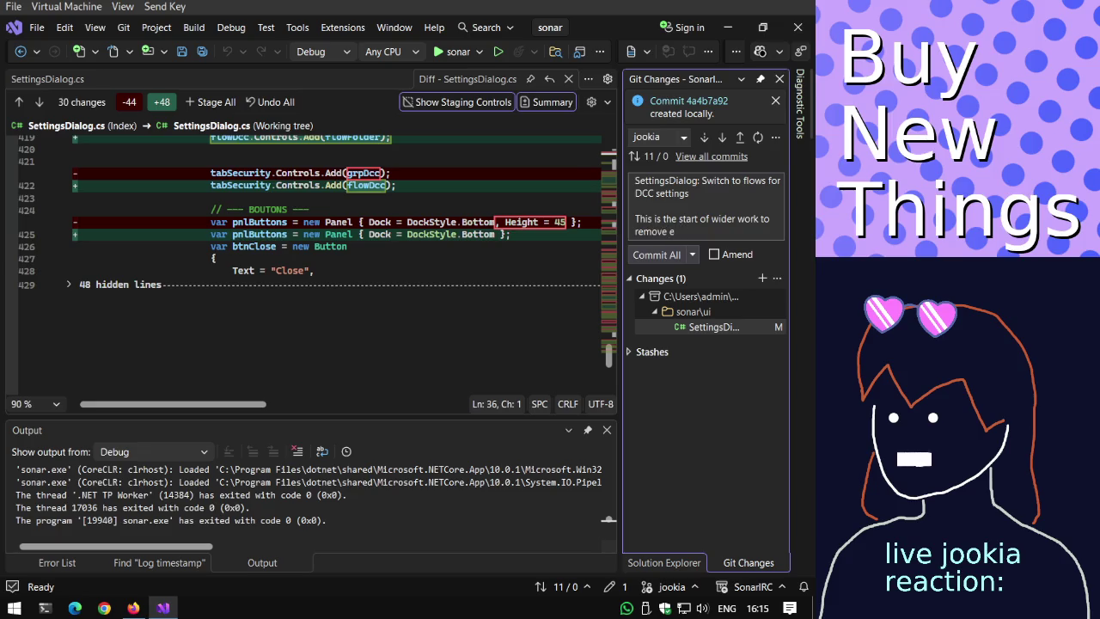
type("plicit positioning of widgets.")
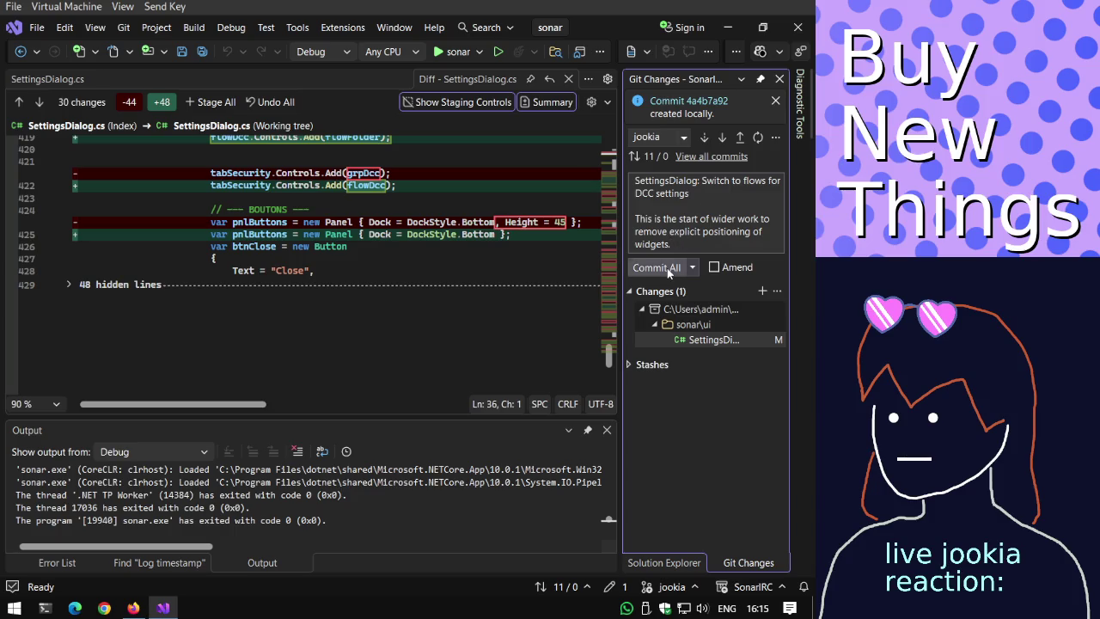
left_click(666, 267)
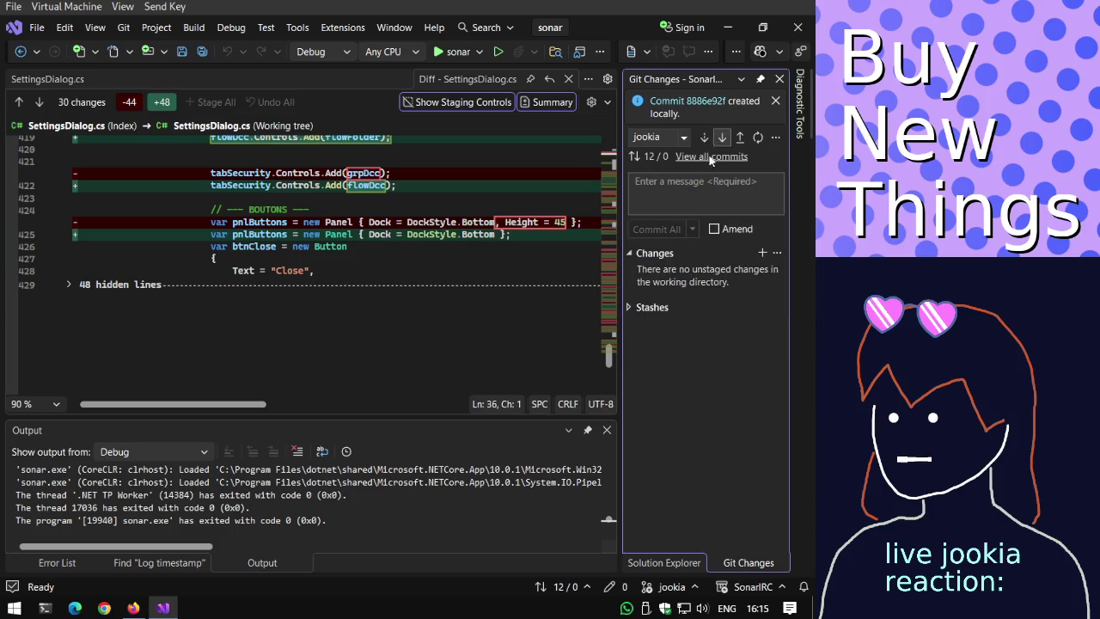
left_click(133, 607)
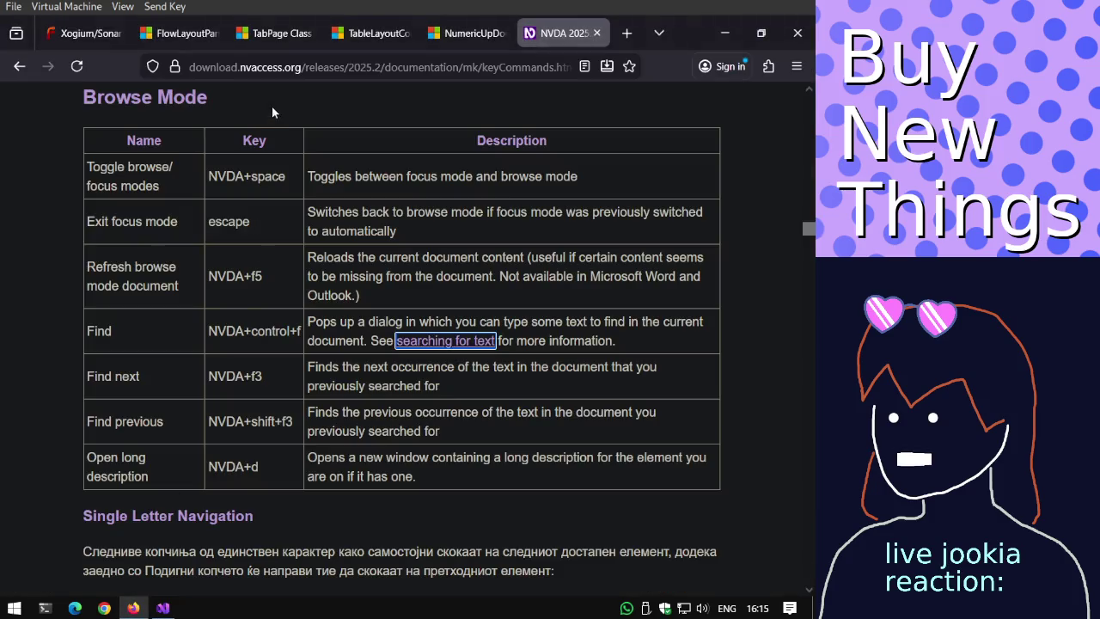
Reload the Xogium/SonarIRC page, view its pull requests, then try pushing from Visual Studio.
left_click(86, 33)
left_click(68, 68)
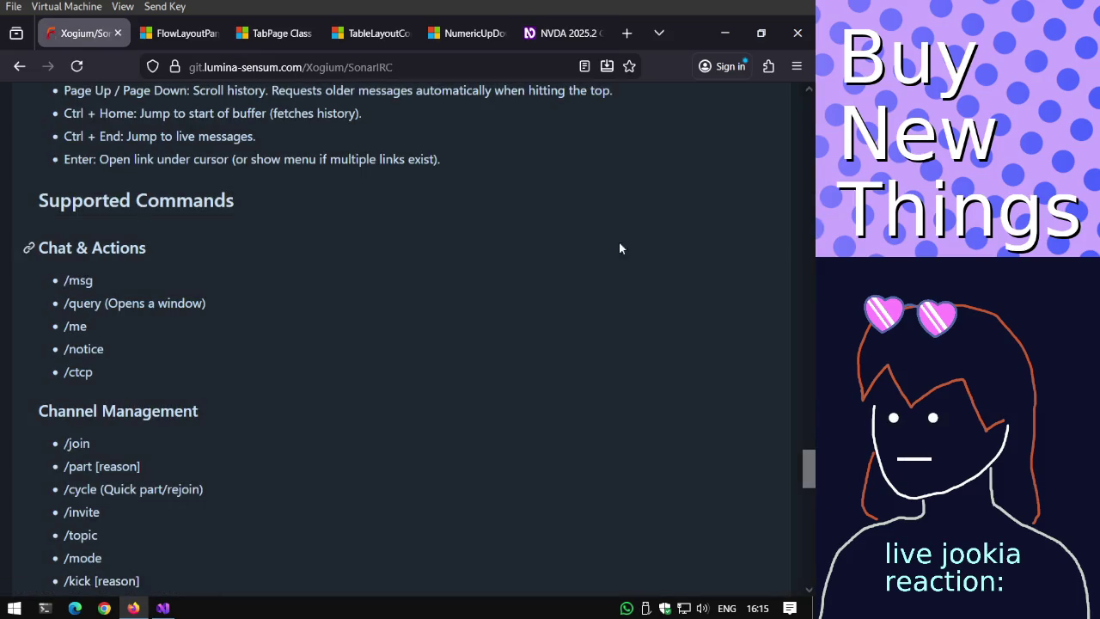
key("Page_Up")
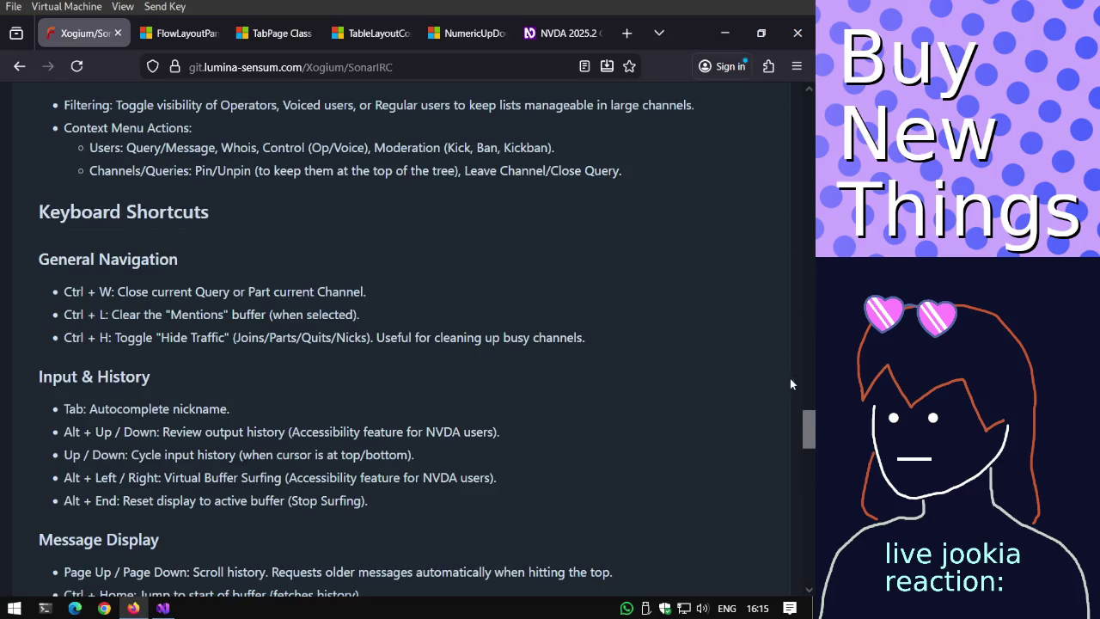
left_click_drag(808, 428, 808, 95)
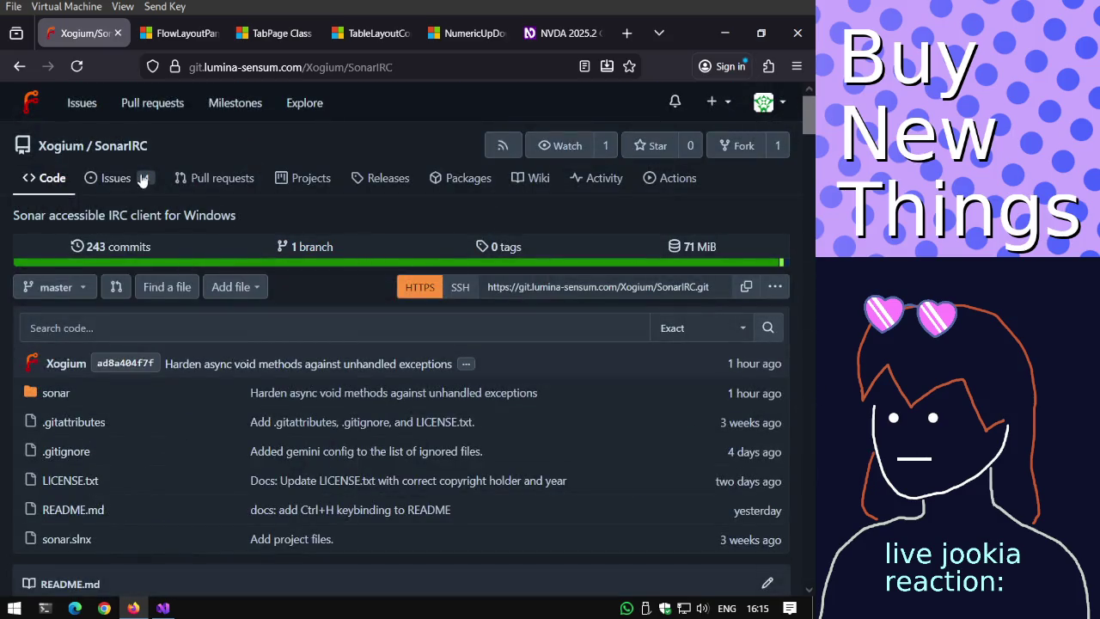
left_click(204, 181)
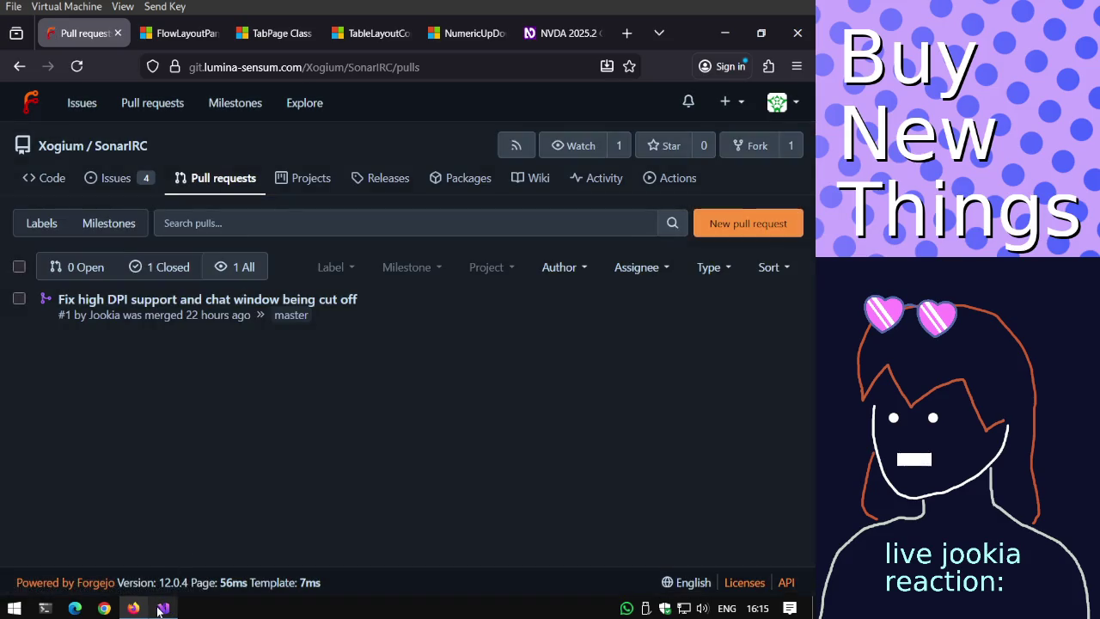
left_click(162, 608)
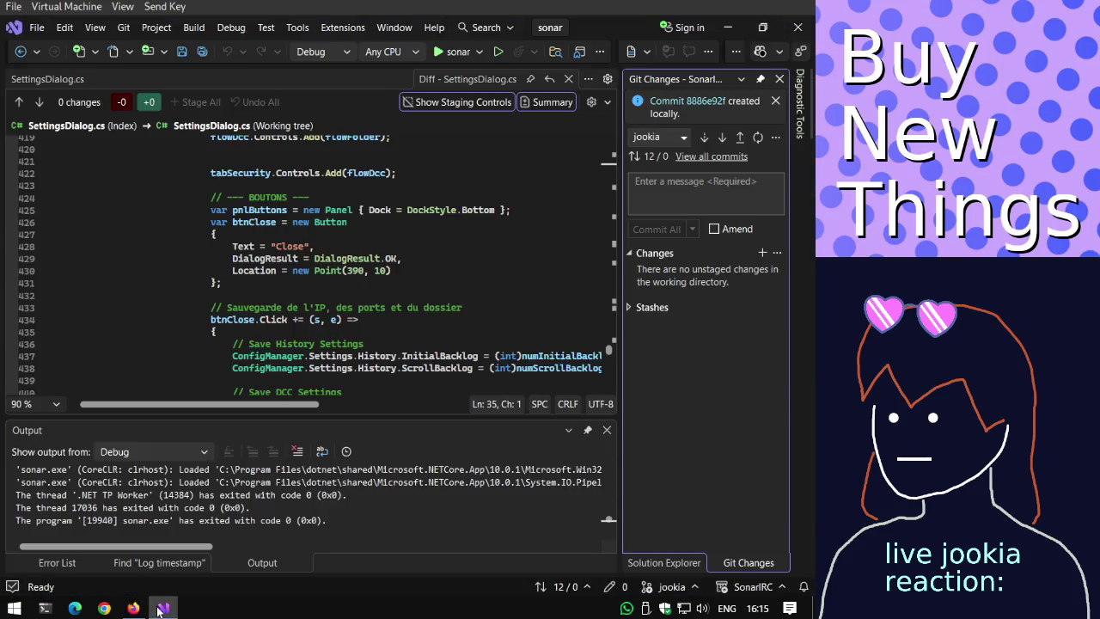
left_click(740, 136)
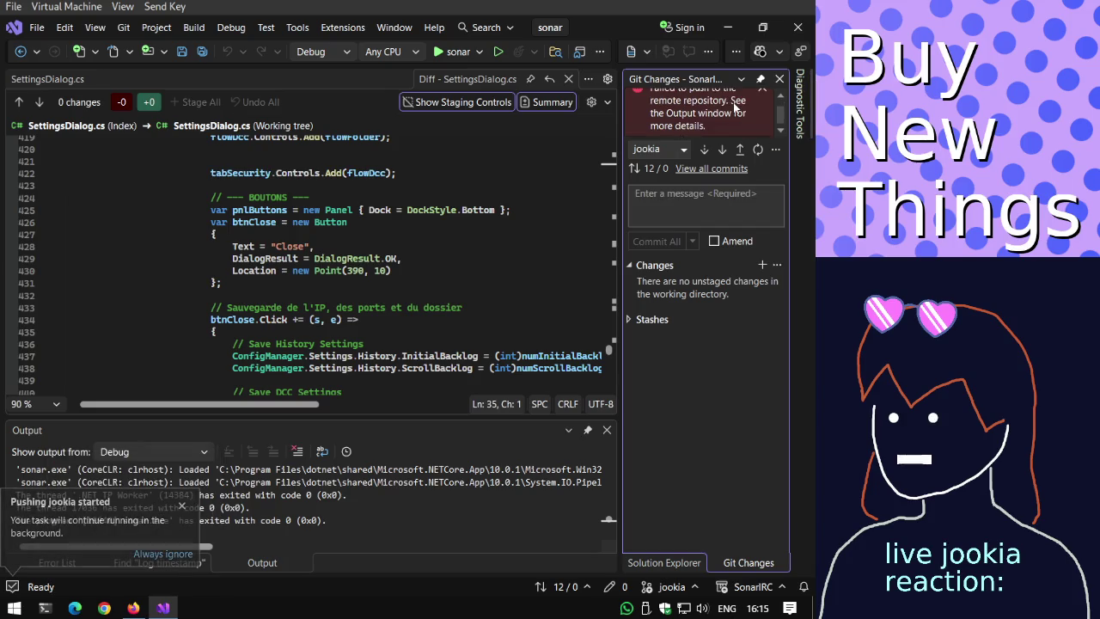
Push the jookia branch to mine/jookia after authorizing Git Credential Manager in Forgejo.
left_click(710, 170)
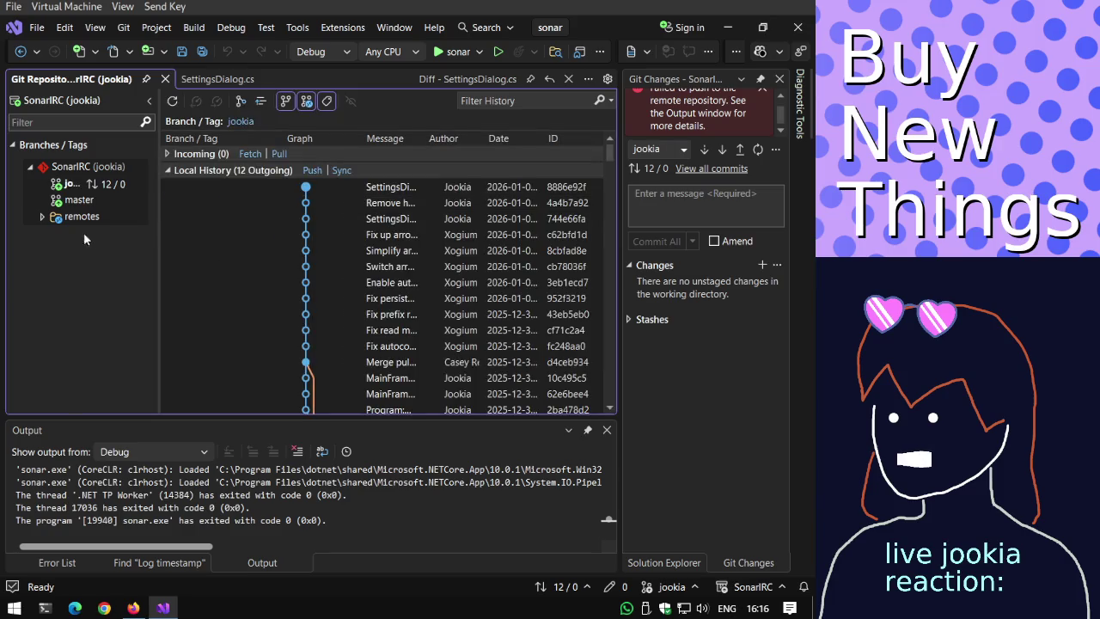
right_click(91, 187)
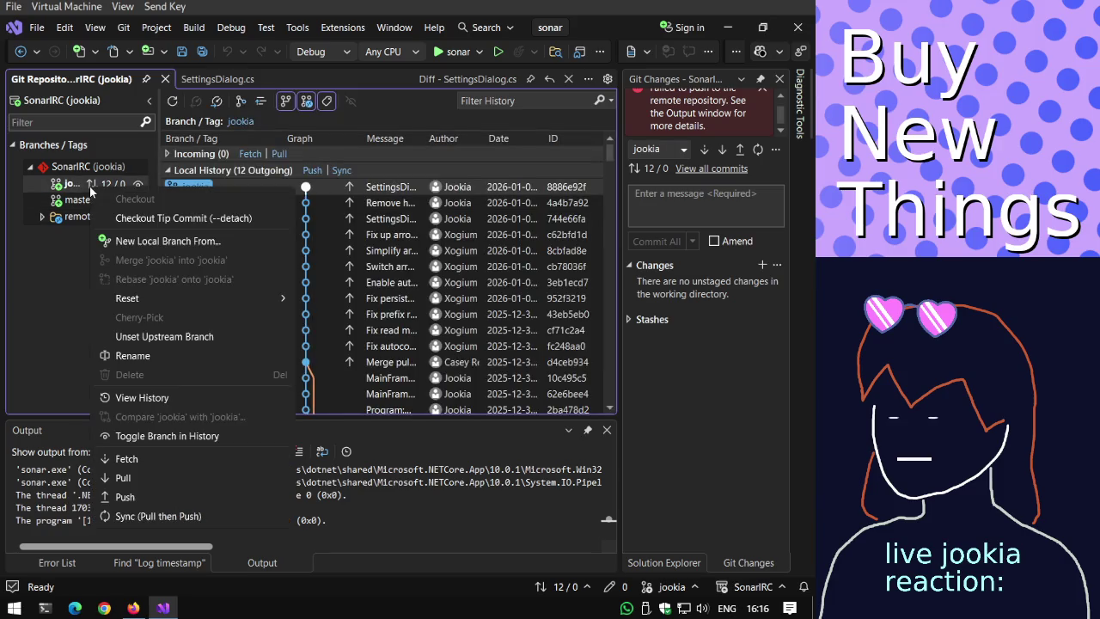
left_click(161, 492)
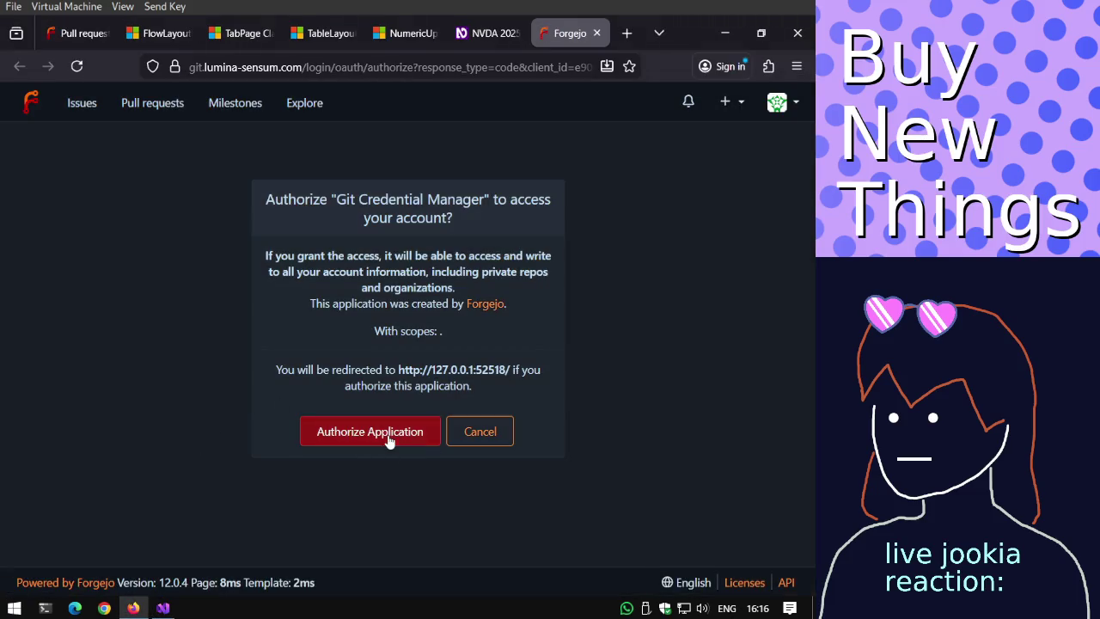
left_click(387, 440)
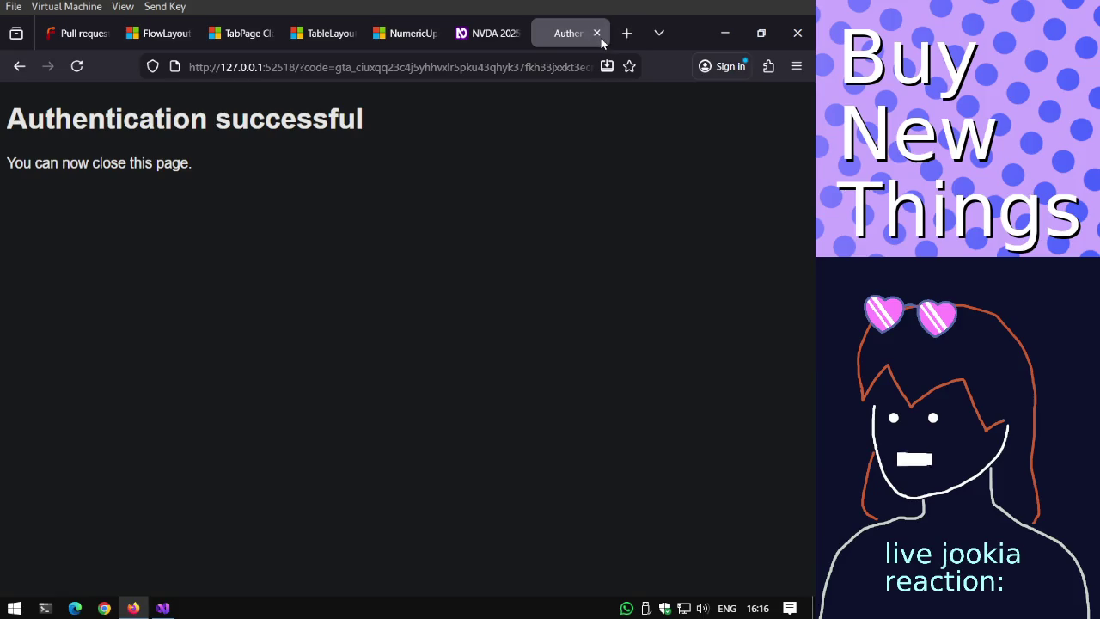
left_click(598, 34)
left_click(163, 607)
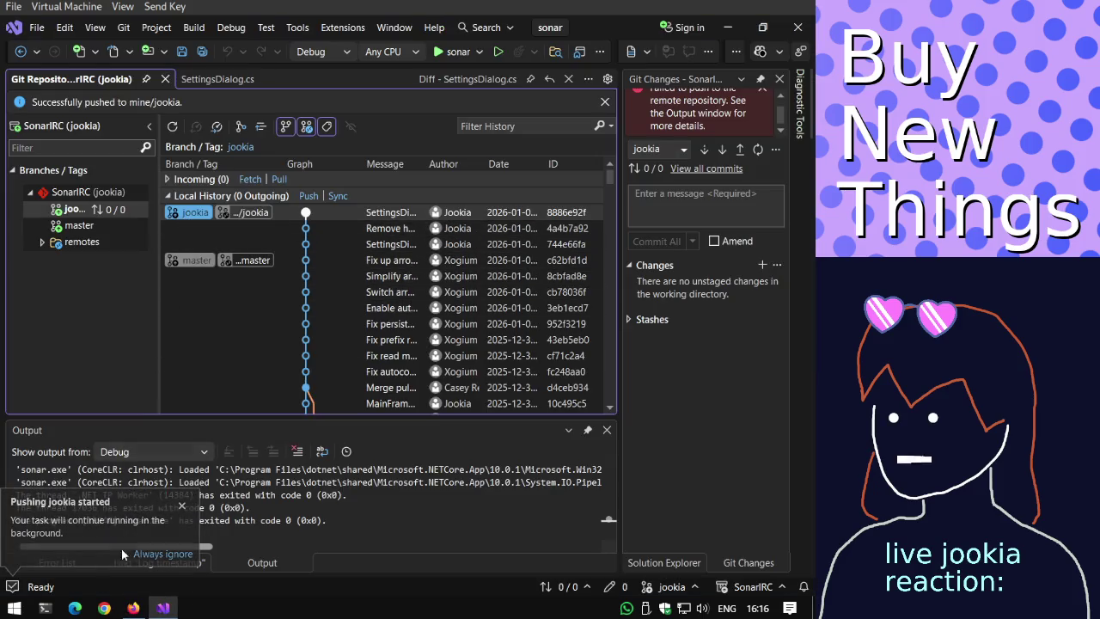
left_click(133, 608)
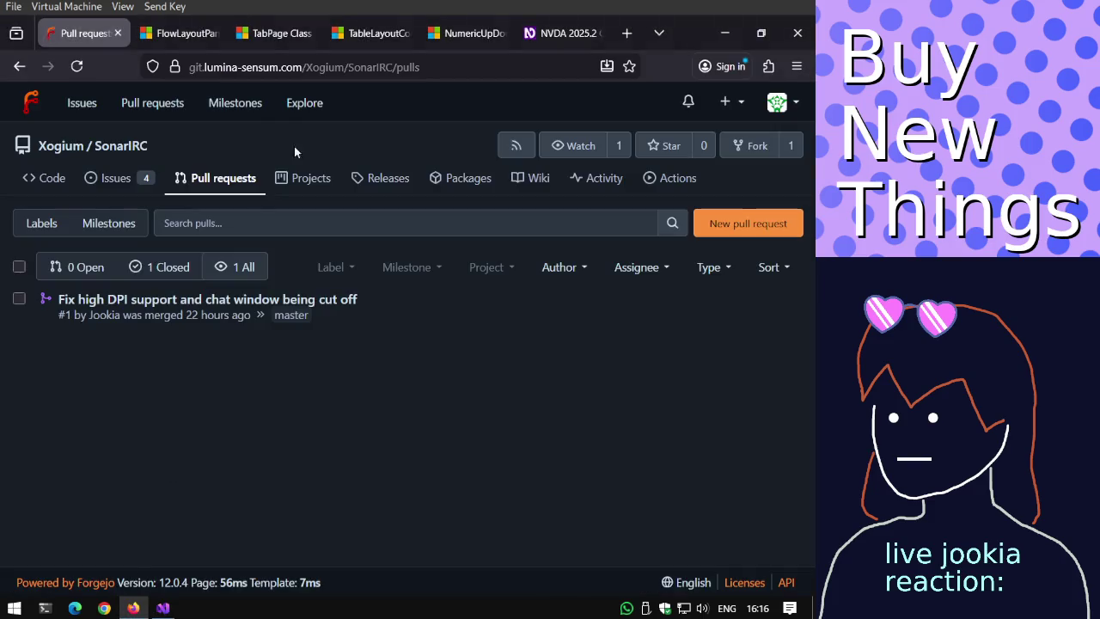
left_click(120, 146)
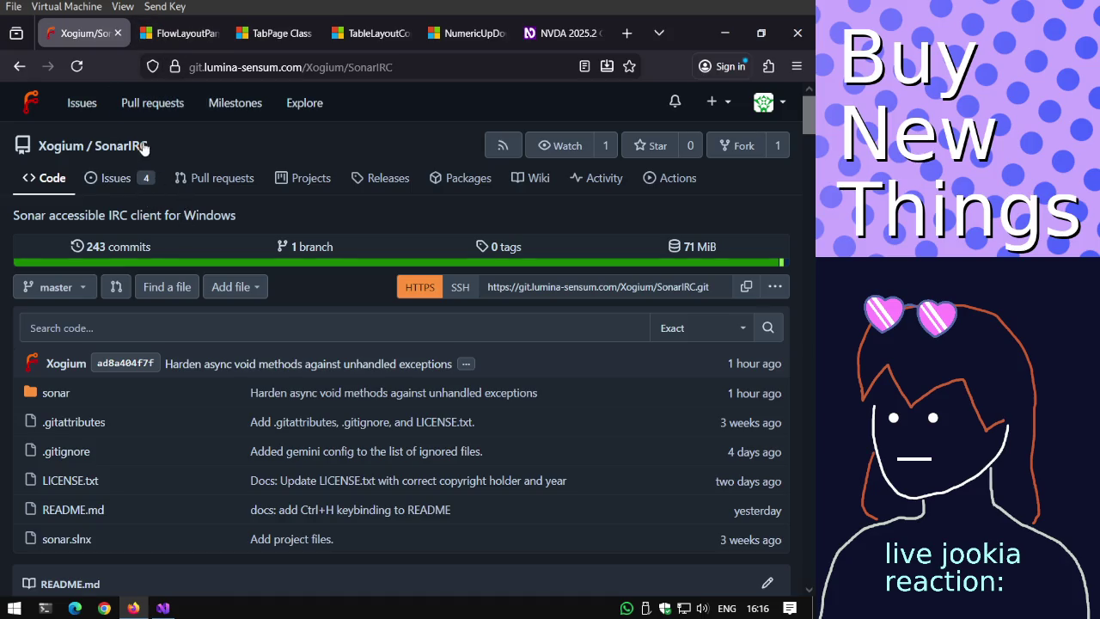
left_click(764, 103)
left_click(716, 175)
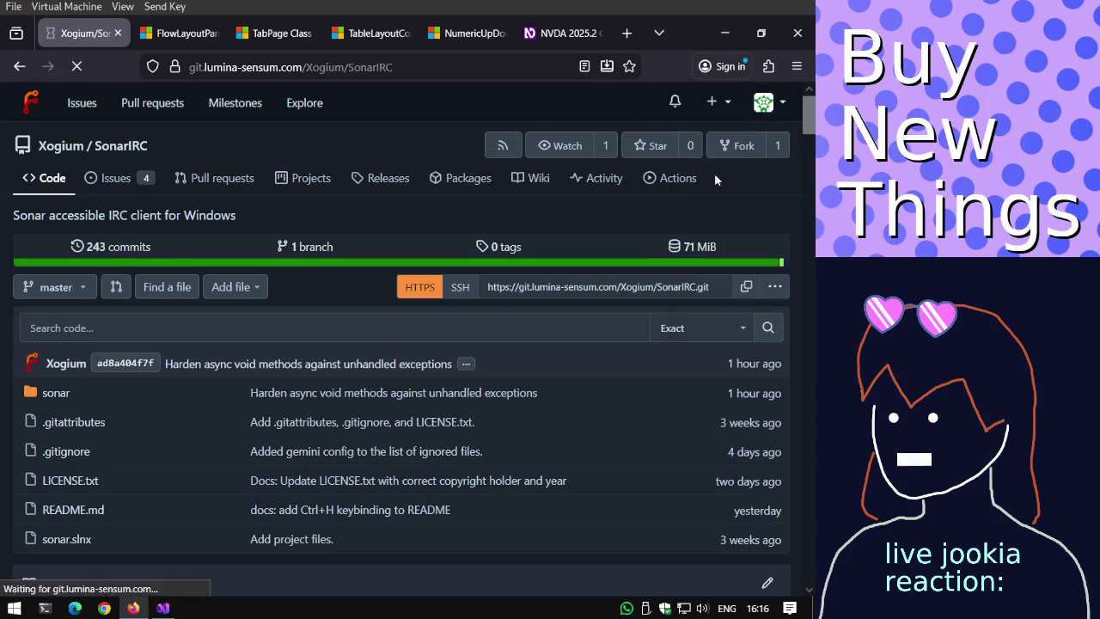
left_click(257, 245)
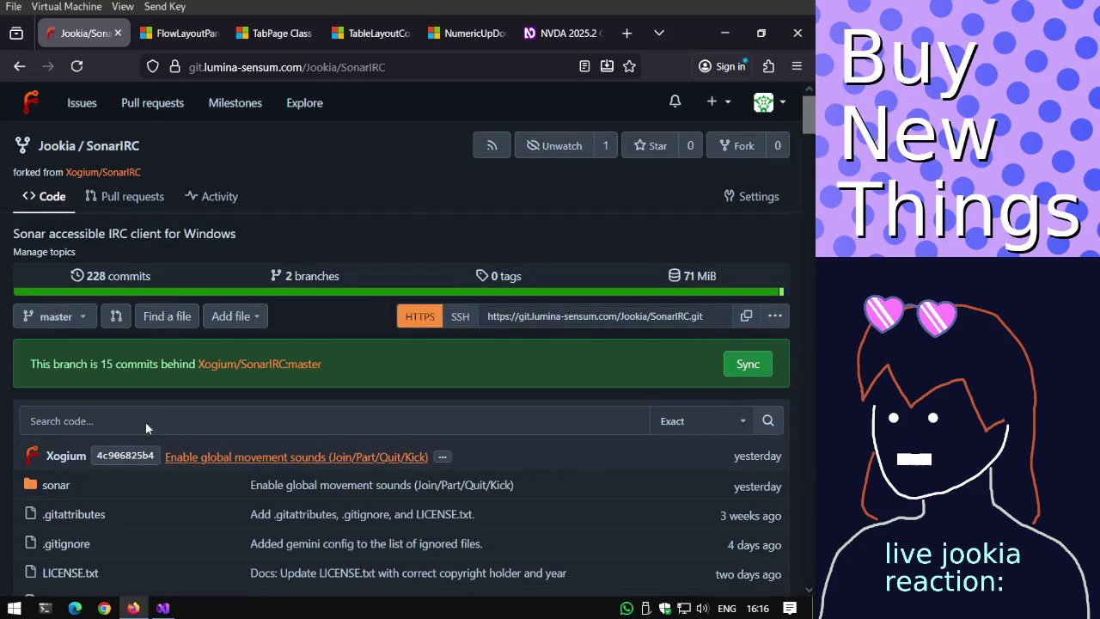
left_click(28, 317)
left_click(51, 462)
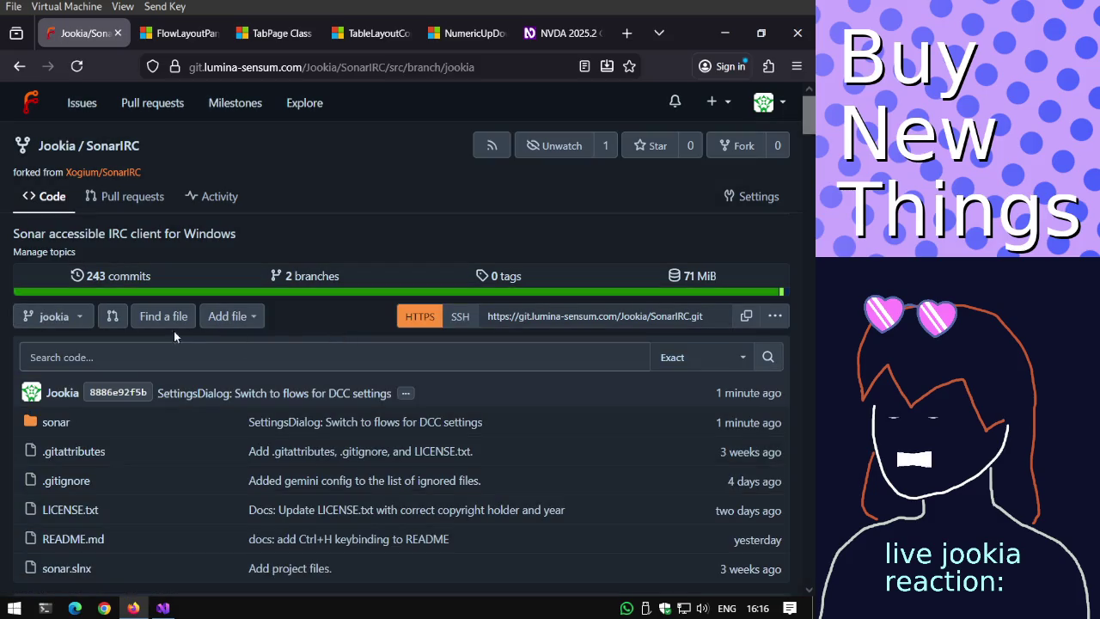
left_click(149, 205)
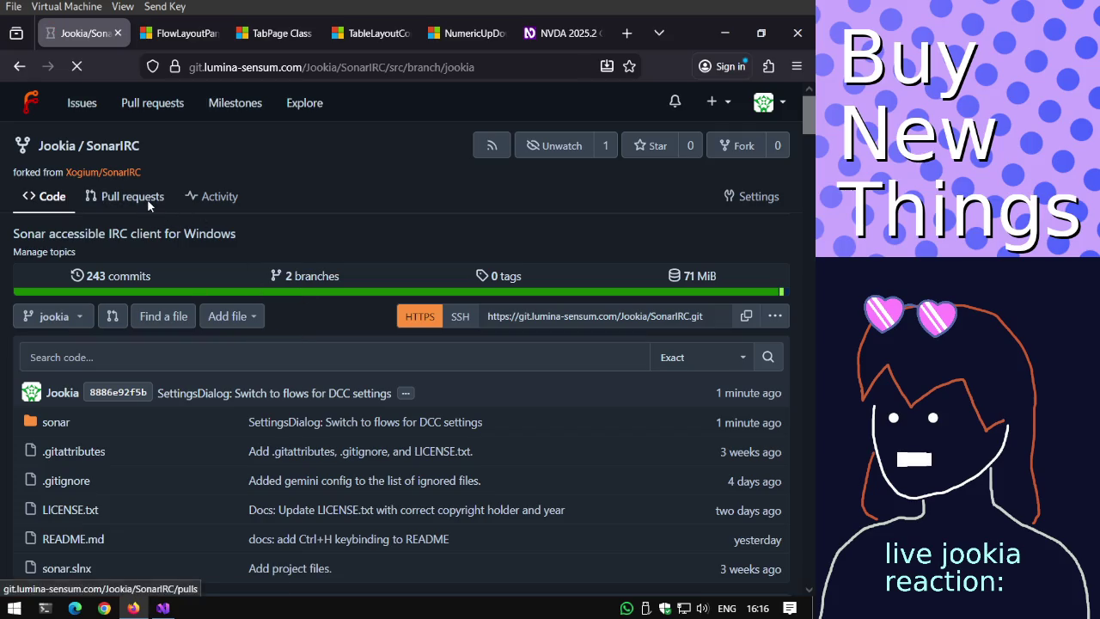
left_click(96, 173)
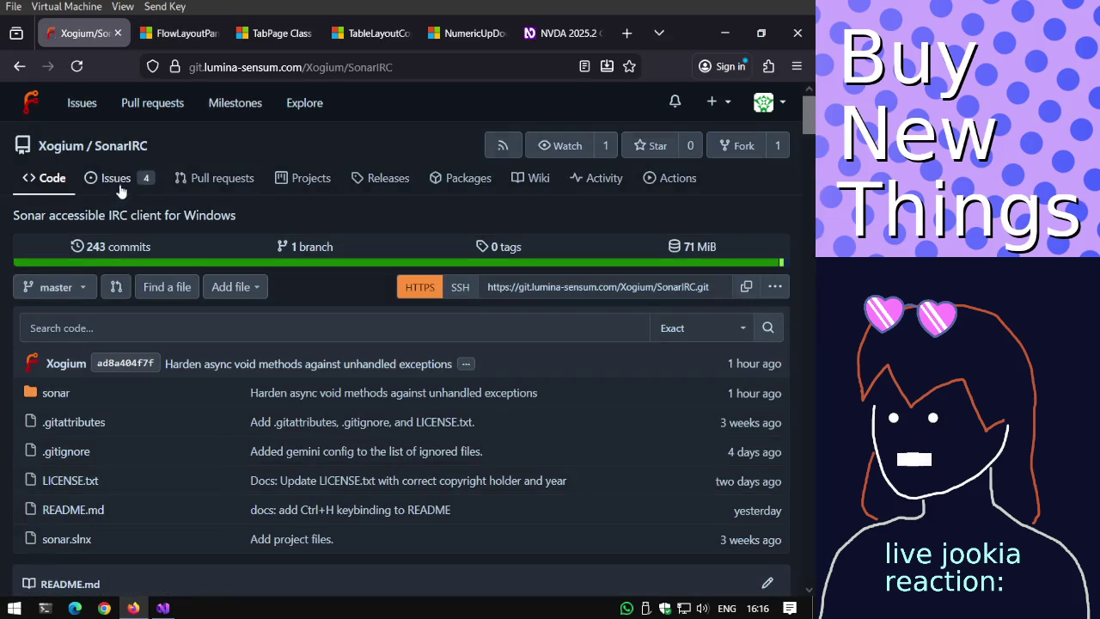
left_click(182, 180)
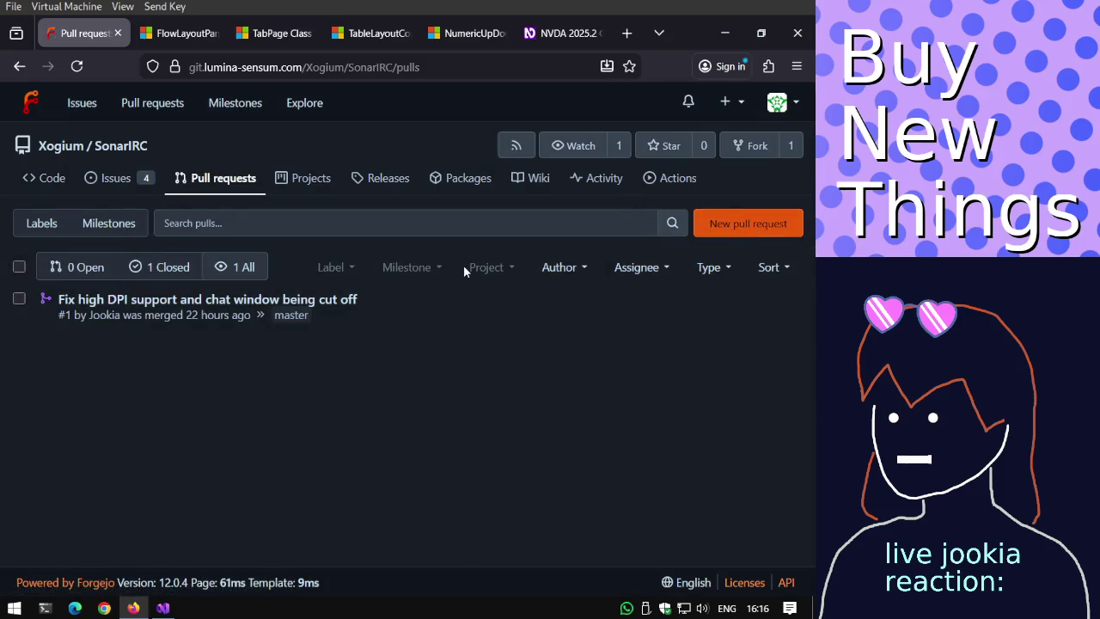
left_click(794, 232)
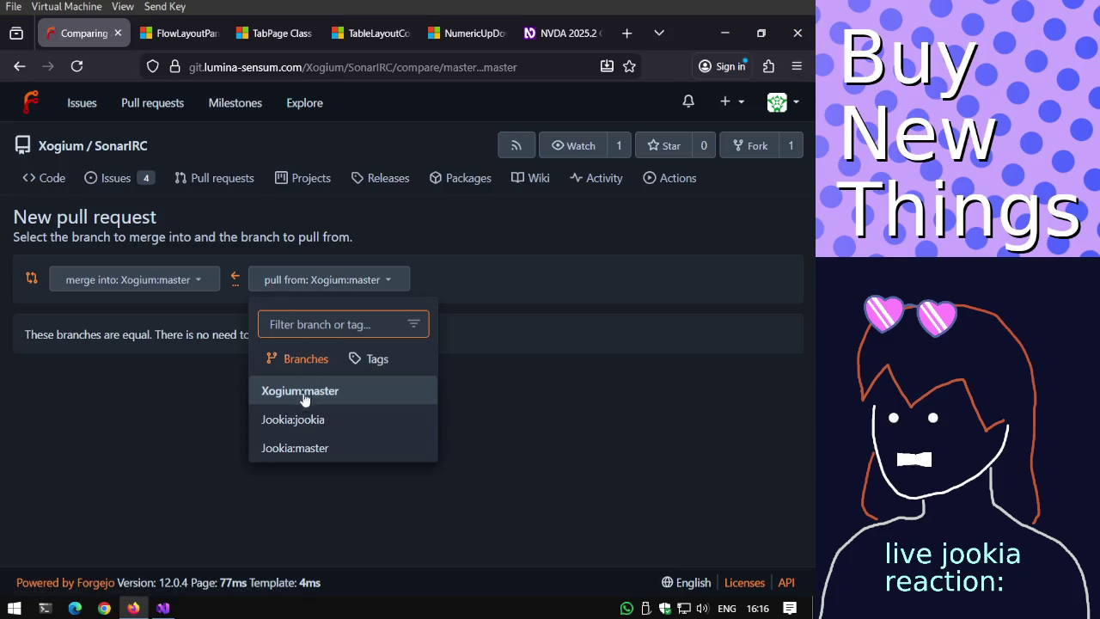
Compare Jookia:jookia into Xogium:master, review the diff, and open the pull request form.
left_click(272, 421)
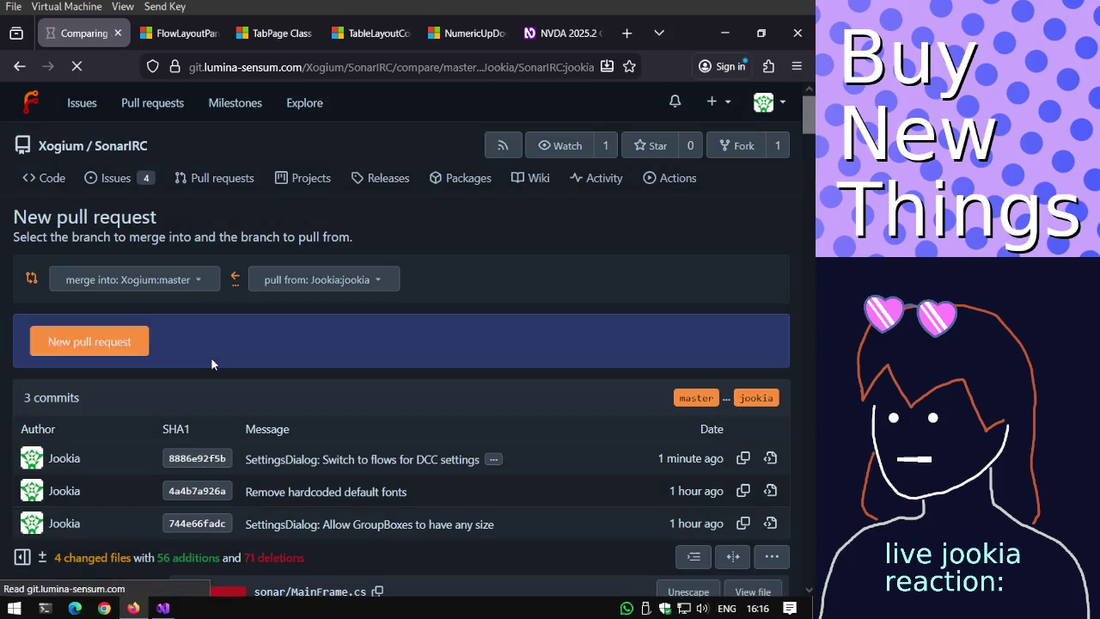
scroll(210, 357, "down", 2)
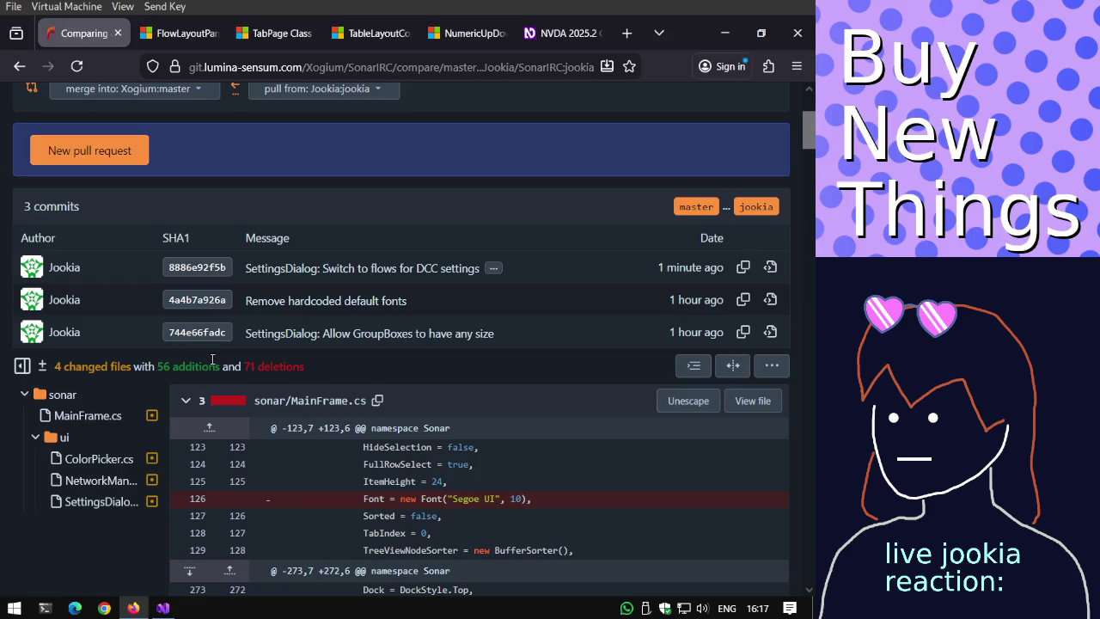
scroll(213, 361, "down", 5)
scroll(212, 361, "down", 4)
scroll(212, 361, "down", 4)
scroll(212, 364, "up", 4)
scroll(792, 275, "down", 1)
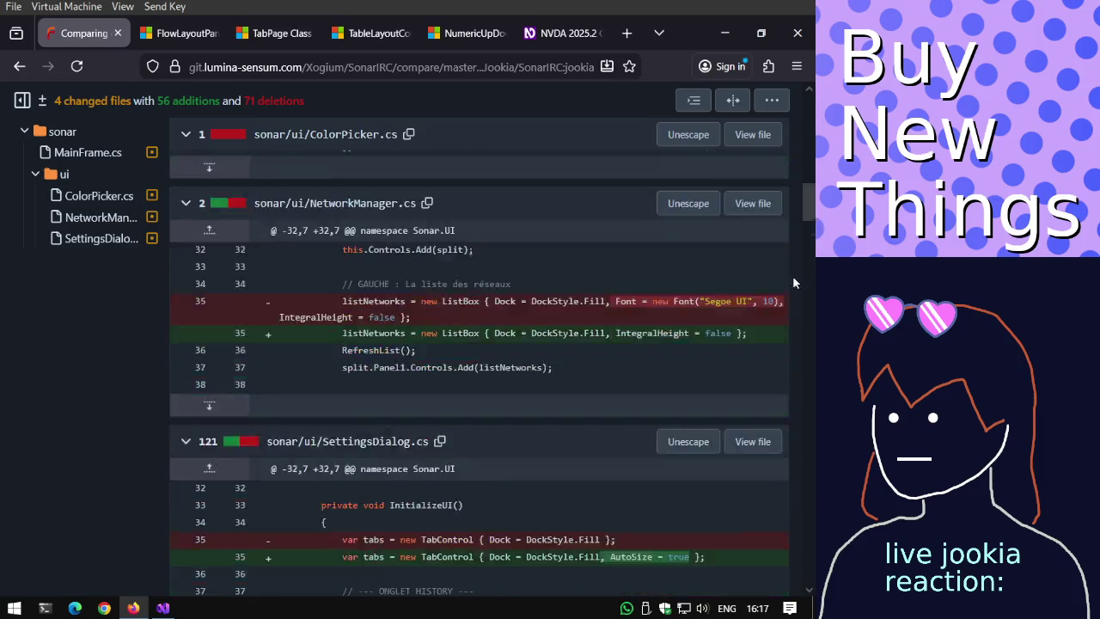
scroll(793, 282, "down", 5)
scroll(774, 356, "down", 3)
scroll(753, 441, "down", 3)
scroll(732, 509, "up", 12)
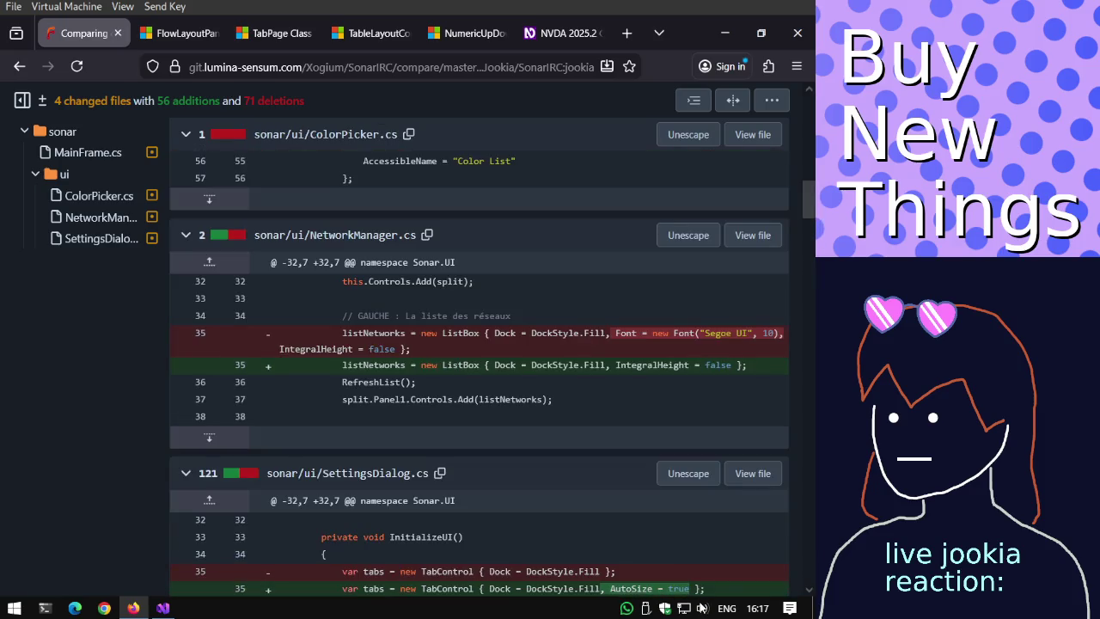
scroll(728, 554, "down", 5)
scroll(735, 343, "up", 12)
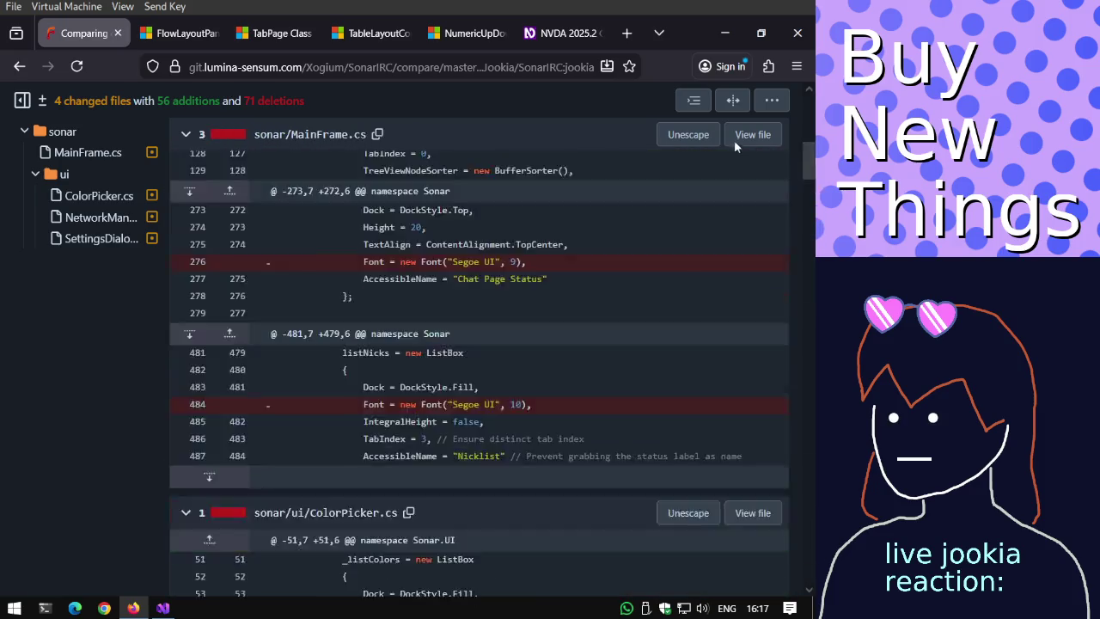
scroll(734, 141, "up", 10)
left_click(91, 344)
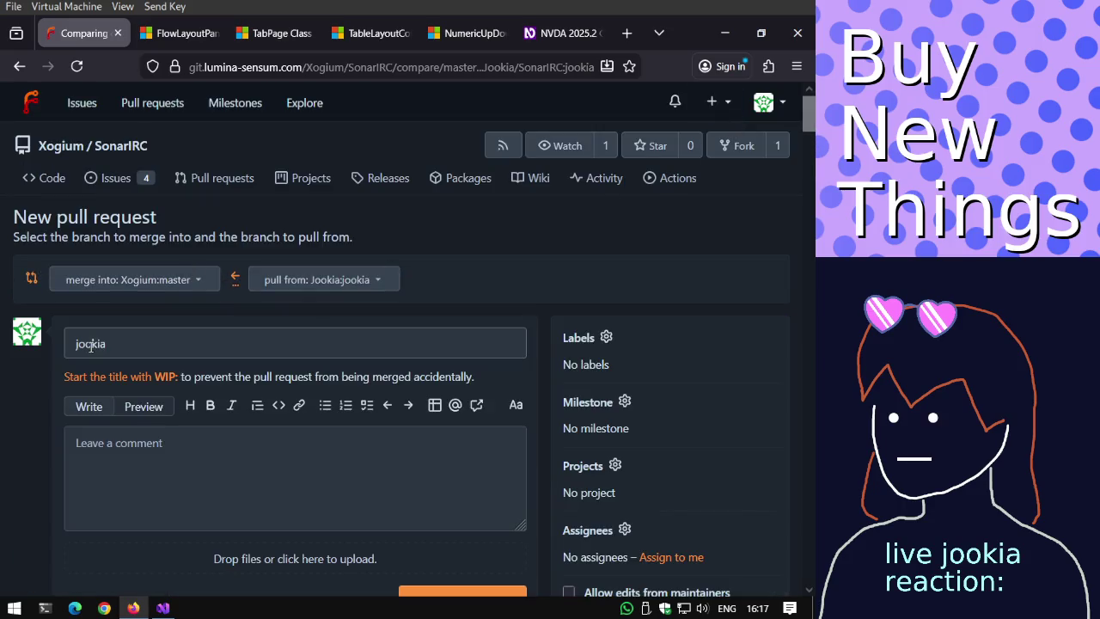
Set the pull request title to 'Use flow controls for DCC settings (and other fixes)'.
left_click(156, 351)
key("ctrl+a")
type("WIP:")
key("ctrl+a")
key("BackSpace")
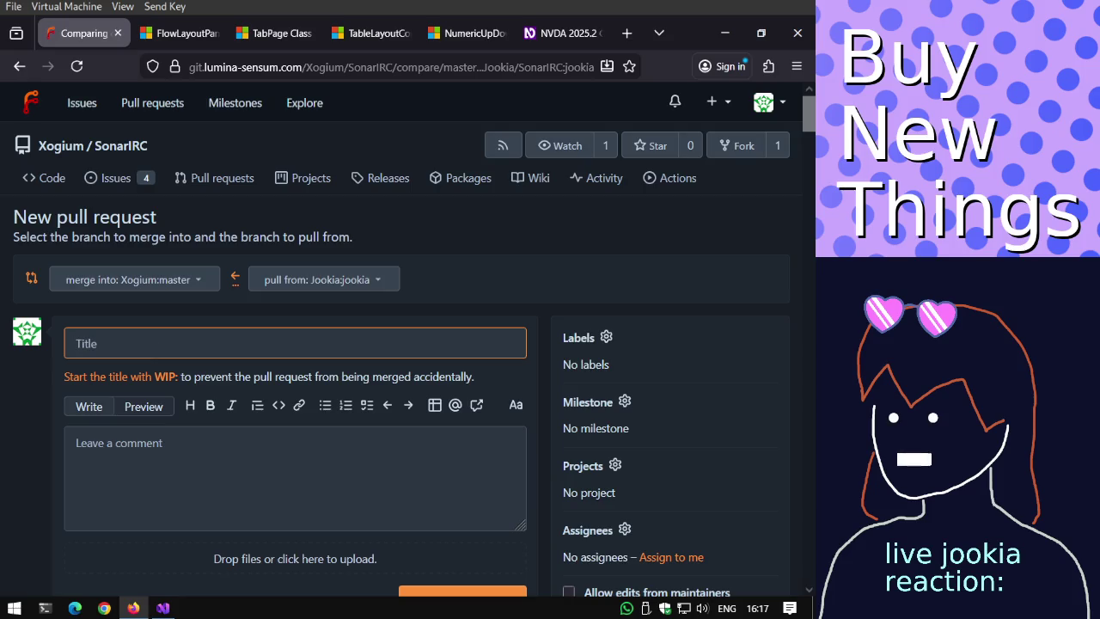
type("Move DCC settings to use")
key("ctrl+a")
type("Use flow controls for DCC settings")
left_click(104, 475)
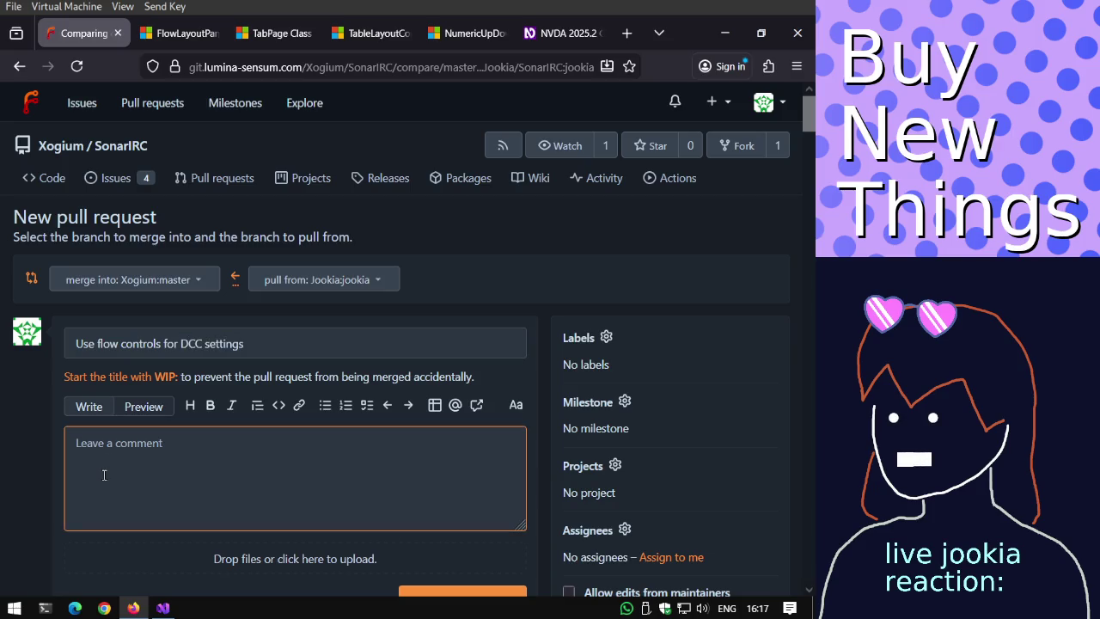
key("shift+Tab")
key("shift+Tab")
type("(and other fixes)")
Describe the DCC settings UI behaviour change in the description and create the pull request.
left_click(315, 442)
type("This branch needs e")
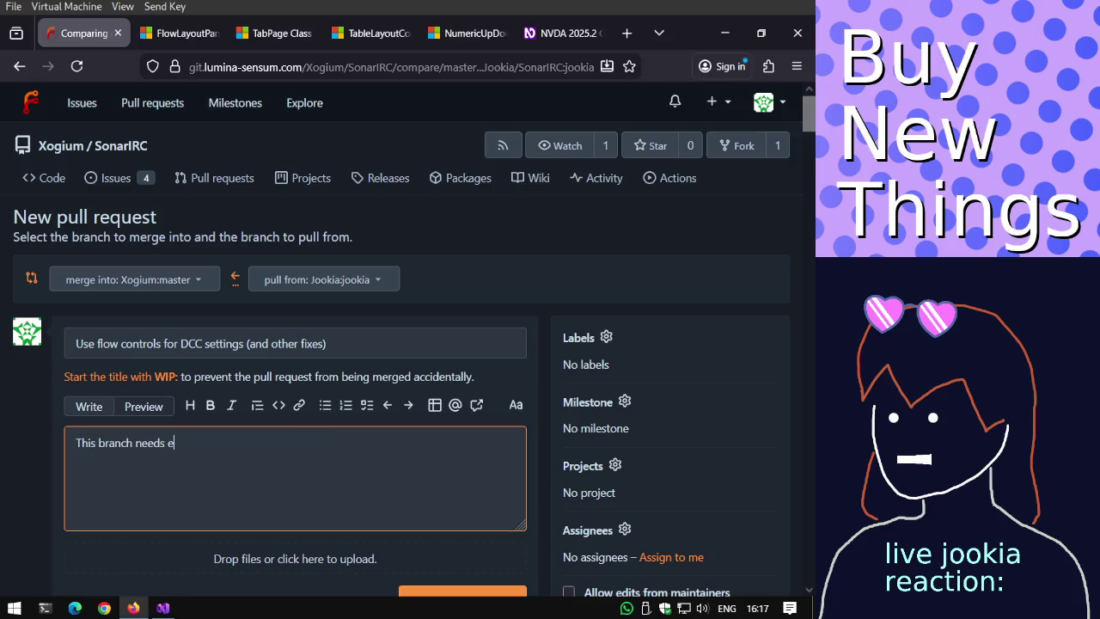
type("testing as itchanges")
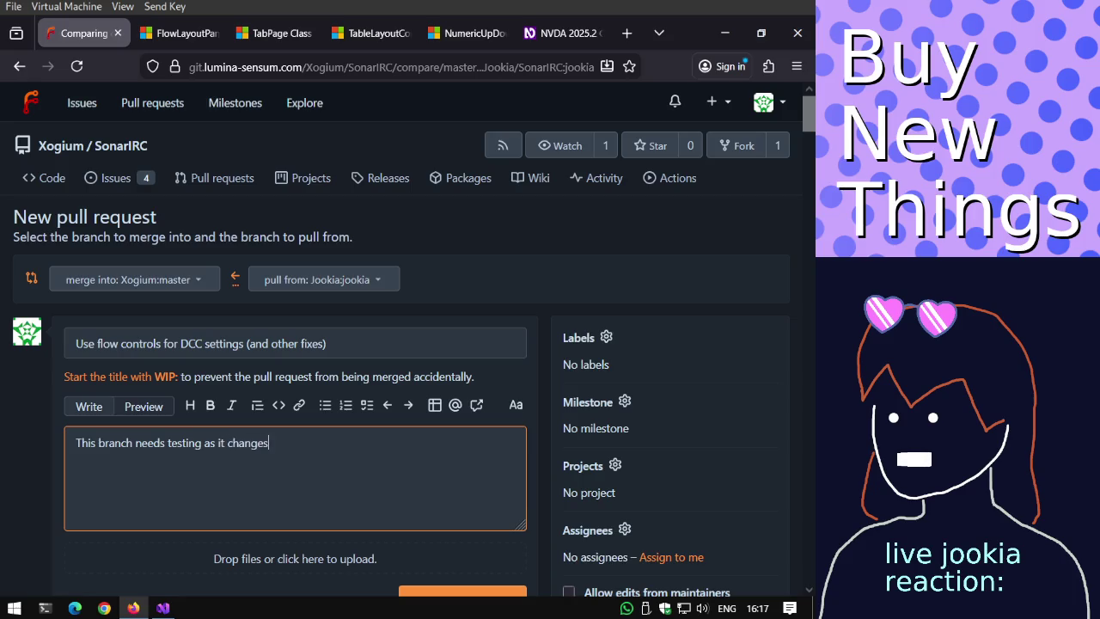
type("UI behaviour.")
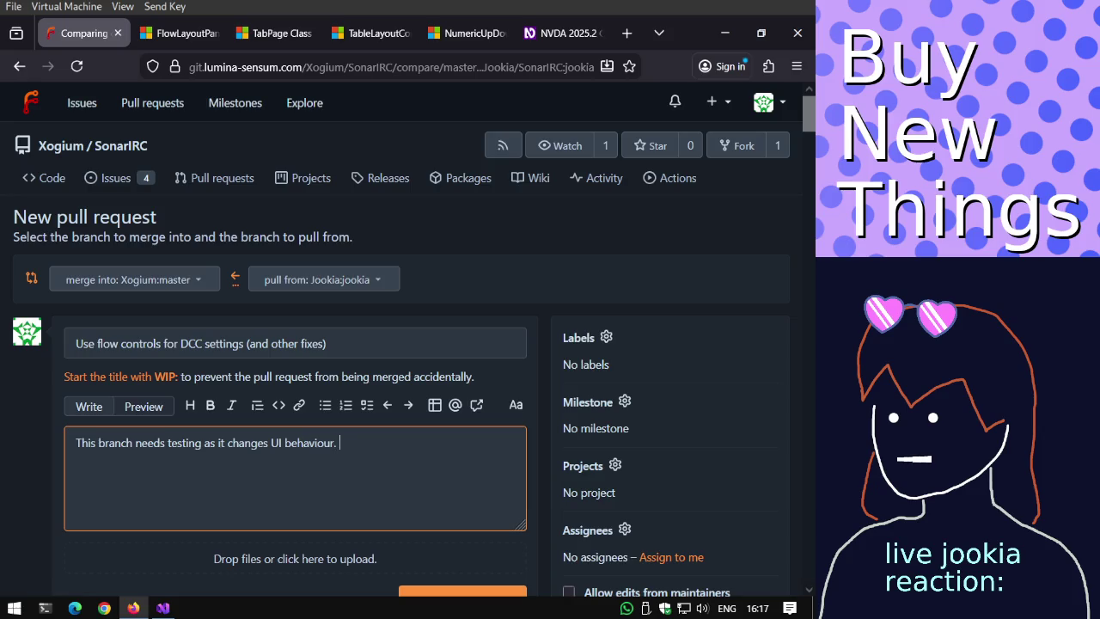
type("Instead of being a group mi")
key("BackSpace")
key("BackSpace")
type("element in the tab controls, we now have a flow element from top to bottom of separate controls")
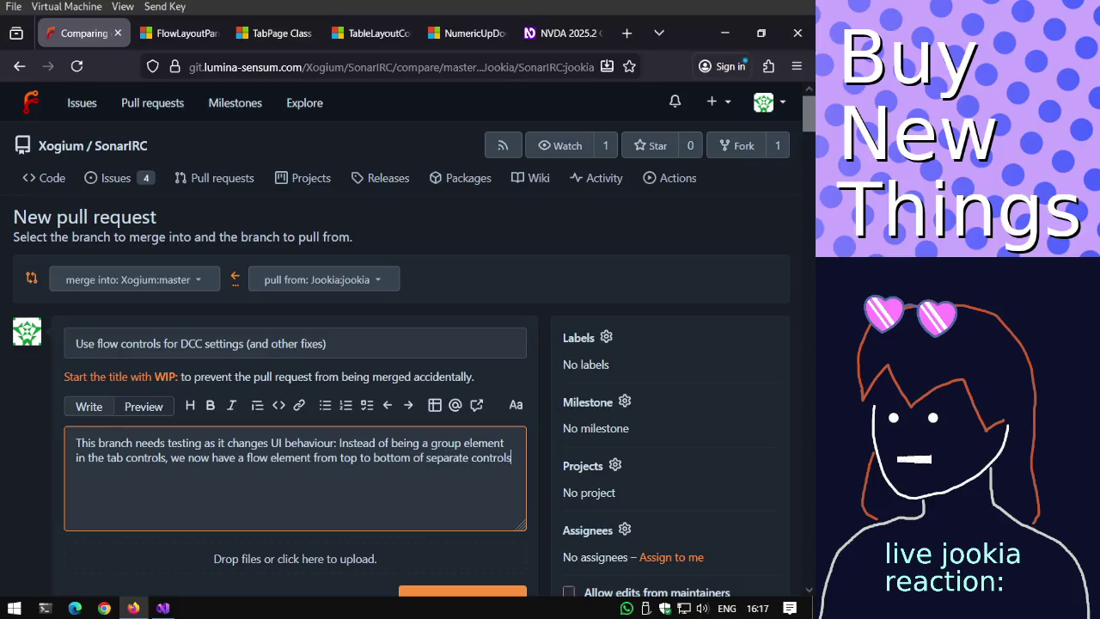
type(" such as label")
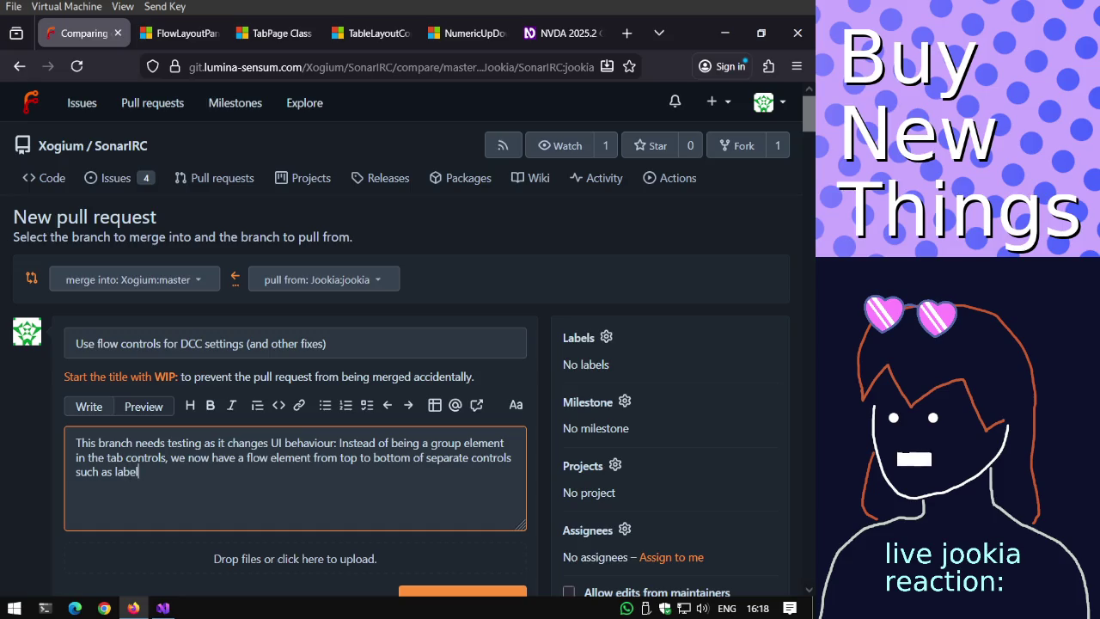
type("s and ")
type("checkboxes, with some horizontal flow controls in too such as for the TCP port minimum/maximum boxes. This looks visiau")
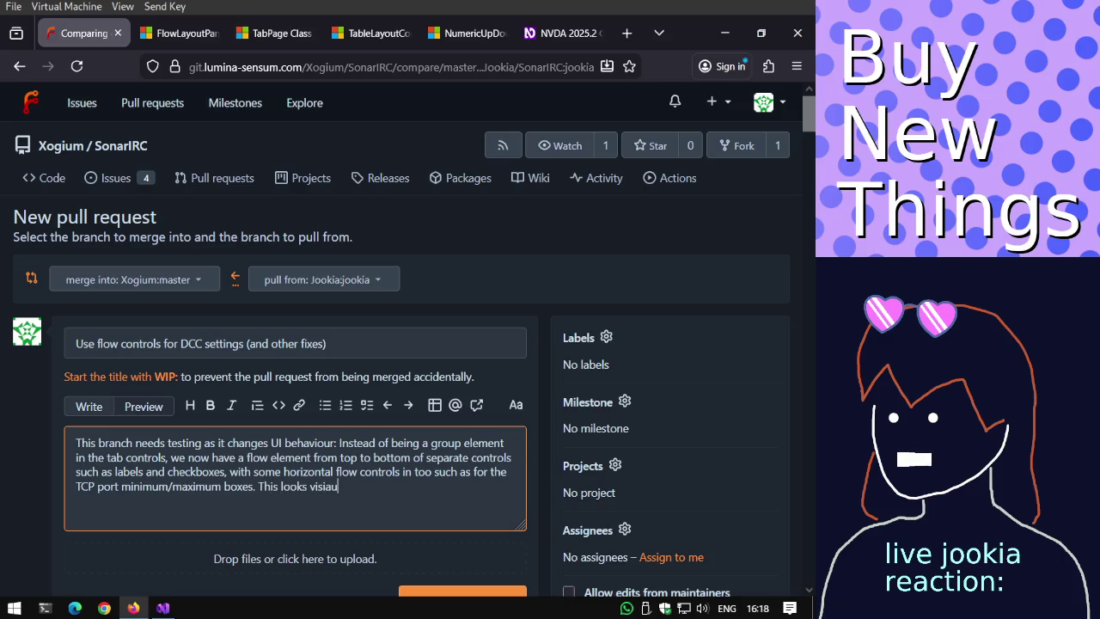
key("BackSpace")
key("BackSpace")
key("BackSpace")
type("ually different but")
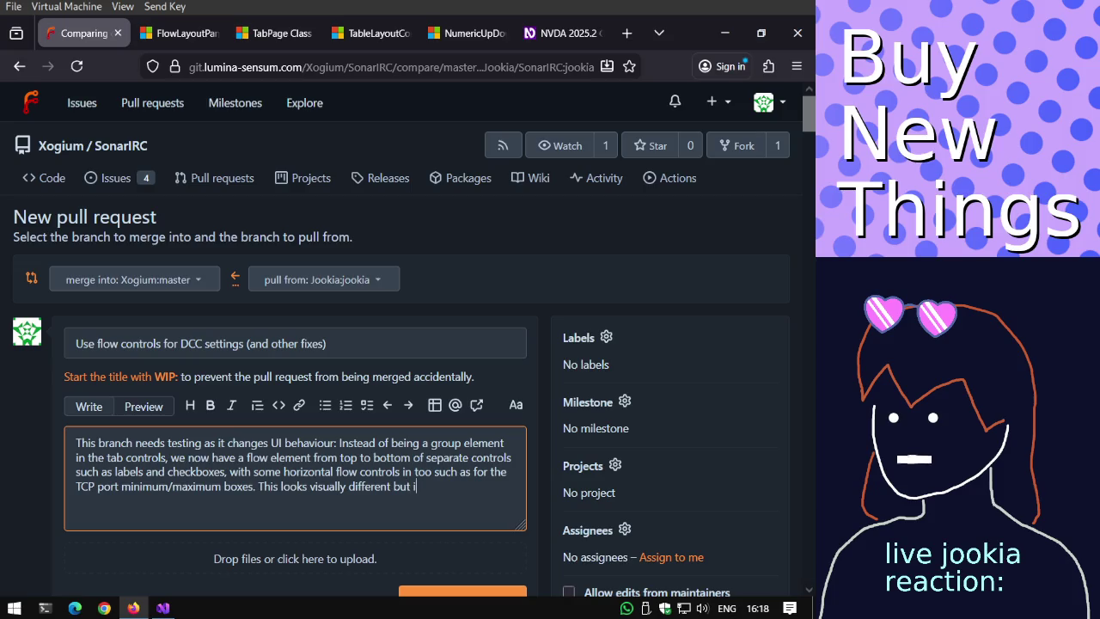
type(" functions much better.")
scroll(361, 457, "down", 3)
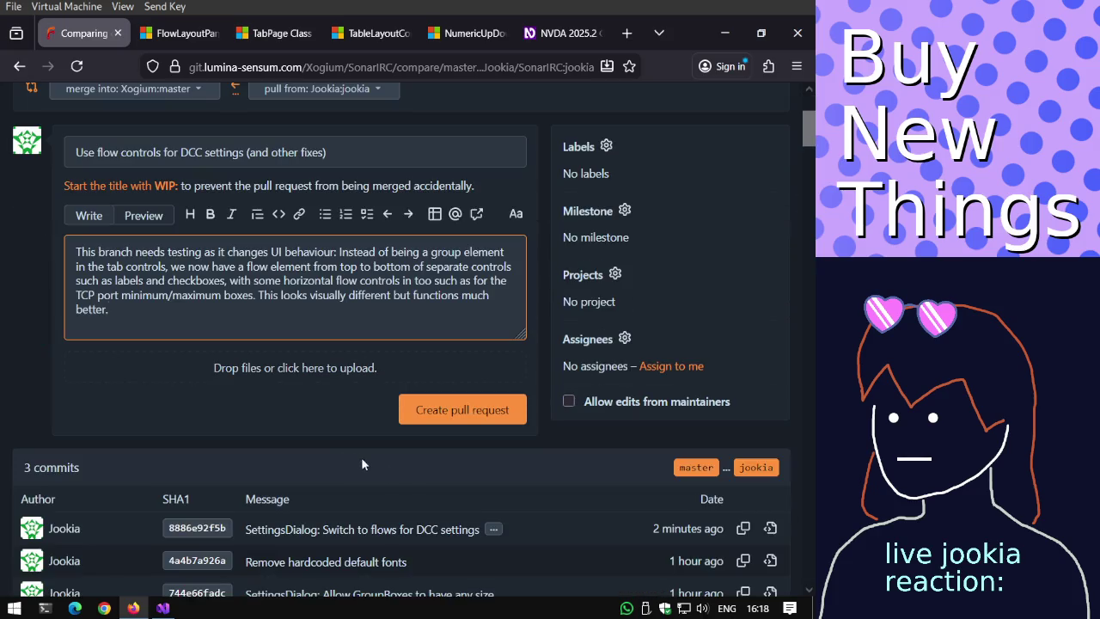
left_click(431, 397)
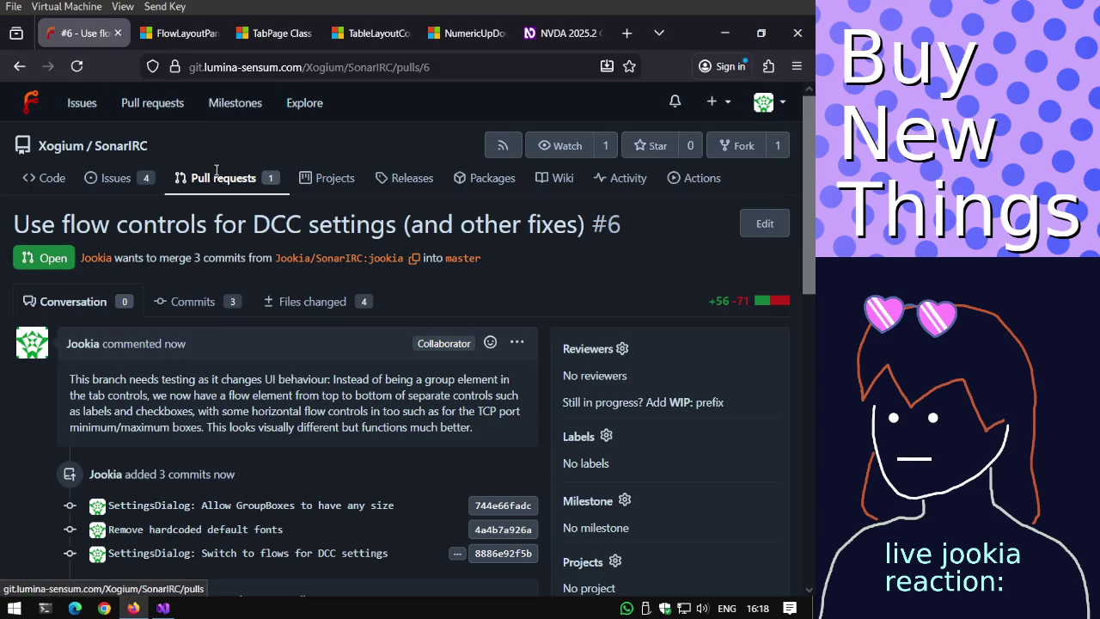
Close the Forgejo browser tabs, leaving only the NVDA Commands Quick Reference open.
key("ctrl+w")
key("ctrl+w")
key("ctrl+w")
key("ctrl+w")
key("ctrl+w")
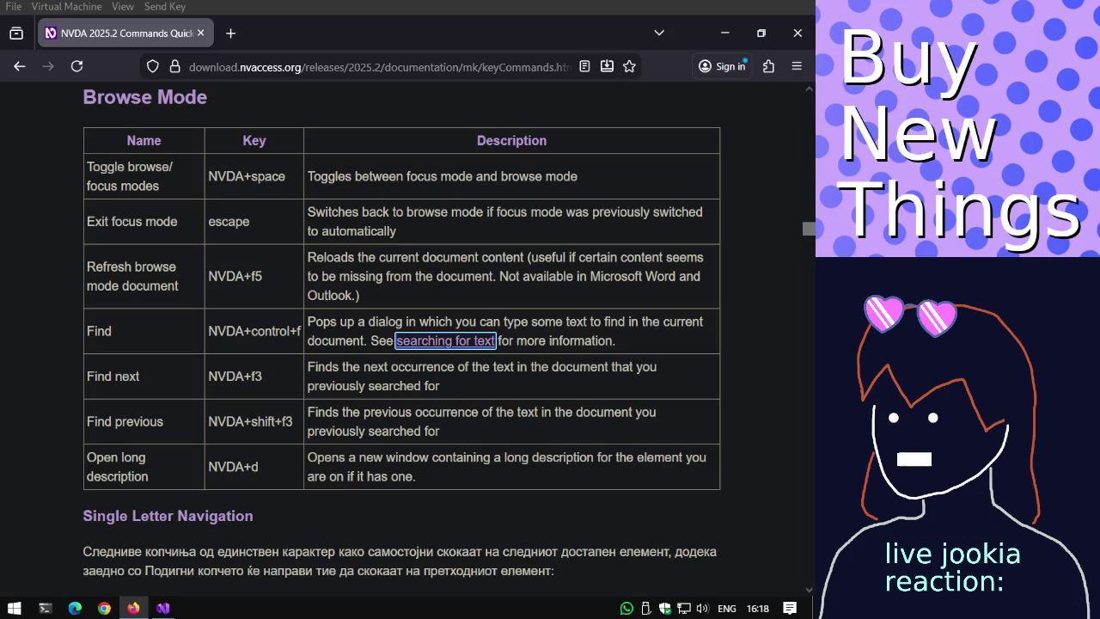
left_click(200, 32)
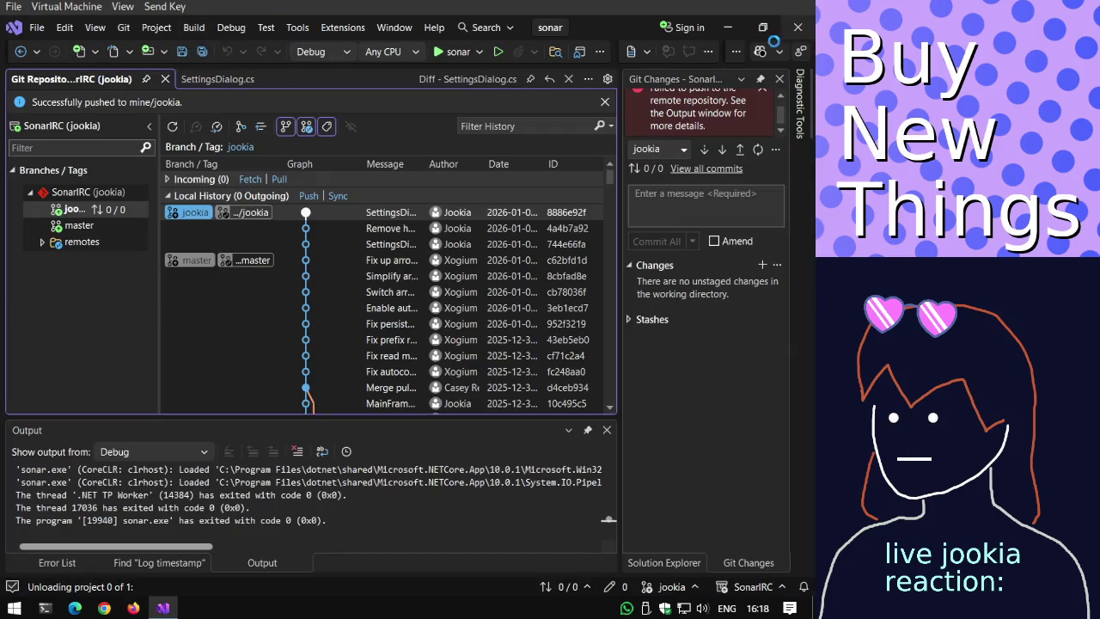
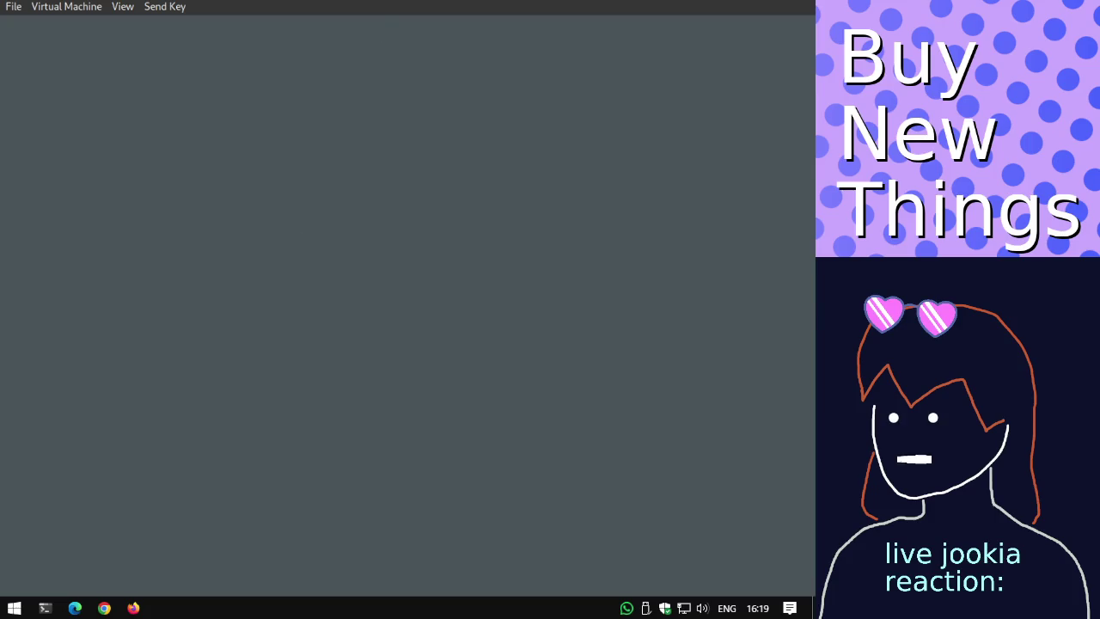
Launch draw.io and start a new diagram to reach the template chooser.
key("super")
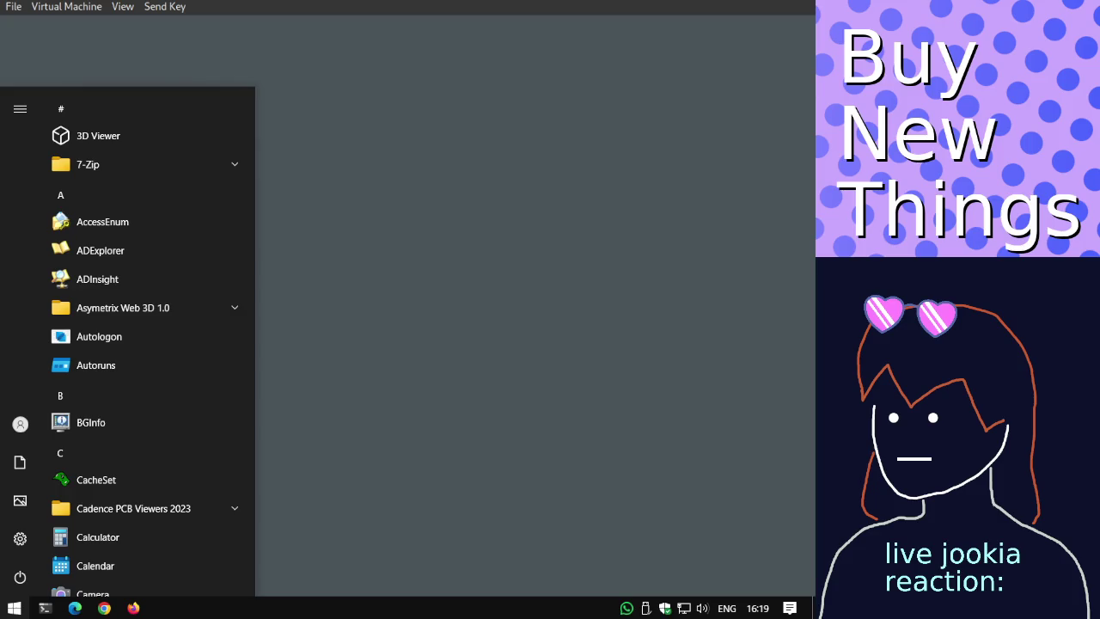
key("Escape")
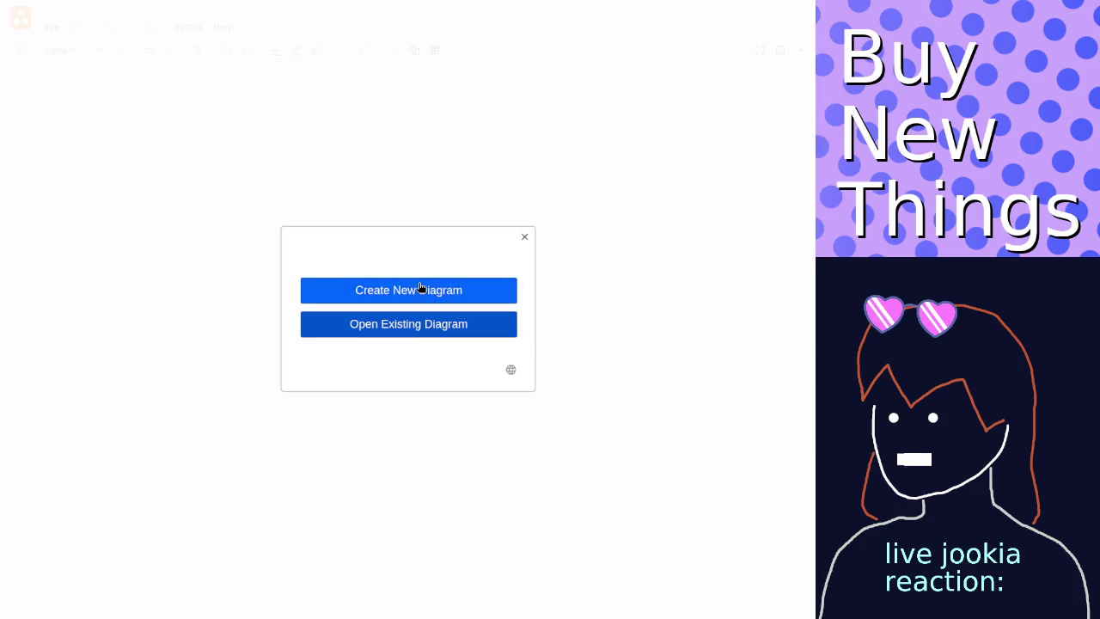
left_click(419, 289)
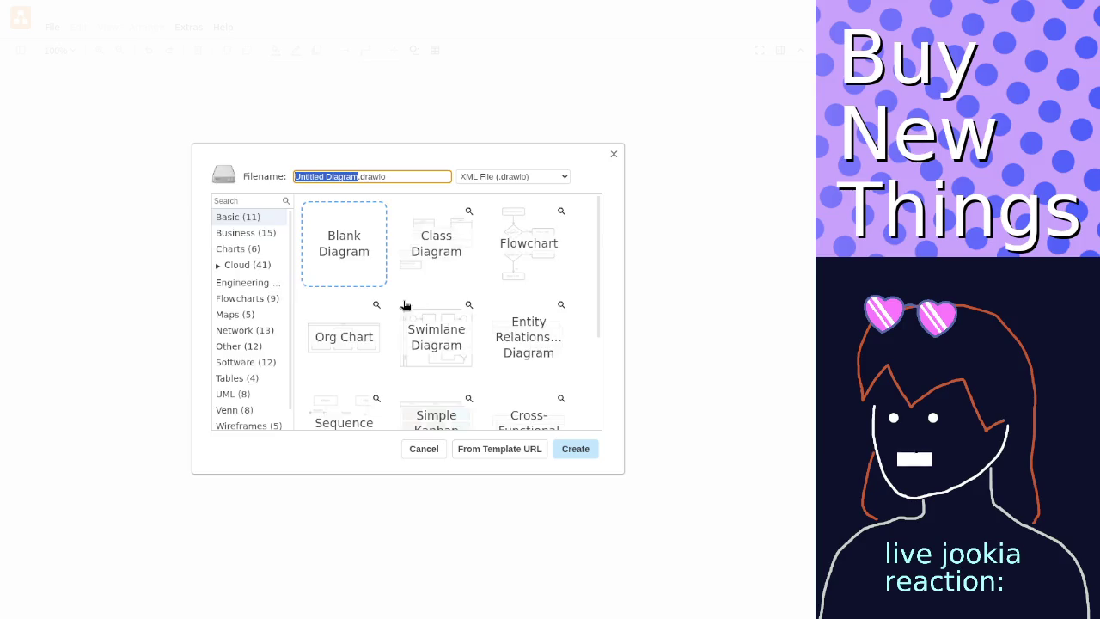
Create a blank diagram and draw a large rectangle as the wide playing field.
left_click(575, 451)
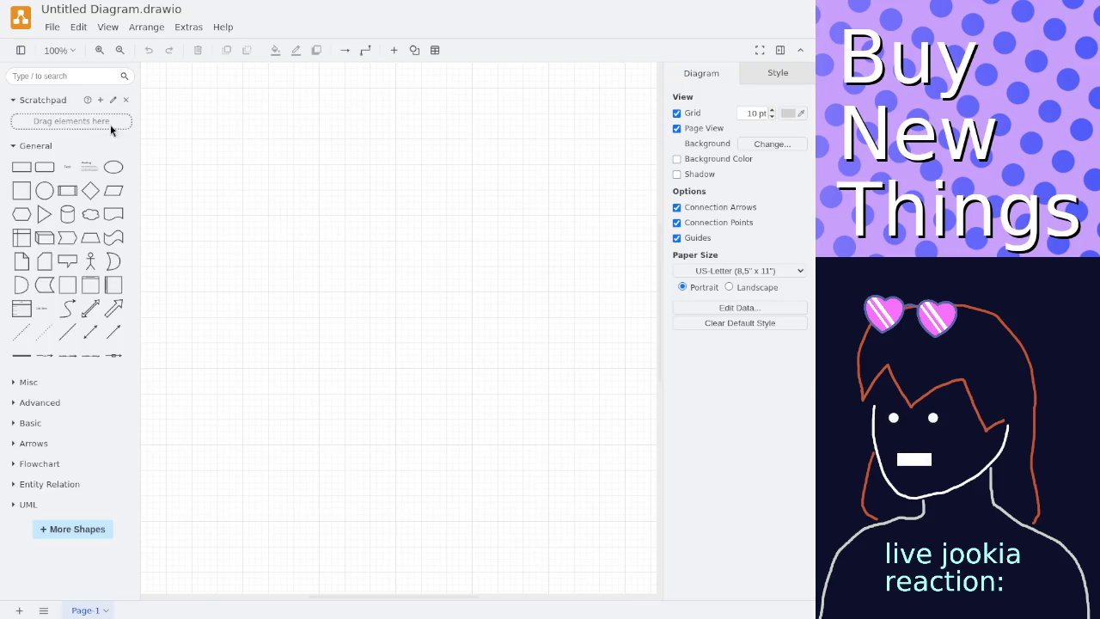
left_click(23, 168)
left_click_drag(364, 310, 191, 101)
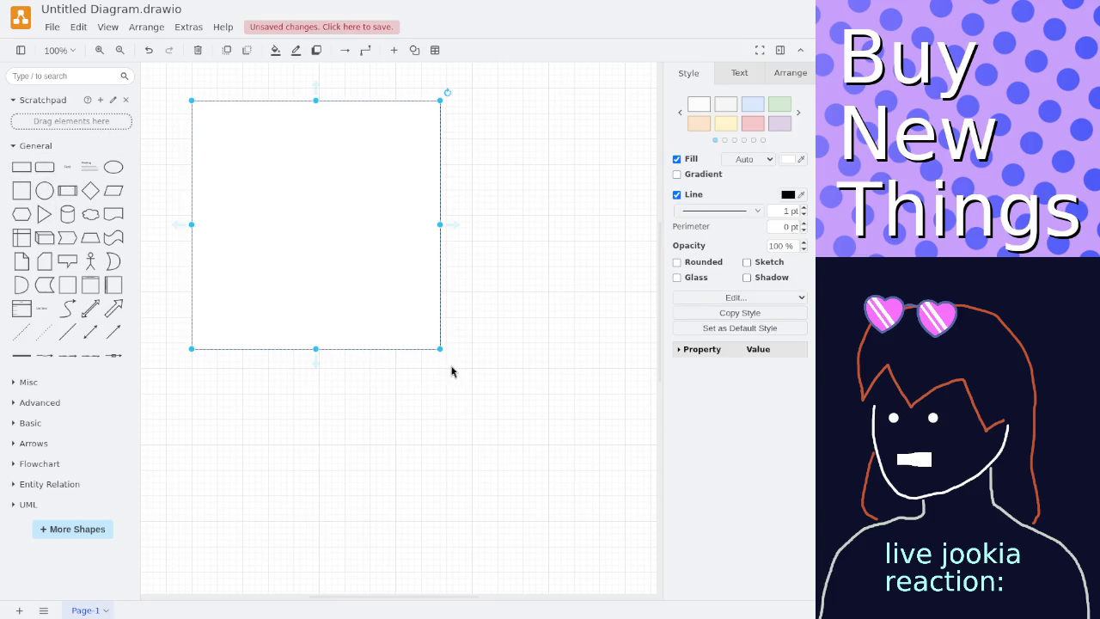
left_click_drag(439, 349, 632, 426)
left_click(587, 472)
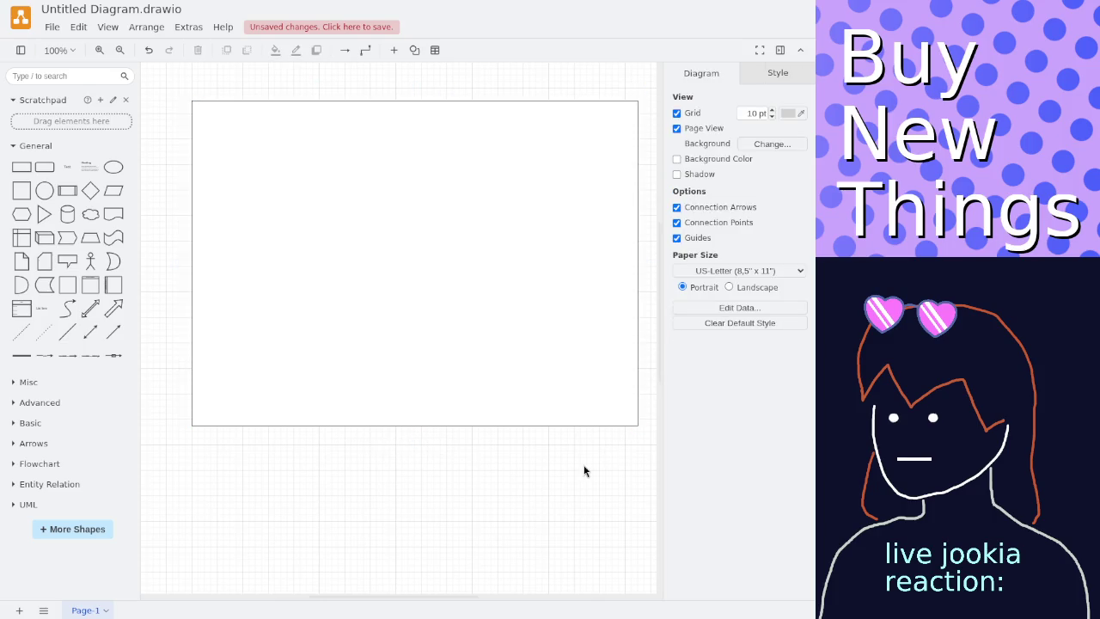
Add tall paddle bars at the field's left and right, plus a small ball circle between them.
left_click(24, 168)
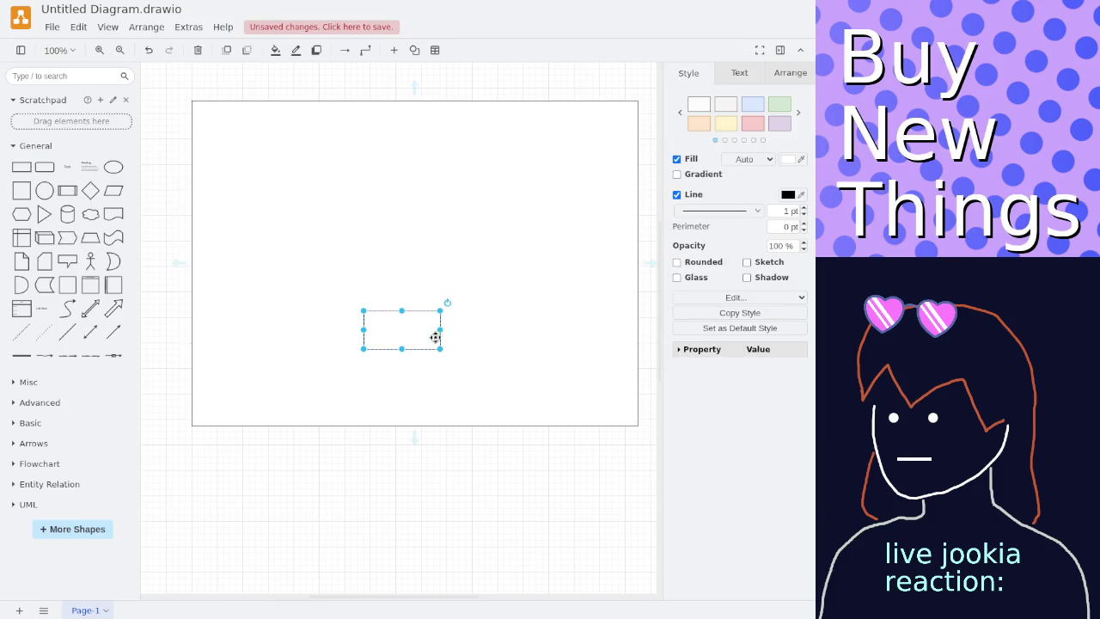
mouse_move(421, 335)
left_mouse_down()
mouse_move(268, 327)
mouse_move(230, 209)
left_mouse_up()
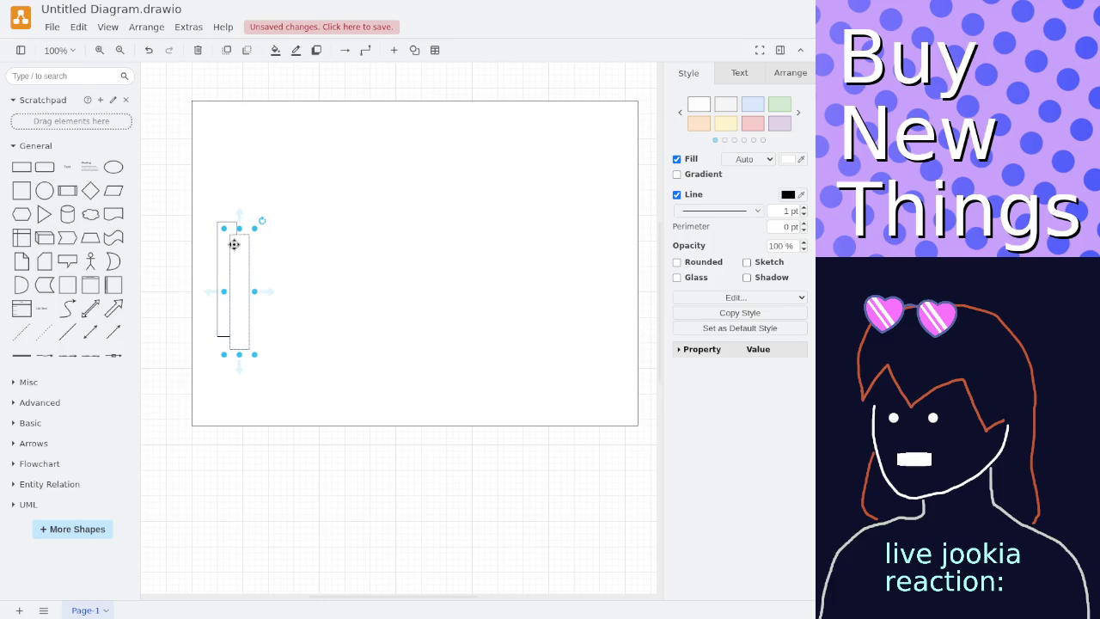
left_click_drag(230, 238, 617, 222)
left_click(370, 478)
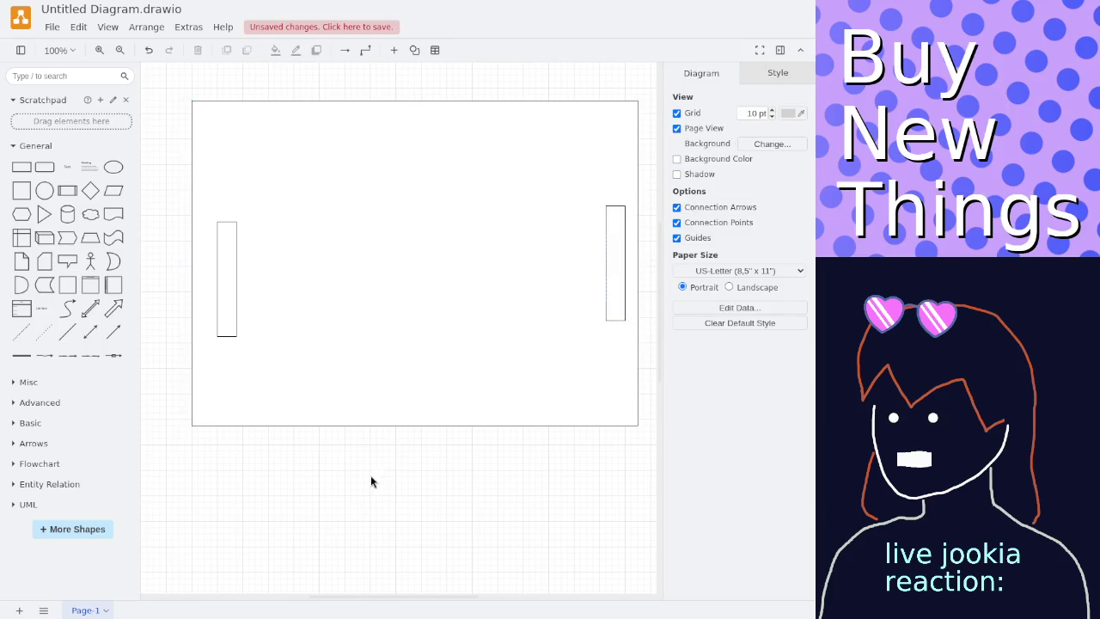
left_click(44, 191)
mouse_move(413, 322)
left_mouse_down()
mouse_move(302, 253)
mouse_move(358, 232)
left_mouse_up()
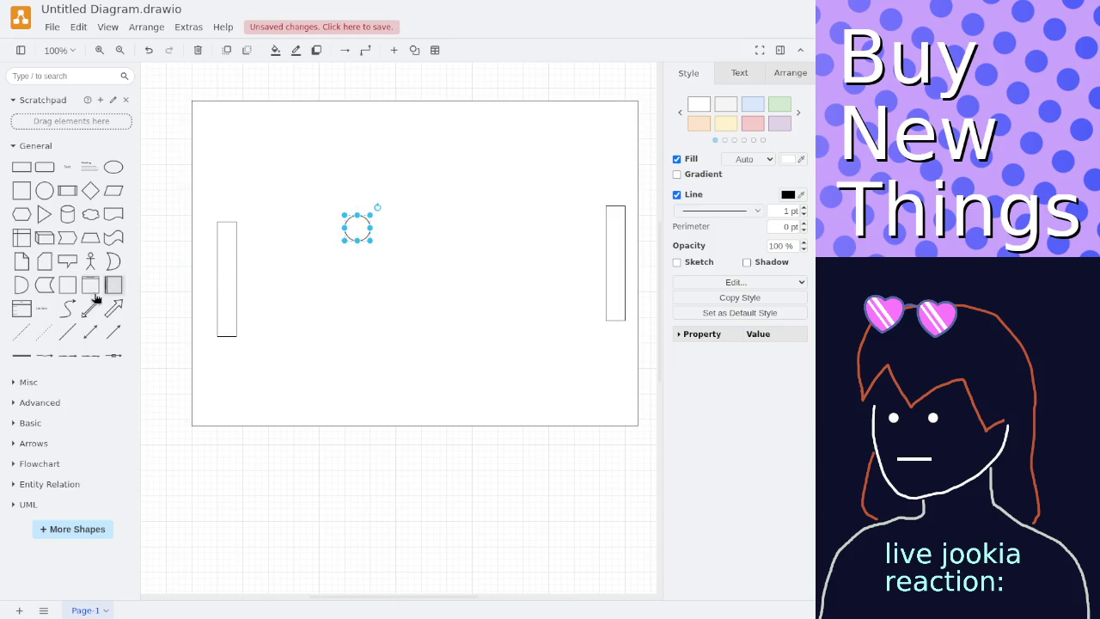
Add an arrow and nudge the ball toward centre, then try attaching and bending the arrow before undoing.
left_click(104, 330)
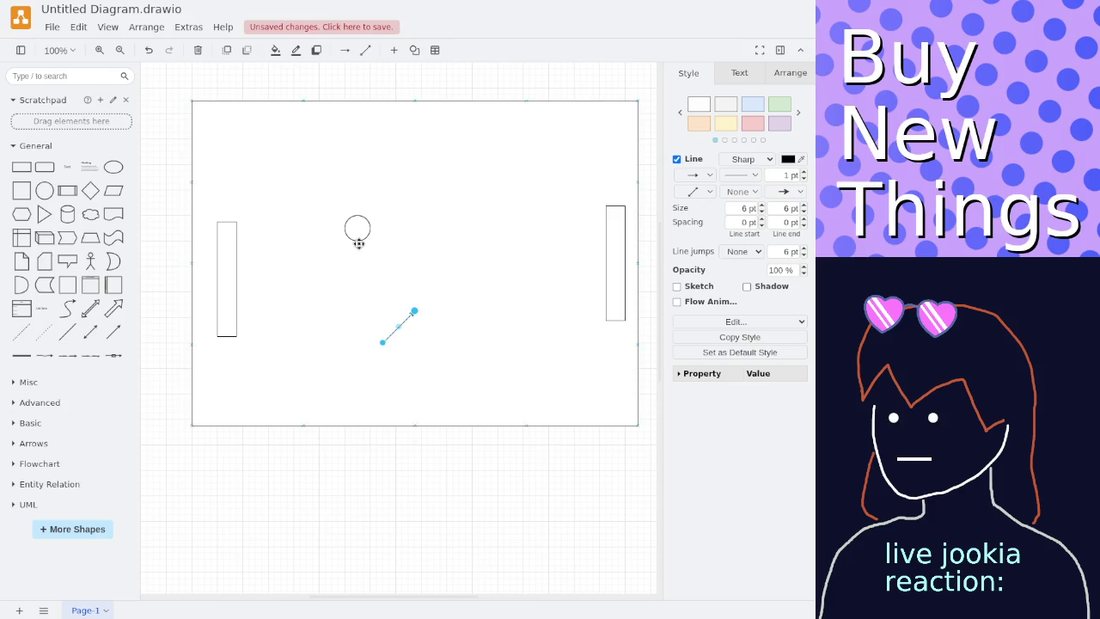
left_click_drag(356, 226, 392, 251)
left_click(400, 324)
mouse_move(414, 311)
left_mouse_down()
mouse_move(347, 317)
mouse_move(350, 385)
left_mouse_up()
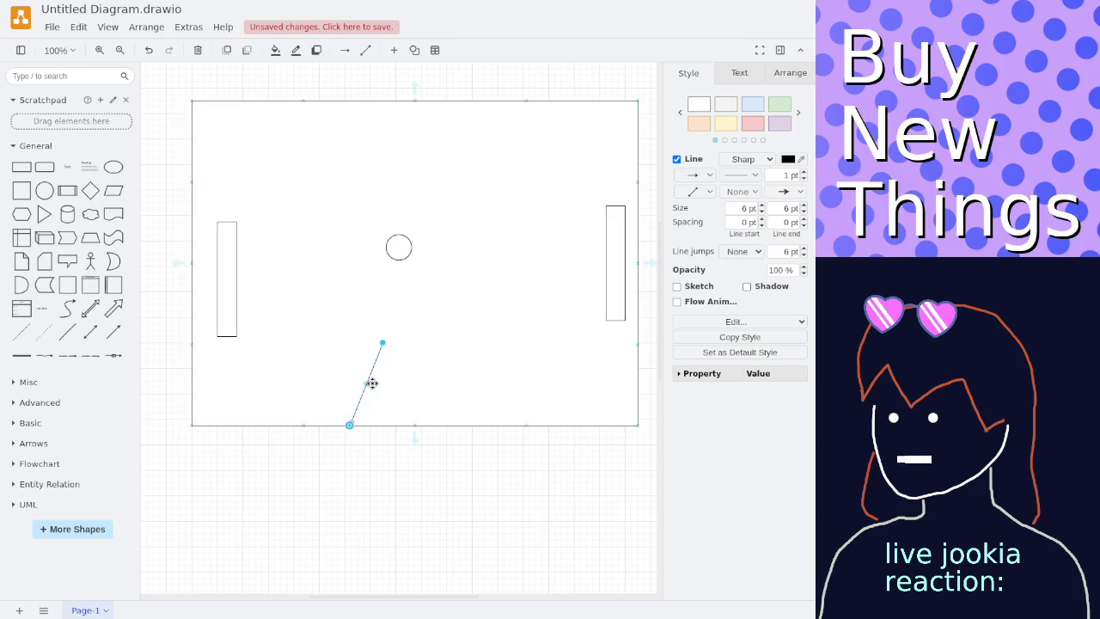
left_click_drag(367, 385, 357, 342)
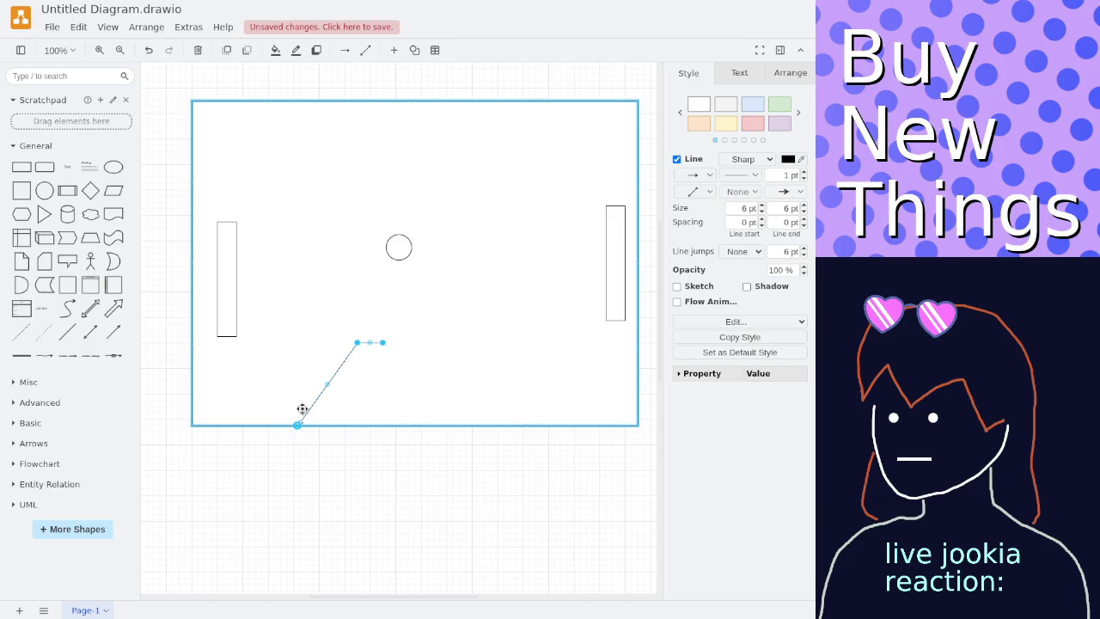
left_click(314, 441)
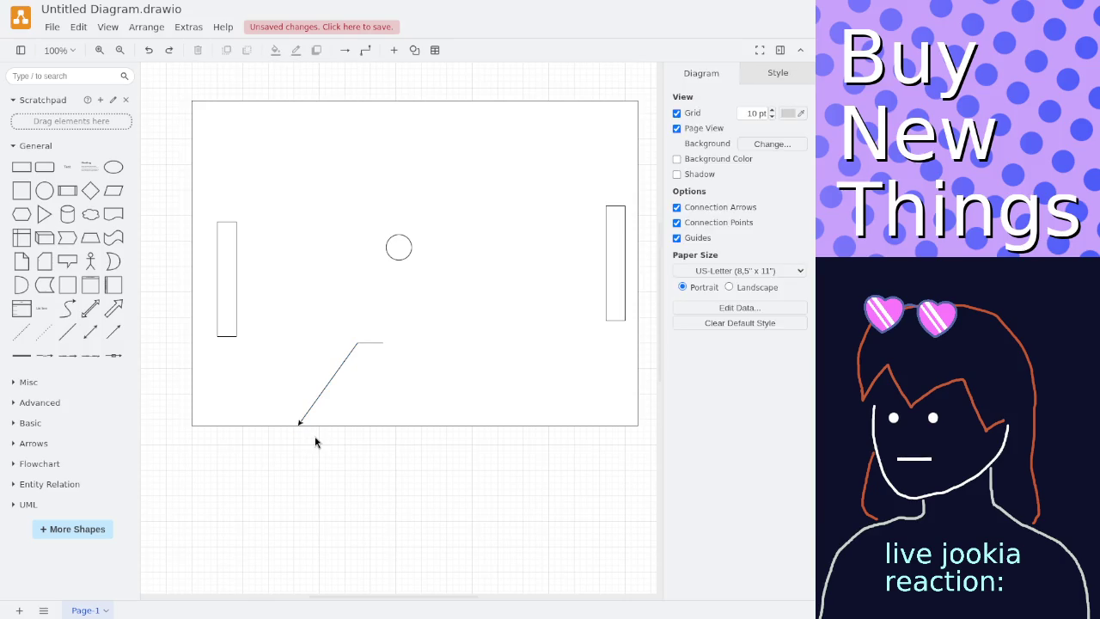
key("ctrl+z")
key("ctrl+z")
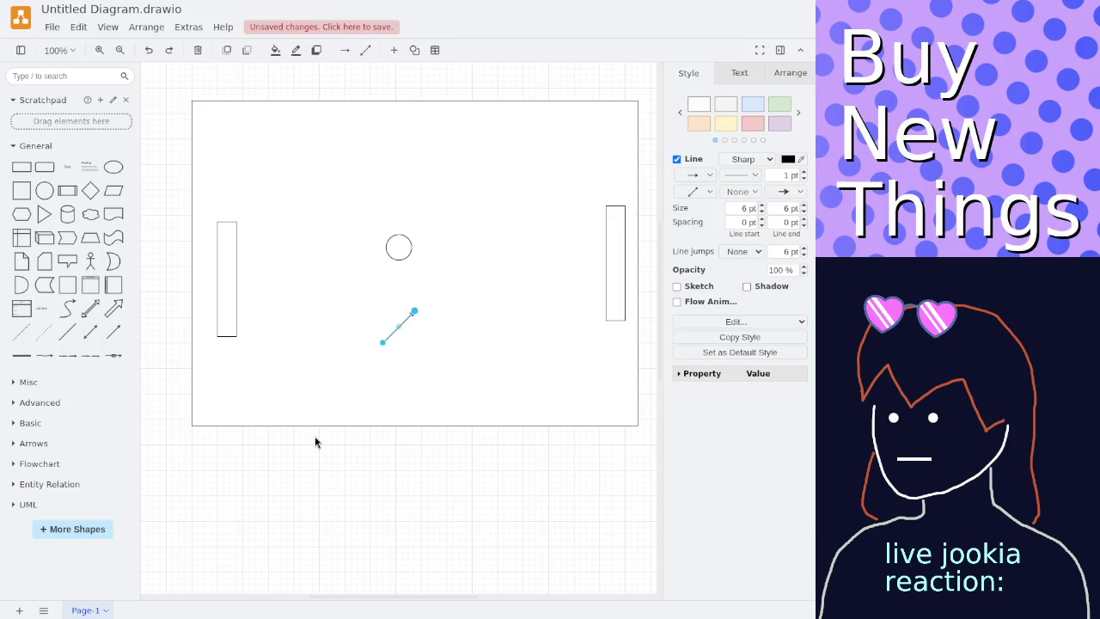
Delete the first arrow and the field rectangle, then place a new arrow just left of the ball.
key("Delete")
left_click(391, 343)
key("Delete")
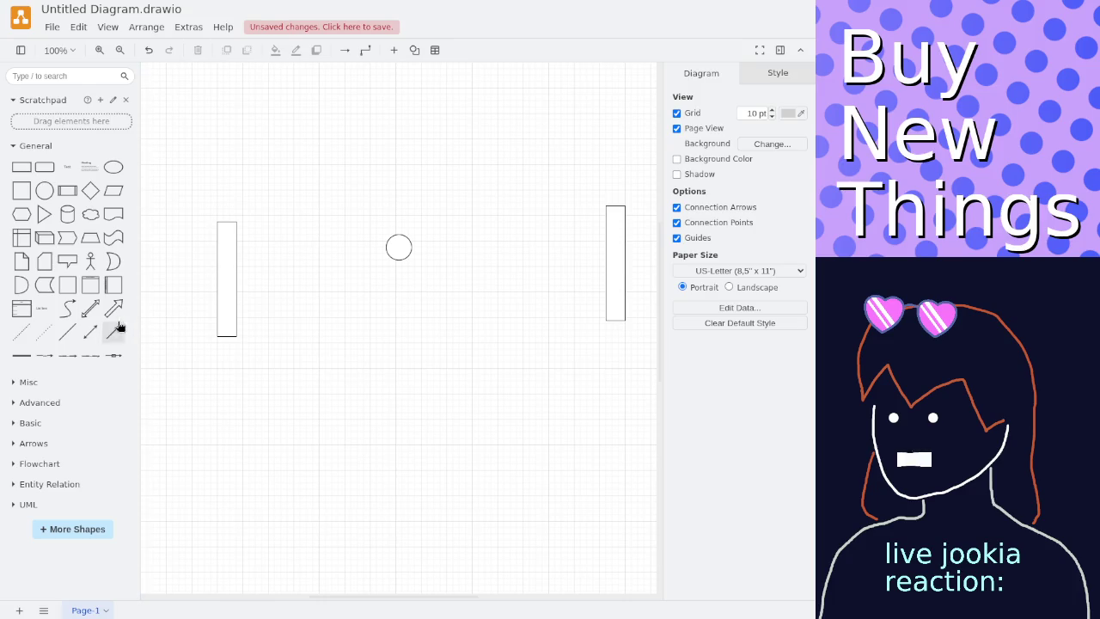
left_click(114, 332)
left_click_drag(415, 312, 359, 314)
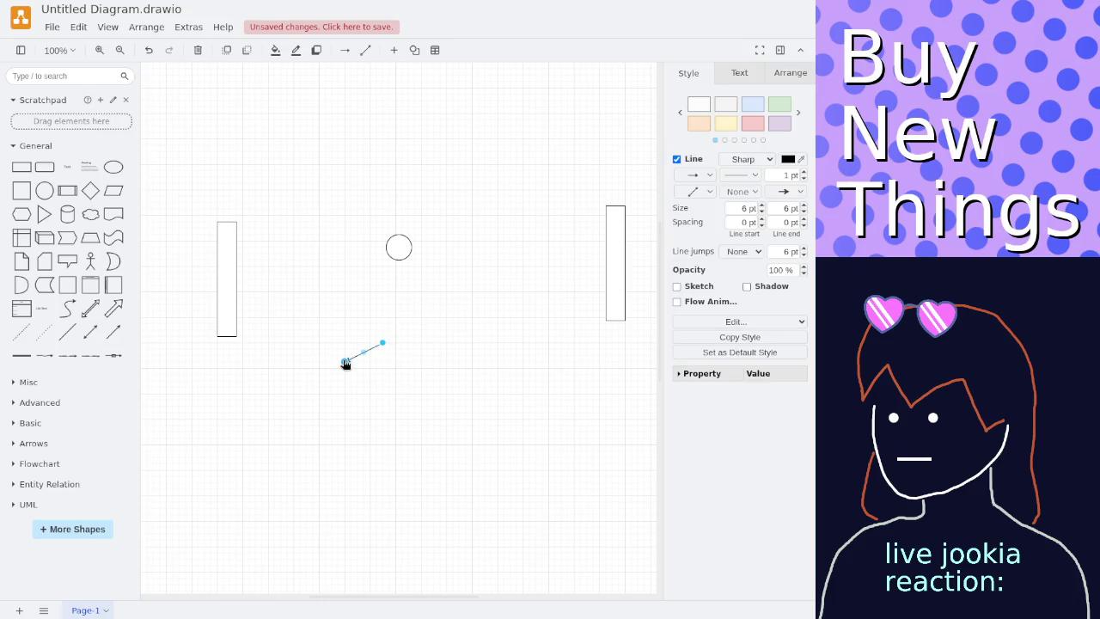
left_click_drag(359, 313, 364, 263)
left_click(378, 323)
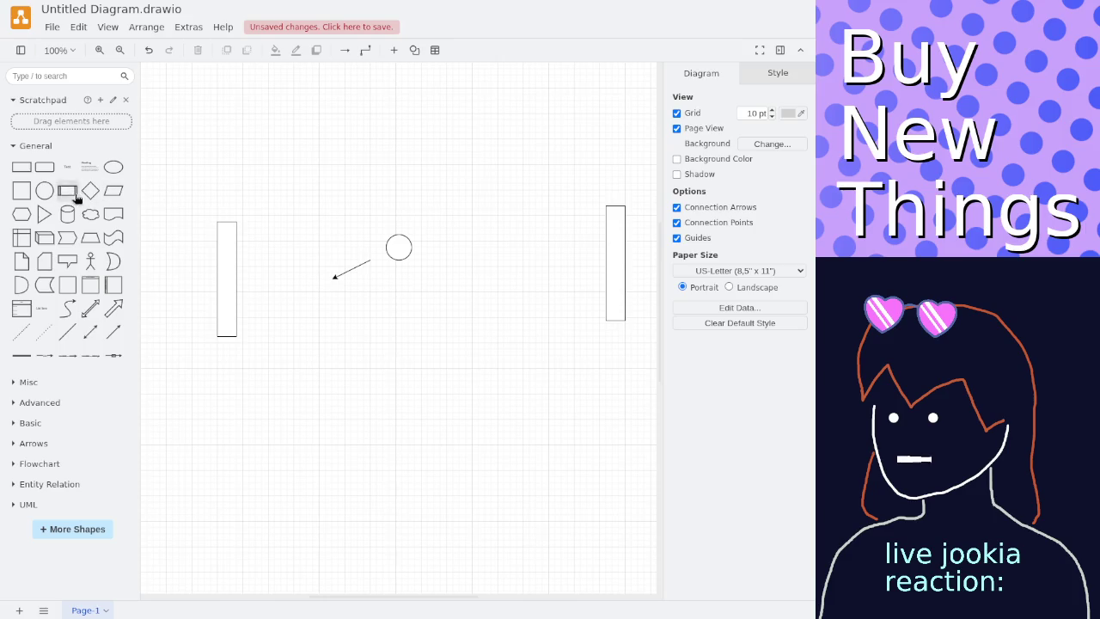
left_click(21, 166)
Move the new box above the left paddle and label it 1.
left_click_drag(407, 318, 300, 153)
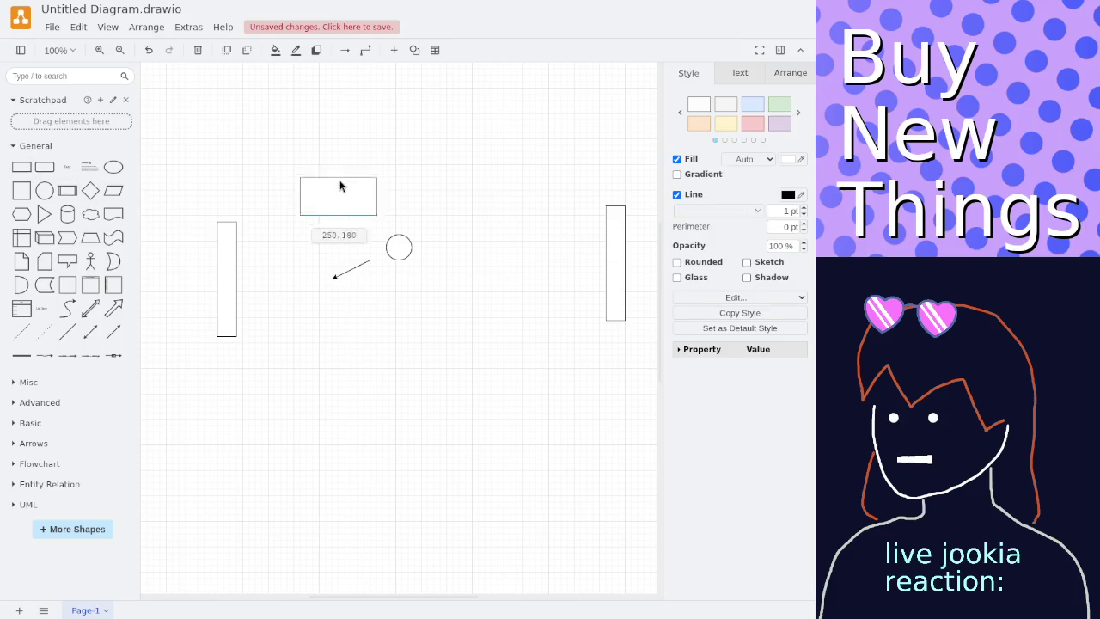
double_click(298, 151)
type("playe")
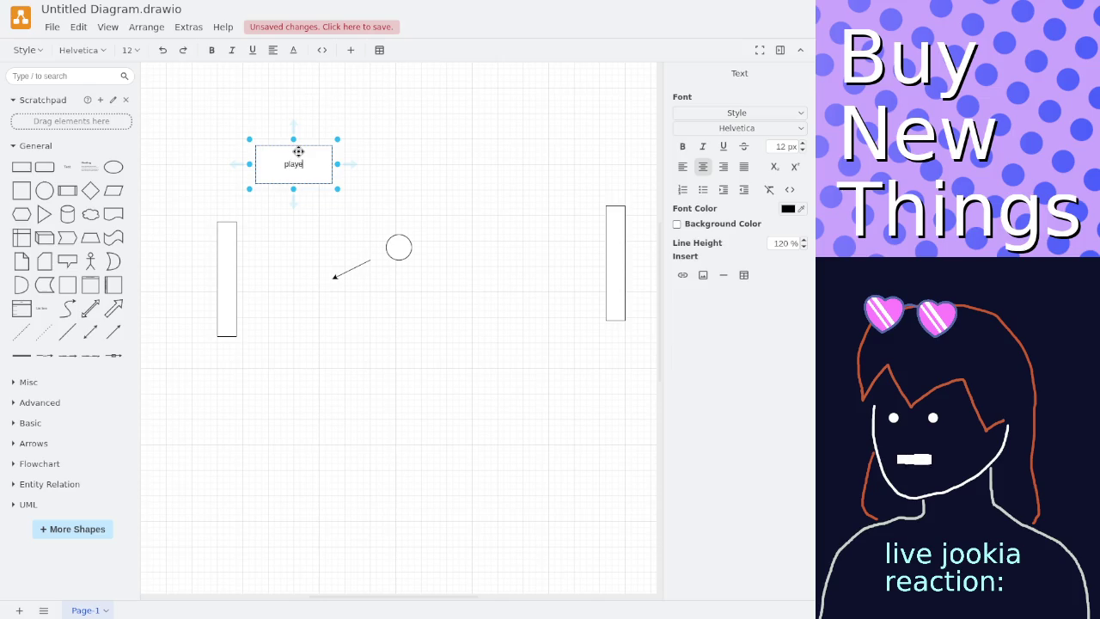
key("ctrl+a")
type("1")
left_click(374, 153)
Copy box 1 to the right side and relabel the copy 2.
left_click(316, 158)
left_click_drag(315, 158, 521, 153)
double_click(530, 159)
key("Print")
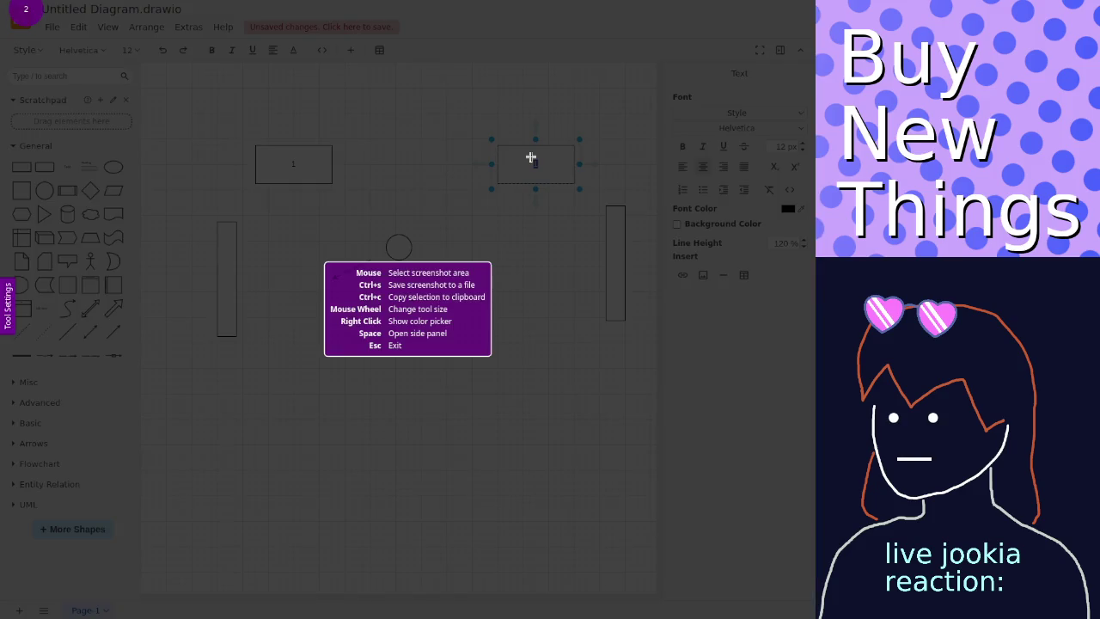
key("Escape")
type("2")
left_click(497, 307)
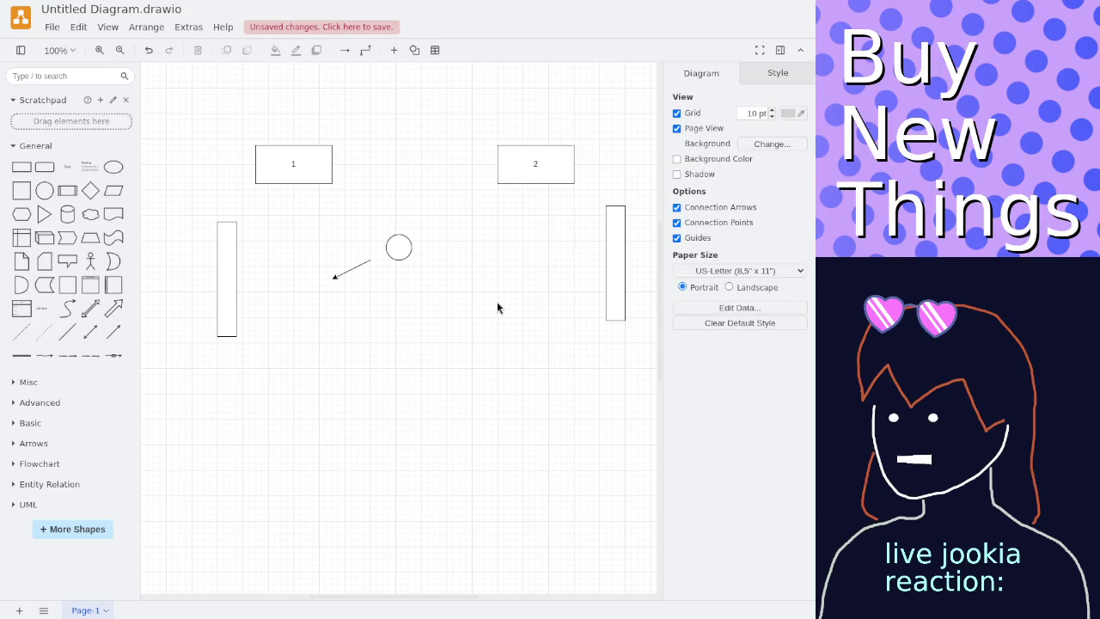
Move the right paddle under box 2 and align both score boxes above their paddles.
mouse_move(616, 263)
left_click_drag(623, 264, 544, 268)
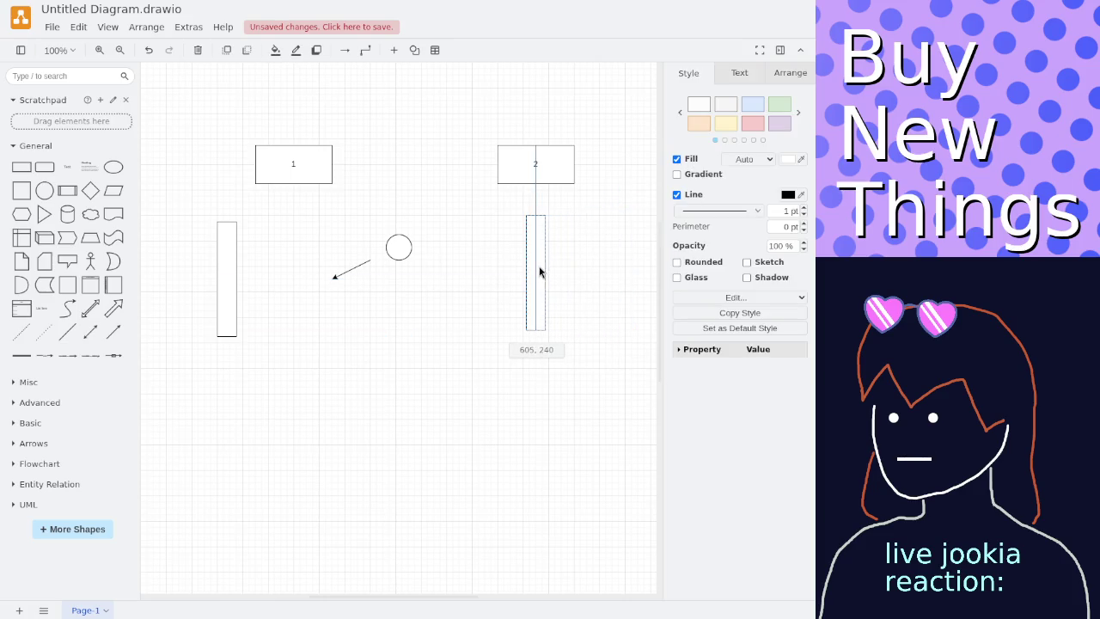
left_click_drag(551, 177, 520, 177)
left_click_drag(309, 159, 287, 166)
left_click(354, 136)
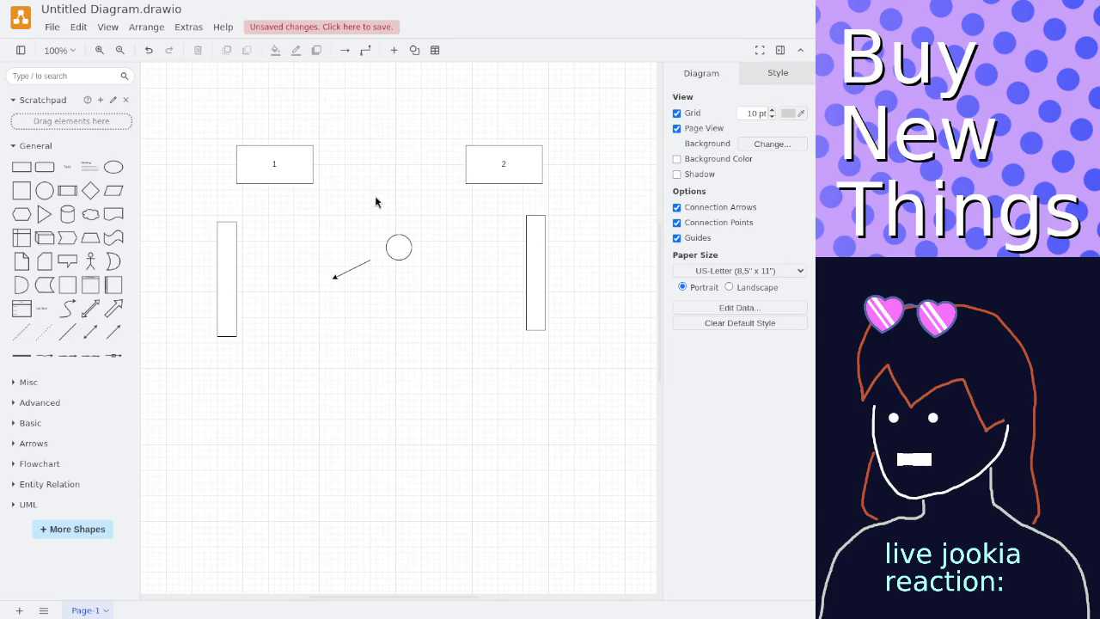
Shift the ball slightly left and up, move the left paddle slightly right, and zoom to 120%.
left_click_drag(395, 245, 386, 248)
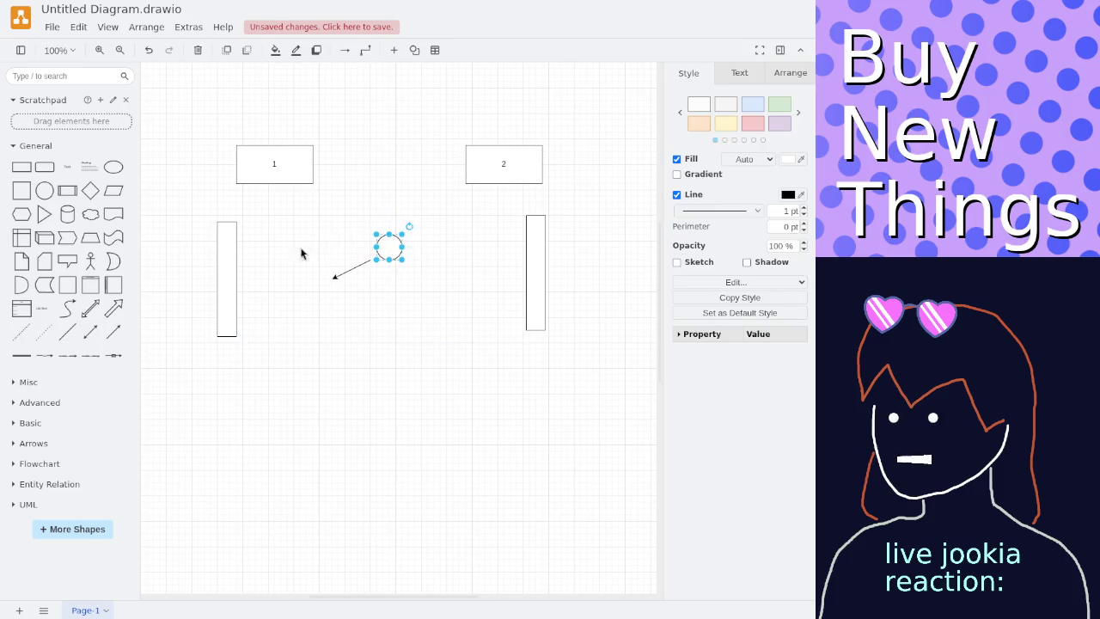
mouse_move(228, 255)
left_mouse_down()
mouse_move(259, 261)
mouse_move(240, 258)
left_mouse_up()
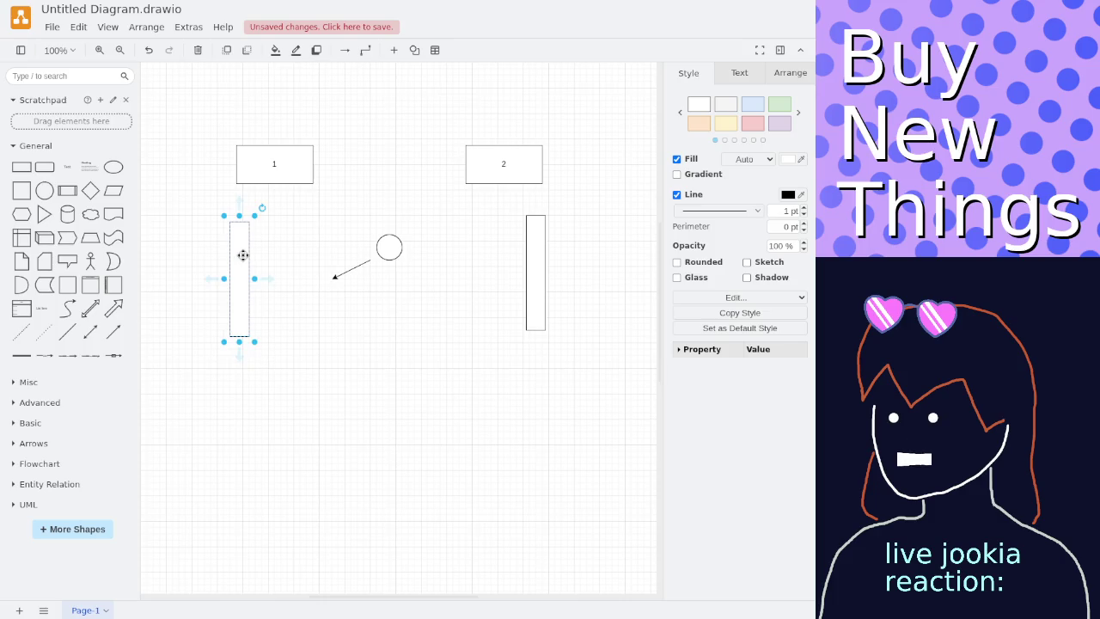
left_click_drag(376, 247, 334, 285)
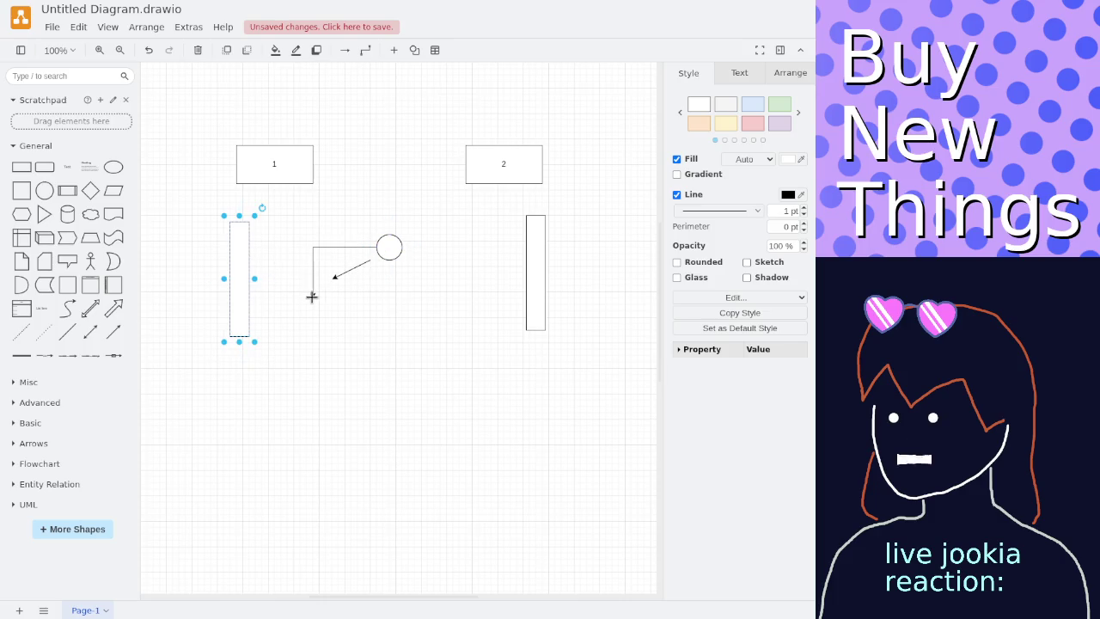
left_click(334, 286)
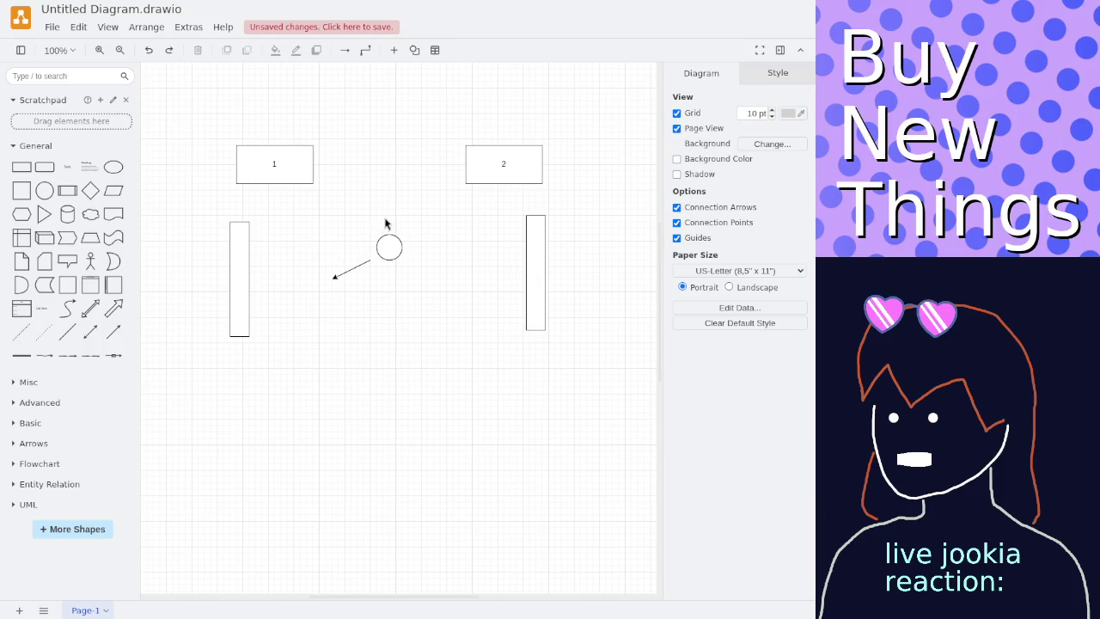
left_click_drag(391, 247, 385, 242)
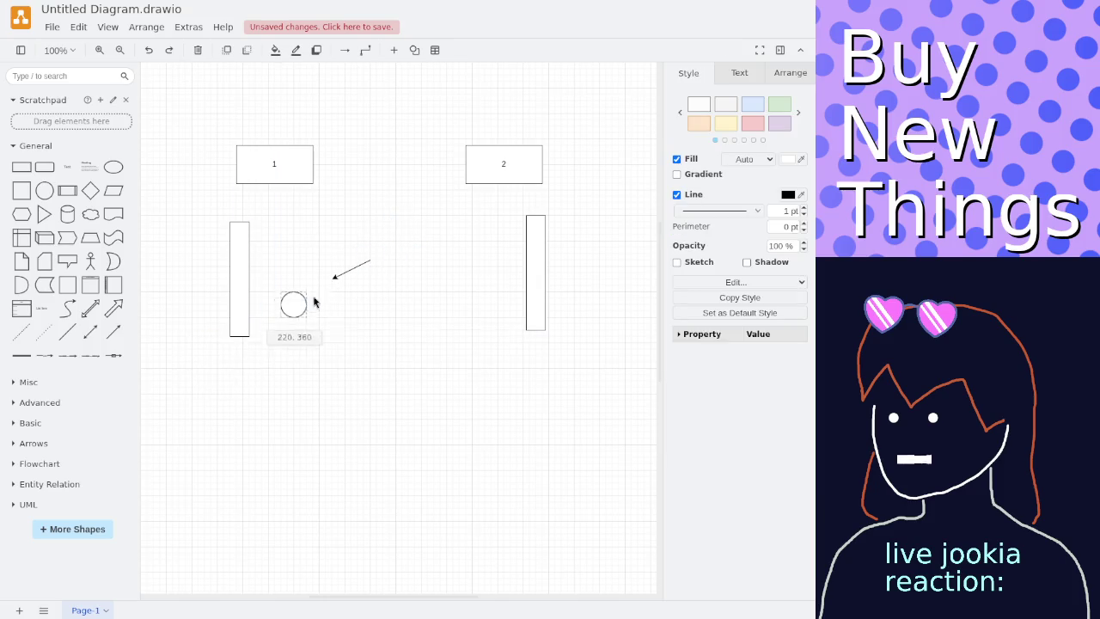
scroll(385, 243, "up", 1)
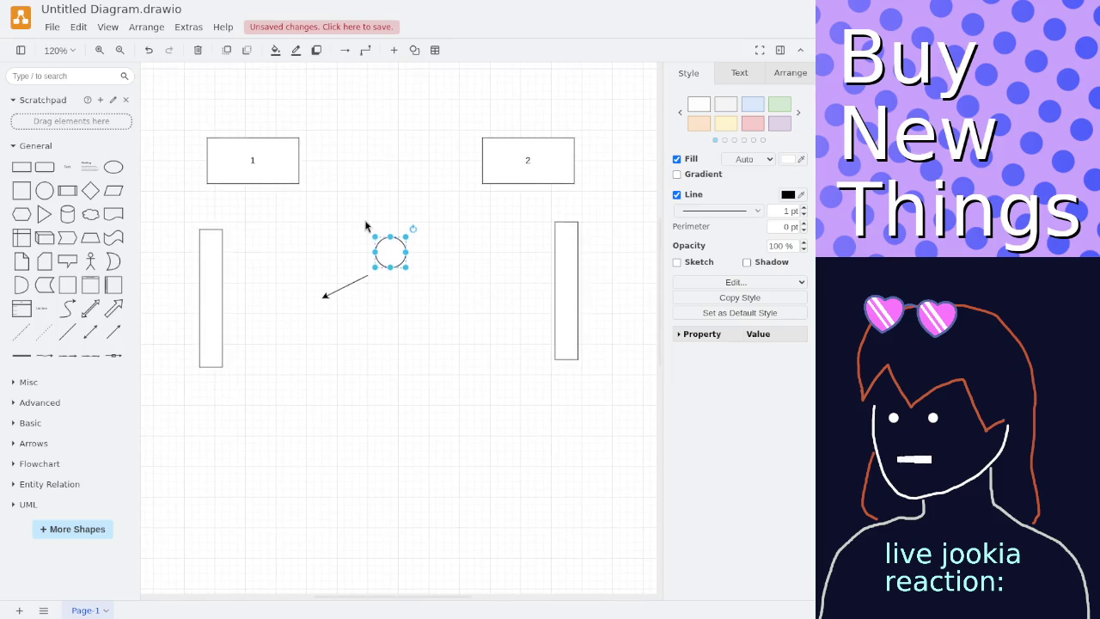
left_click(365, 226)
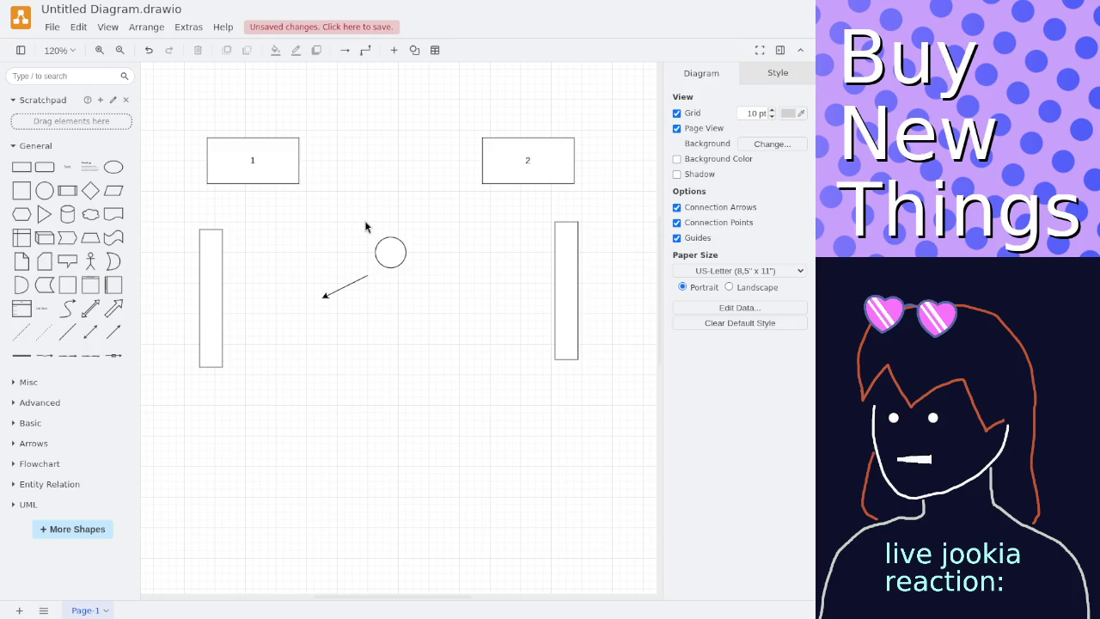
Add a square labelled 'buttons' below the paddles and shrink it to about 46x44.
left_click(30, 188)
left_click_drag(393, 307, 399, 451)
double_click(399, 452)
type("buttons")
left_click(323, 441)
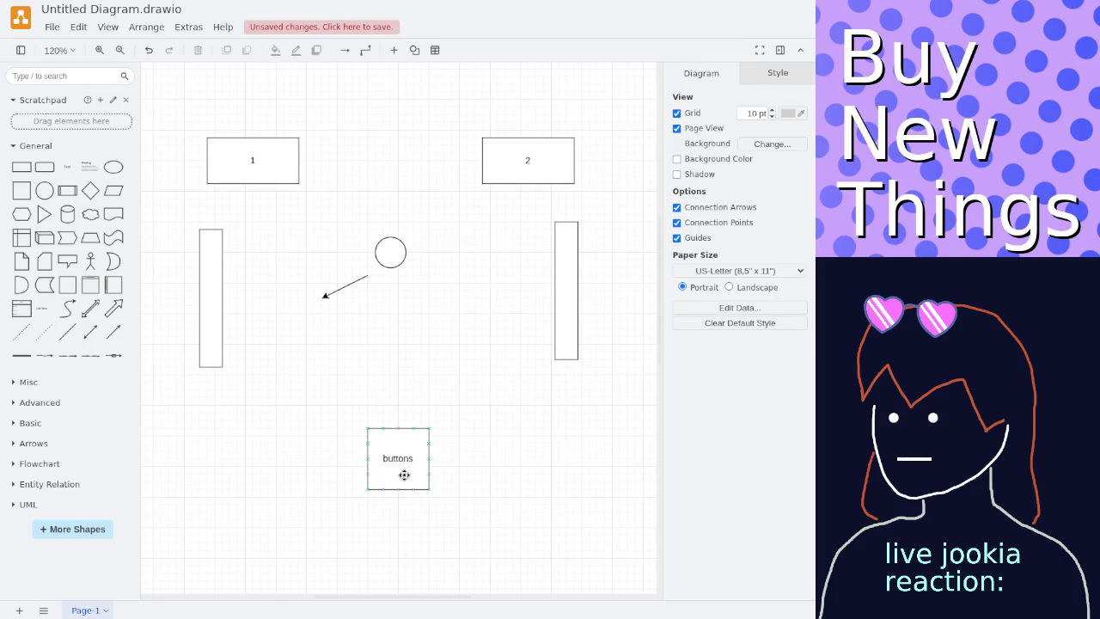
left_click(404, 475)
left_click_drag(429, 489, 408, 465)
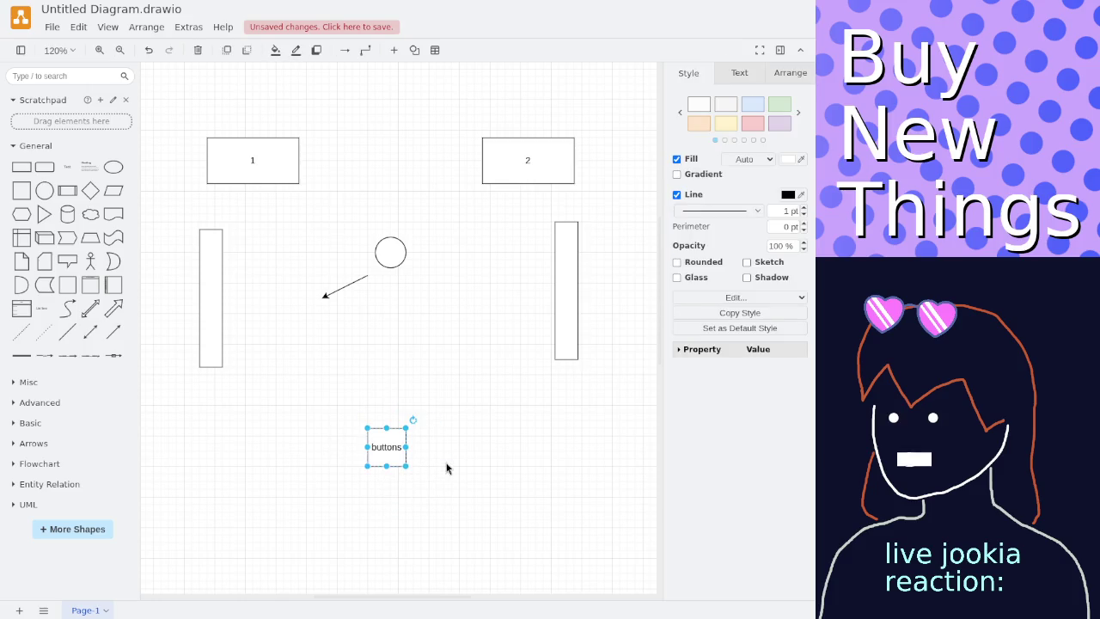
left_click(446, 468)
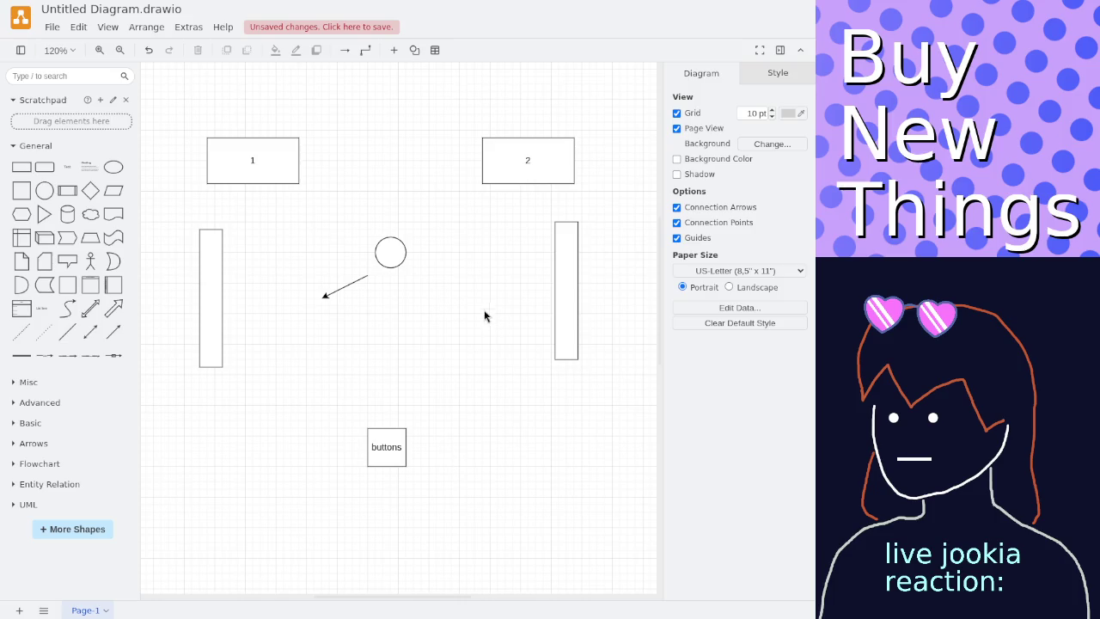
Move the ball's direction arrow slightly higher, then briefly select box 1.
left_click(357, 279)
left_click_drag(356, 279, 356, 270)
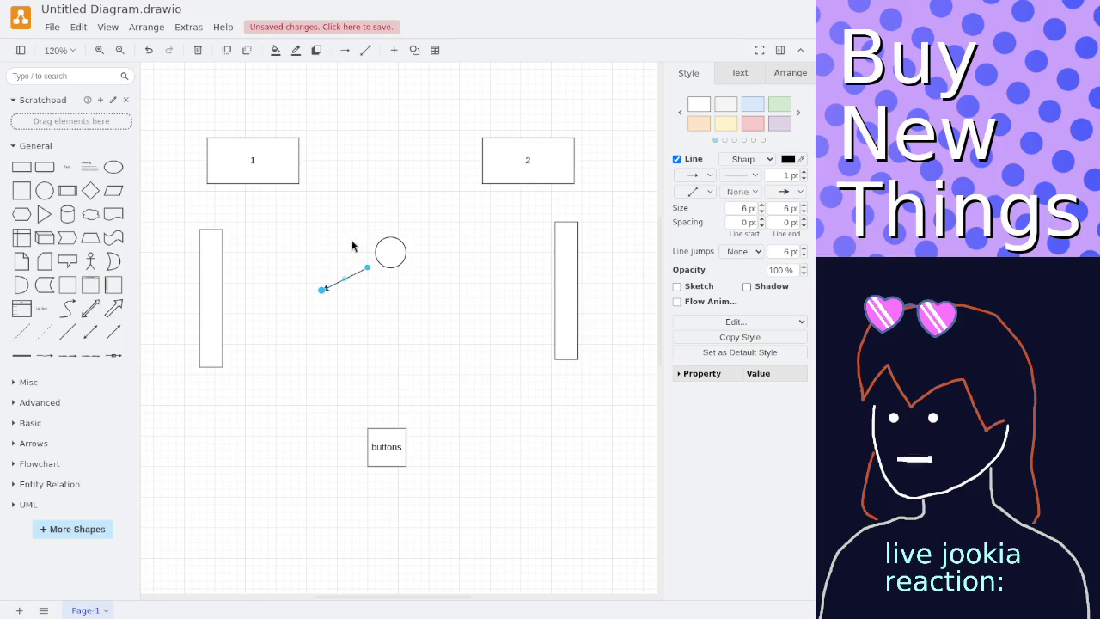
left_click(363, 240)
left_click(287, 167)
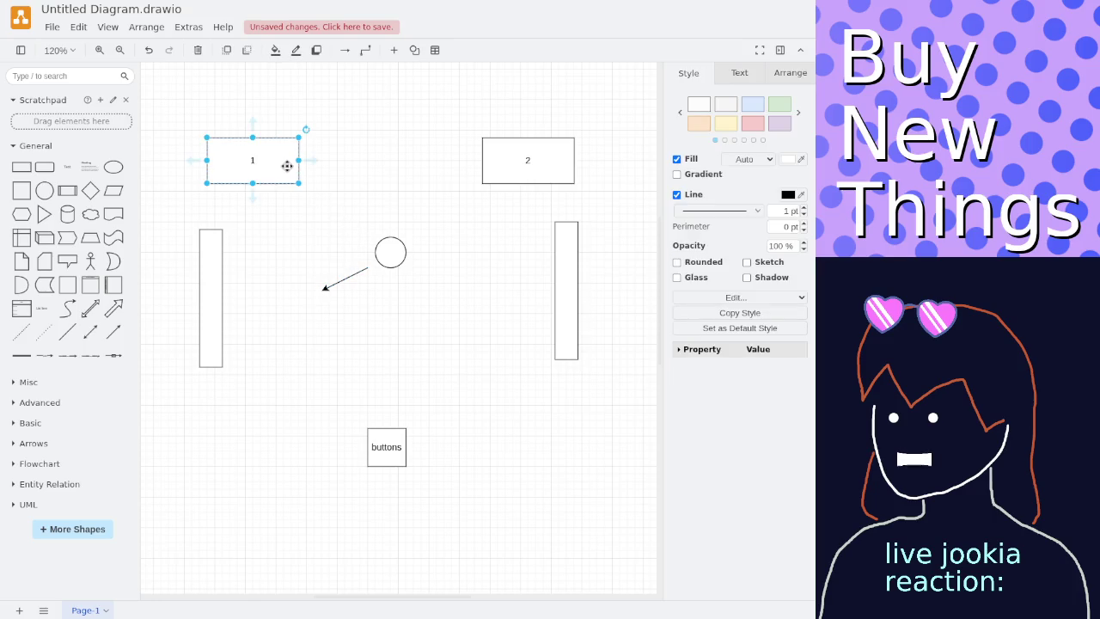
left_click(311, 227)
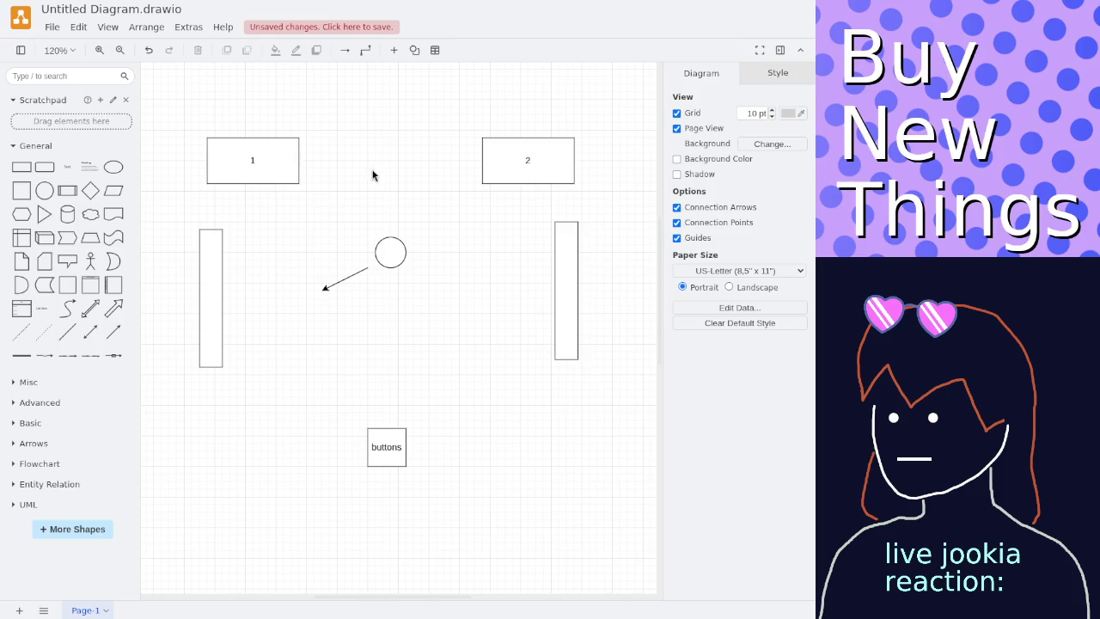
Add a single-line text label 'player 1 score: 1' above box 1.
left_click(249, 146)
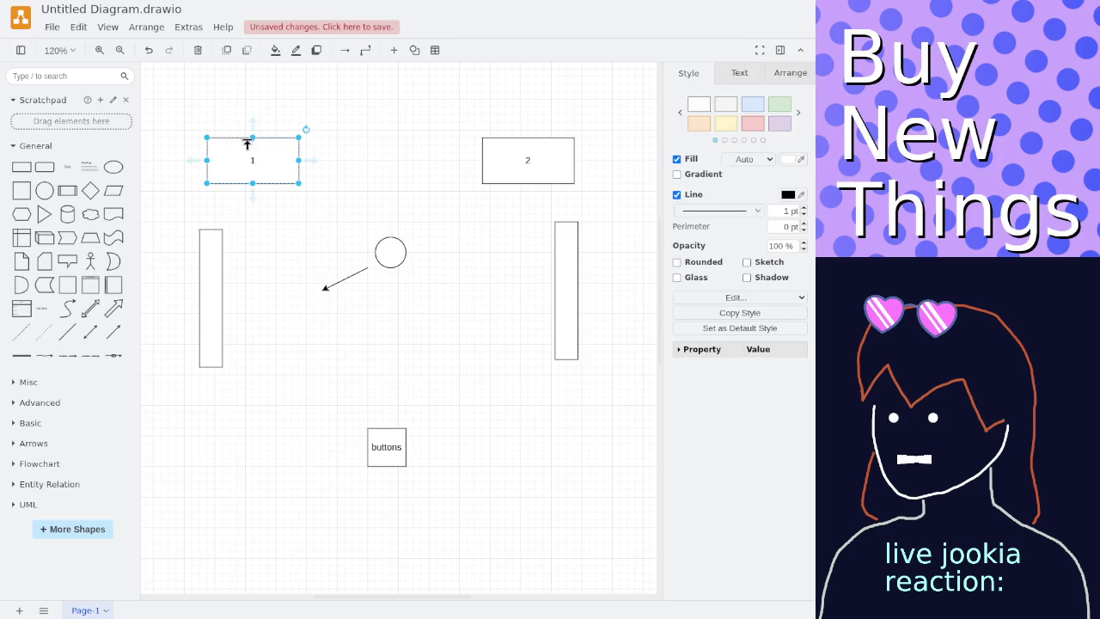
double_click(232, 127)
left_click(233, 121)
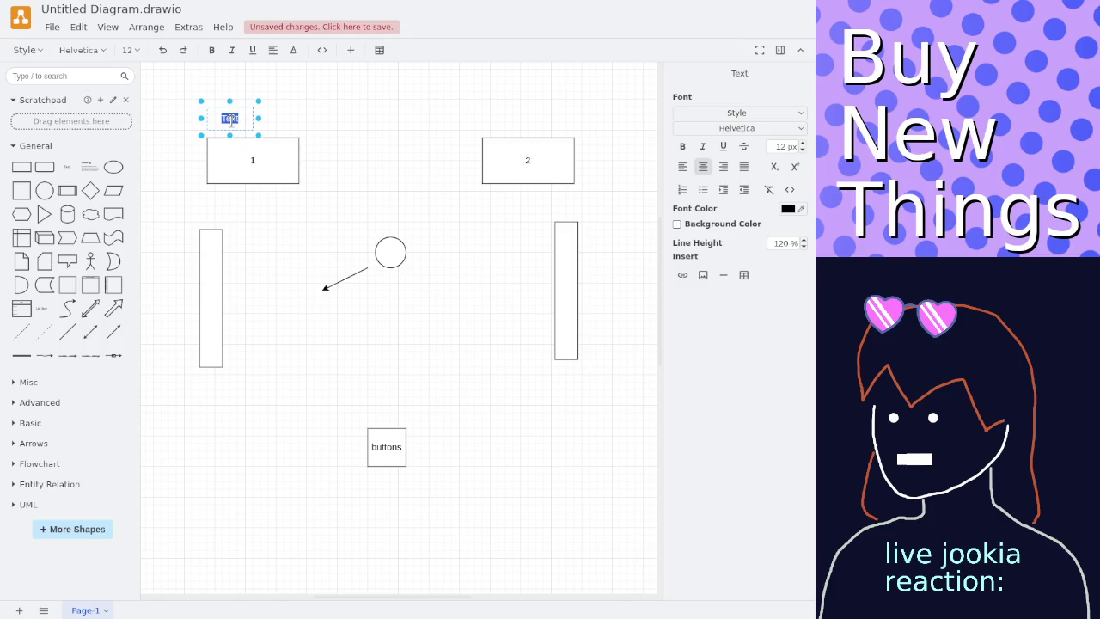
type("player 1 score")
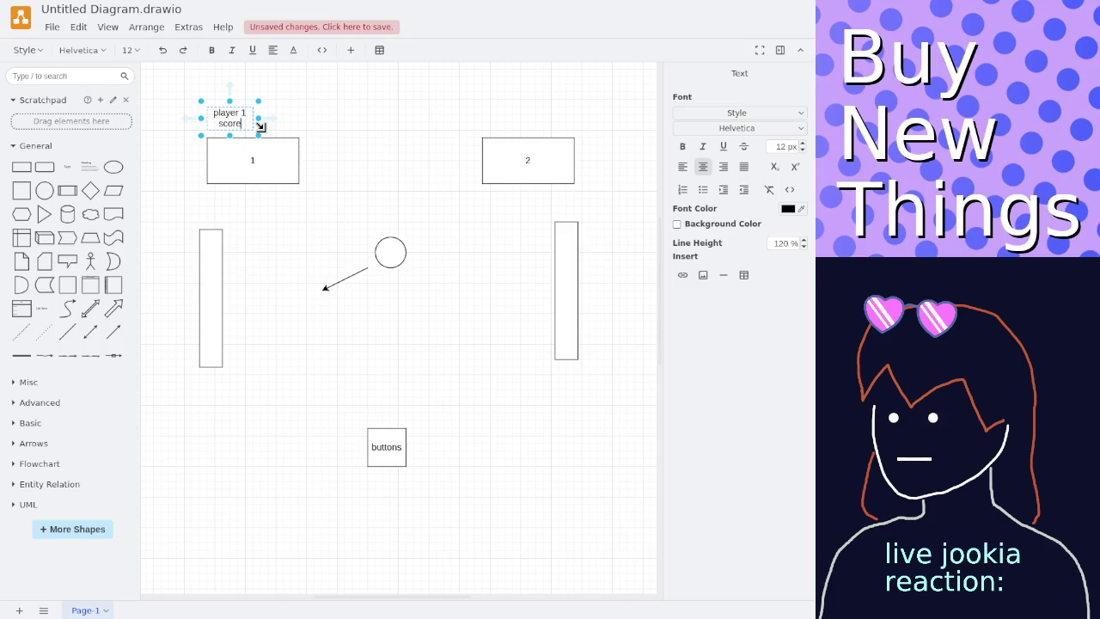
left_click_drag(258, 135, 302, 139)
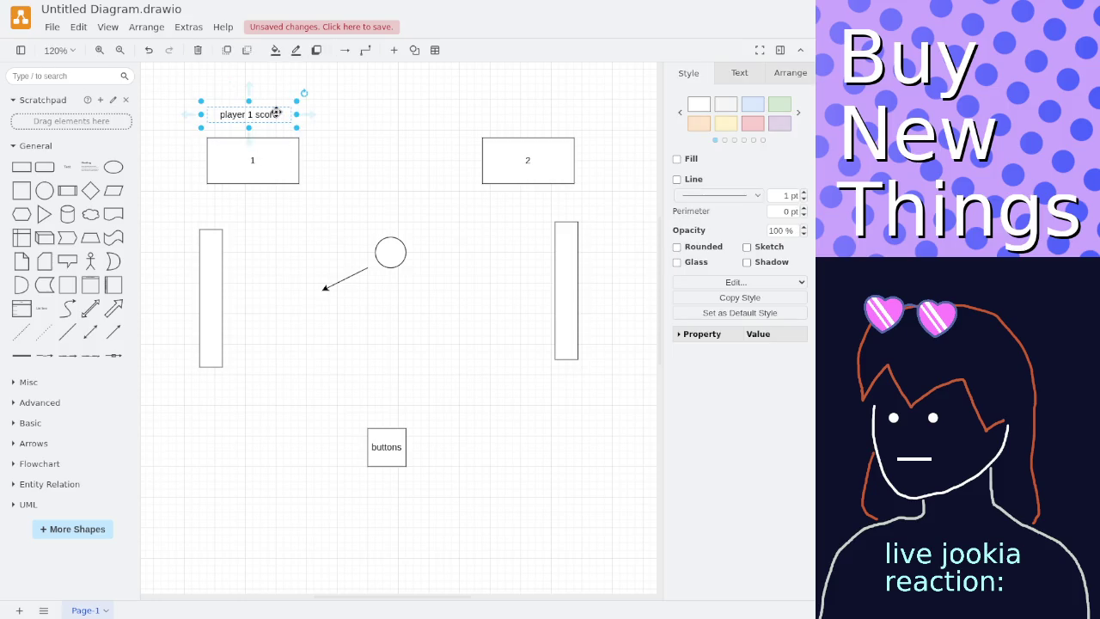
double_click(276, 112)
left_click(275, 112)
type(": 1")
left_click(324, 155)
Copy the label above box 2 and change its digit so it reads 'player 2 score: 2'.
left_click(270, 112)
mouse_move(269, 113)
left_mouse_down()
mouse_move(272, 124)
mouse_move(533, 122)
left_mouse_up()
double_click(533, 122)
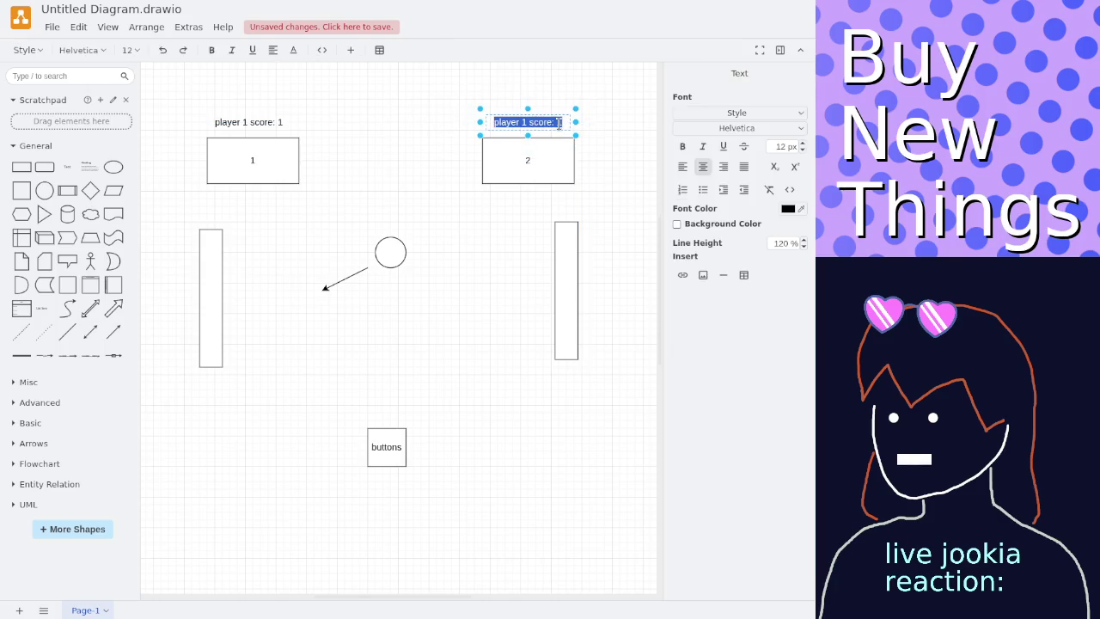
key("Left")
key("Right")
key("Right")
key("Right")
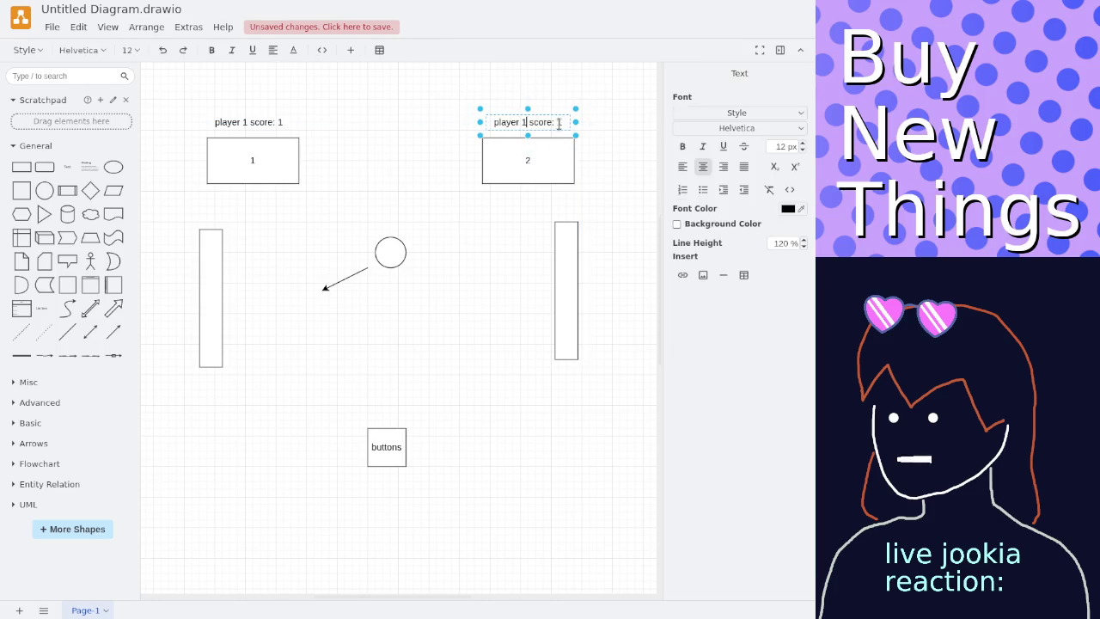
scroll(559, 129, "right", 5)
scroll(559, 129, "left", 2)
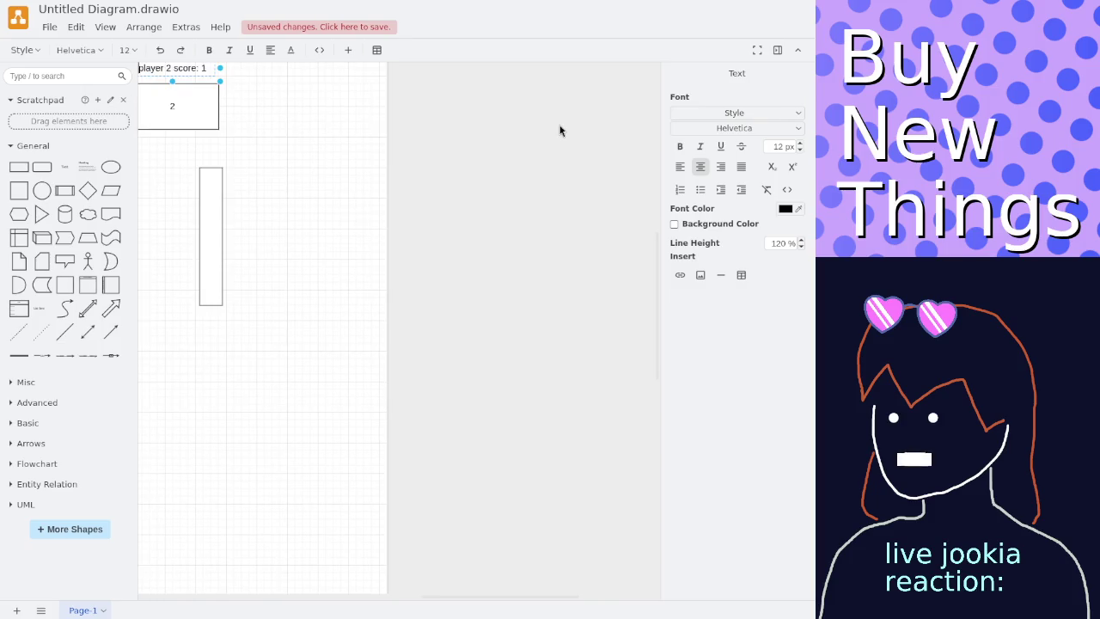
key("BackSpace")
type("2")
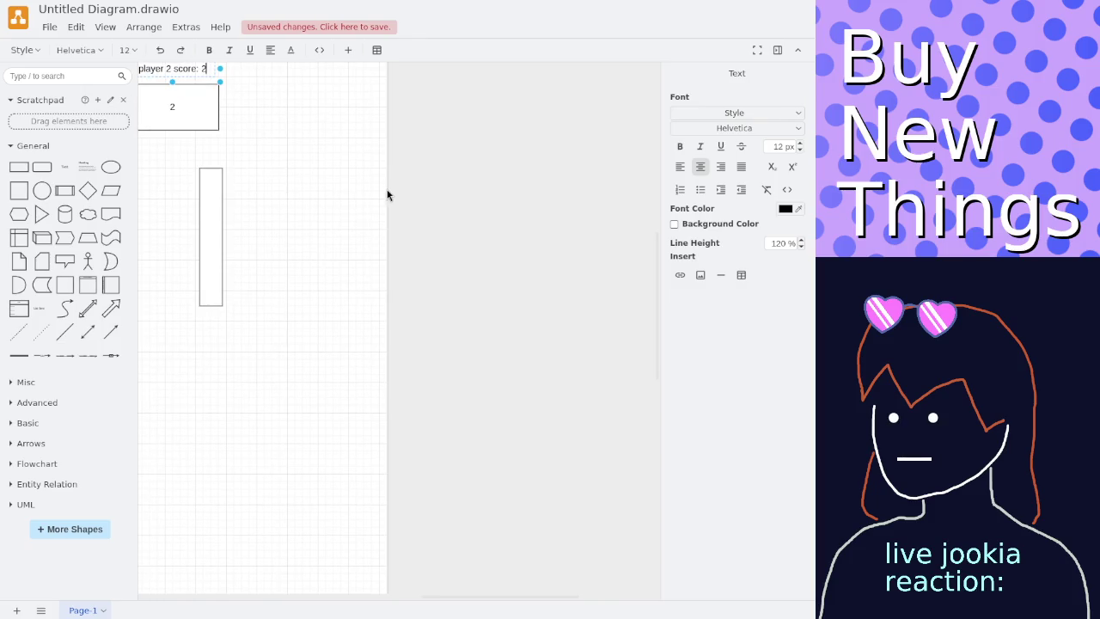
left_click(388, 194)
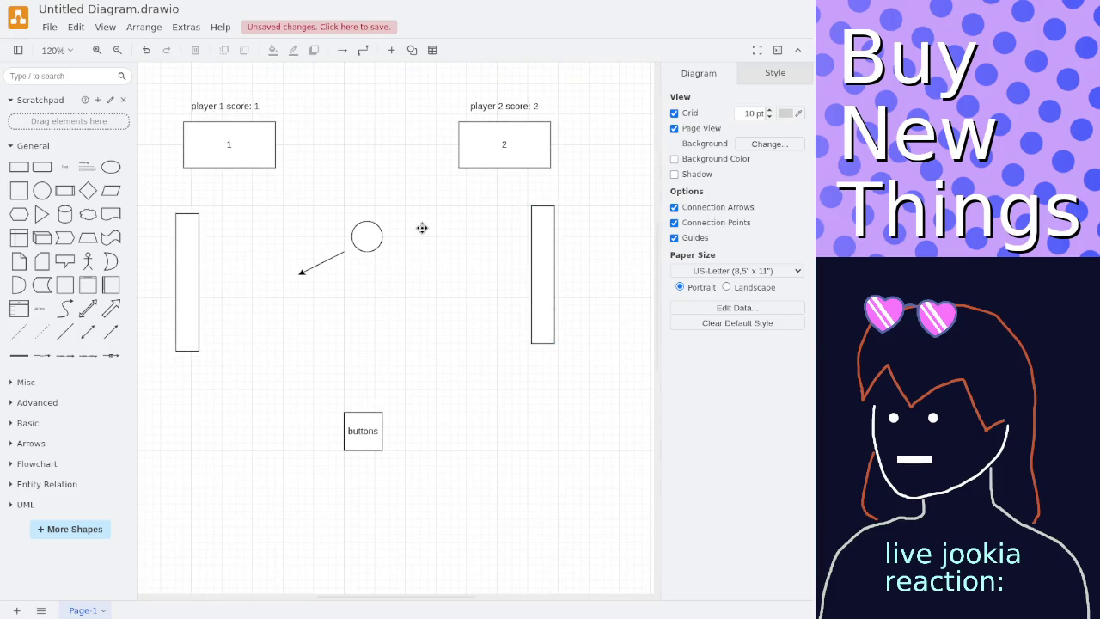
Draw a connector line from the player 2 score label down to box 2.
left_click(80, 335)
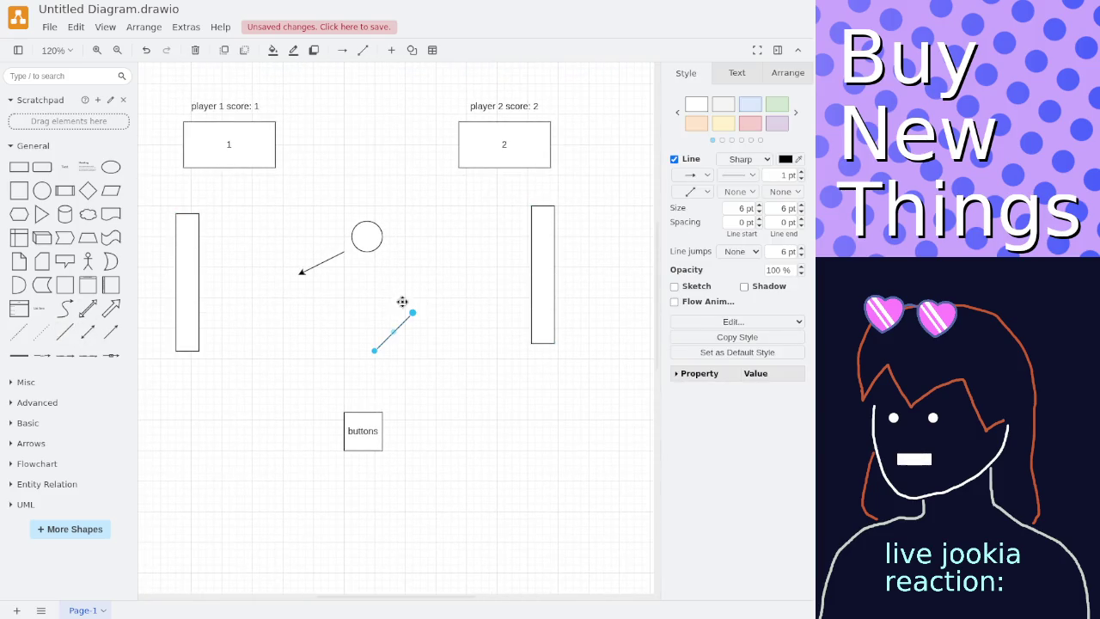
mouse_move(413, 312)
left_mouse_down()
mouse_move(469, 105)
mouse_move(479, 108)
left_mouse_up()
left_click_drag(371, 356, 493, 131)
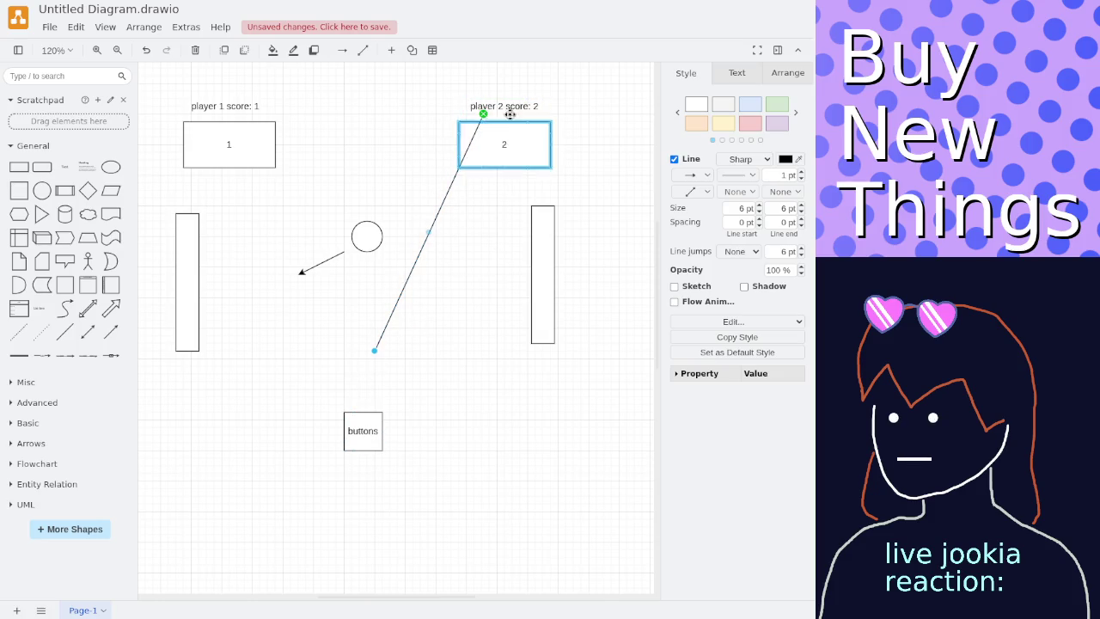
left_click(388, 123)
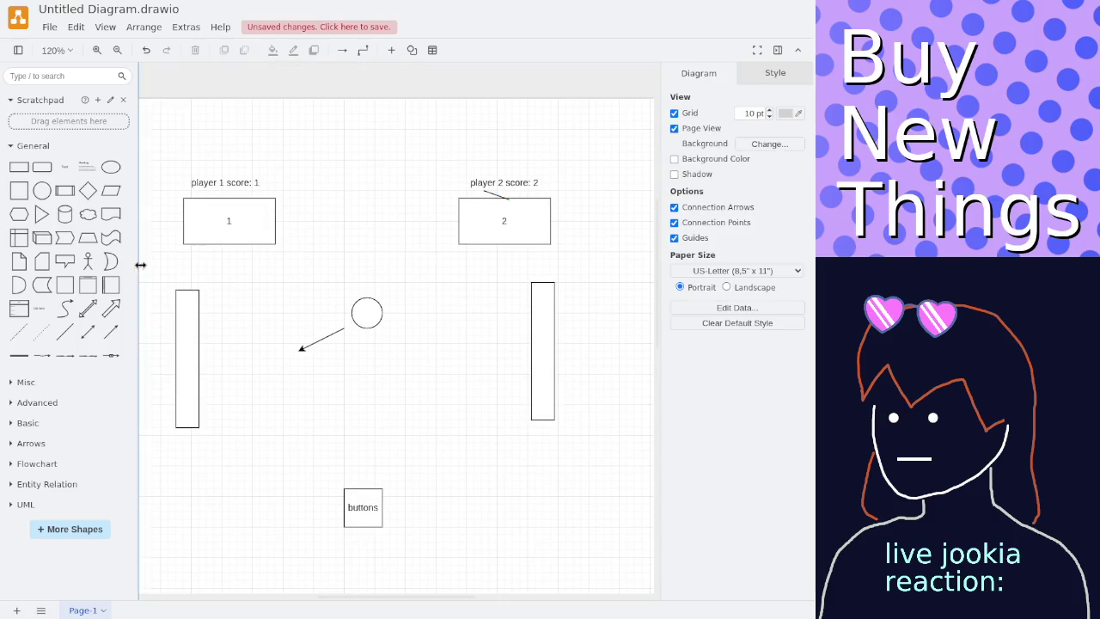
Connect the player 1 score label to box 1 with a line, and nudge the box 2 connector left.
left_click(74, 334)
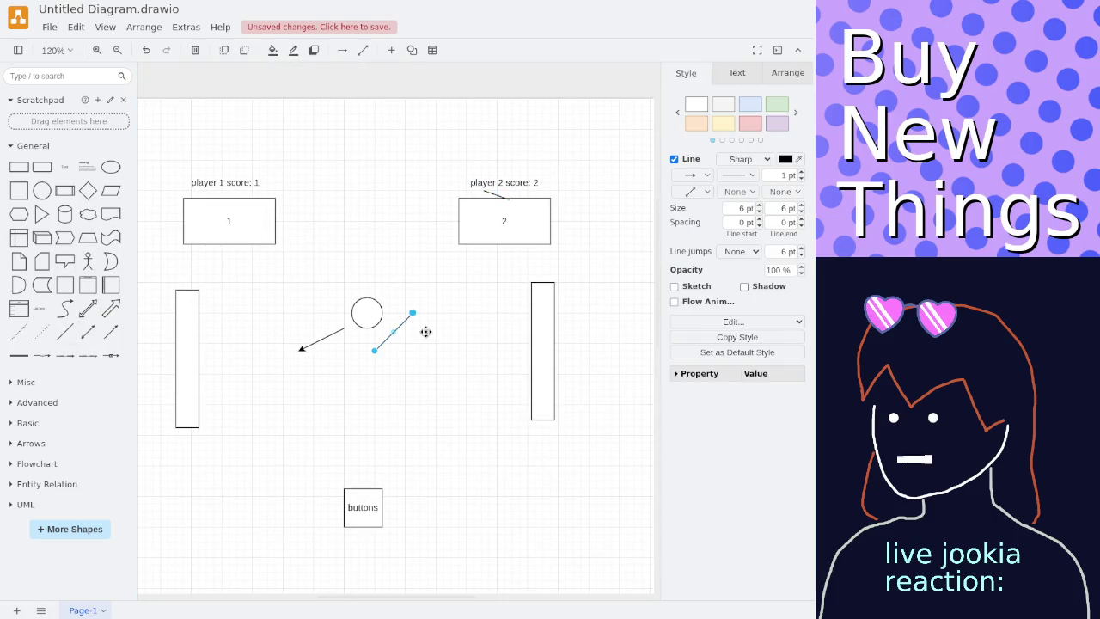
mouse_move(419, 320)
left_mouse_down()
mouse_move(379, 276)
mouse_move(225, 190)
left_mouse_up()
left_click_drag(375, 350, 226, 196)
left_click(292, 277)
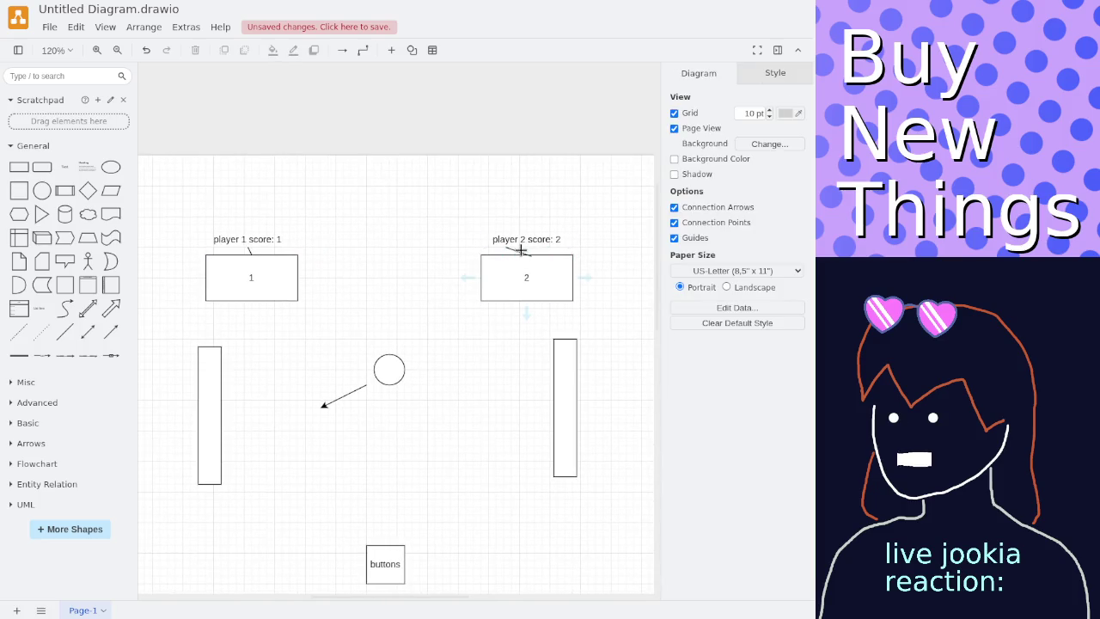
left_click(517, 255)
left_click(398, 255)
left_click(519, 252)
left_click_drag(532, 256, 526, 254)
left_click(423, 265)
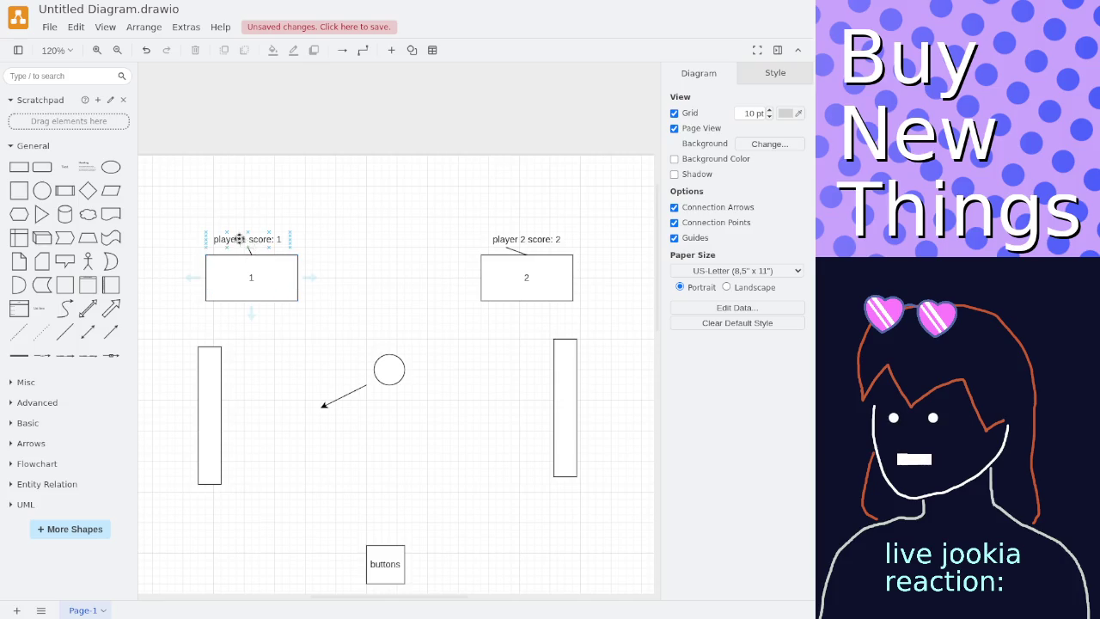
Line the ball up with the buttons box and move the buttons box beneath the left paddle.
mouse_move(196, 225)
left_mouse_down()
mouse_move(321, 318)
mouse_move(346, 243)
left_mouse_up()
left_click(346, 318)
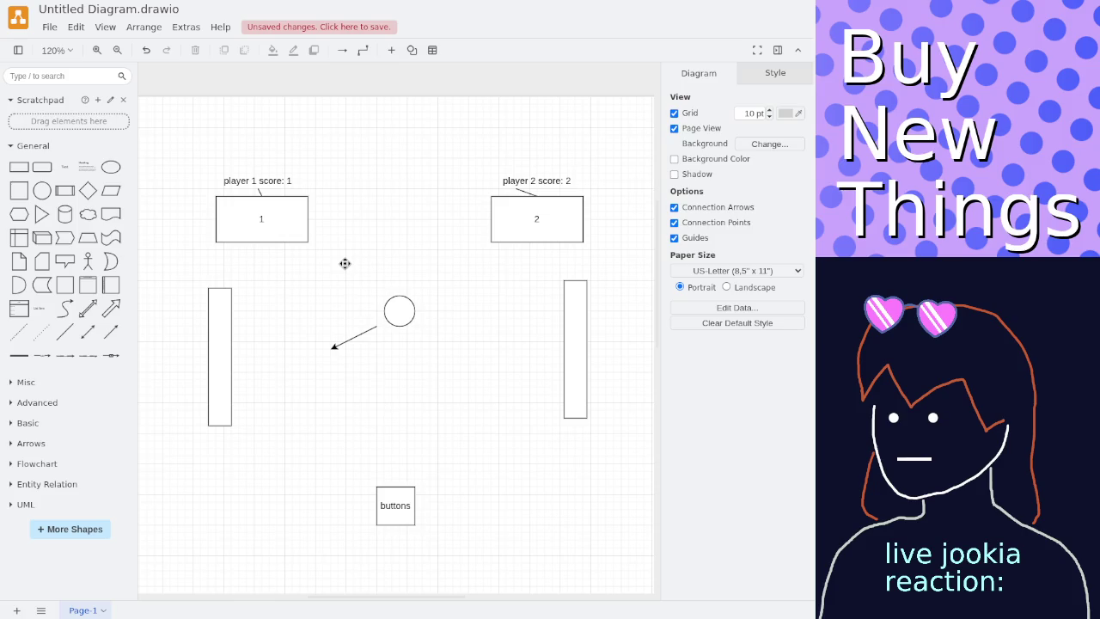
left_click(401, 310)
left_click_drag(401, 308, 397, 307)
left_click(393, 260)
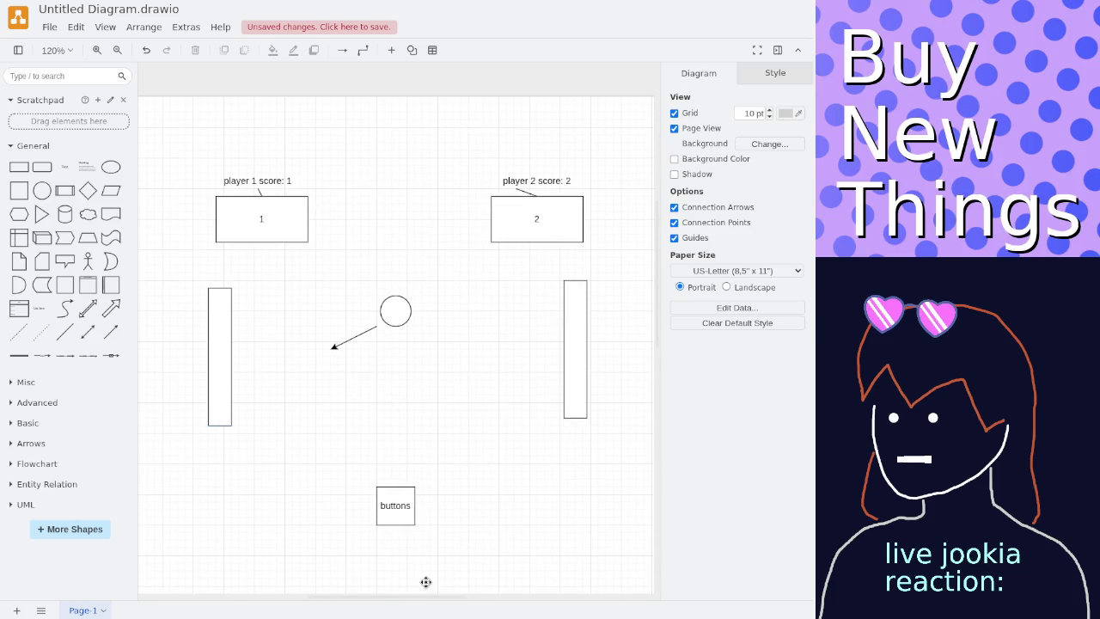
mouse_move(393, 503)
left_mouse_down()
mouse_move(212, 467)
mouse_move(571, 467)
left_mouse_up()
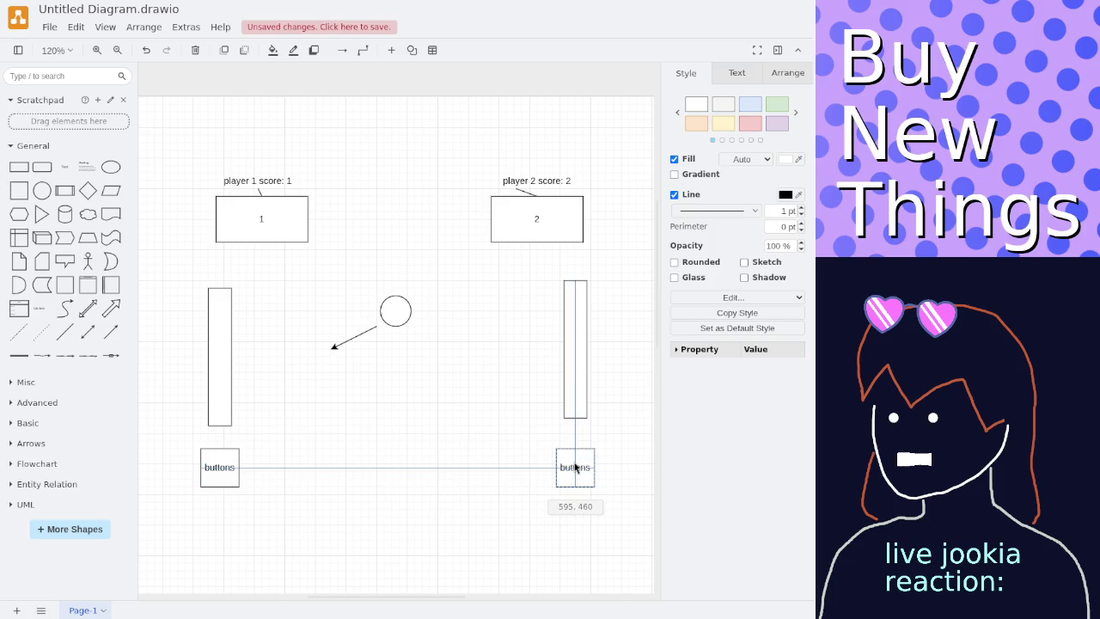
Place a second buttons box below the right paddle, then select the left paddle.
left_click(537, 502)
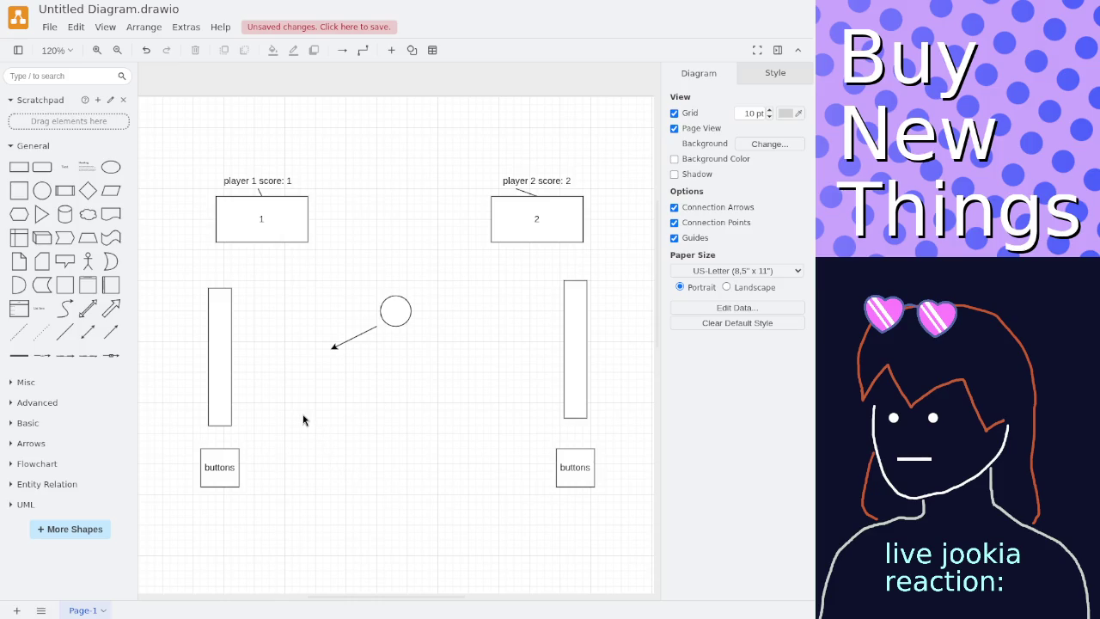
left_click(220, 353)
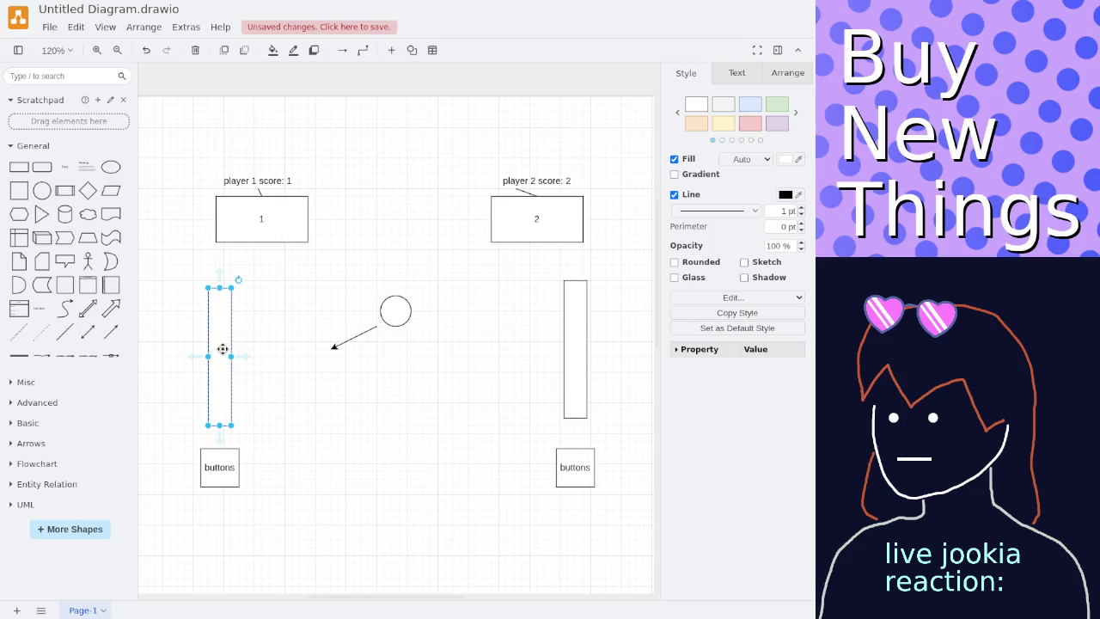
left_click_drag(222, 349, 226, 349)
left_click(243, 363)
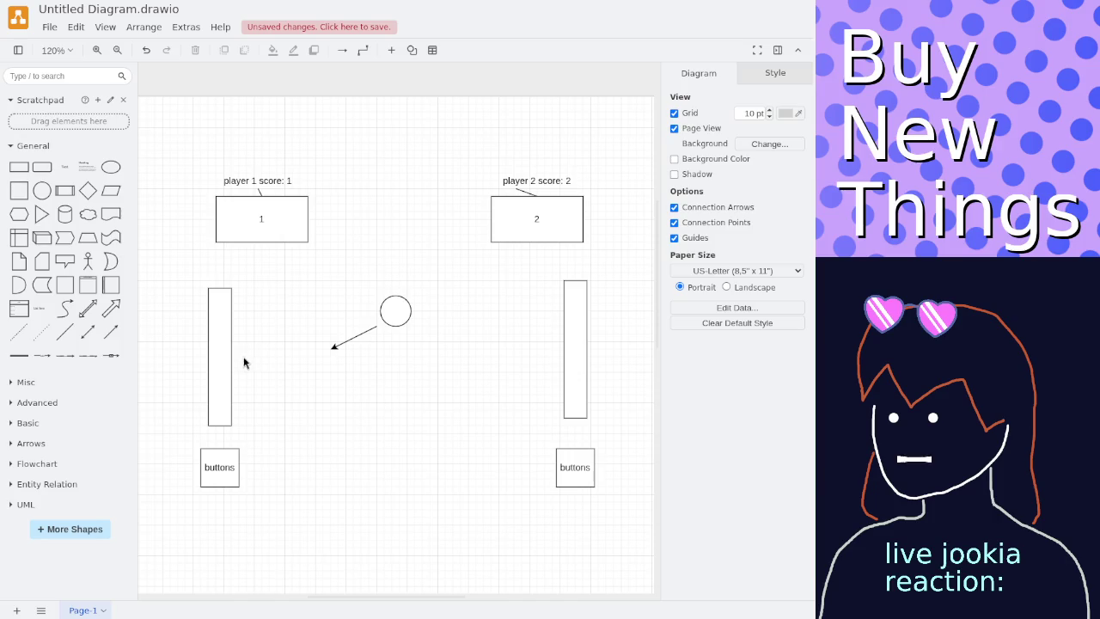
left_click(221, 361)
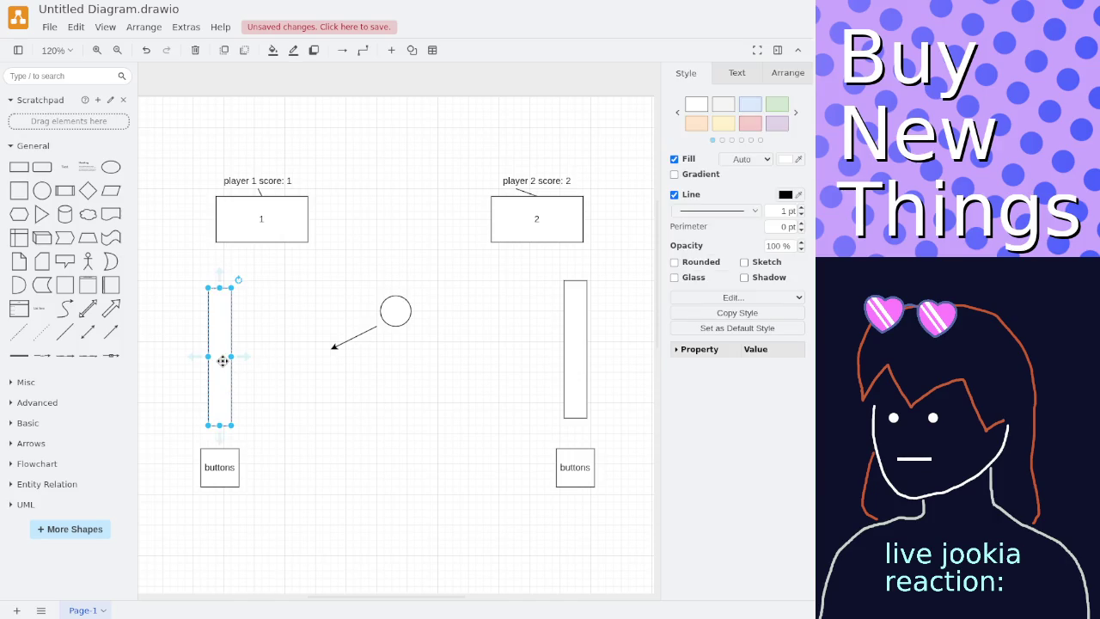
scroll(222, 361, "up", 1)
scroll(220, 361, "up", 1)
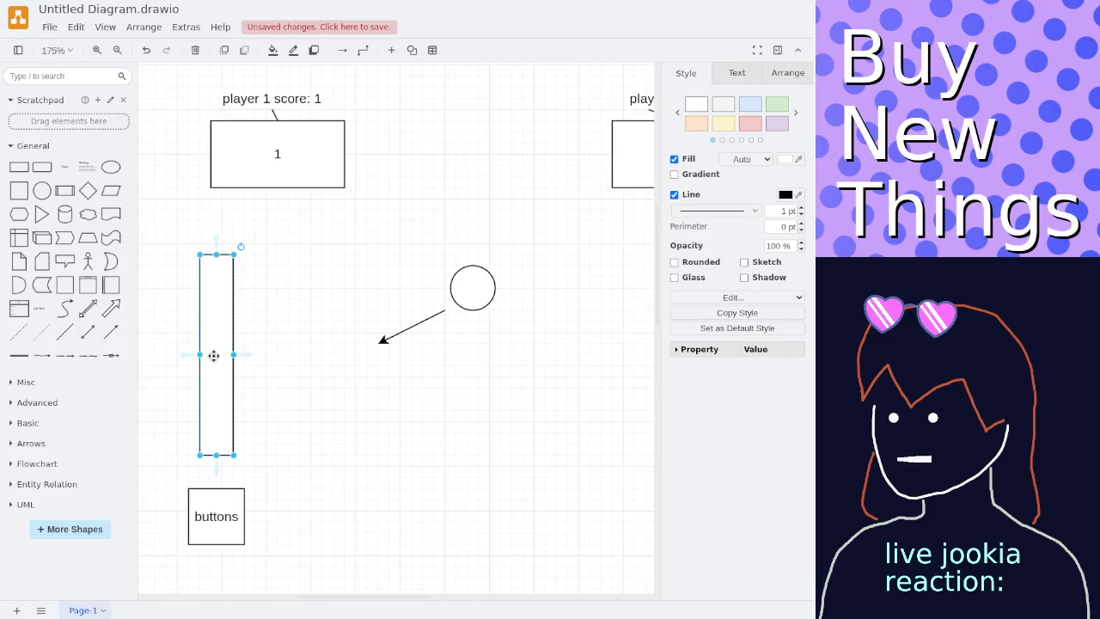
left_click_drag(213, 355, 216, 346)
double_click(216, 344)
type("img")
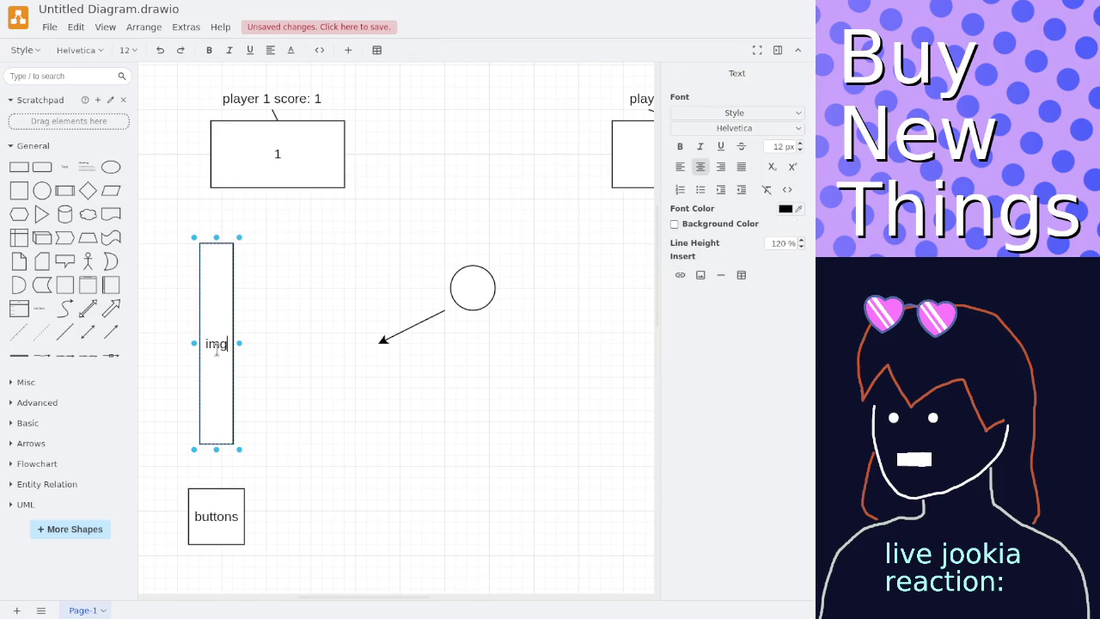
key("BackSpace")
key("BackSpace")
key("BackSpace")
type("sprite")
key("Escape")
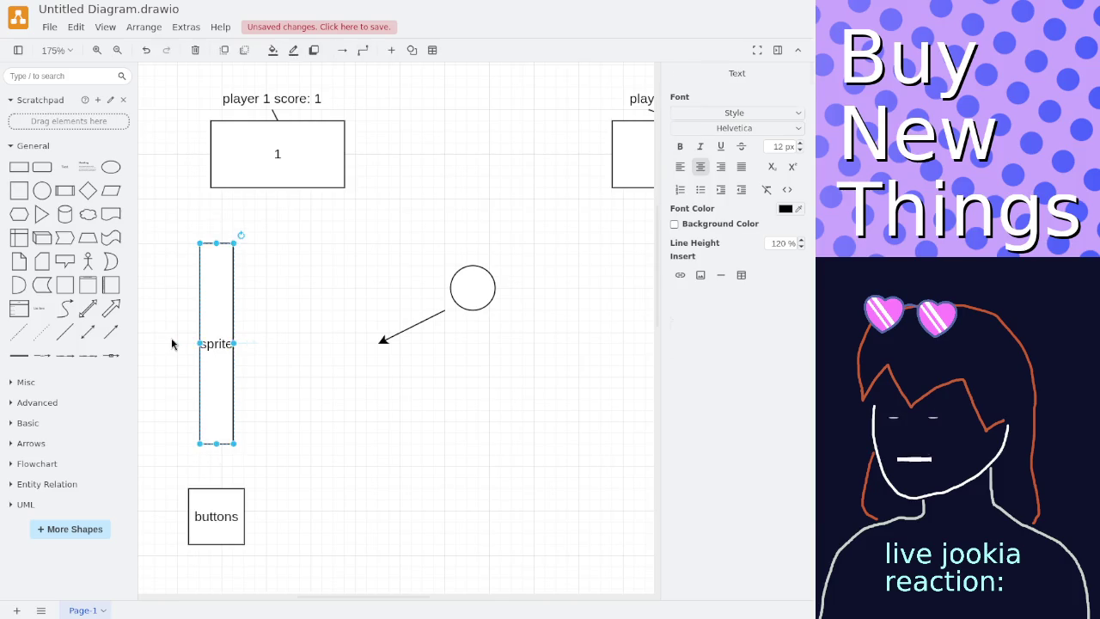
left_click(171, 344)
left_click_drag(168, 322, 207, 298)
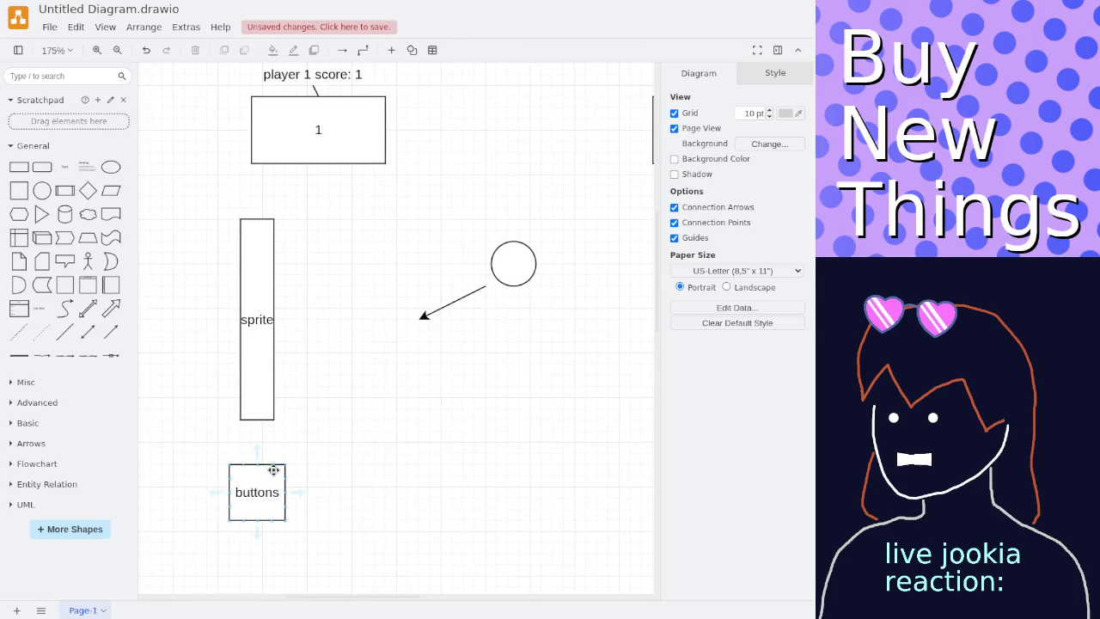
left_click(261, 480)
left_click(263, 409)
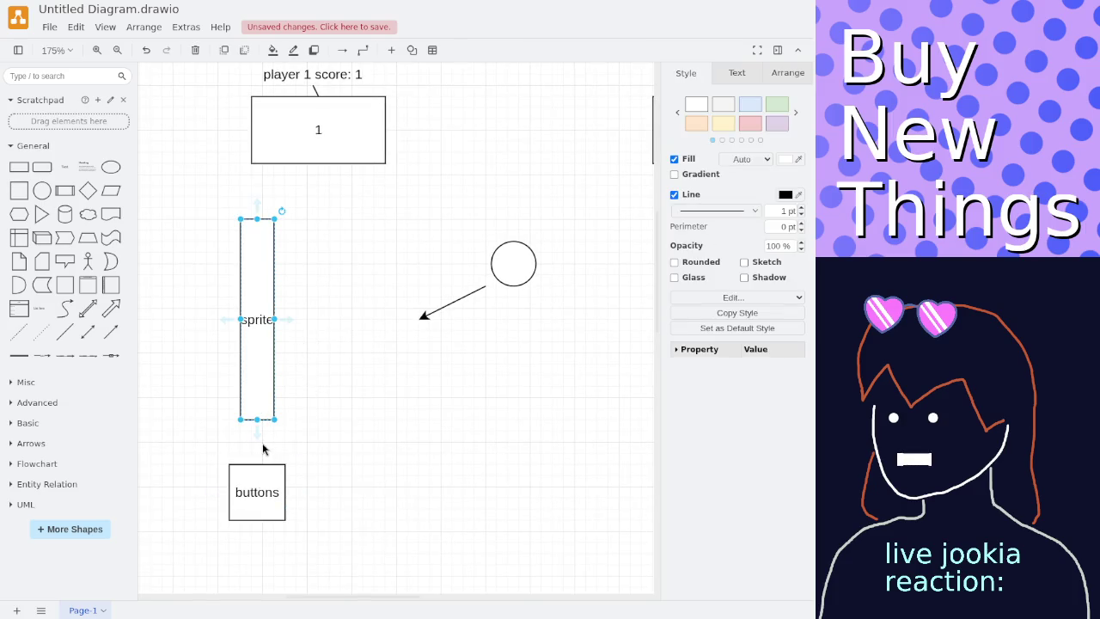
left_click(265, 447)
left_click(261, 470)
left_click(264, 389)
left_click(170, 319)
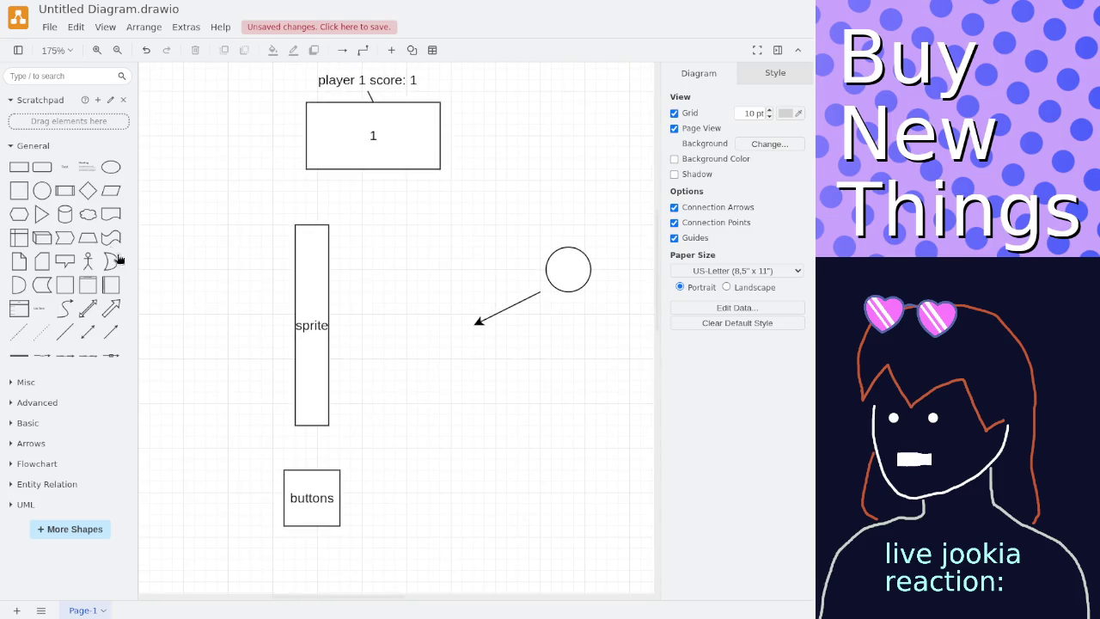
Add a text label 'paddle object' to the left of the paddle.
double_click(231, 290)
left_click(228, 286)
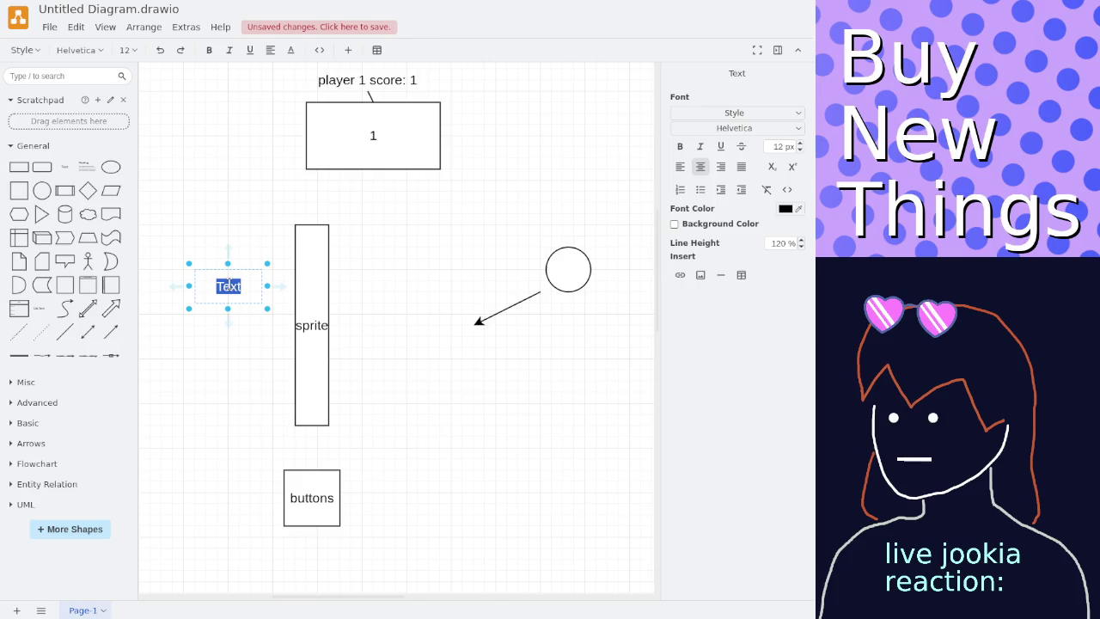
type("paddle object")
left_click(221, 348)
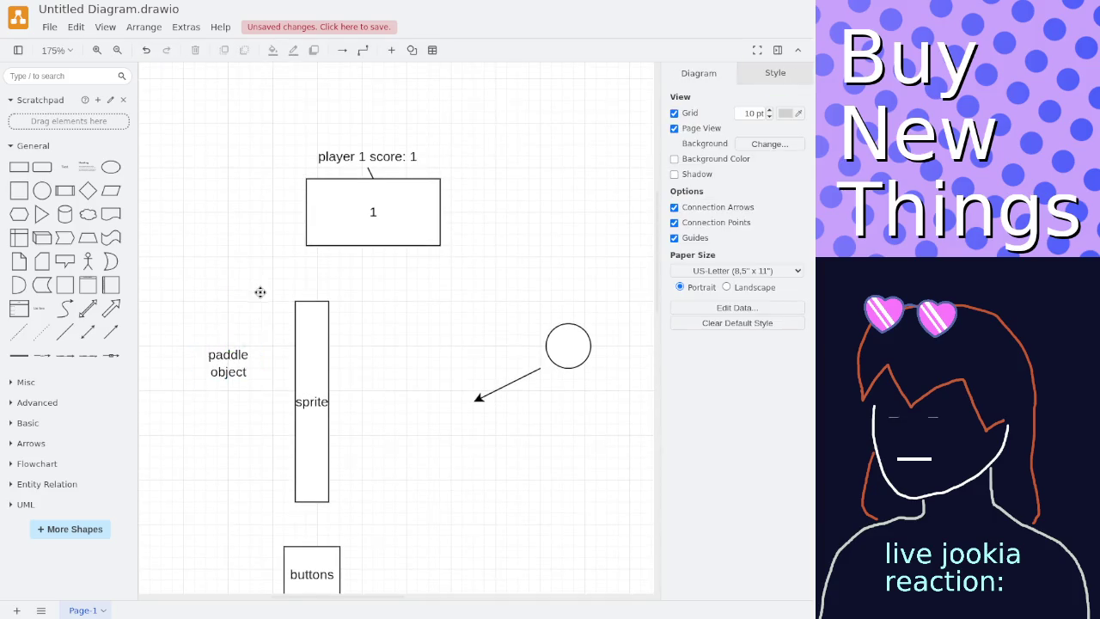
Link the paddle object label to the sprite paddle with a straight line.
left_click(64, 332)
left_click_drag(421, 301, 309, 328)
left_click(315, 363)
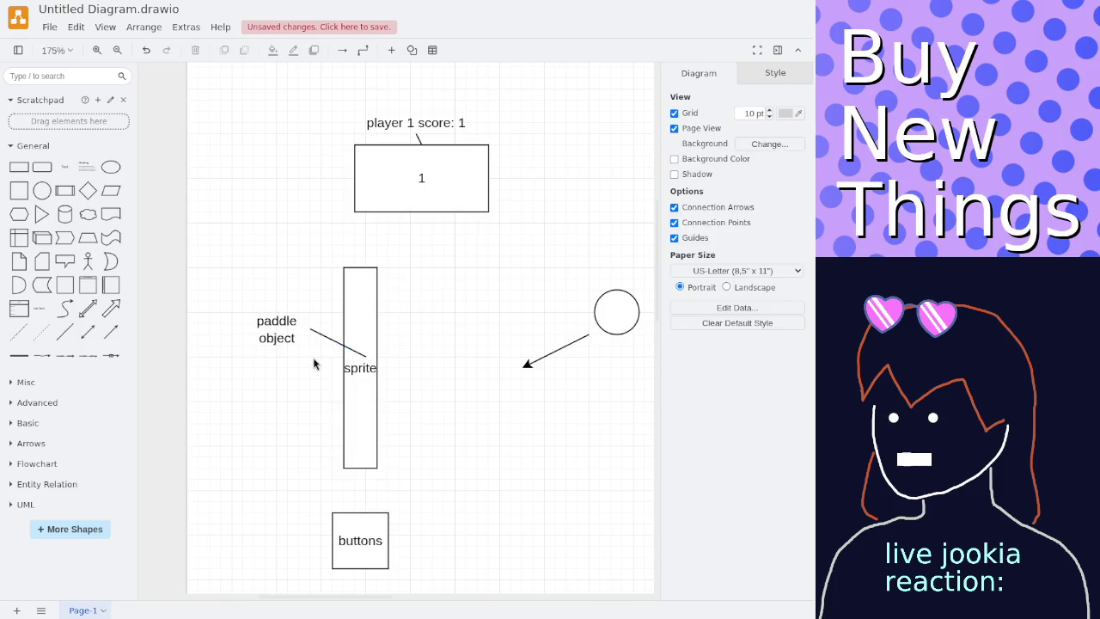
left_click(367, 355)
left_click_drag(365, 356, 343, 348)
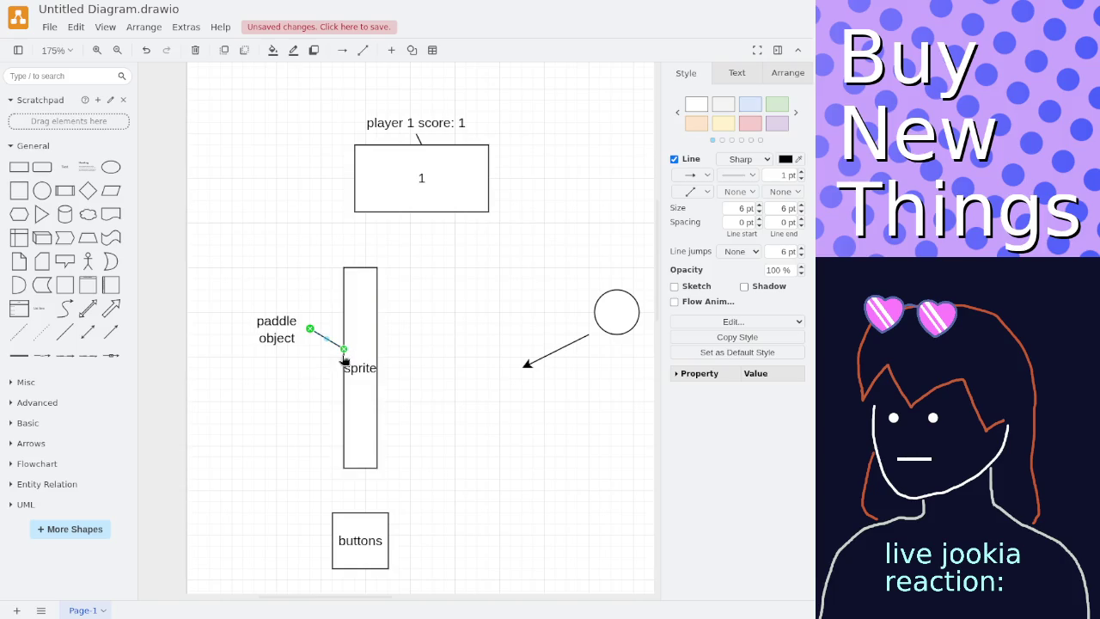
left_click(311, 393)
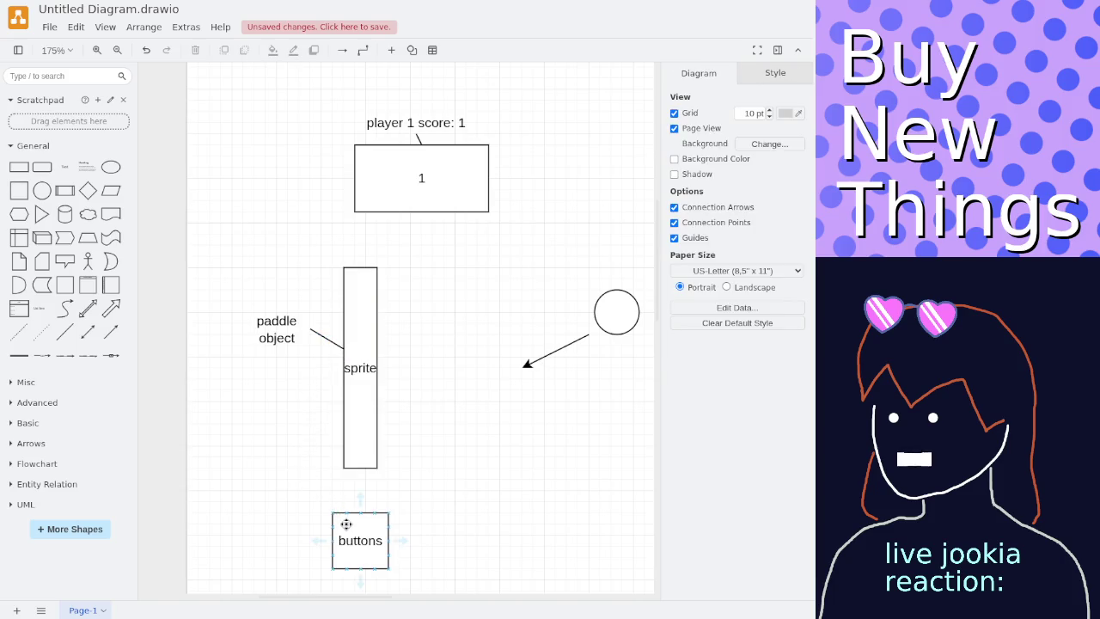
Move the buttons box left of the paddle and connect it to the paddle object label.
left_click_drag(352, 531, 228, 432)
left_click(222, 383)
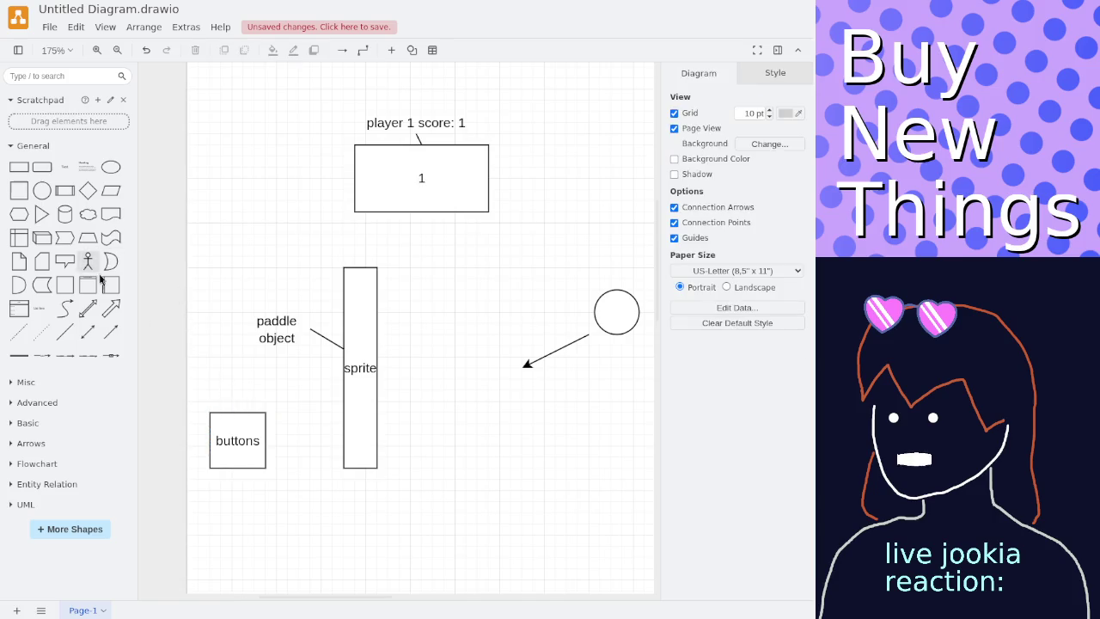
mouse_move(87, 332)
left_mouse_down()
mouse_move(393, 328)
mouse_move(268, 342)
left_mouse_up()
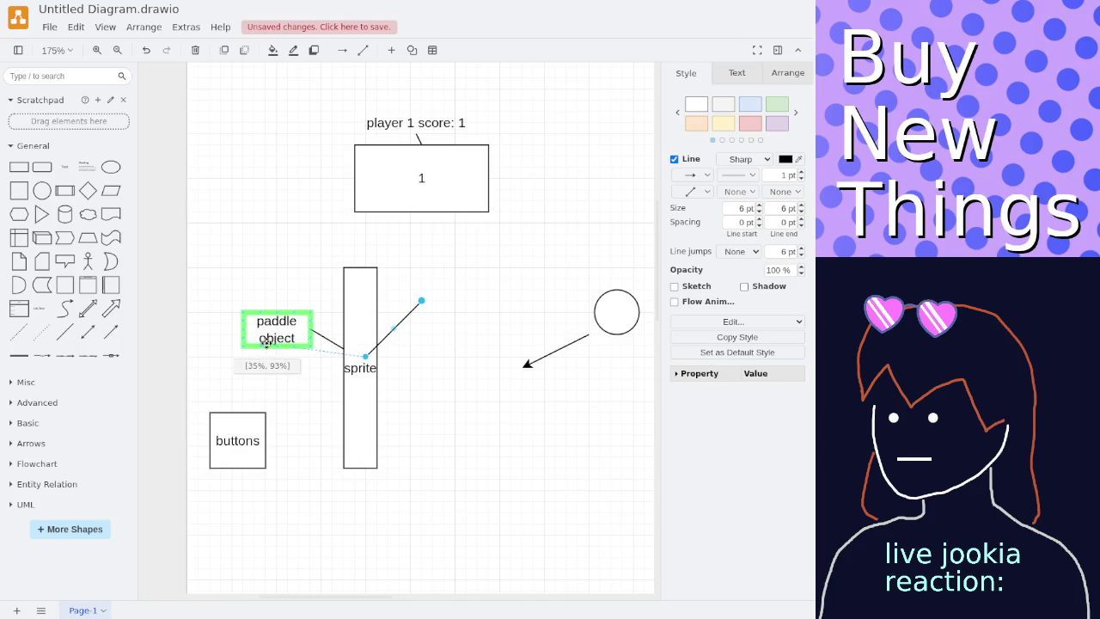
left_click_drag(365, 356, 233, 414)
left_click(285, 425)
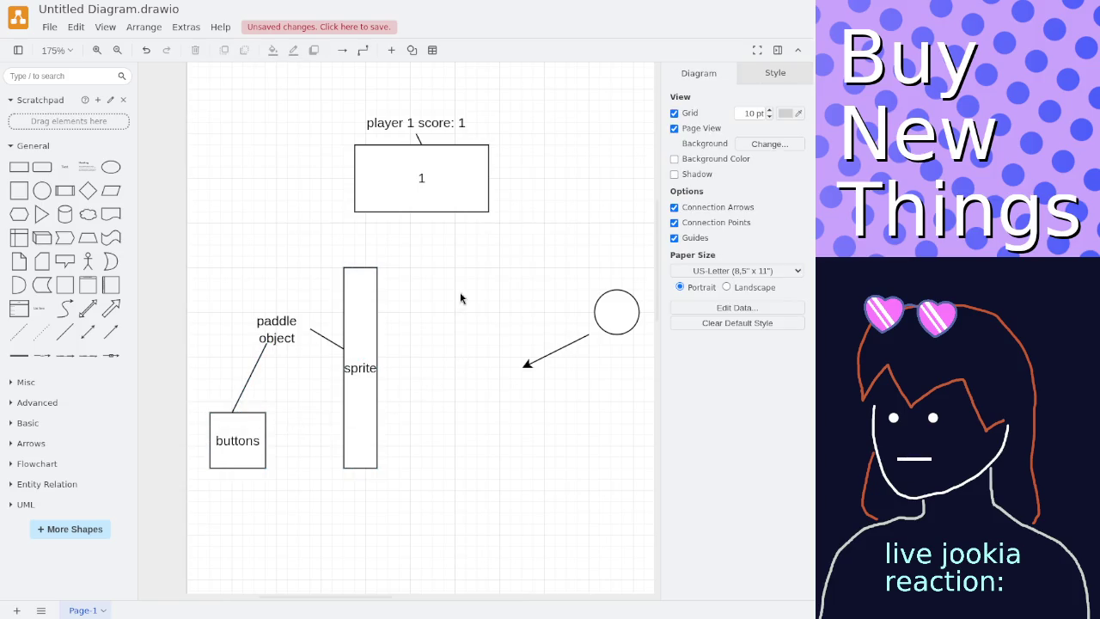
left_click_drag(459, 297, 430, 256)
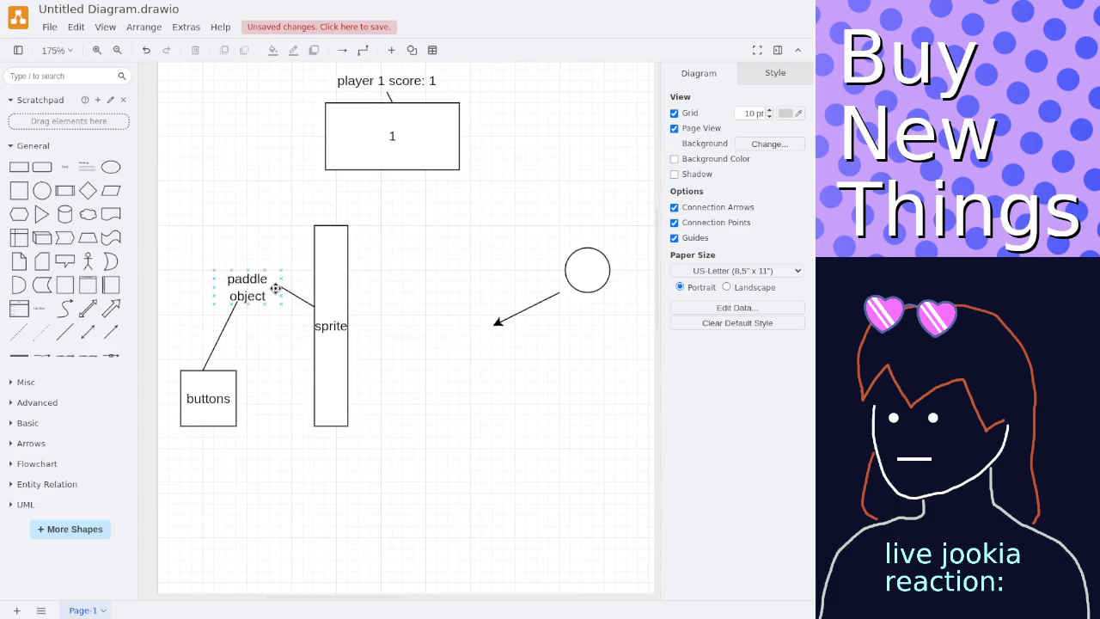
scroll(372, 294, "down", 1)
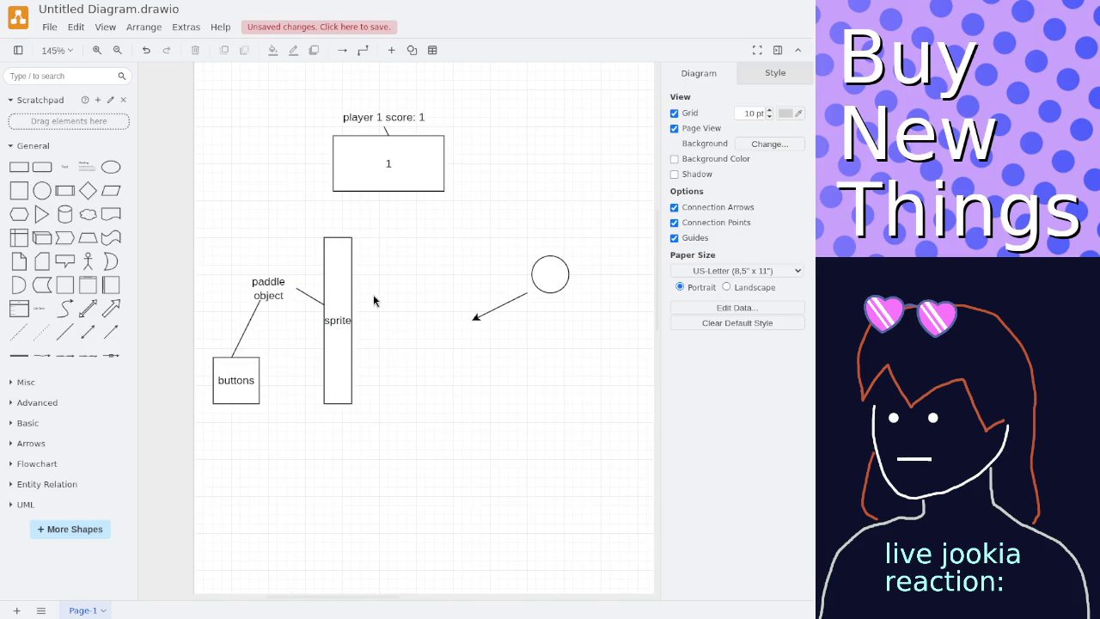
Add a 'position' text label above paddle object.
scroll(373, 294, "down", 2)
left_click_drag(375, 291, 284, 235)
scroll(285, 235, "up", 1)
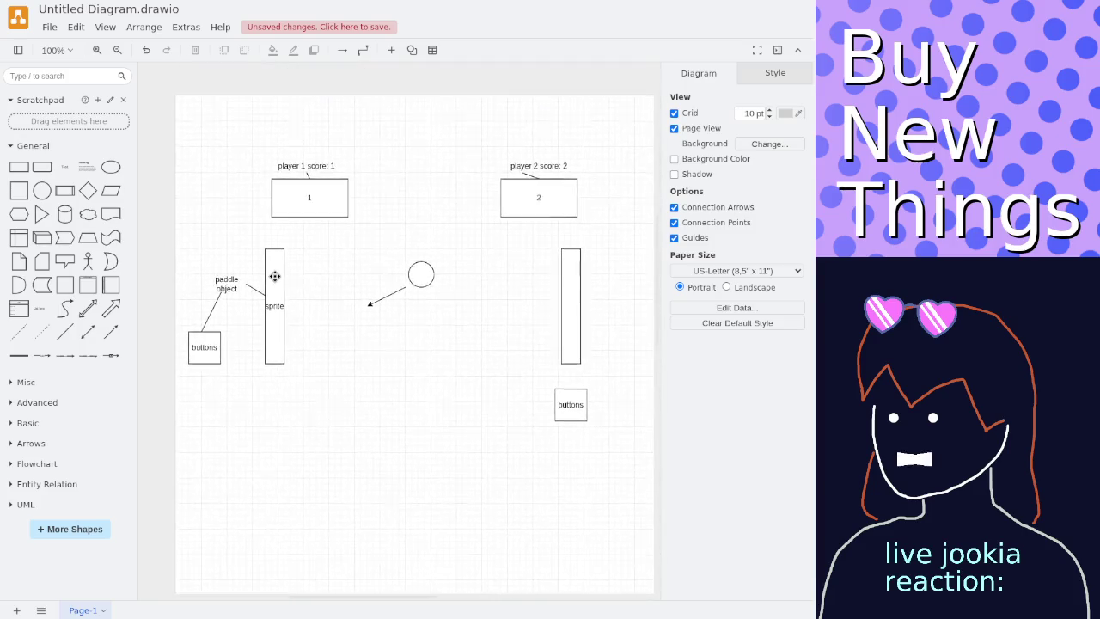
scroll(272, 275, "up", 1)
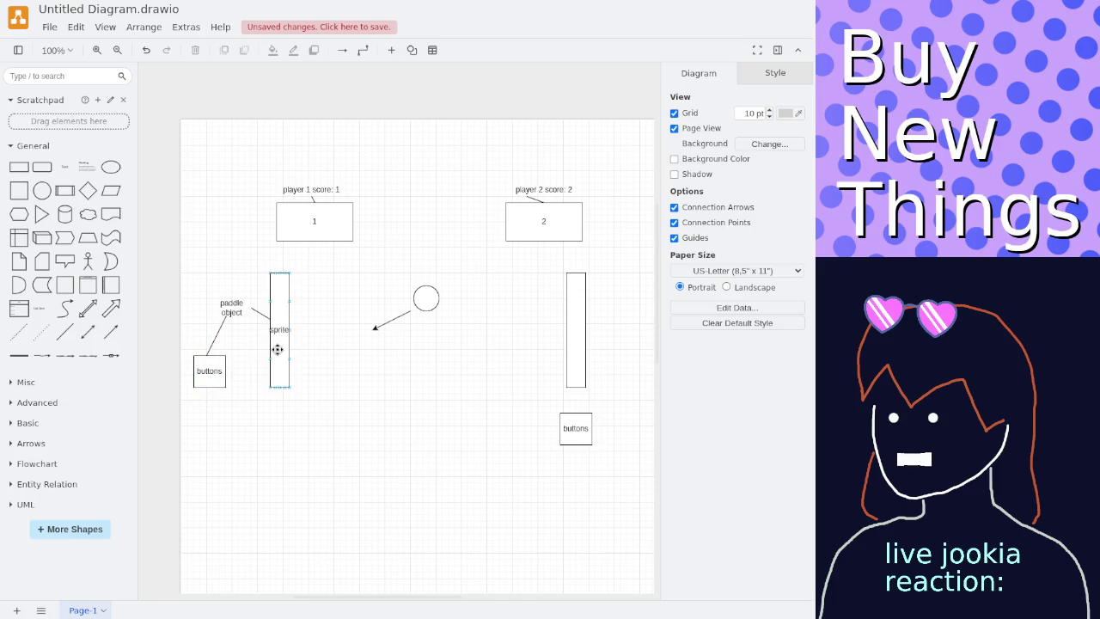
scroll(231, 313, "up", 4)
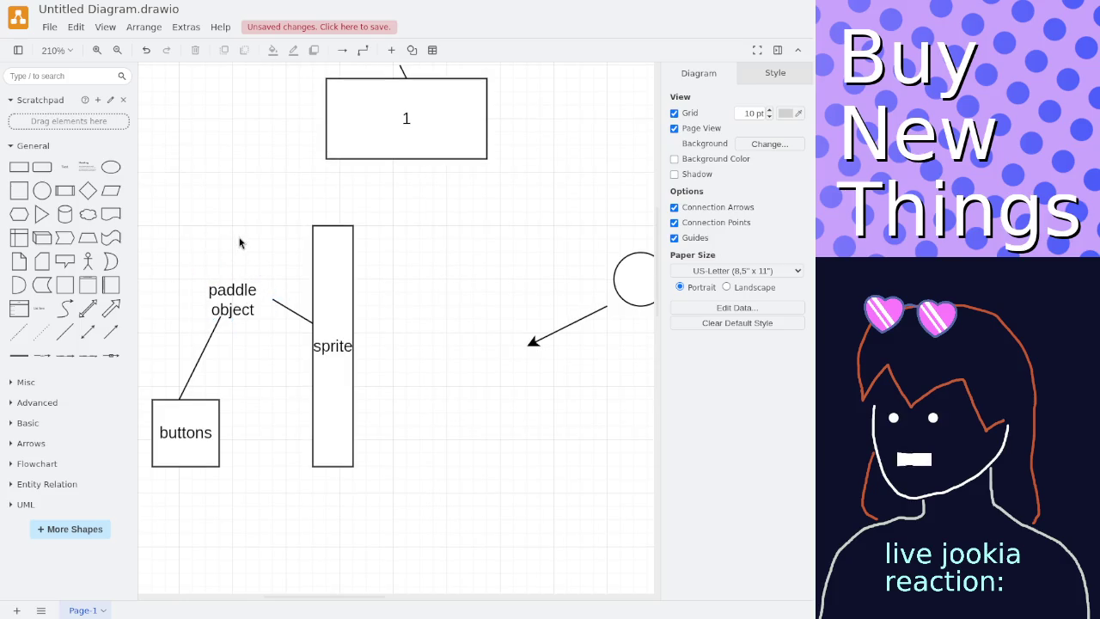
double_click(239, 241)
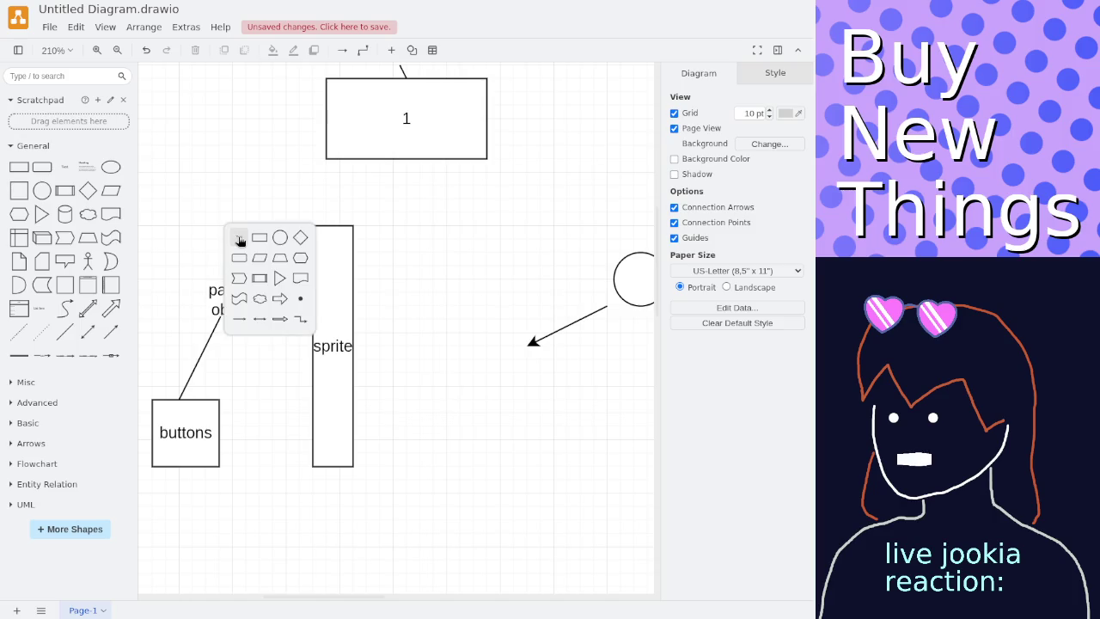
left_click(240, 242)
type("positon")
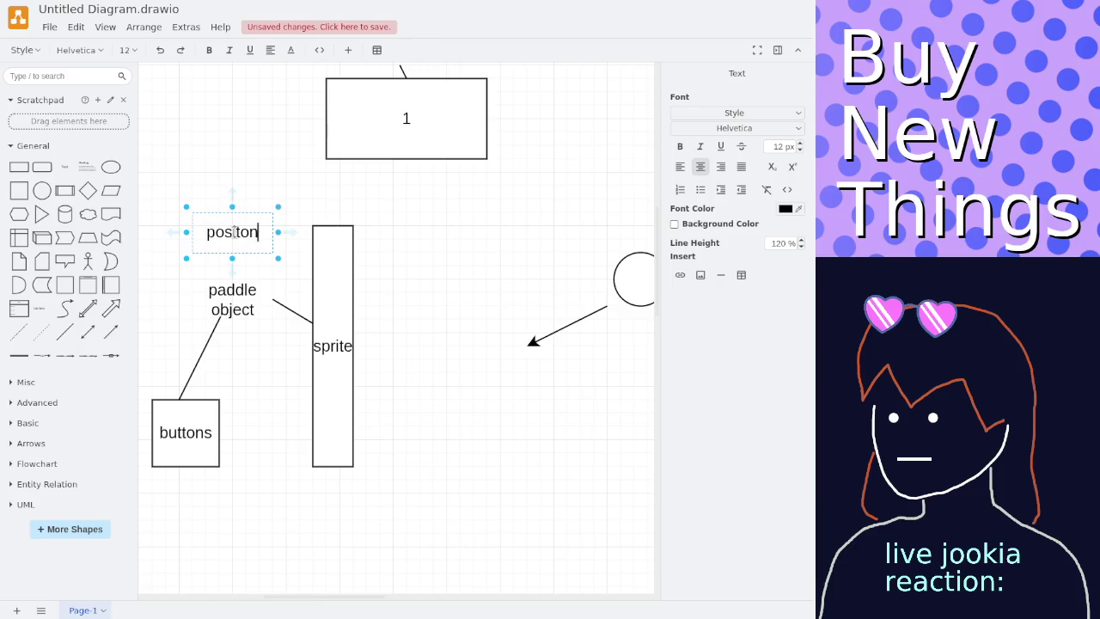
type("i")
left_click(248, 186)
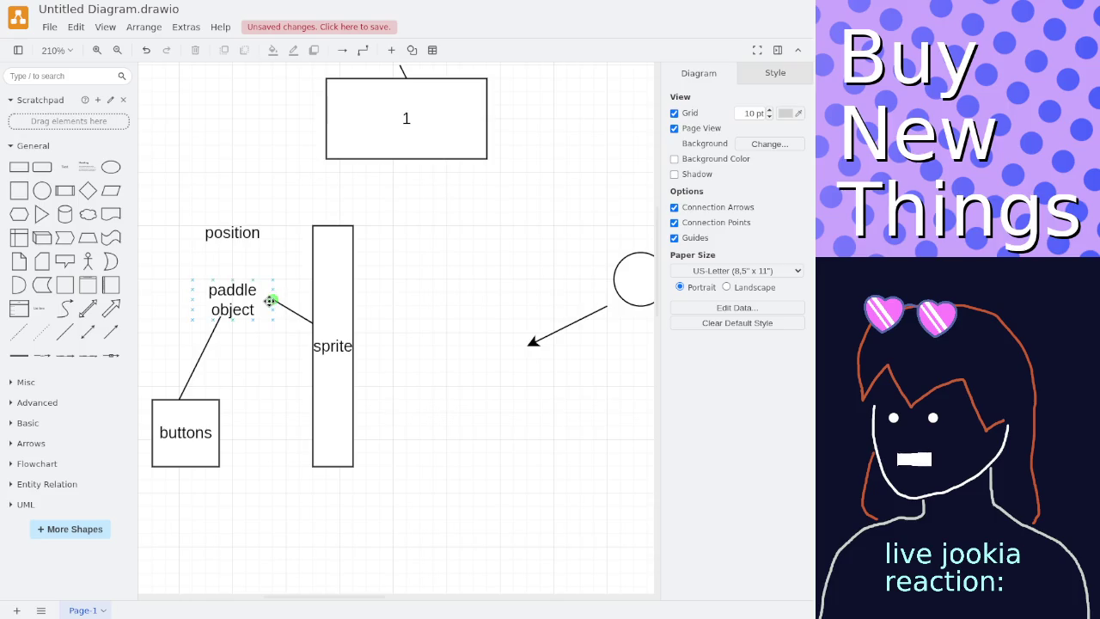
Reattach the sprite paddle connector's start to the position label, undoing stray arrows.
left_click_drag(269, 300, 331, 343)
key("ctrl+z")
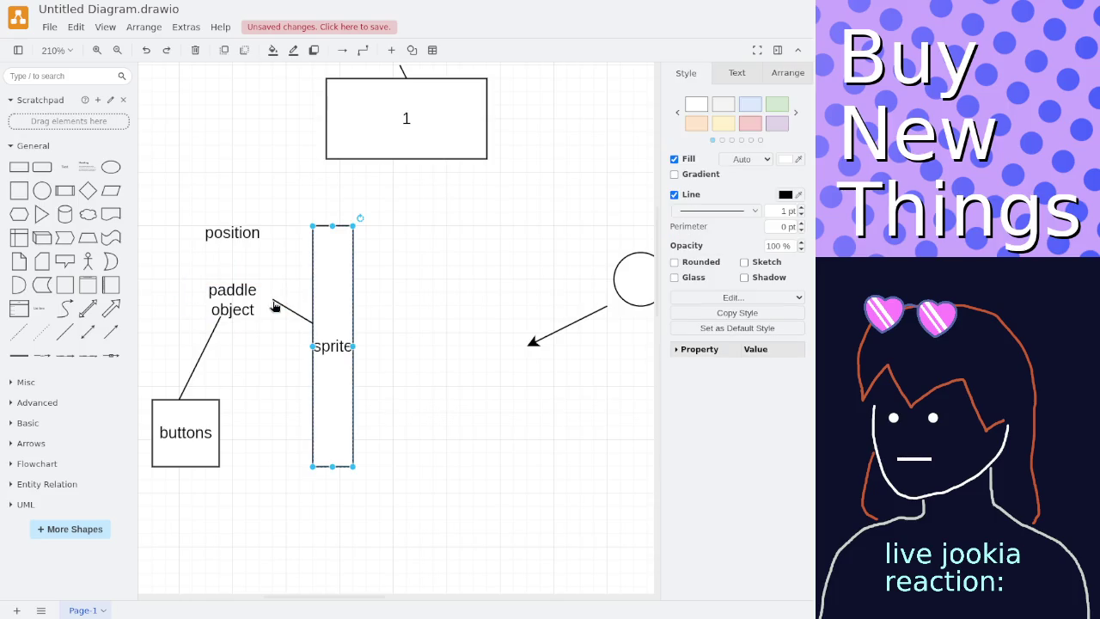
key("Escape")
left_click(287, 307)
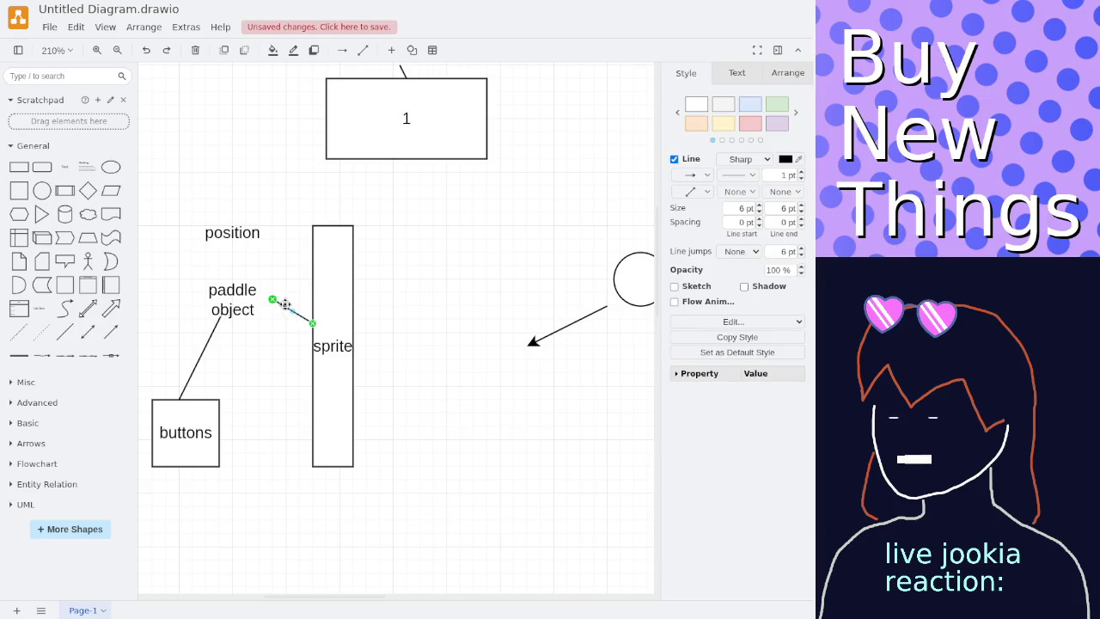
left_click_drag(273, 301, 273, 233)
left_click(220, 341)
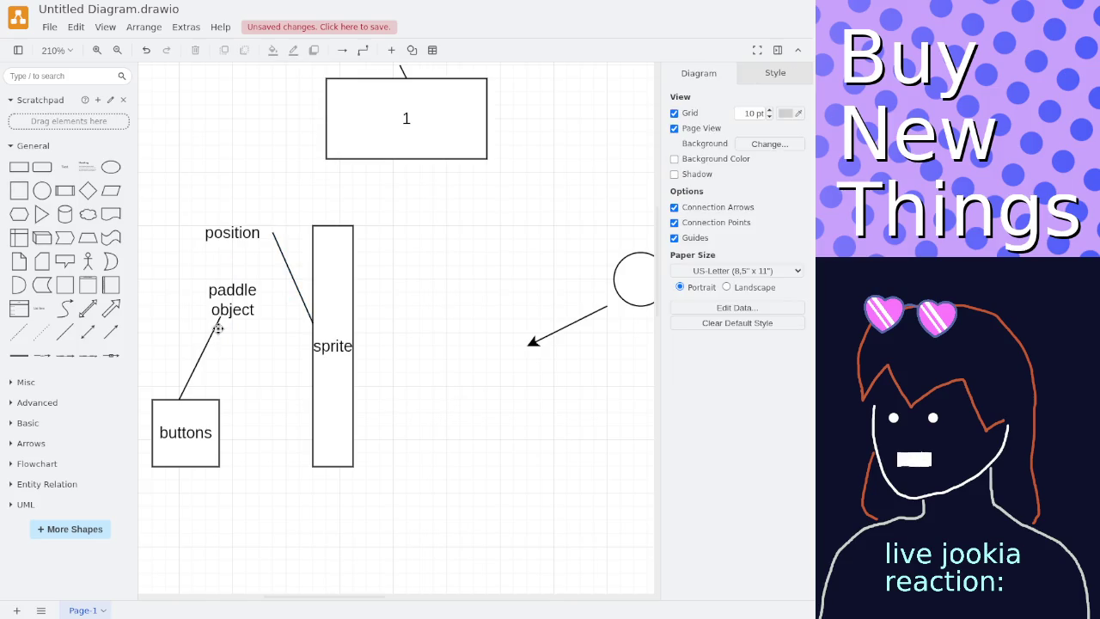
left_click(233, 253)
key("ctrl+z")
Link the position label to paddle object with a plain straight line.
left_click(65, 333)
left_click_drag(432, 292, 231, 253)
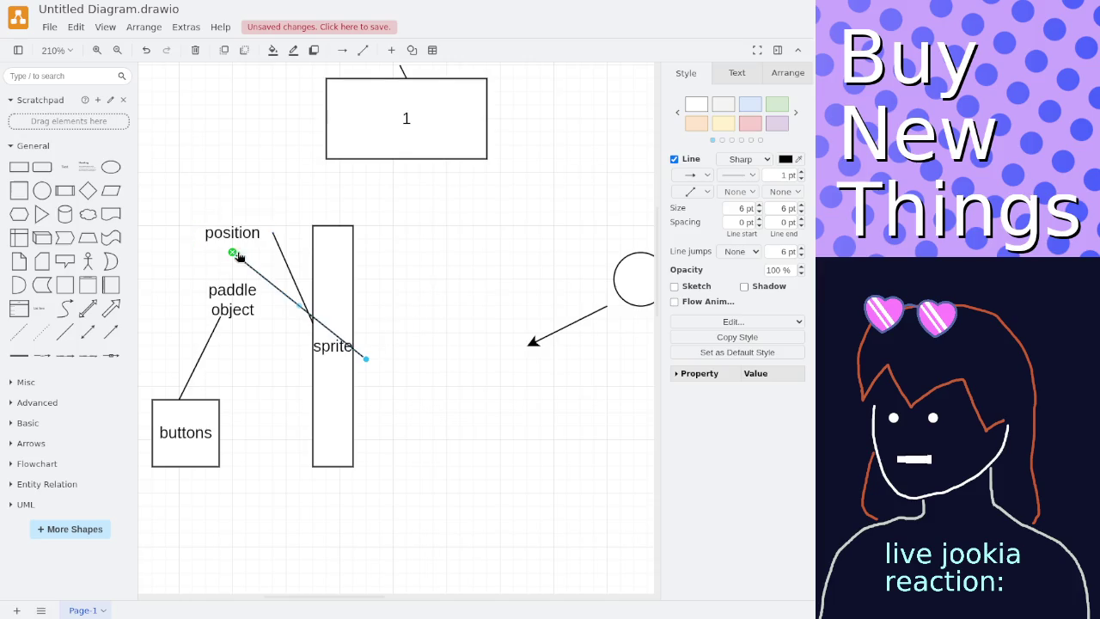
left_click_drag(366, 358, 232, 279)
left_click(458, 307)
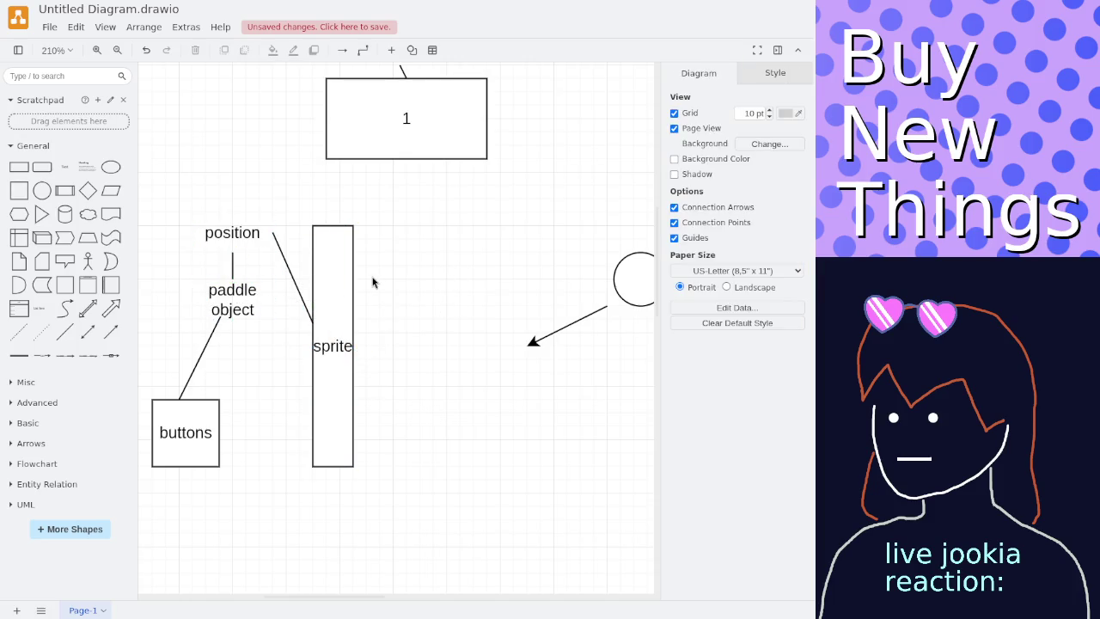
scroll(359, 269, "down", 1)
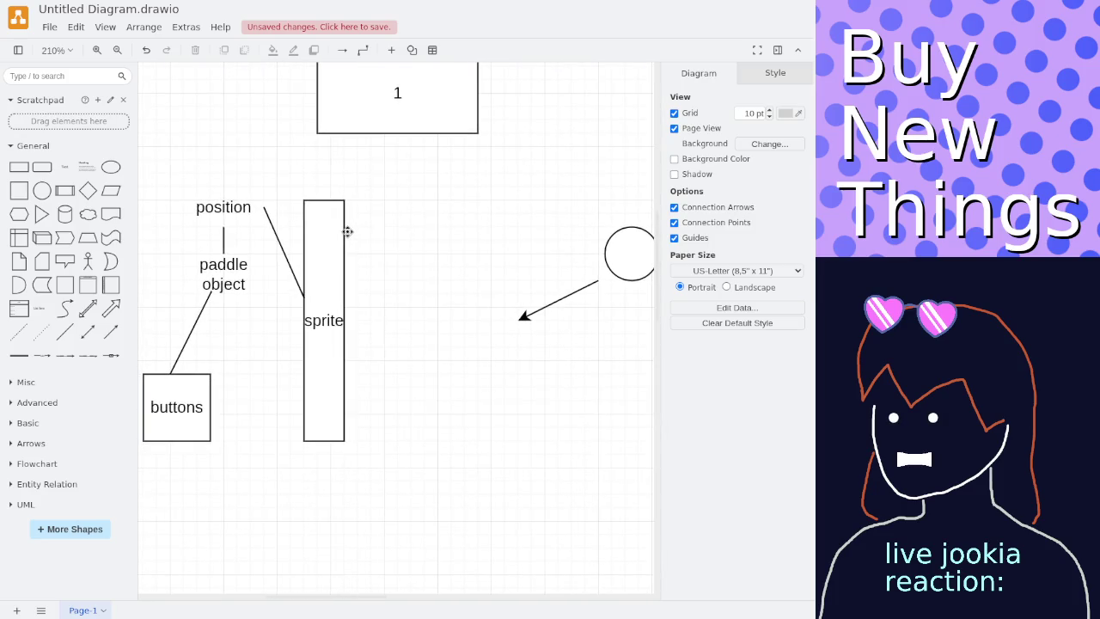
mouse_move(348, 232)
left_mouse_down()
mouse_move(216, 227)
mouse_move(287, 191)
mouse_move(295, 226)
left_mouse_up()
scroll(355, 234, "down", 1)
scroll(341, 226, "down", 2)
scroll(295, 226, "down", 1)
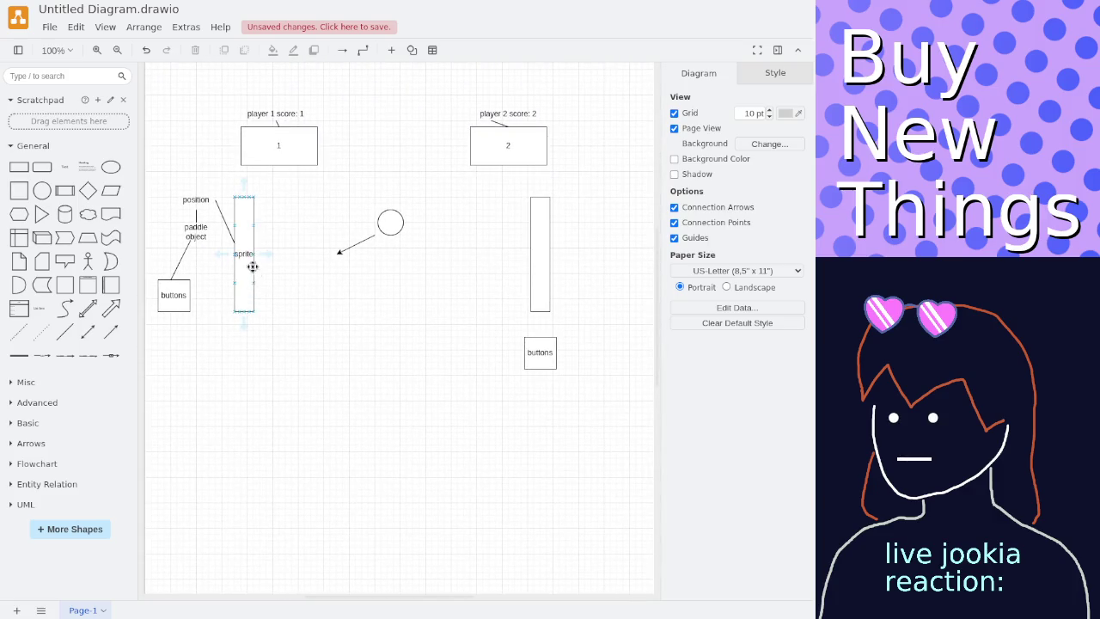
Delete the right-hand buttons box and add a 'duplicate of paddle for player 1' note beside the right paddle.
left_click(540, 343)
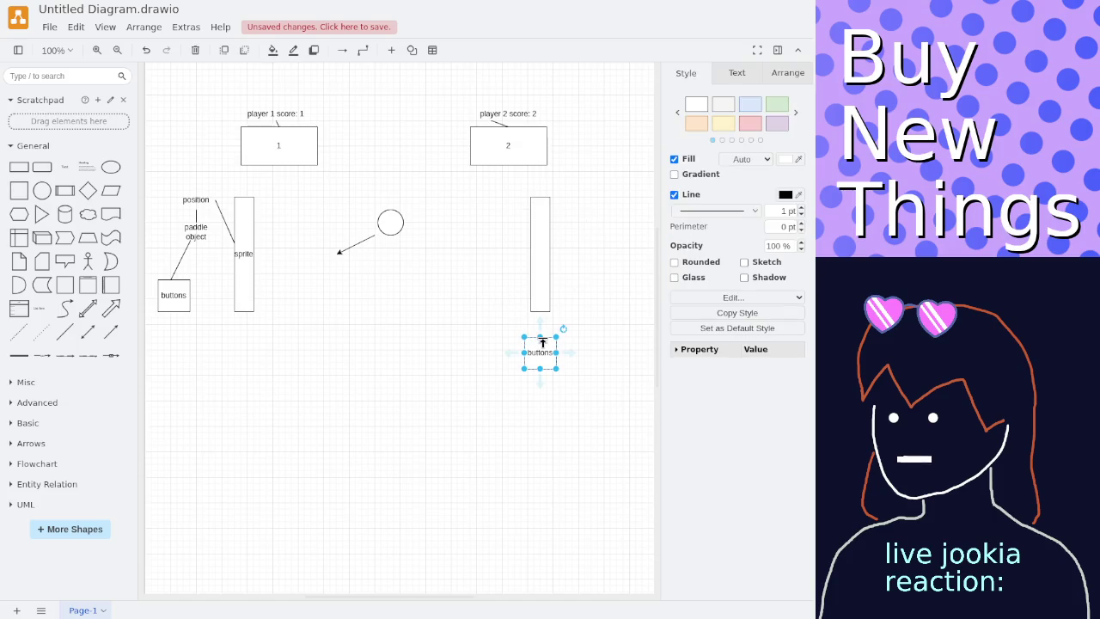
key("Delete")
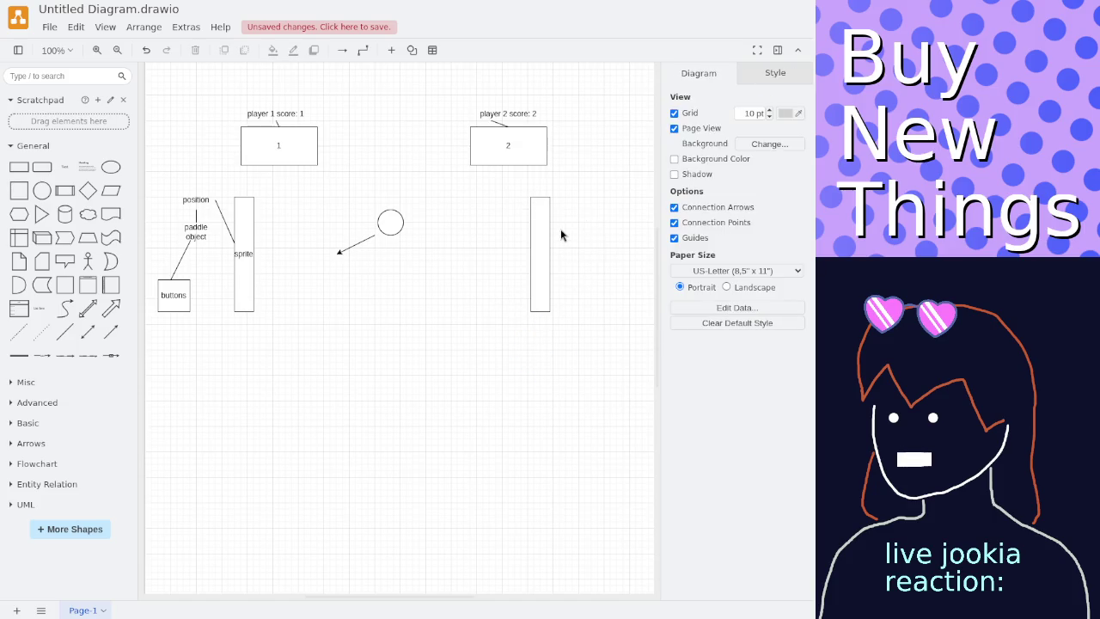
double_click(560, 228)
left_click(562, 229)
type("licate of")
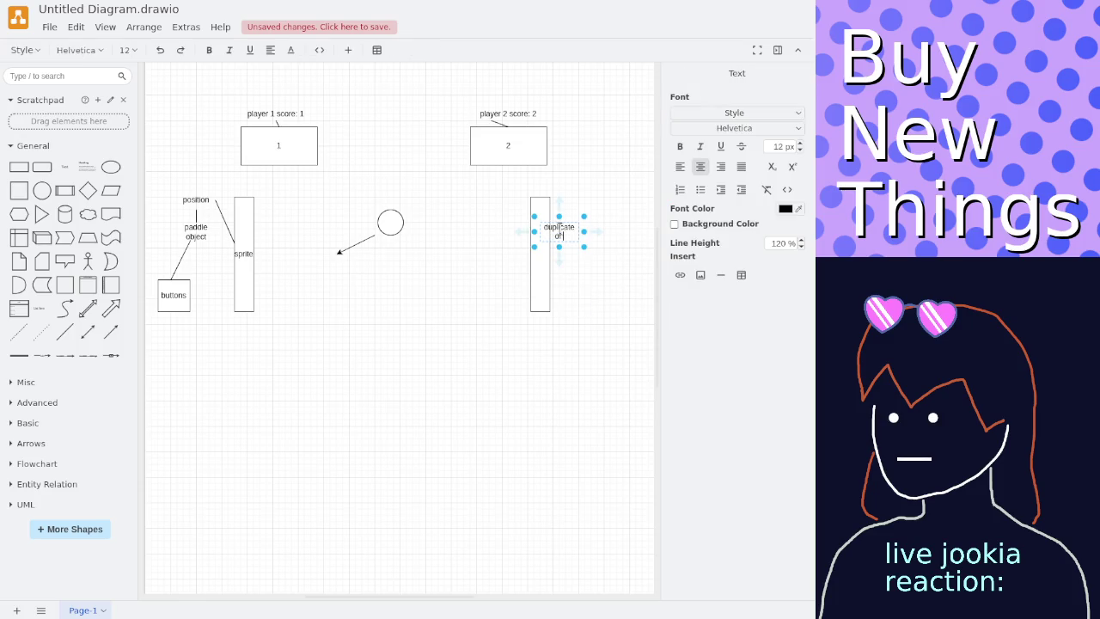
type(" paddle")
type(" for player")
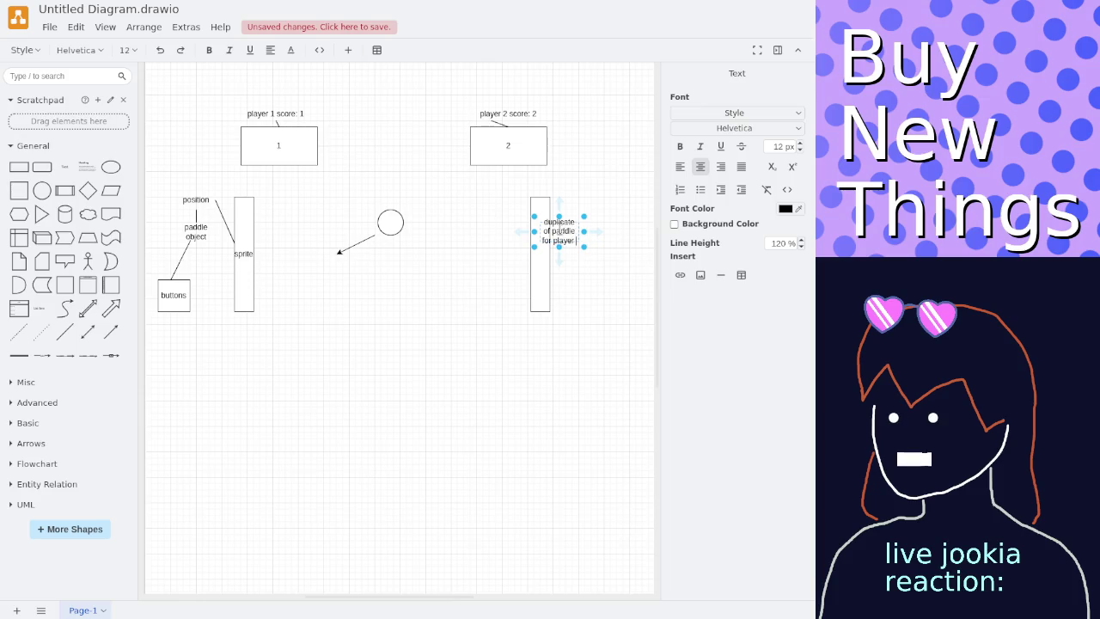
type(" 1")
left_click_drag(589, 250, 584, 237)
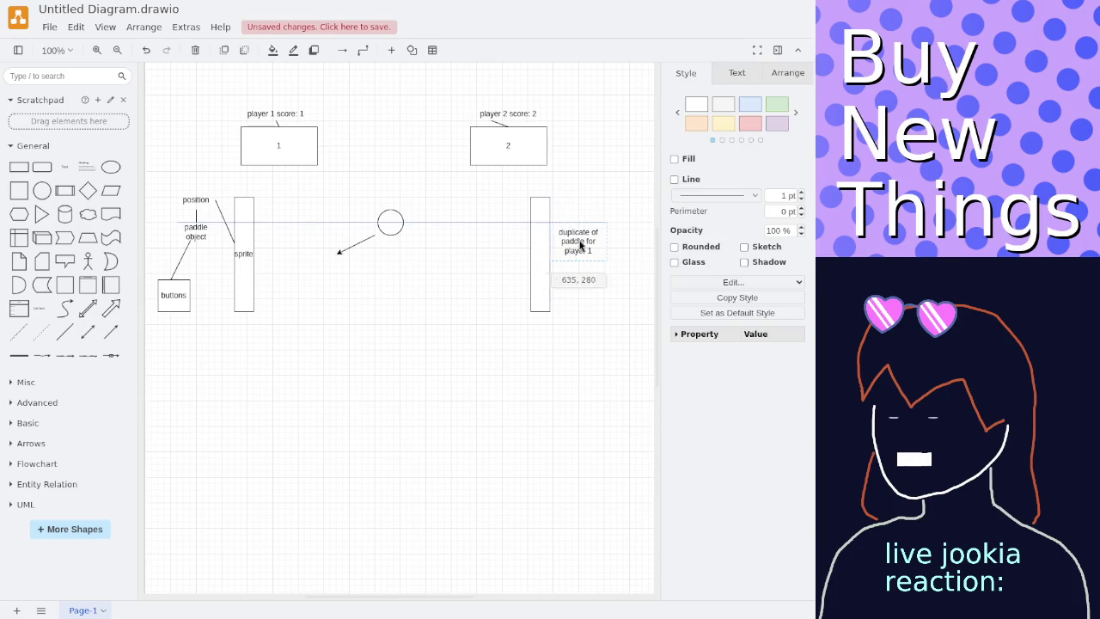
left_click(500, 306)
Add a 'button moves position' note above the position label.
scroll(181, 281, "up", 1, "ctrl")
scroll(182, 281, "up", 2, "ctrl")
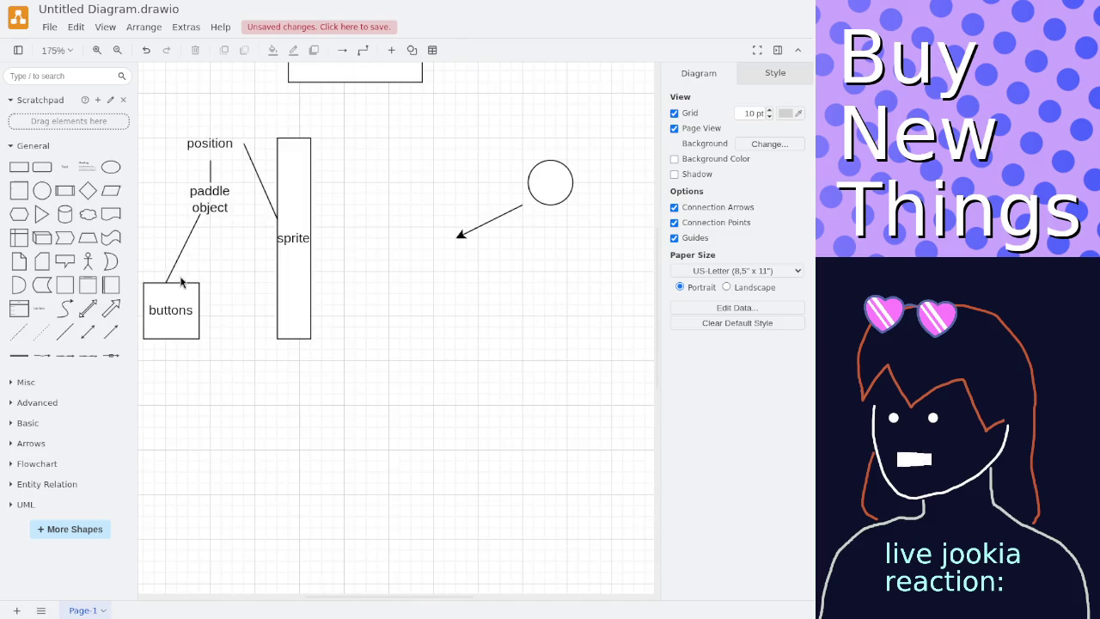
left_click(217, 239)
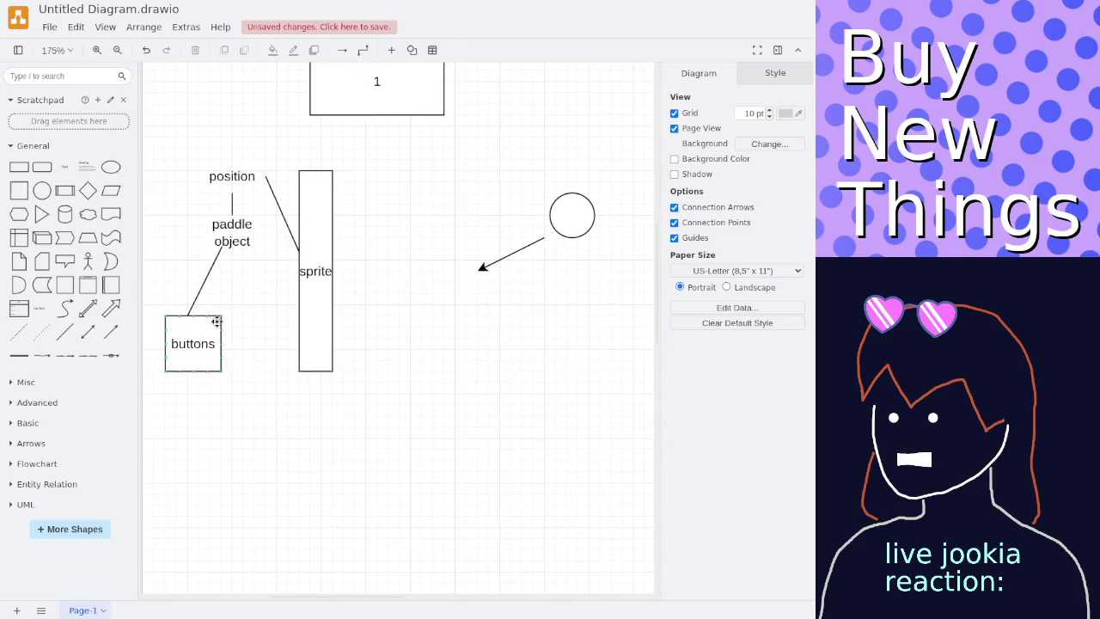
left_click(214, 180)
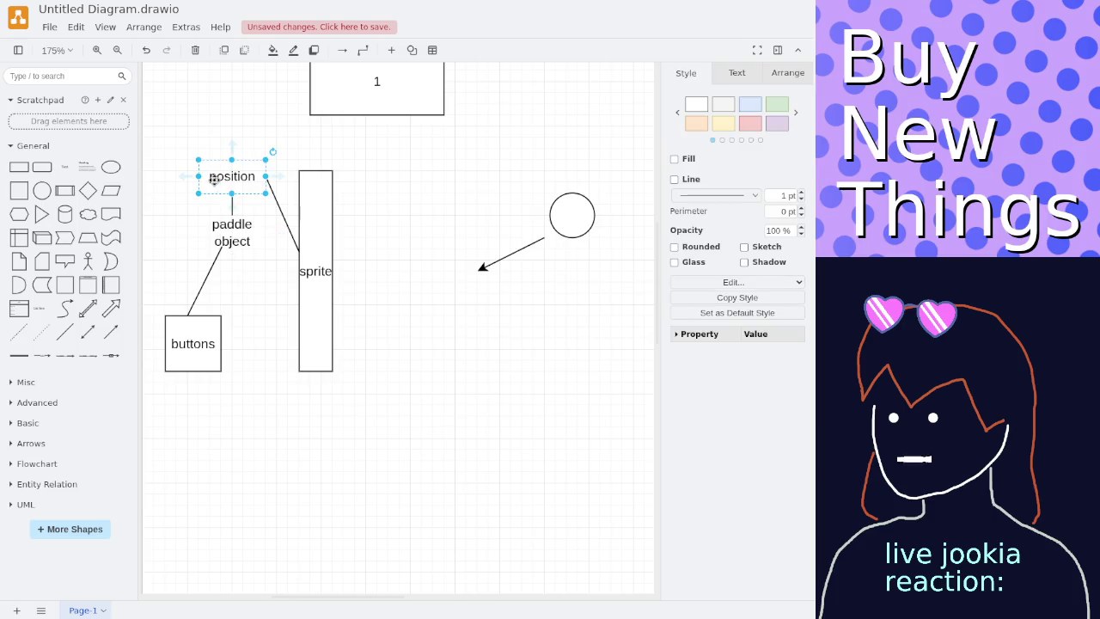
left_click(314, 253)
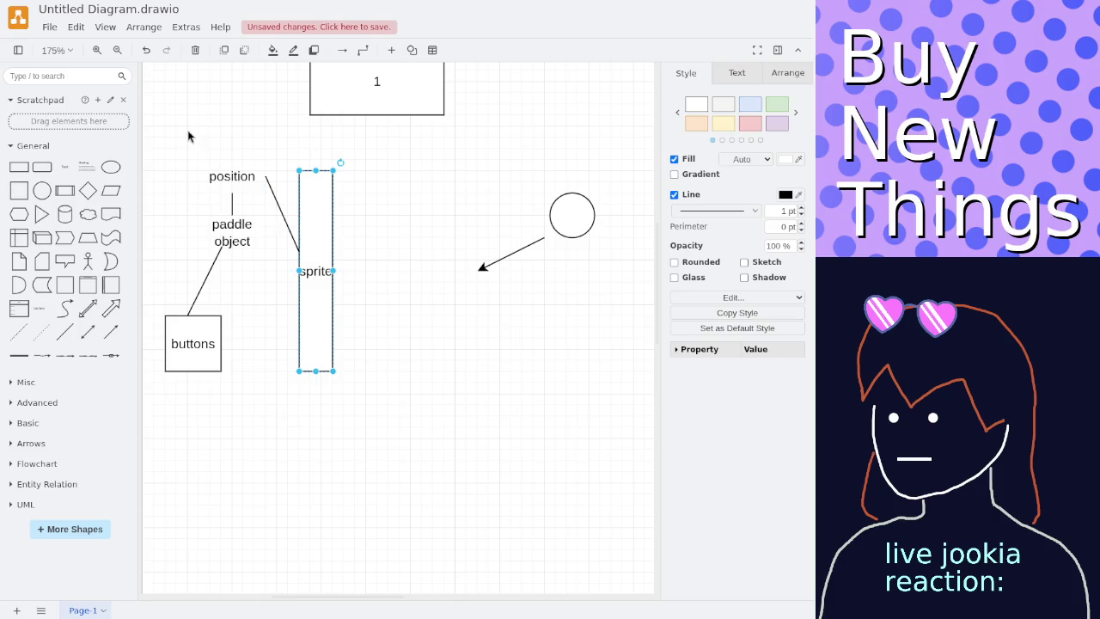
left_click_drag(189, 133, 212, 163)
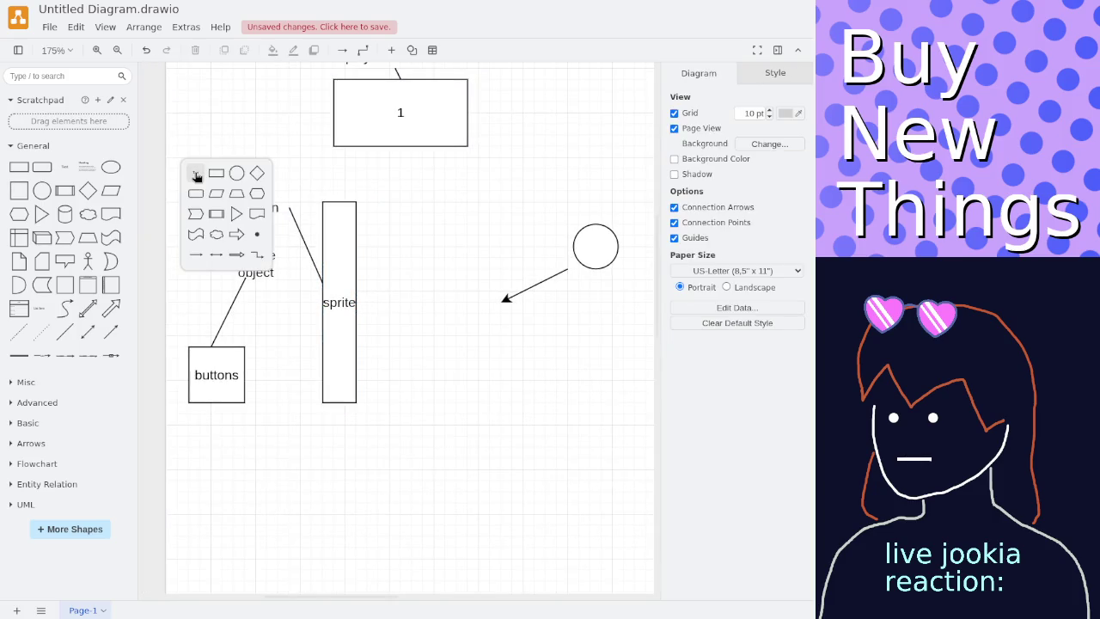
left_click(196, 176)
type("button moves position")
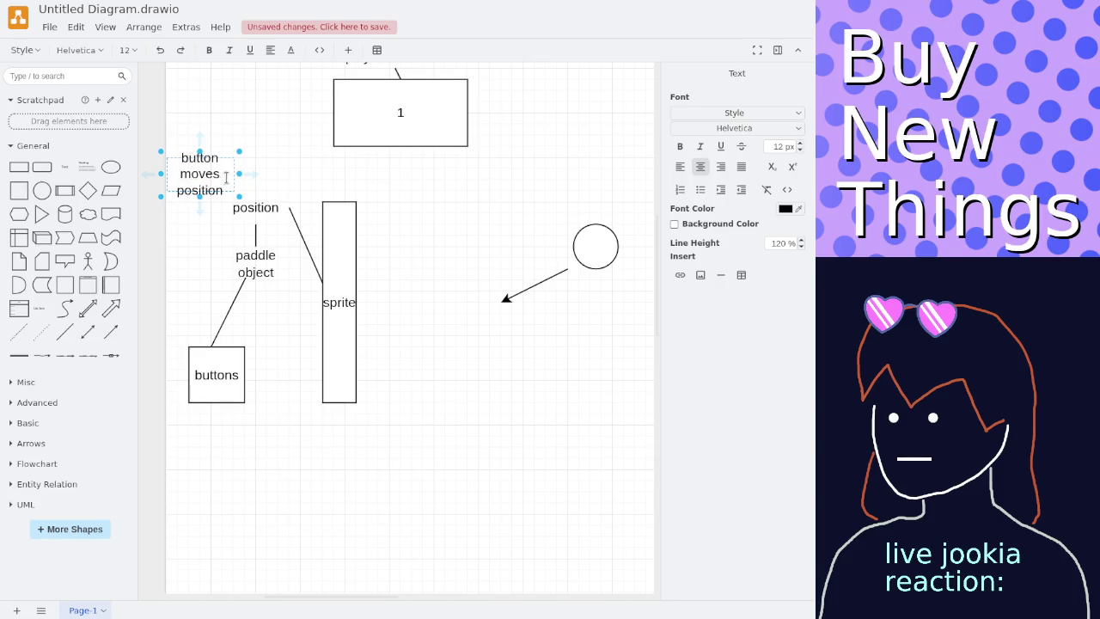
key("Escape")
left_click(330, 190)
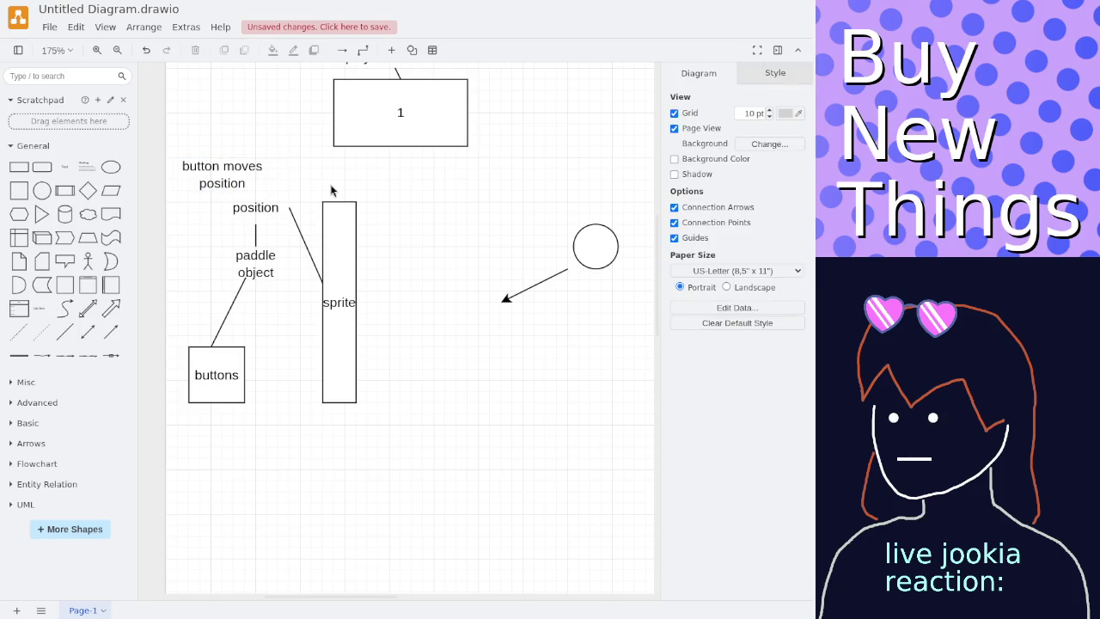
Remove a stray Text label added near the ball's arrow.
double_click(409, 315)
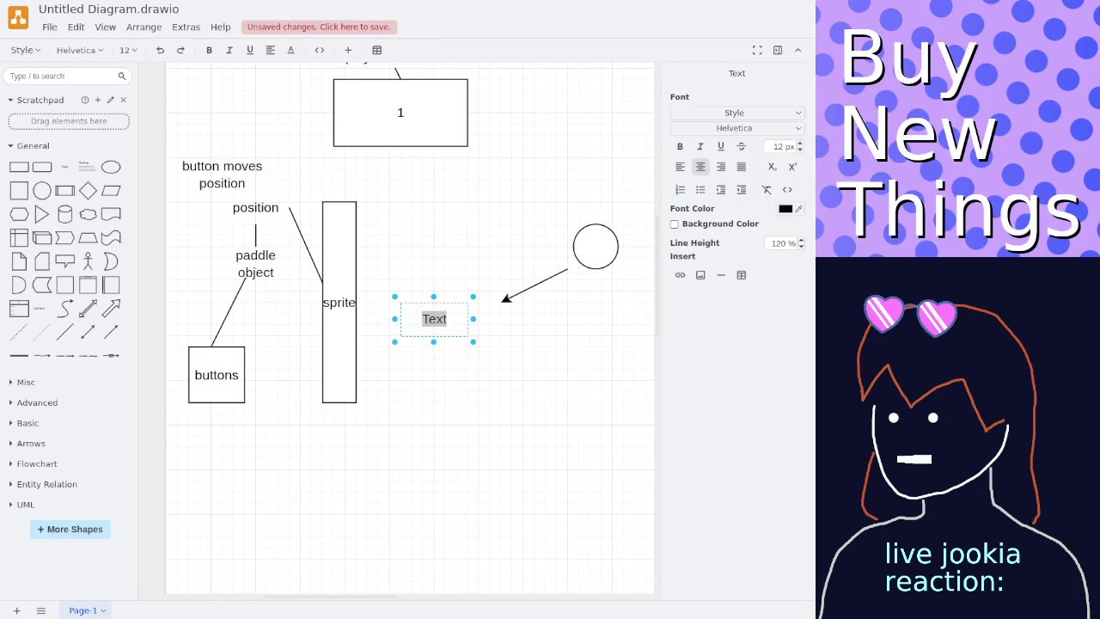
left_click(454, 359)
left_click(439, 319)
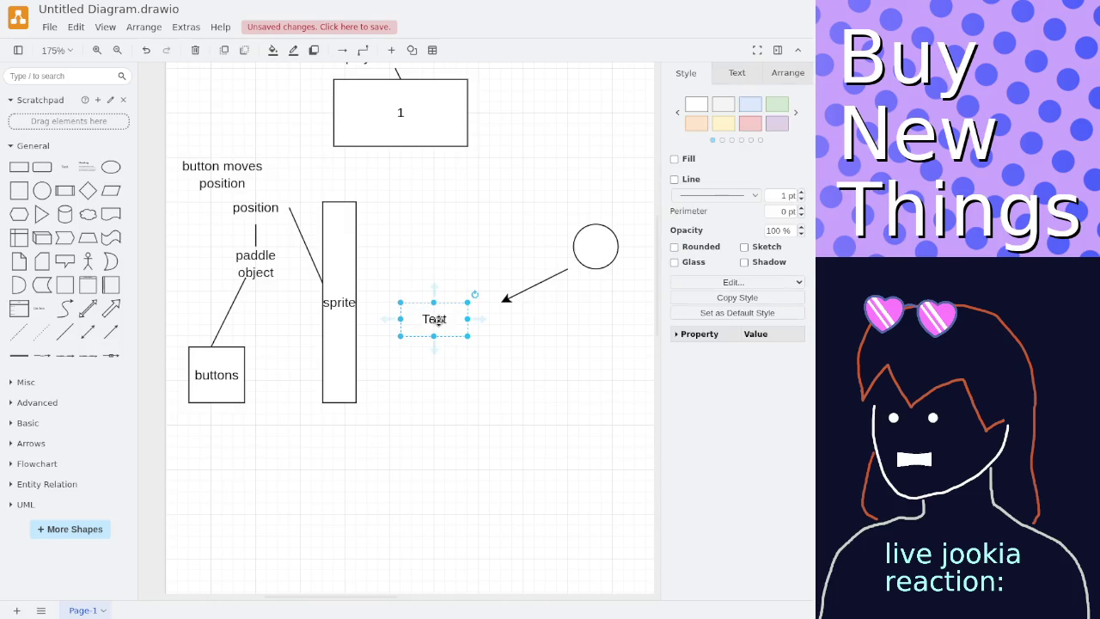
key("Delete")
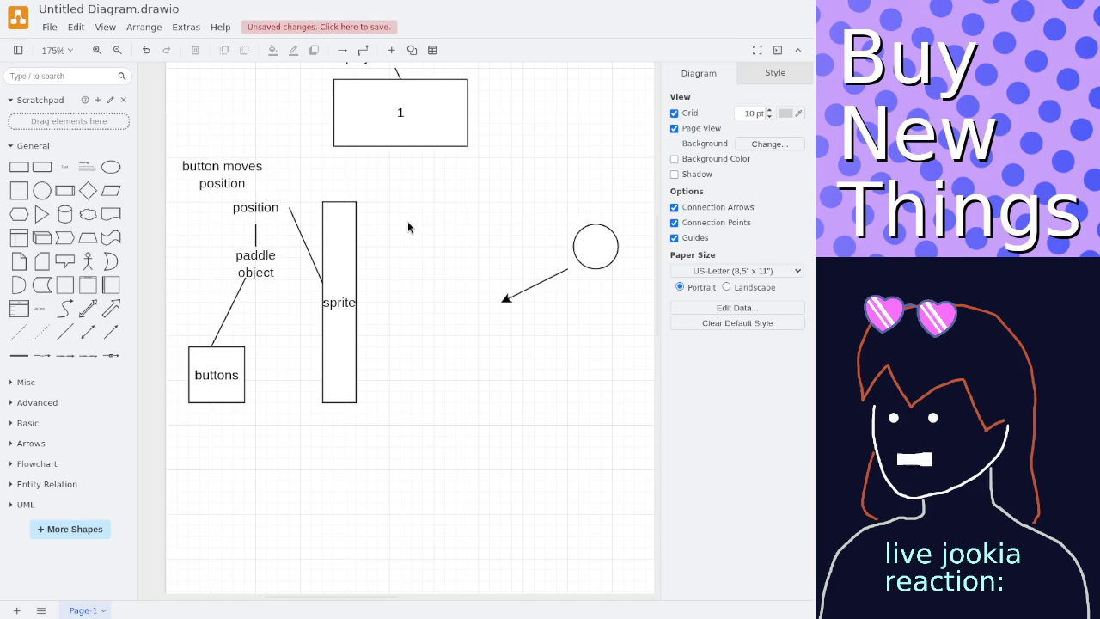
scroll(407, 225, "down", 2)
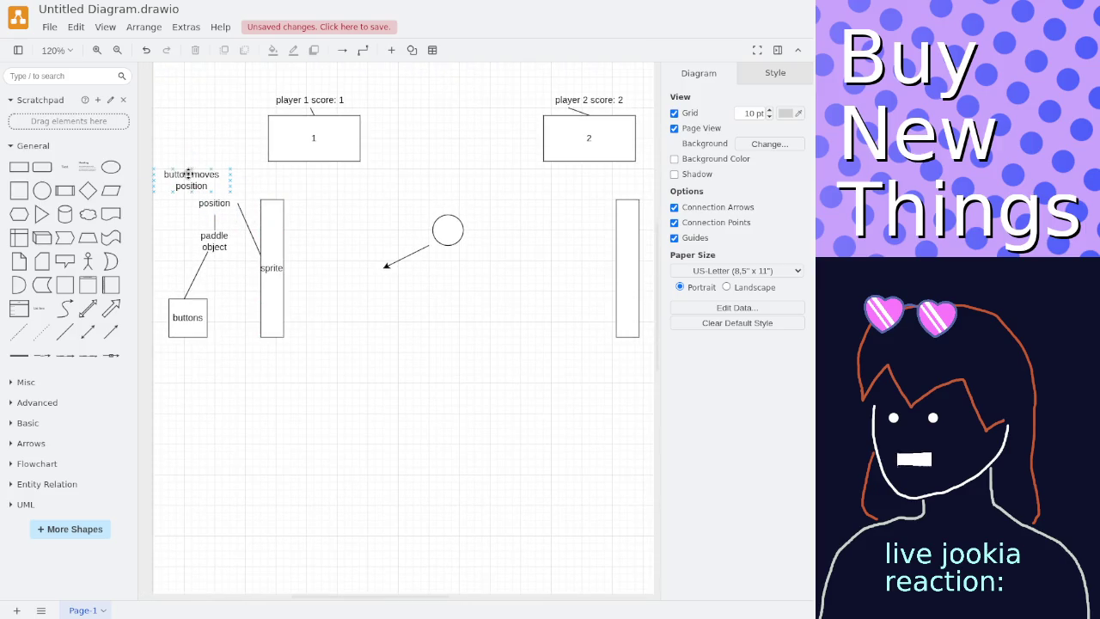
left_click_drag(190, 184, 192, 184)
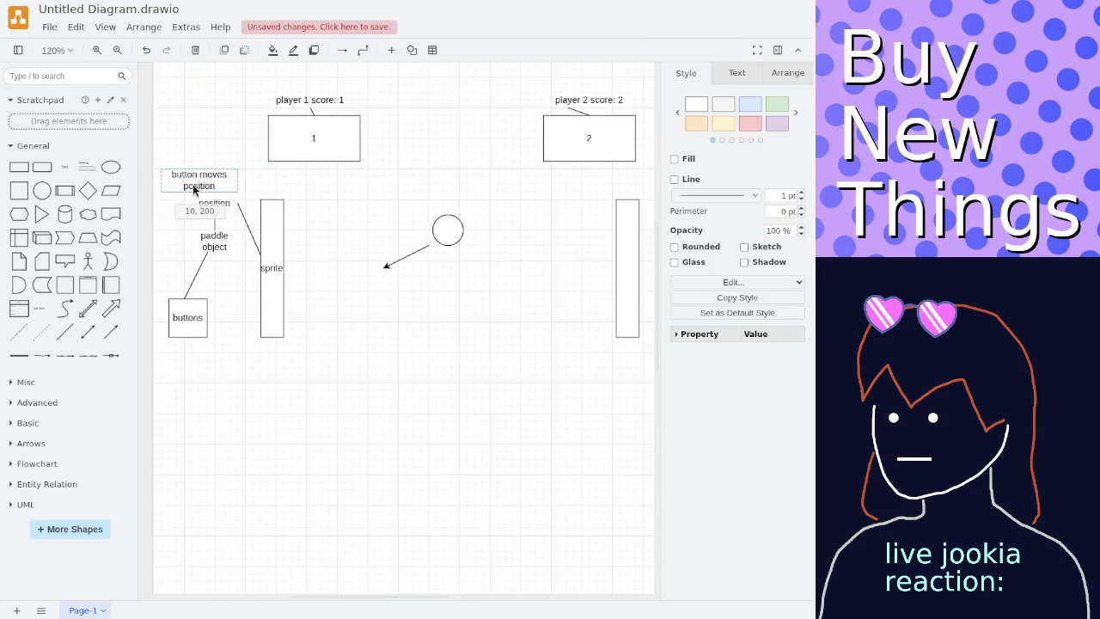
left_click(307, 244)
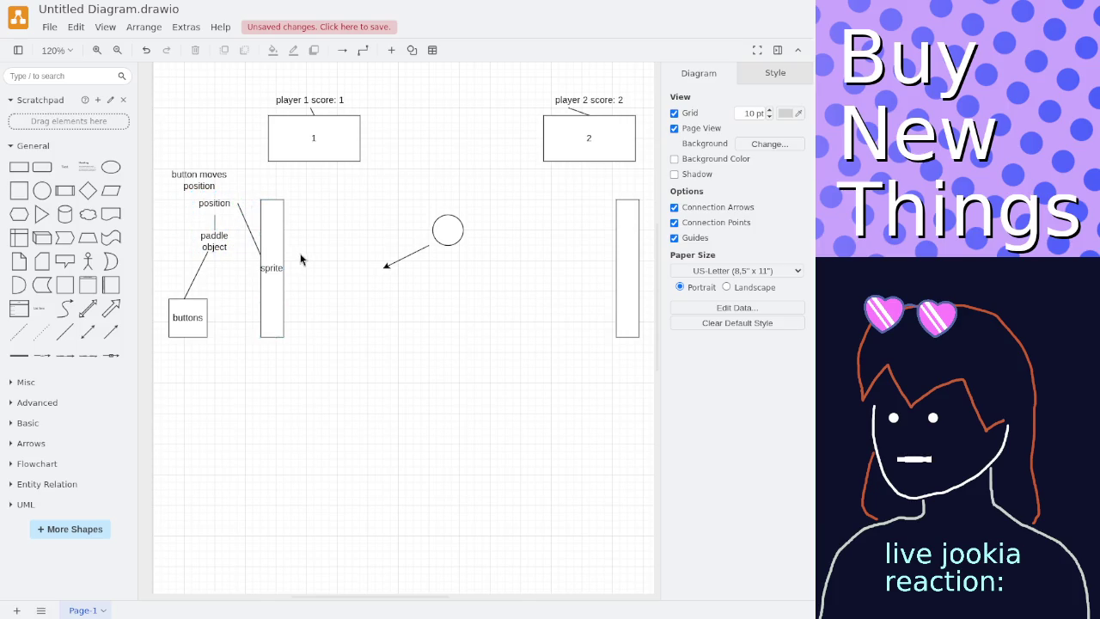
left_click(448, 224)
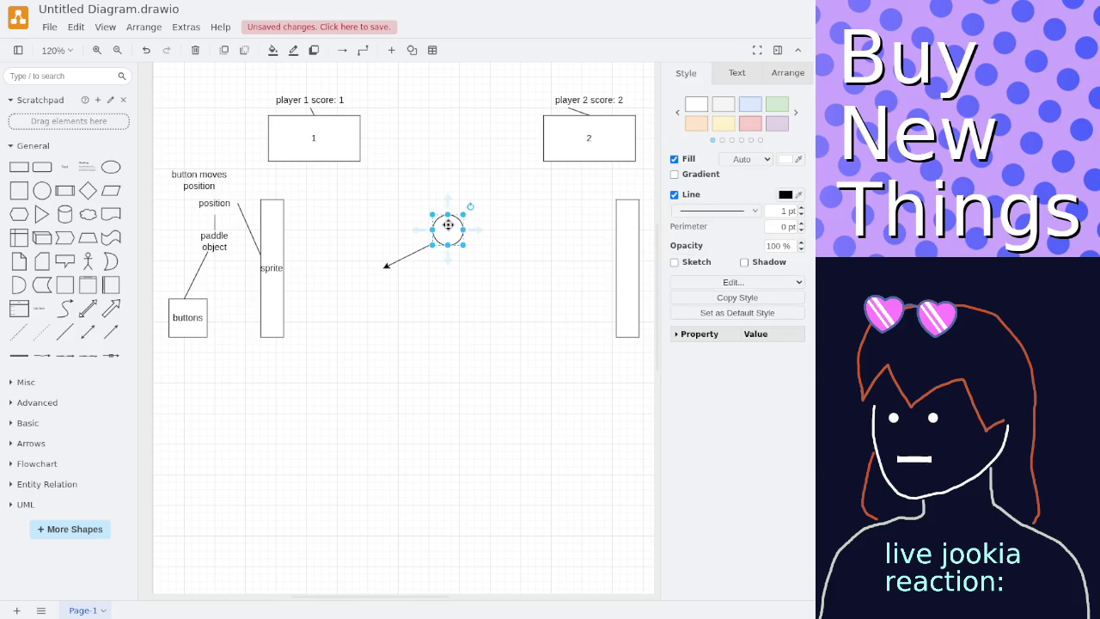
left_click_drag(447, 224, 293, 285)
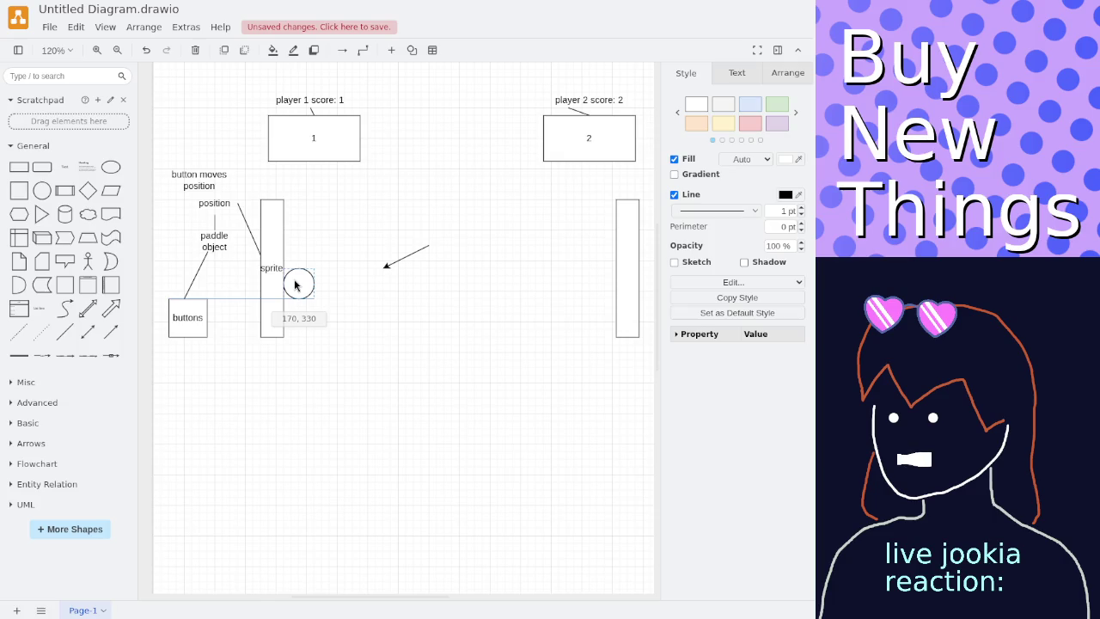
left_click_drag(295, 285, 439, 222)
left_click(353, 248)
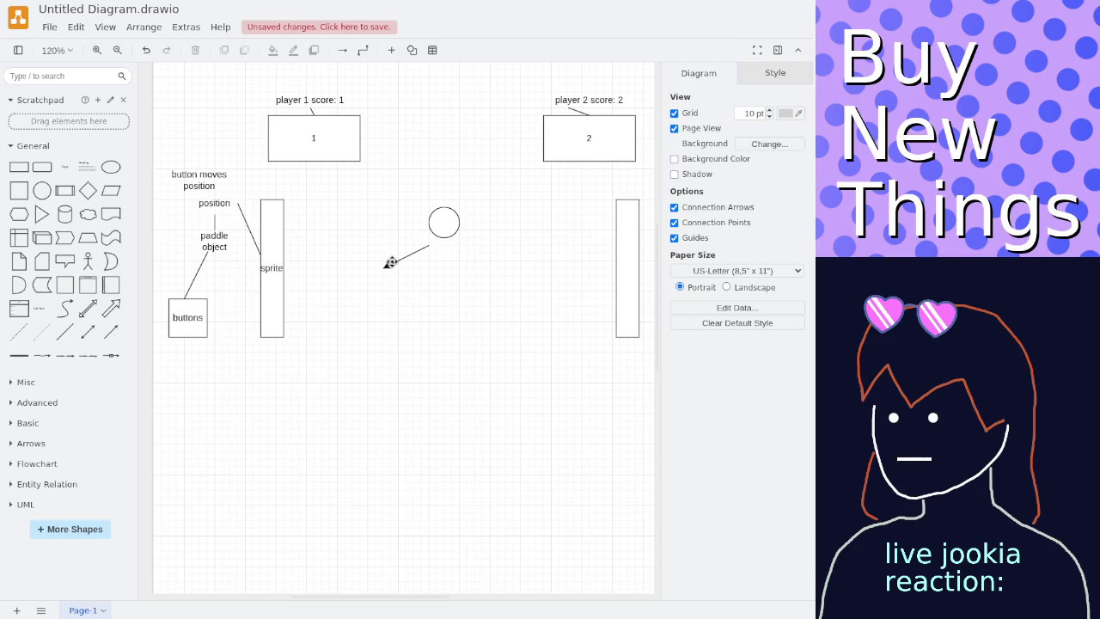
Delete the ball's motion arrow and draw a connector from the ball to the position label.
left_click(392, 262)
key("Delete")
left_click(64, 332)
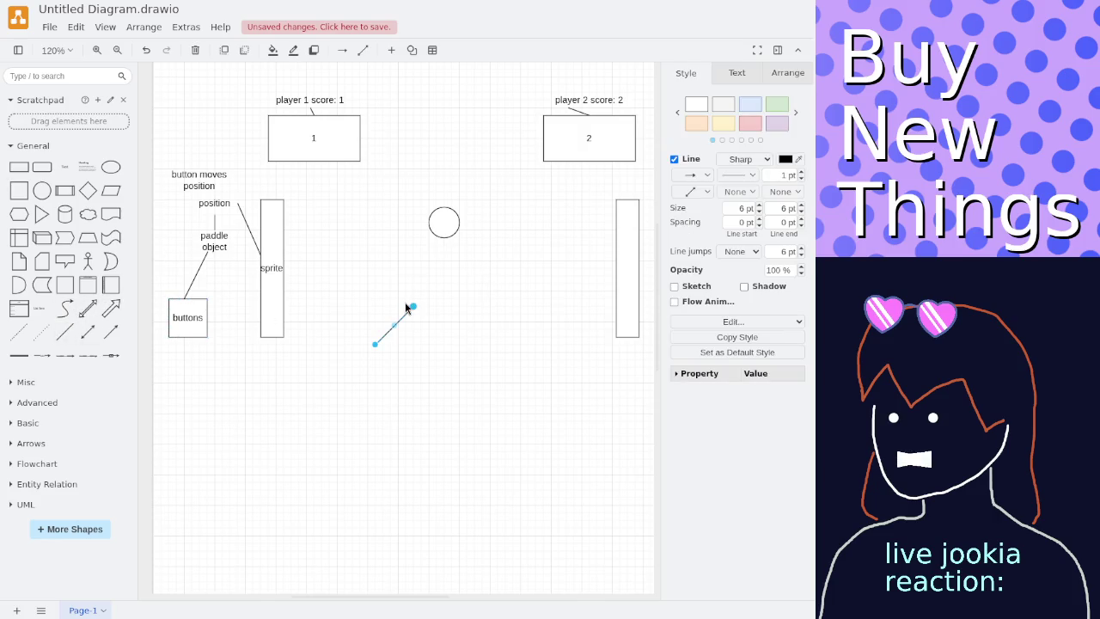
left_click_drag(412, 307, 428, 222)
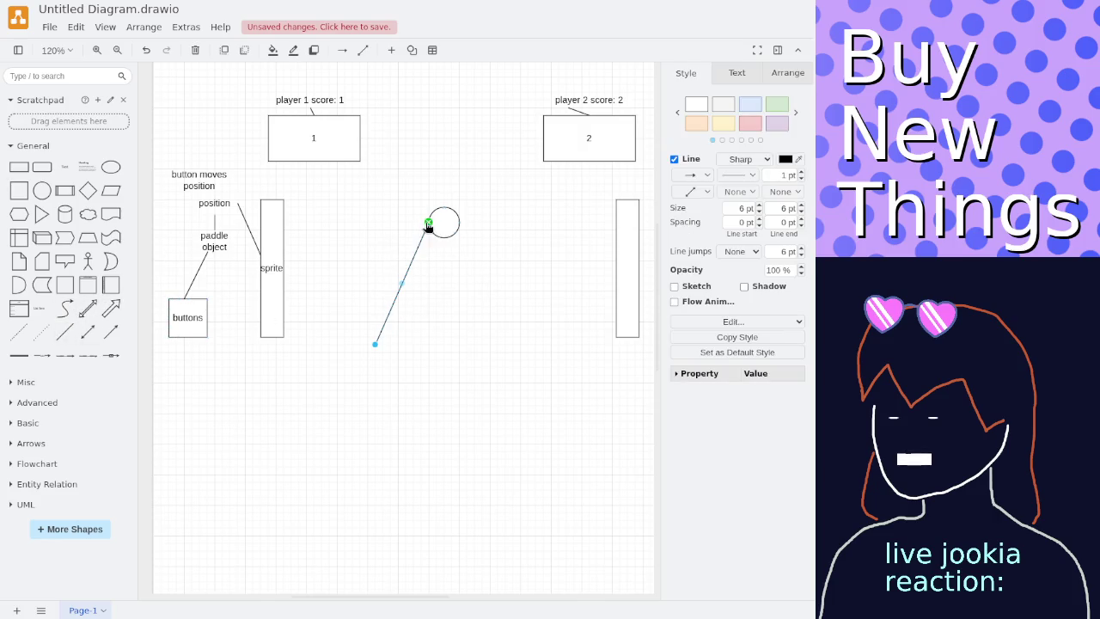
mouse_move(377, 346)
left_mouse_down()
mouse_move(240, 206)
mouse_move(237, 169)
left_mouse_up()
left_click(372, 197)
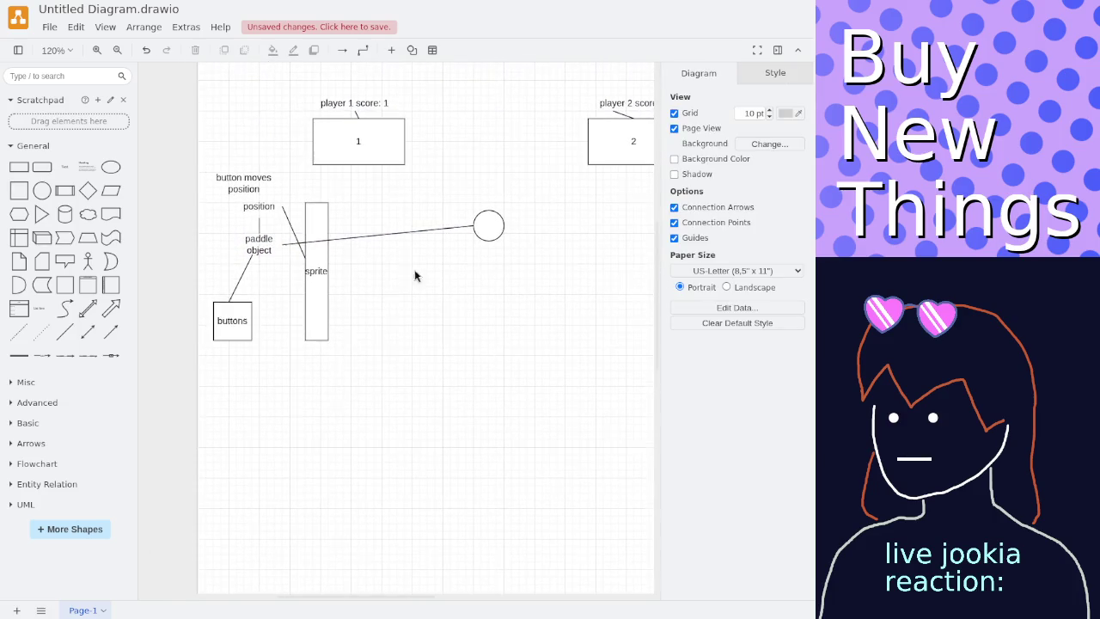
left_click(364, 238)
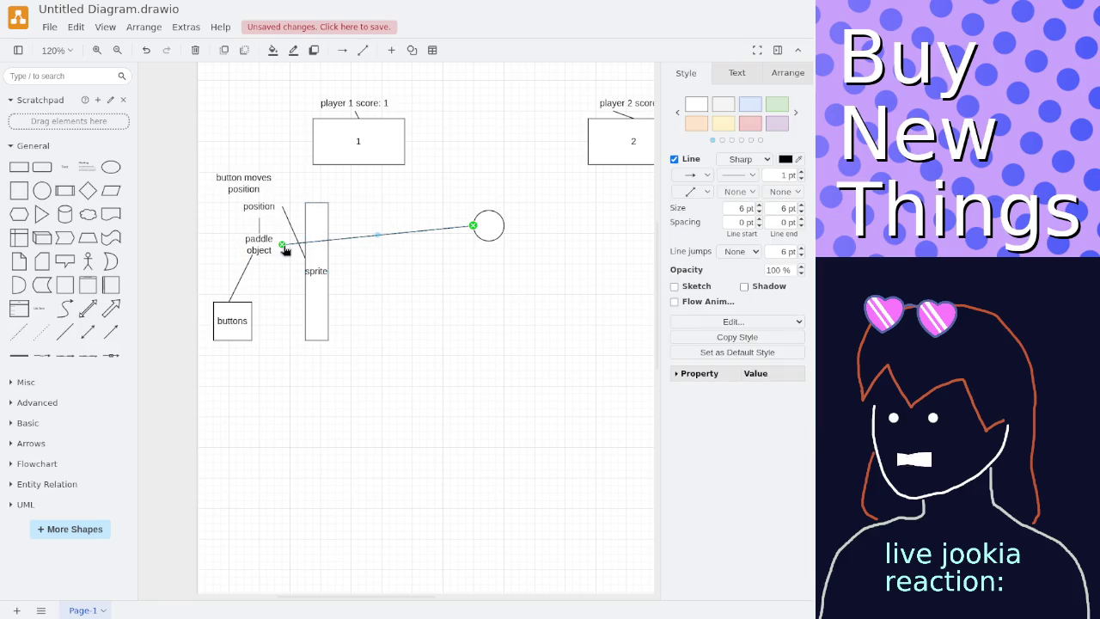
left_click_drag(285, 248, 281, 207)
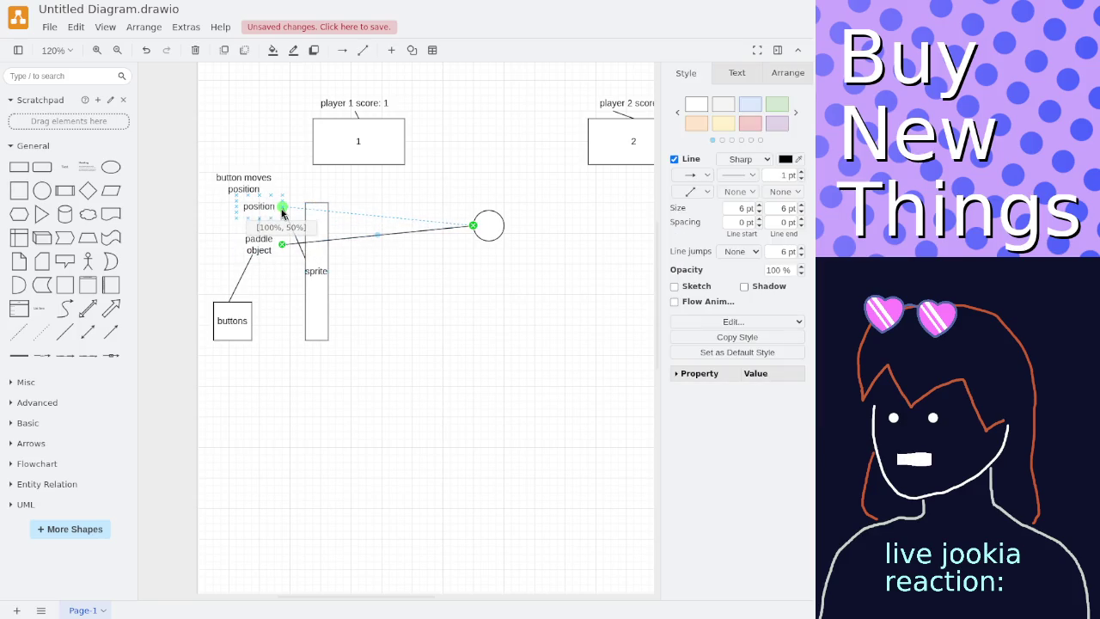
left_click(393, 196)
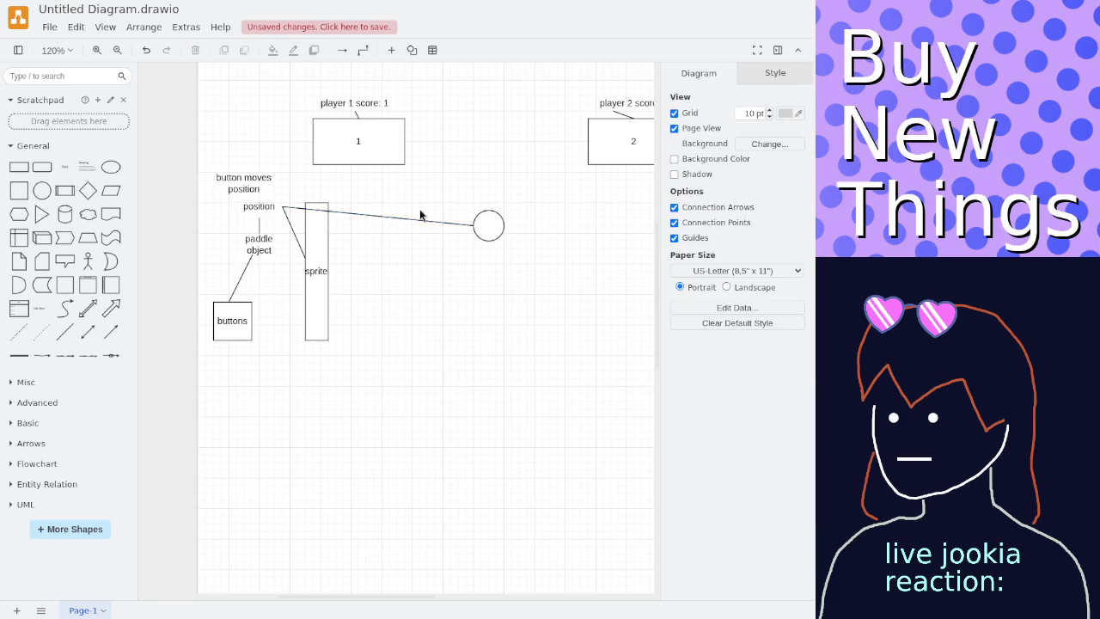
Reposition the ball slightly lower, then delete the connector between position and the ball.
left_click(483, 224)
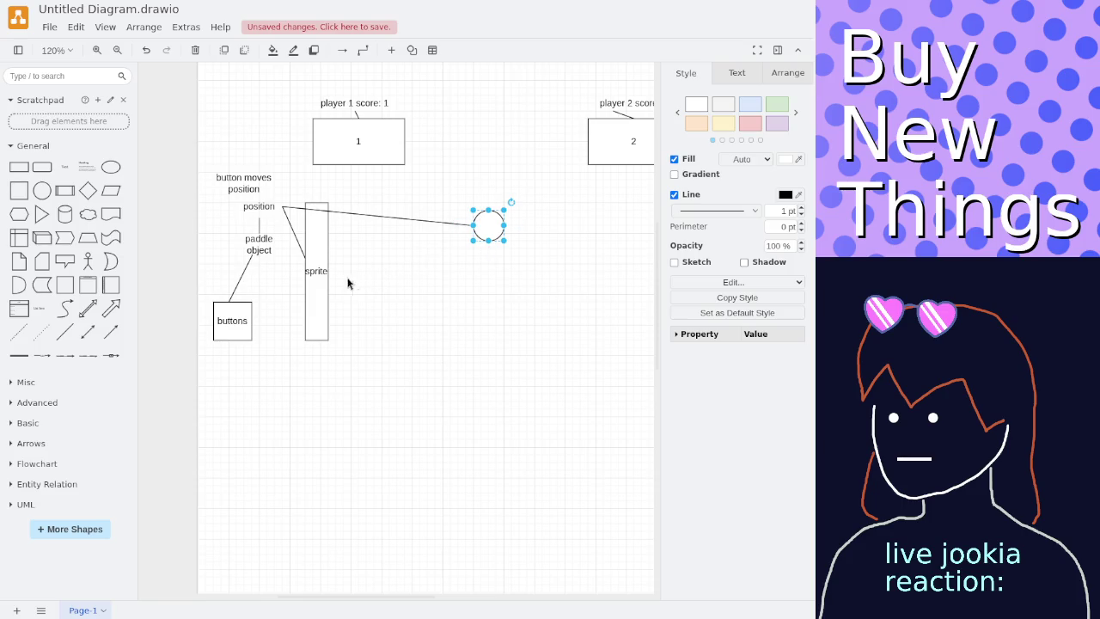
mouse_move(490, 221)
left_mouse_down()
mouse_move(368, 283)
mouse_move(334, 286)
left_mouse_up()
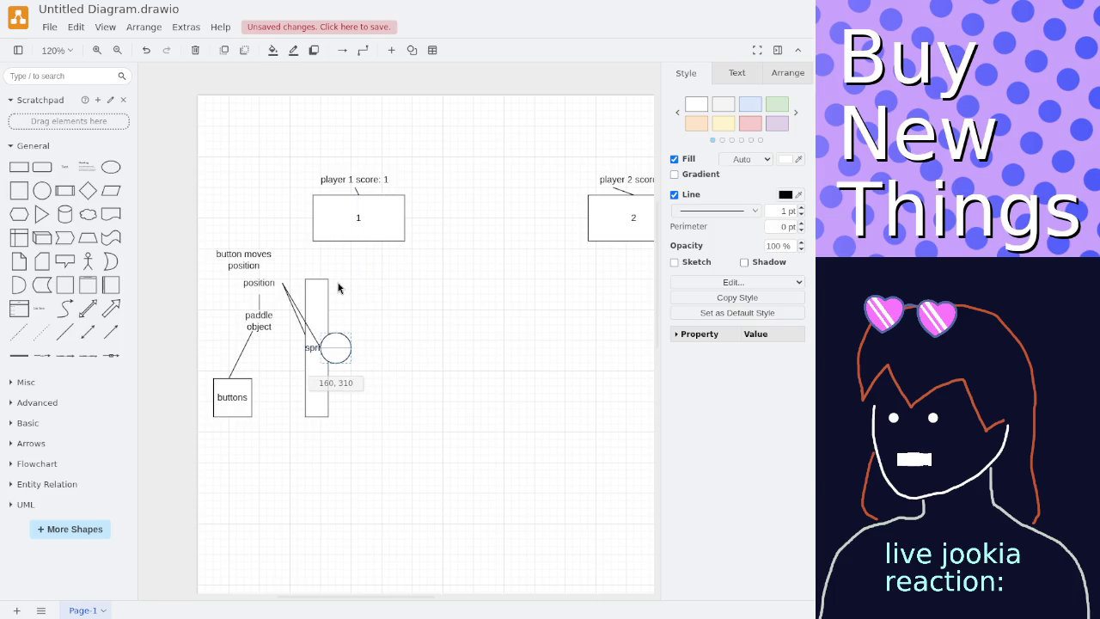
left_click_drag(338, 288, 498, 260)
left_click(474, 275)
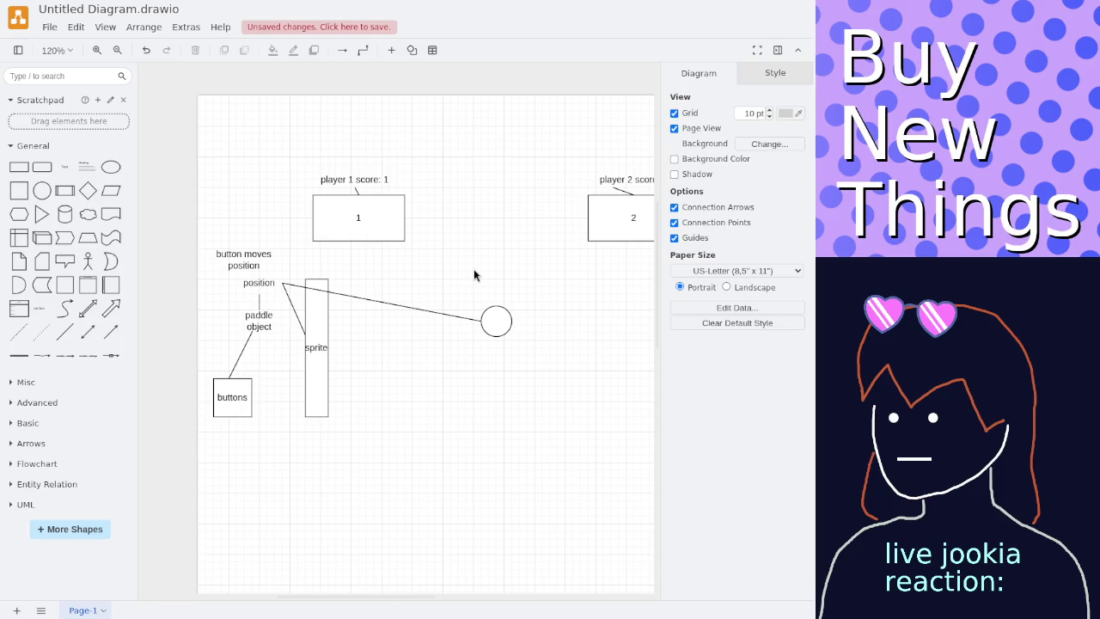
left_click_drag(498, 318, 509, 336)
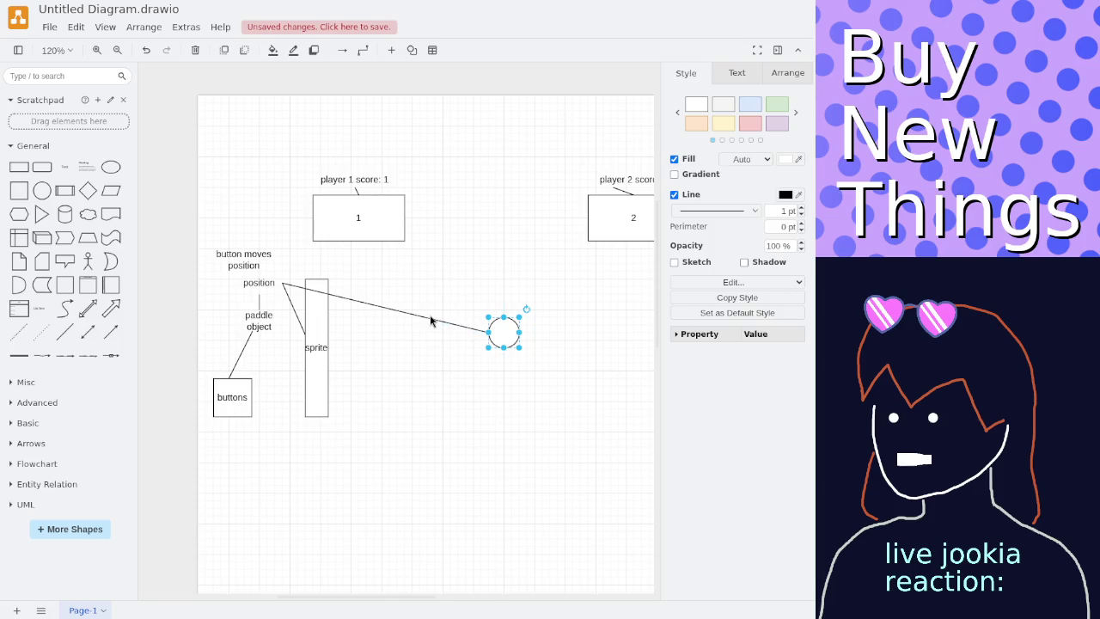
key("Escape")
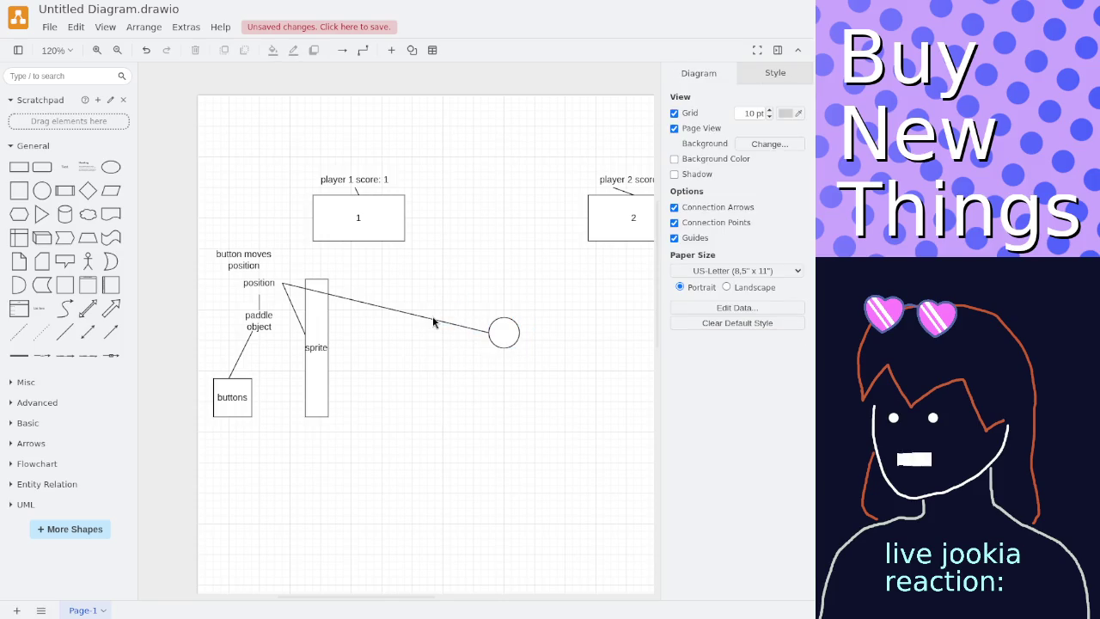
left_click(433, 318)
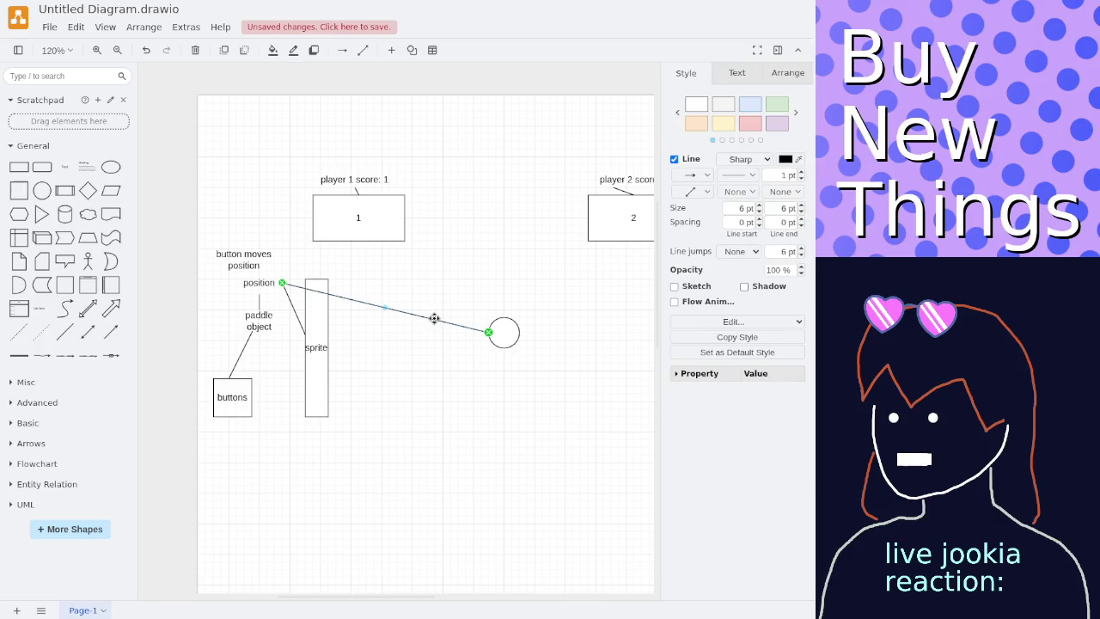
key("Delete")
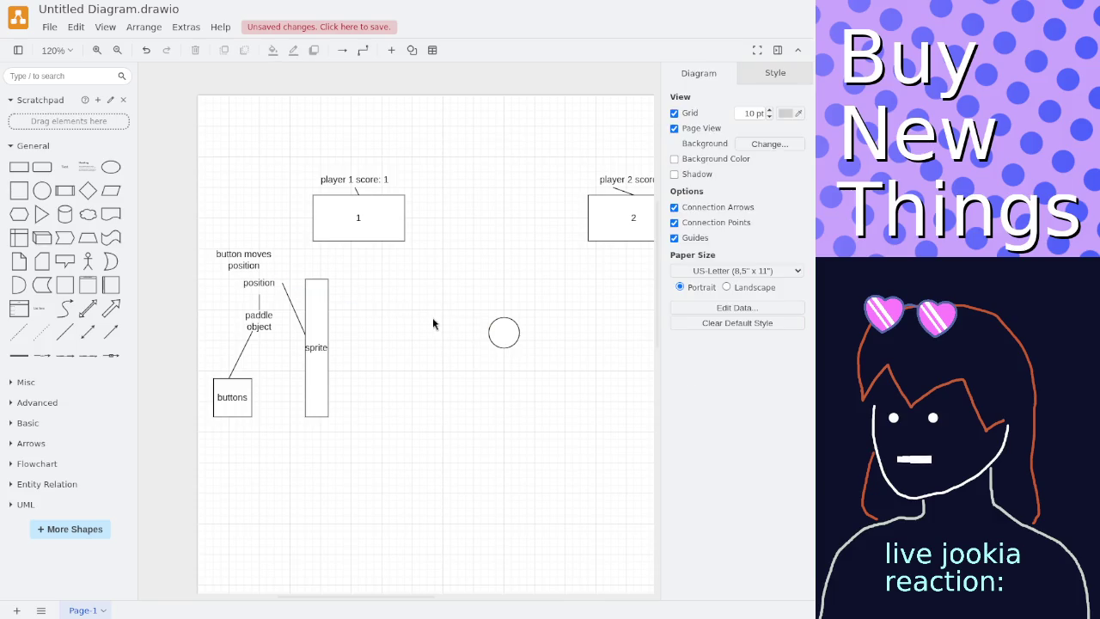
left_click_drag(393, 292, 340, 270)
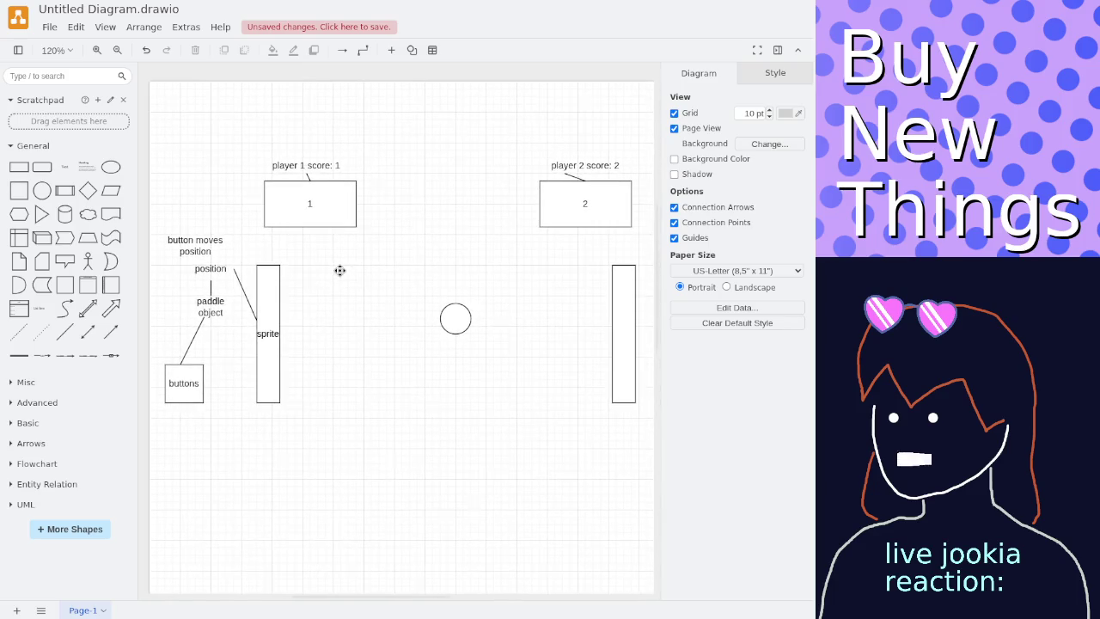
Shift the ball toward centre, adding then deleting a temporary rectangle.
mouse_move(454, 316)
left_mouse_down()
mouse_move(439, 274)
mouse_move(314, 334)
mouse_move(515, 368)
mouse_move(444, 293)
mouse_move(290, 339)
mouse_move(445, 402)
mouse_move(471, 255)
mouse_move(296, 331)
mouse_move(414, 395)
mouse_move(444, 345)
mouse_move(437, 324)
mouse_move(289, 340)
mouse_move(411, 383)
mouse_move(336, 334)
mouse_move(311, 341)
mouse_move(359, 314)
left_mouse_up()
left_click(421, 295)
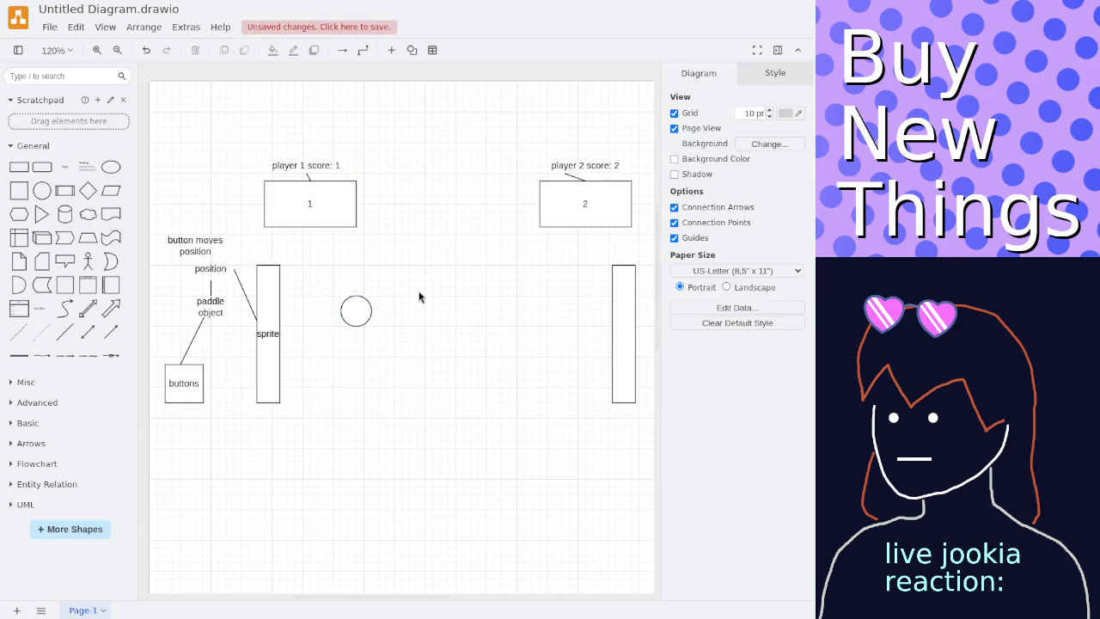
left_click(19, 167)
left_click_drag(401, 300, 393, 354)
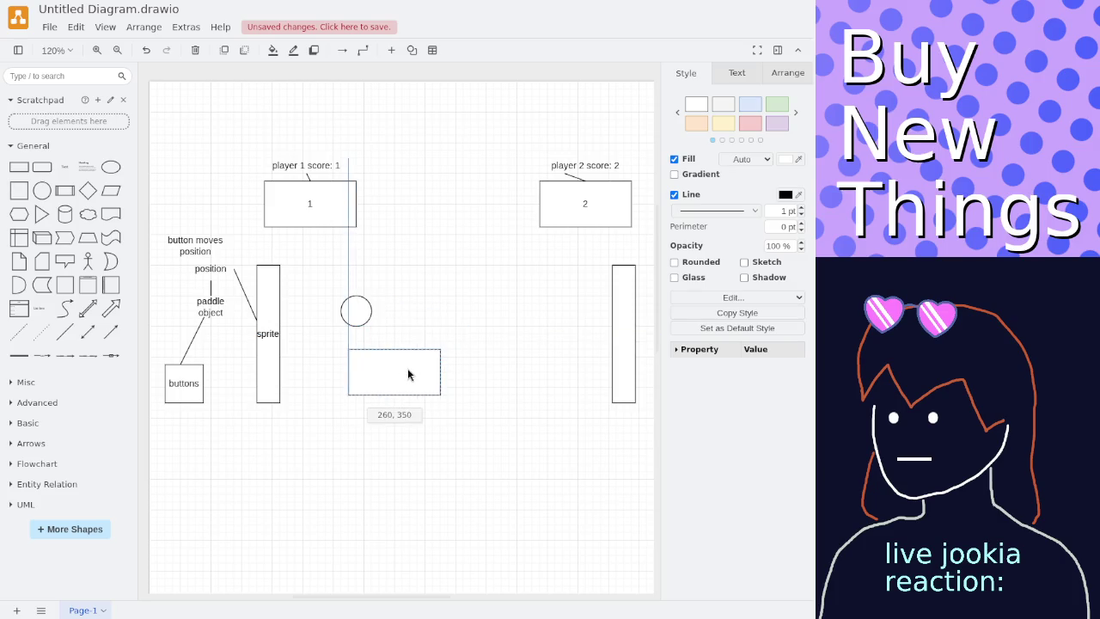
left_click(380, 302)
mouse_move(356, 310)
left_mouse_down()
mouse_move(283, 348)
mouse_move(474, 271)
mouse_move(413, 294)
left_mouse_up()
left_click(382, 379)
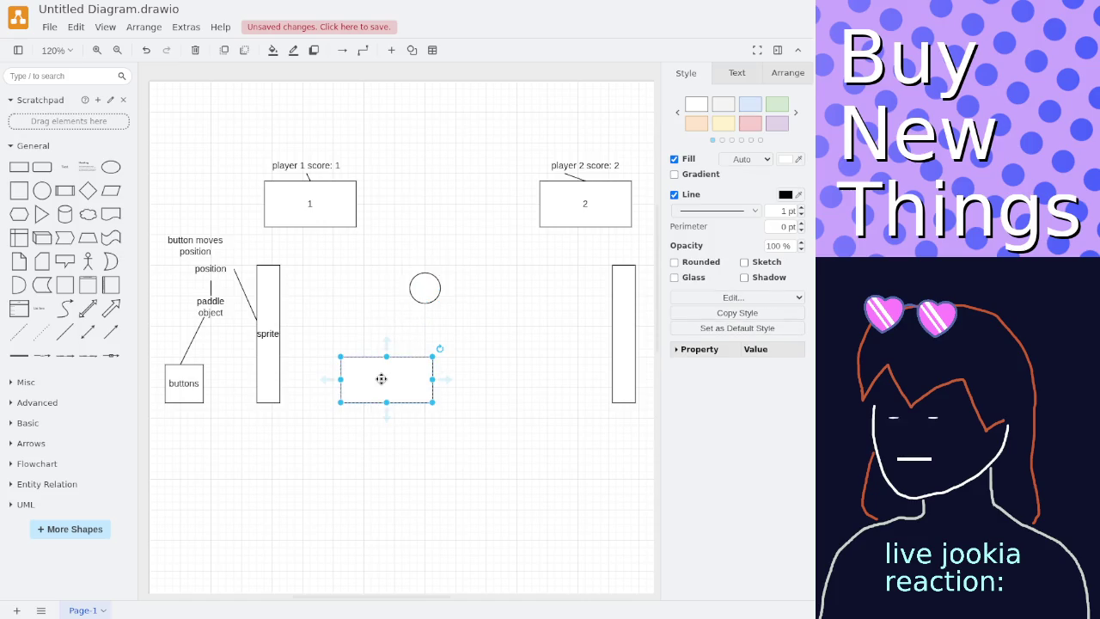
key("Delete")
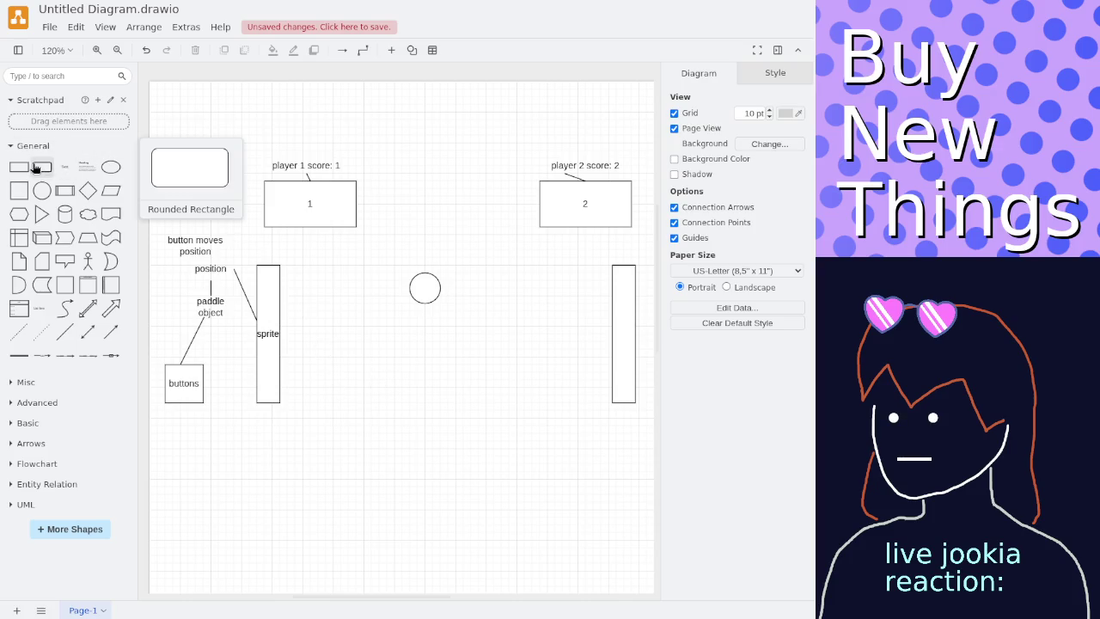
Duplicate the sprite paddle, label the copy 'collision', and place it just above the paddle.
left_click(257, 305)
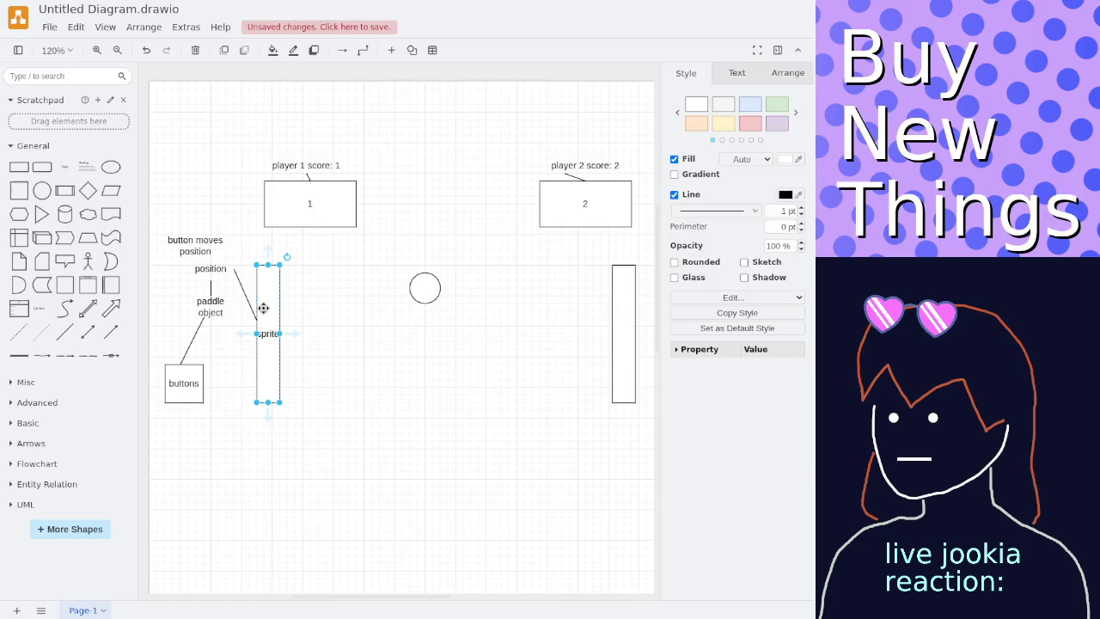
key("ctrl+d")
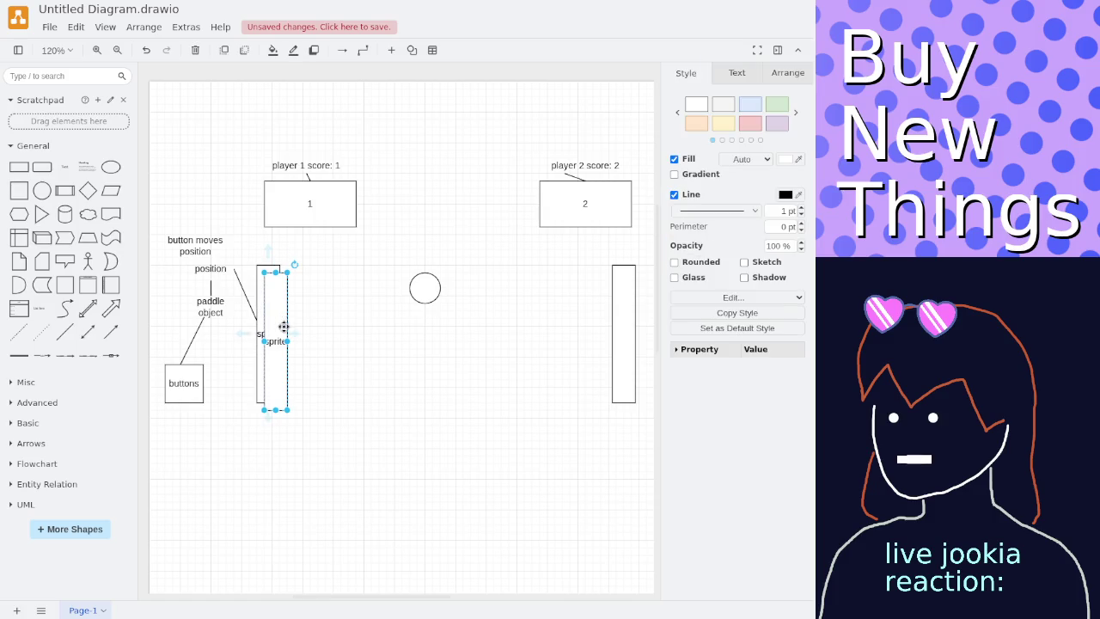
left_click_drag(277, 334, 277, 311)
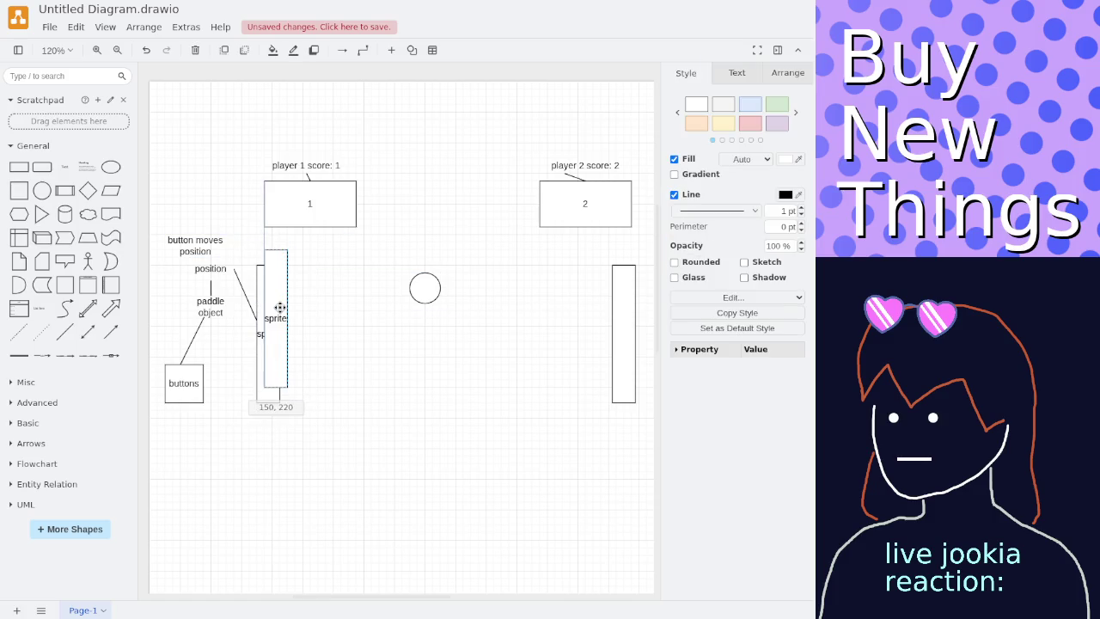
double_click(276, 313)
type("ca")
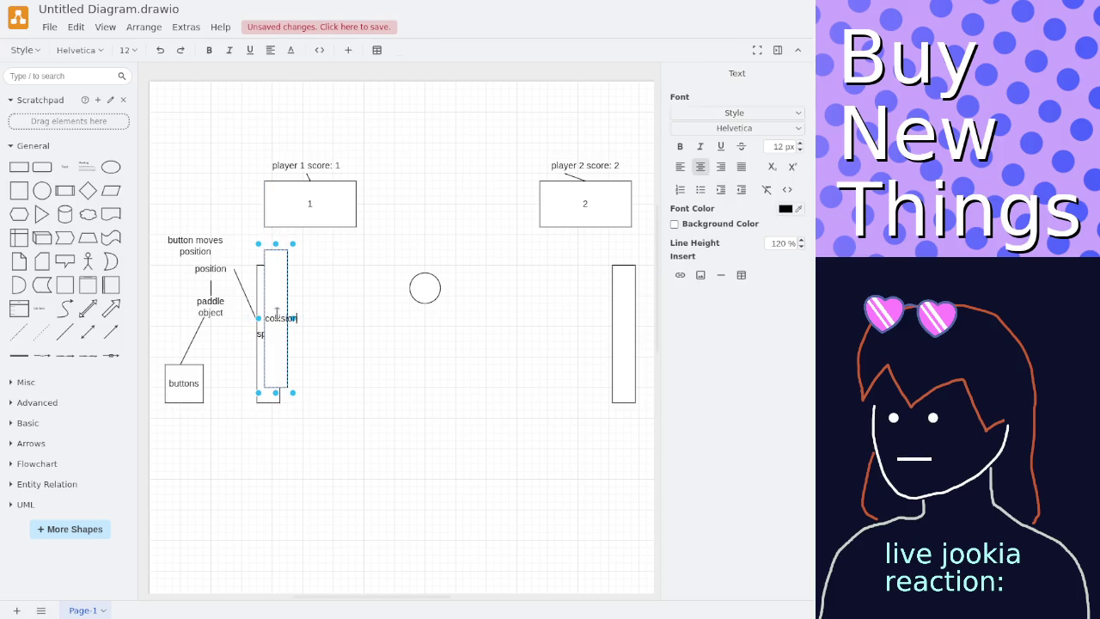
left_click(251, 356)
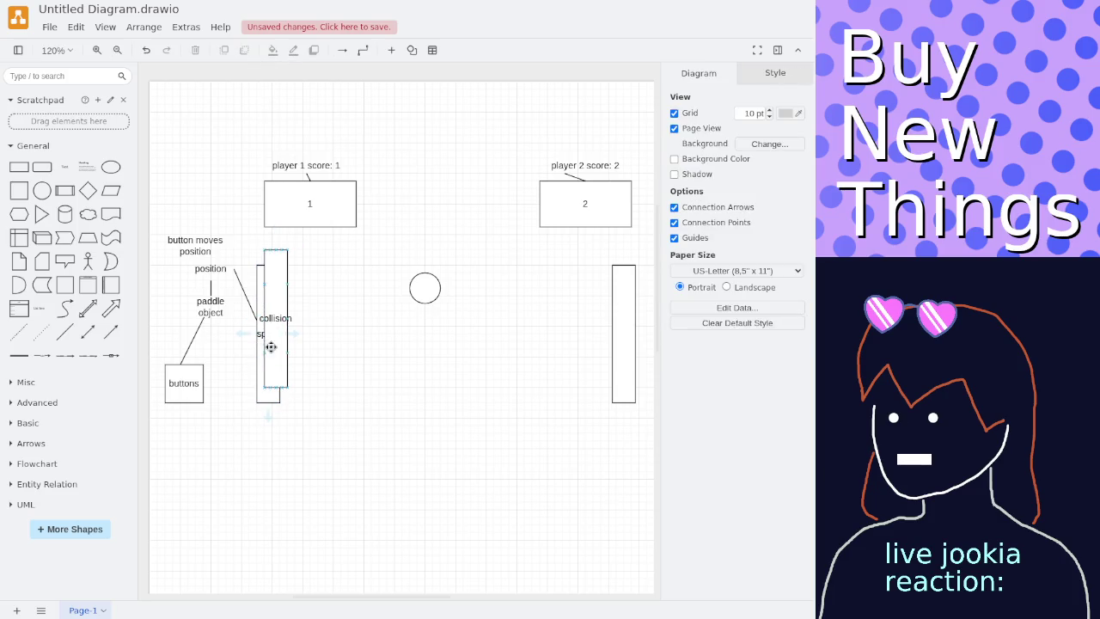
left_click_drag(270, 346, 274, 311)
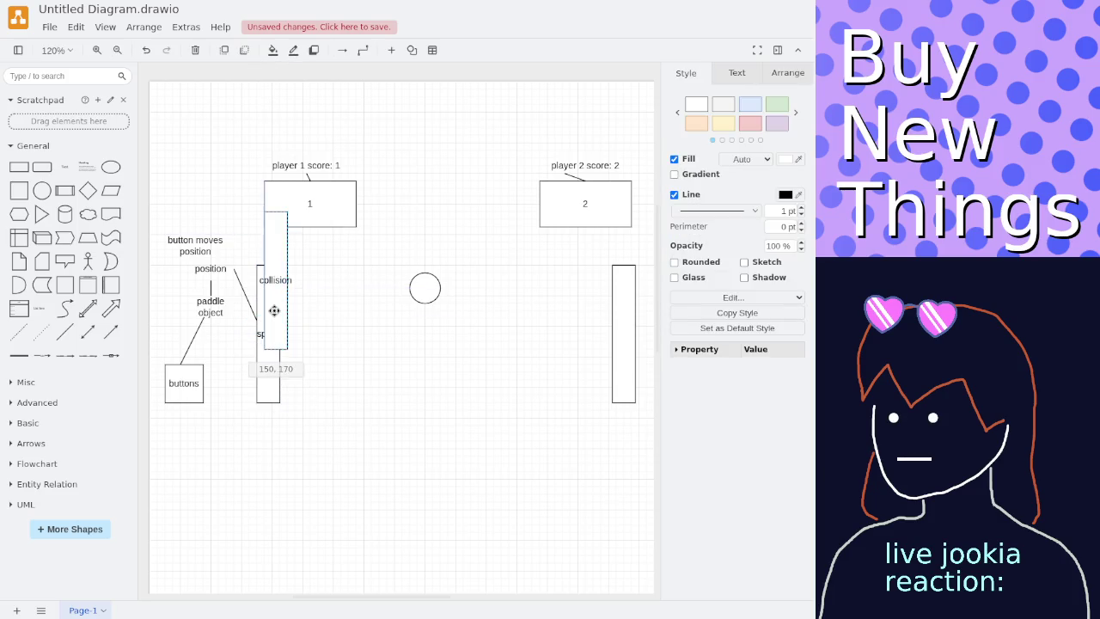
left_click_drag(274, 311, 281, 336)
left_click(229, 346)
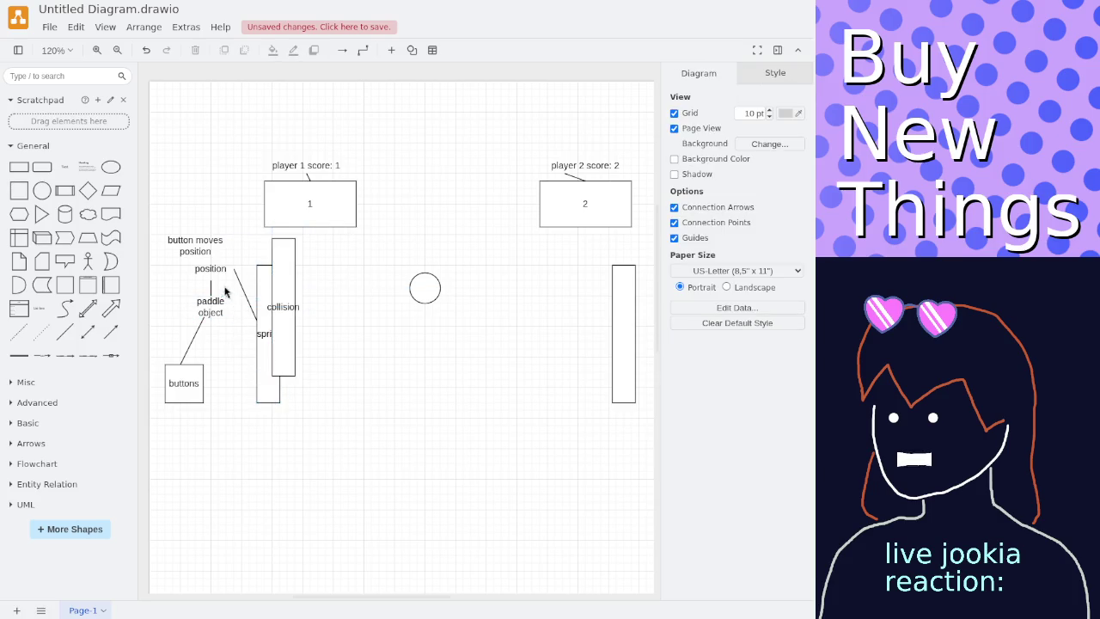
mouse_move(227, 269)
left_mouse_down()
mouse_move(249, 272)
mouse_move(241, 268)
left_mouse_up()
key("ctrl+z")
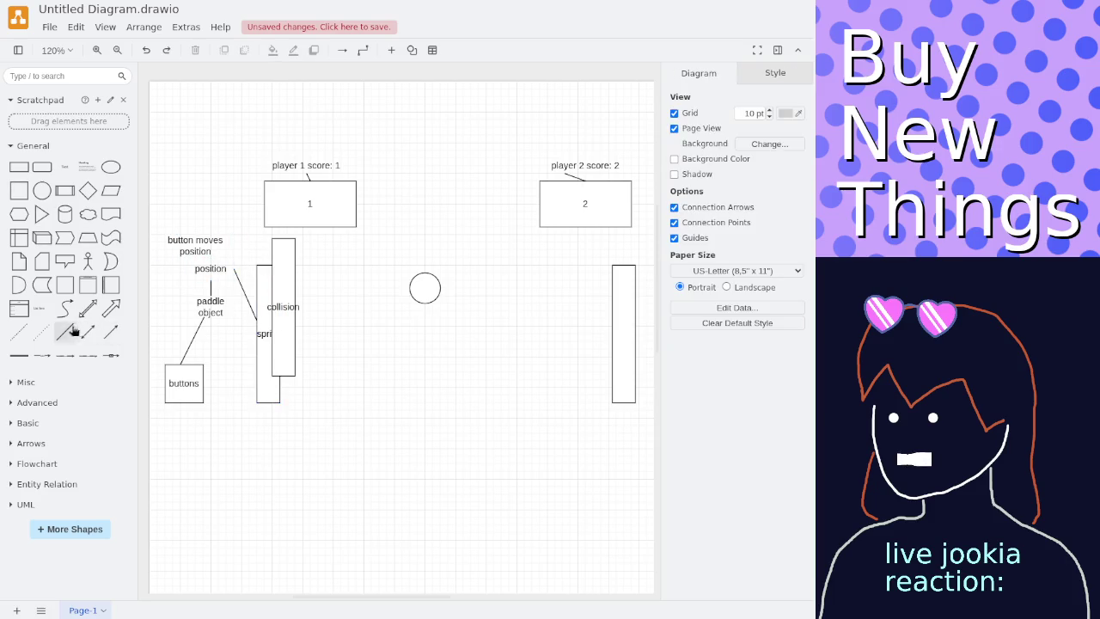
Connect the position label to the collision rectangle with a straight line, removing the extra line.
left_click(64, 331)
left_click_drag(379, 348, 234, 295)
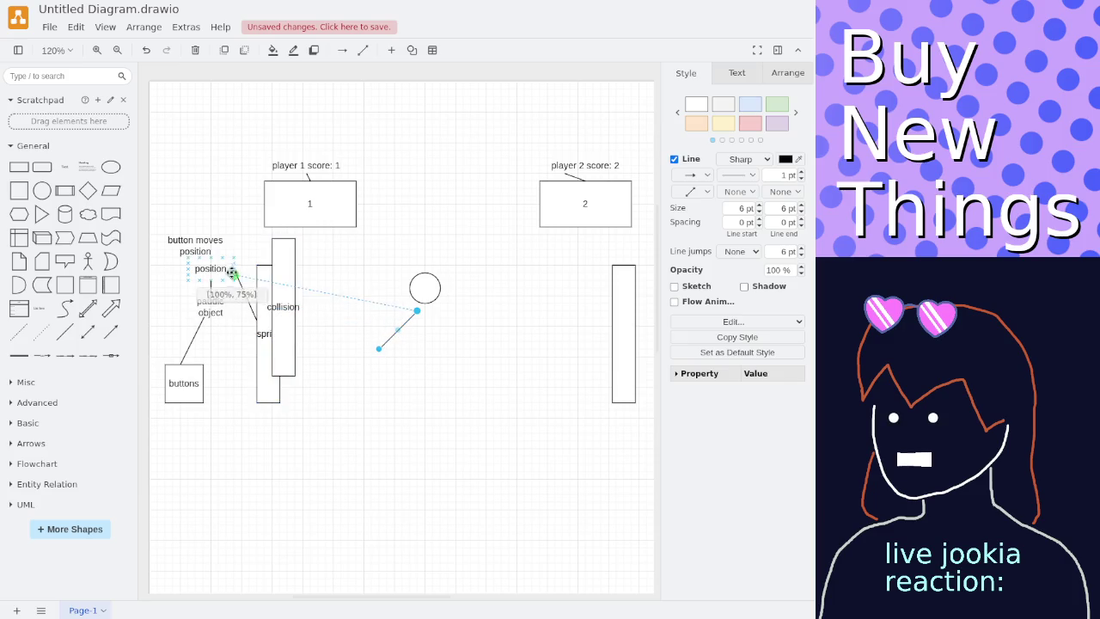
left_click_drag(234, 294, 233, 269)
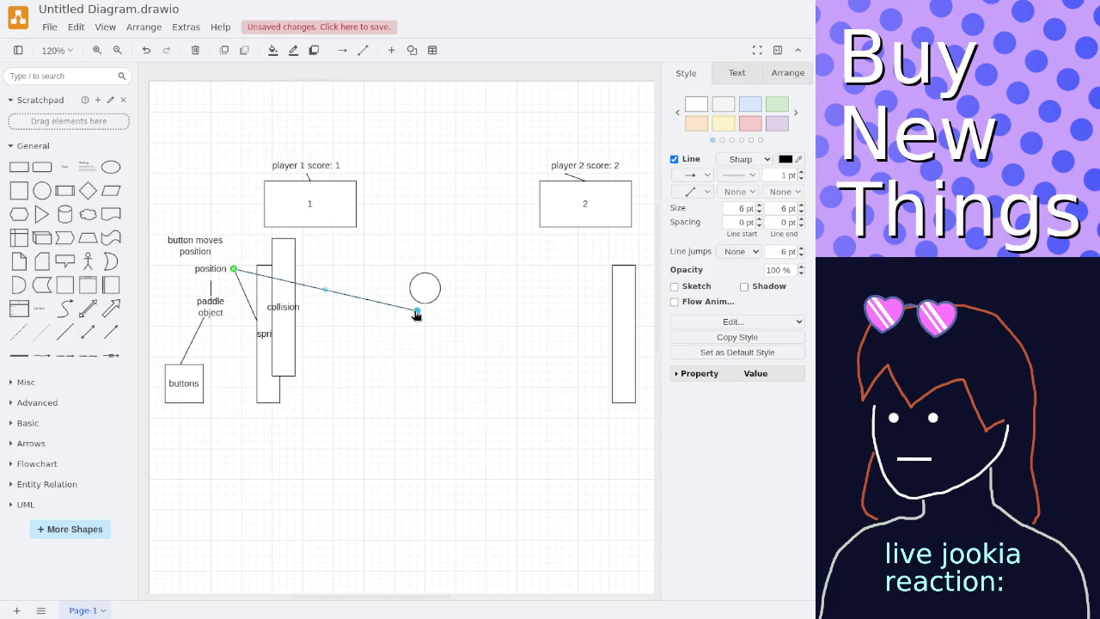
left_click(276, 259)
key("Delete")
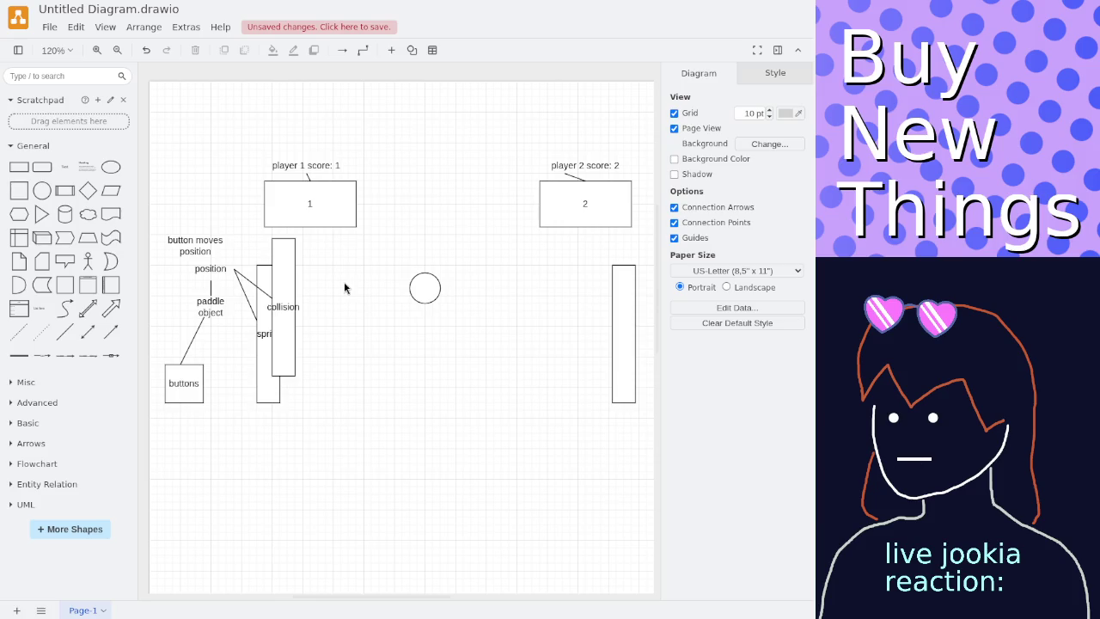
left_click_drag(429, 285, 336, 297)
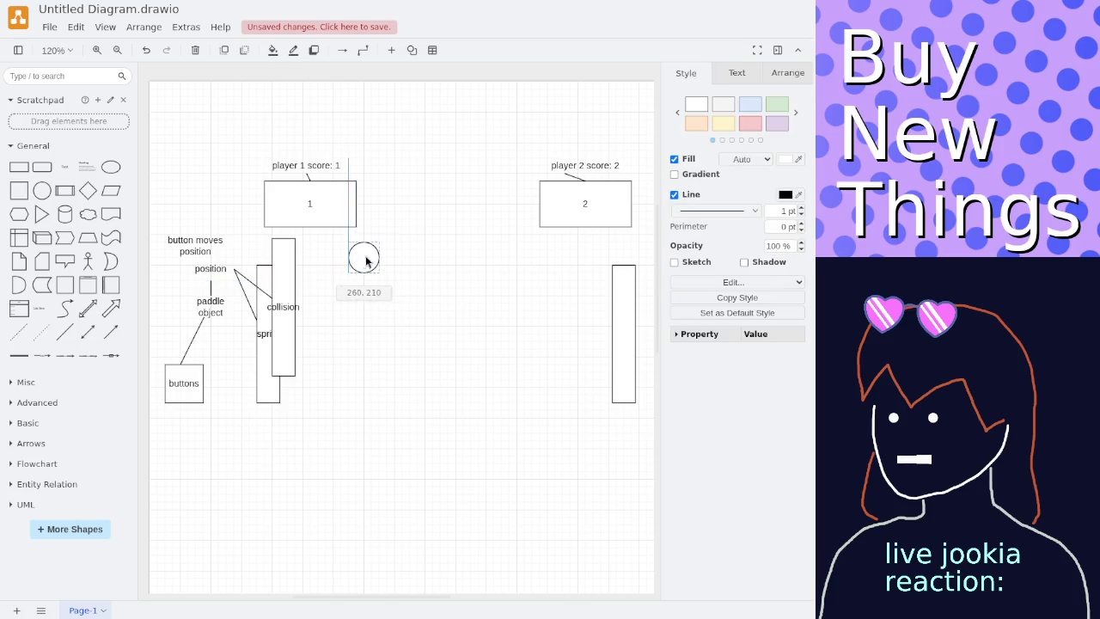
Drop the ball circle slightly left and lower, adding then removing a temporary container.
left_click_drag(421, 305, 422, 303)
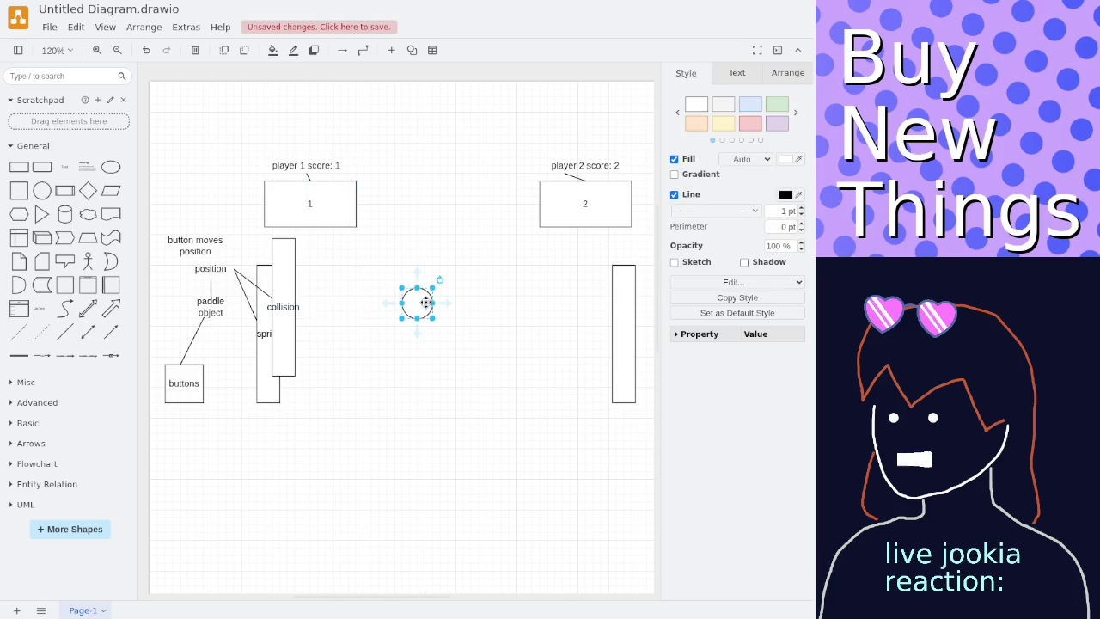
left_click(340, 287)
left_click(88, 286)
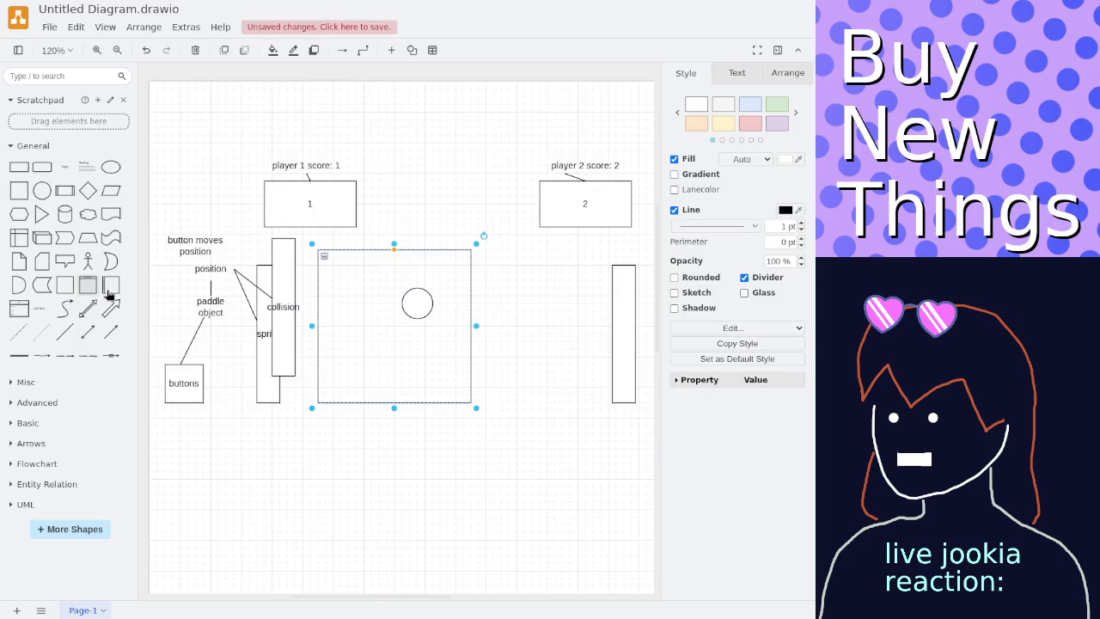
left_click(437, 366)
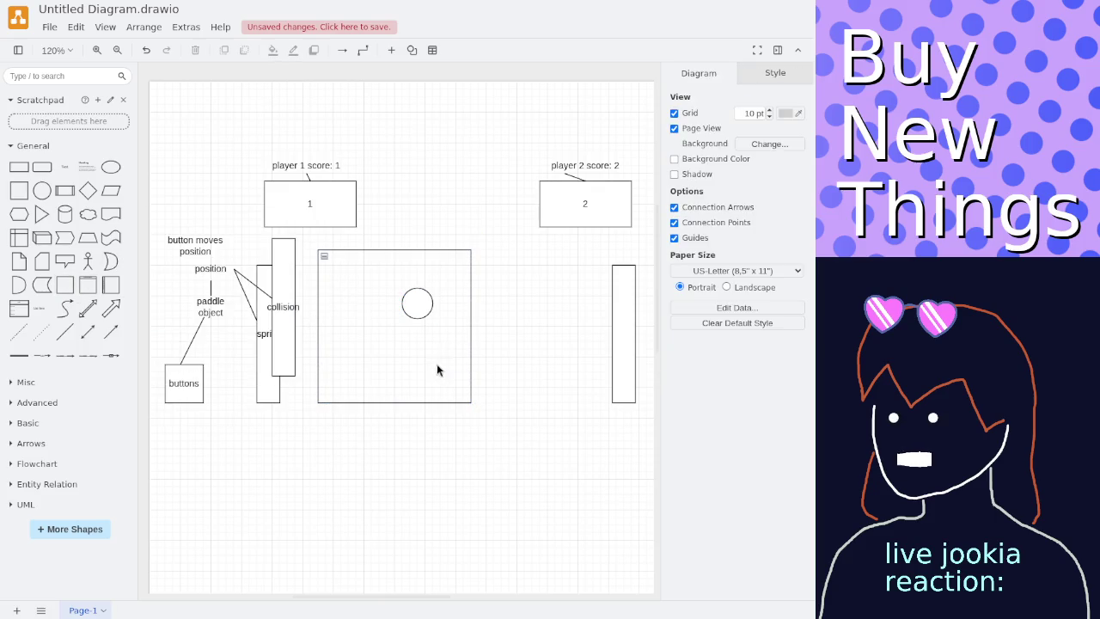
left_click(361, 257)
type("1")
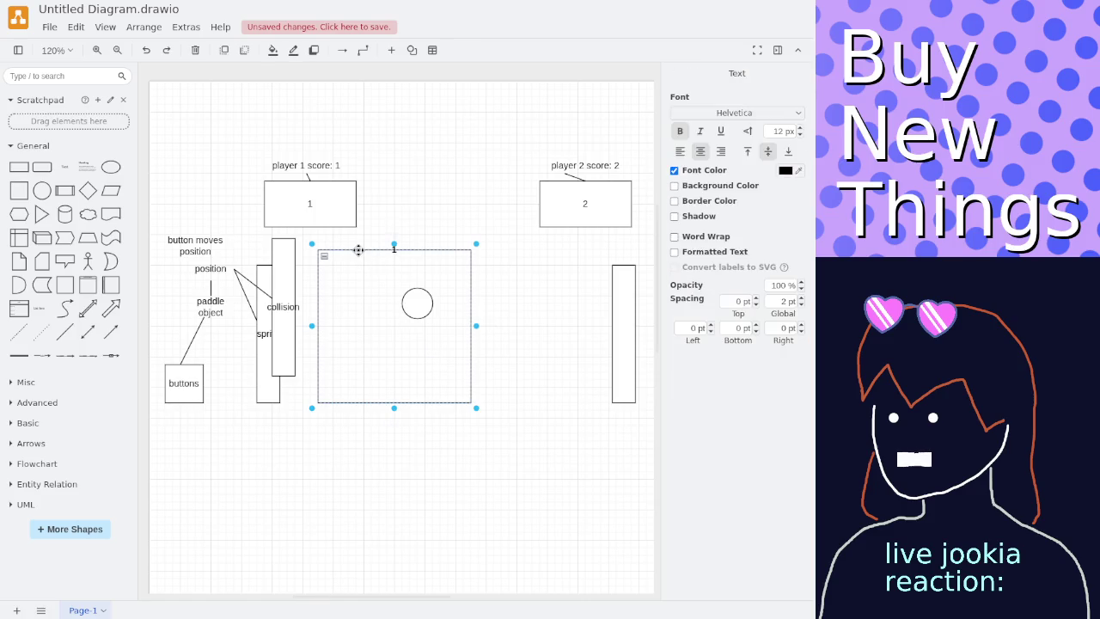
key("Escape")
key("Escape")
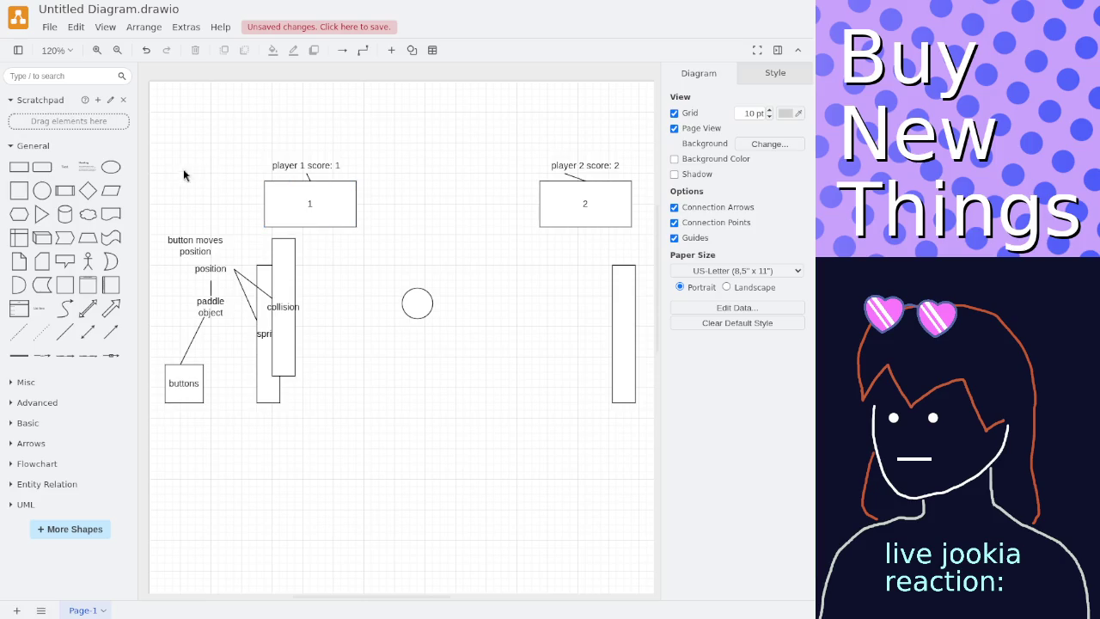
left_click(42, 166)
Move the new rectangle to the page top and label it 'collision checker'.
left_click_drag(422, 336, 452, 135)
double_click(451, 136)
type("collision")
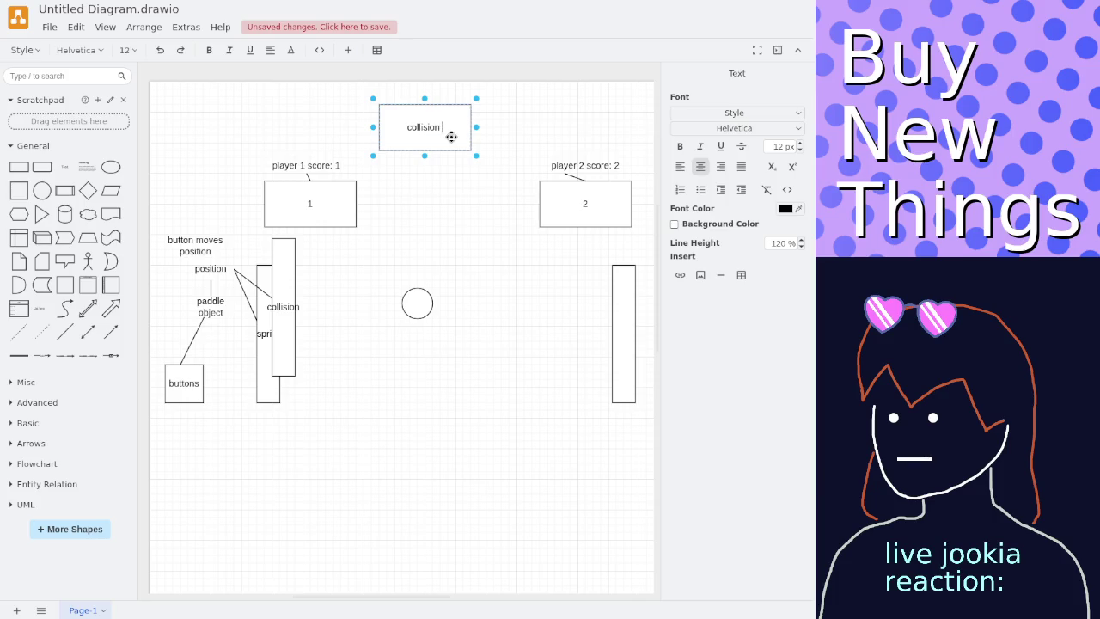
type("checker")
left_click(412, 246)
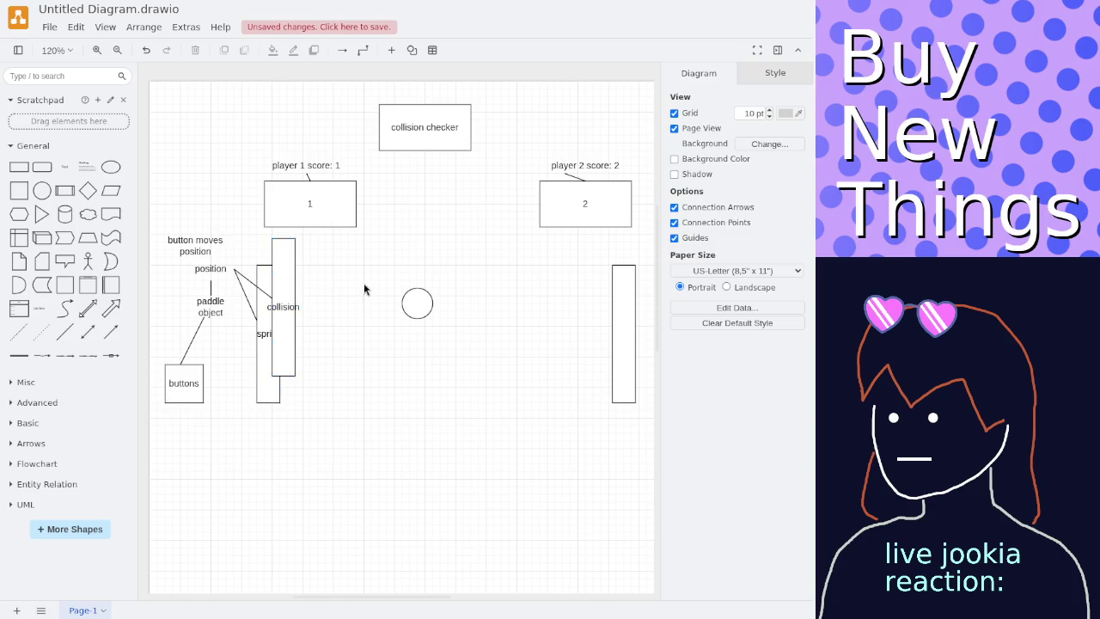
left_click_drag(413, 303, 436, 304)
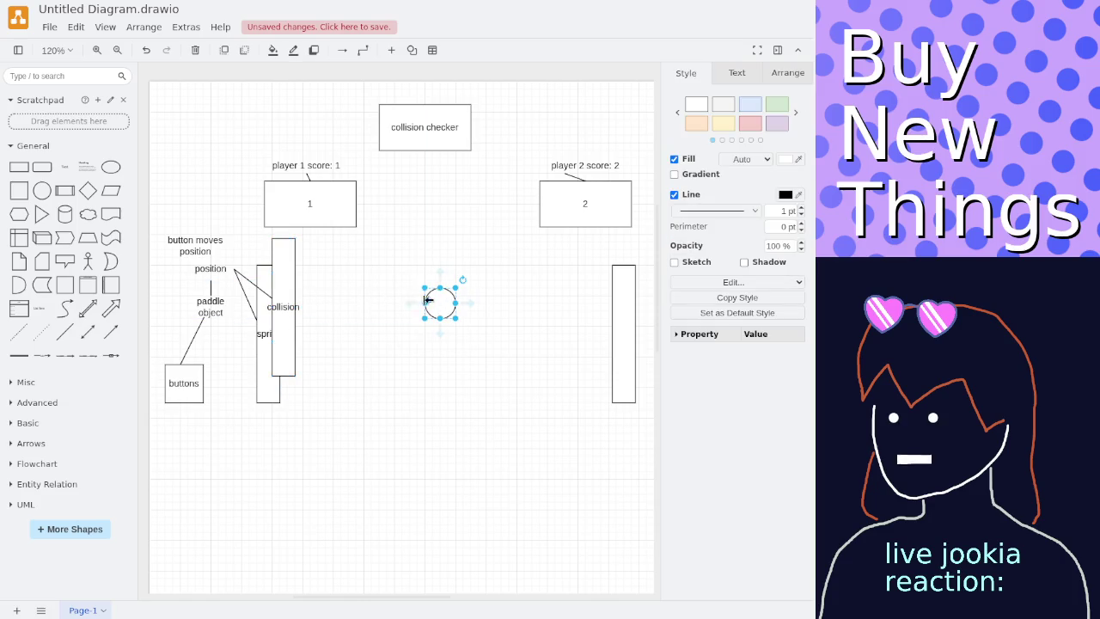
Add 'ball object' and 'position' text labels above and right of the ball.
double_click(425, 271)
left_click(424, 268)
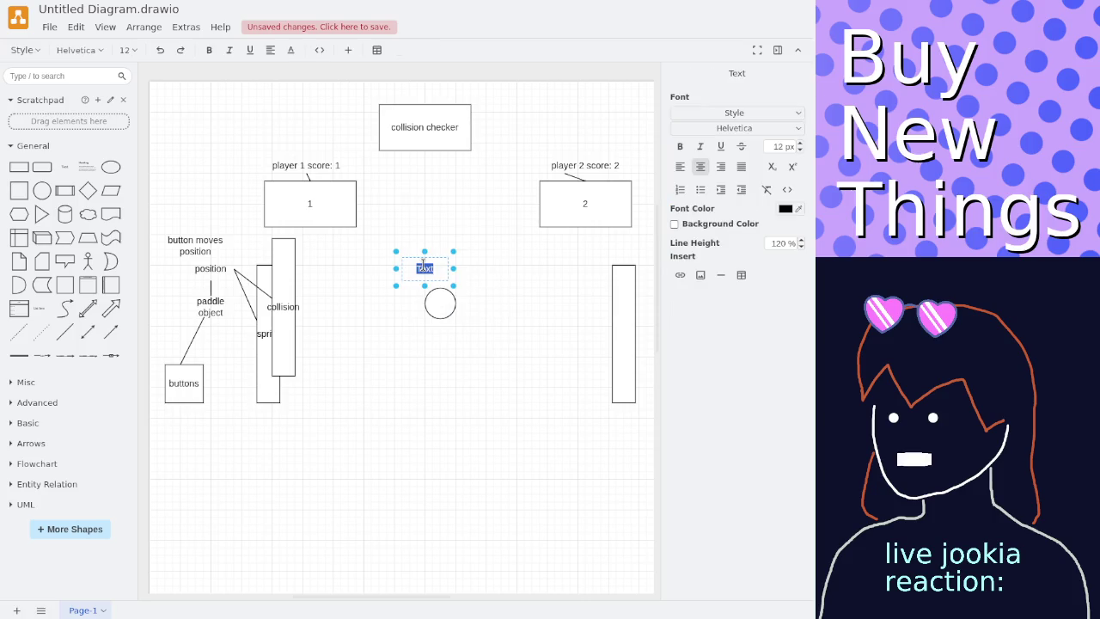
type("object")
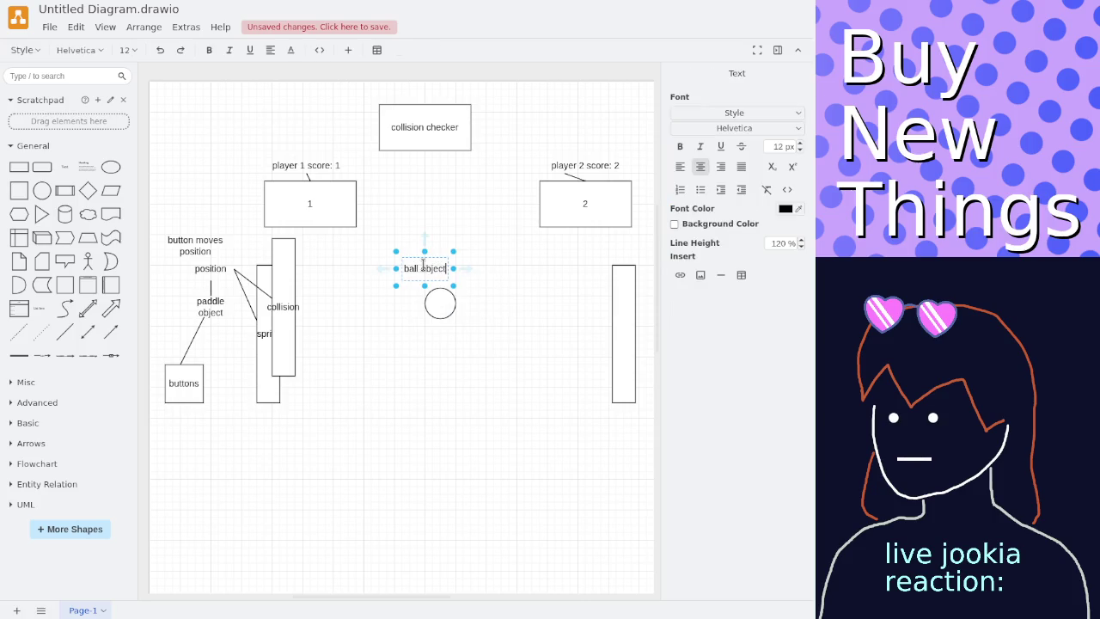
key("Escape")
left_click(481, 288)
double_click(476, 282)
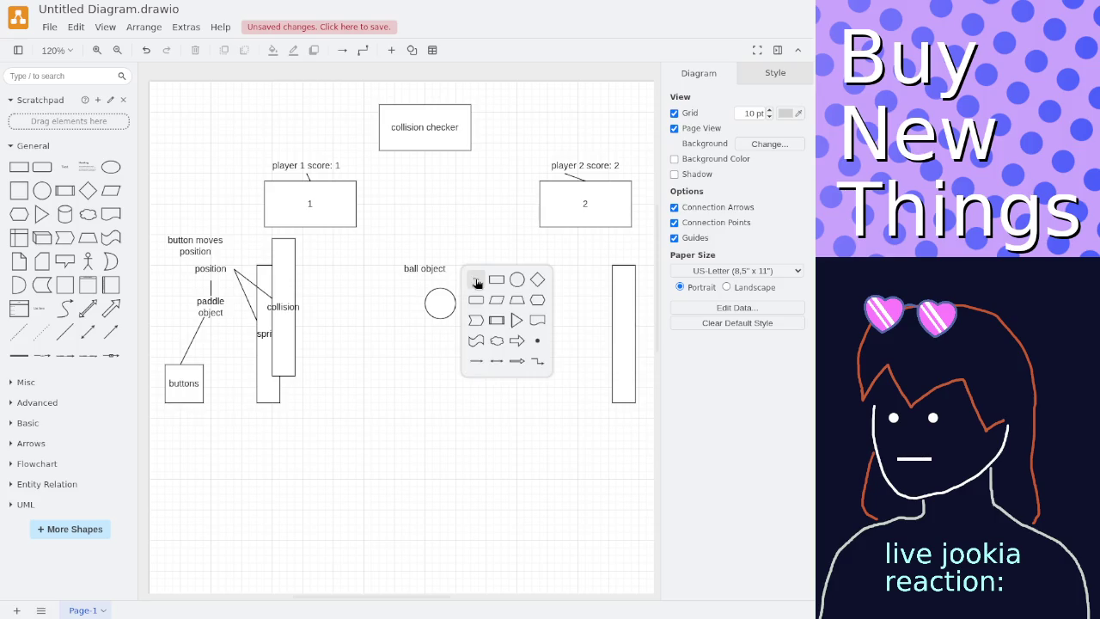
left_click(476, 282)
type("position")
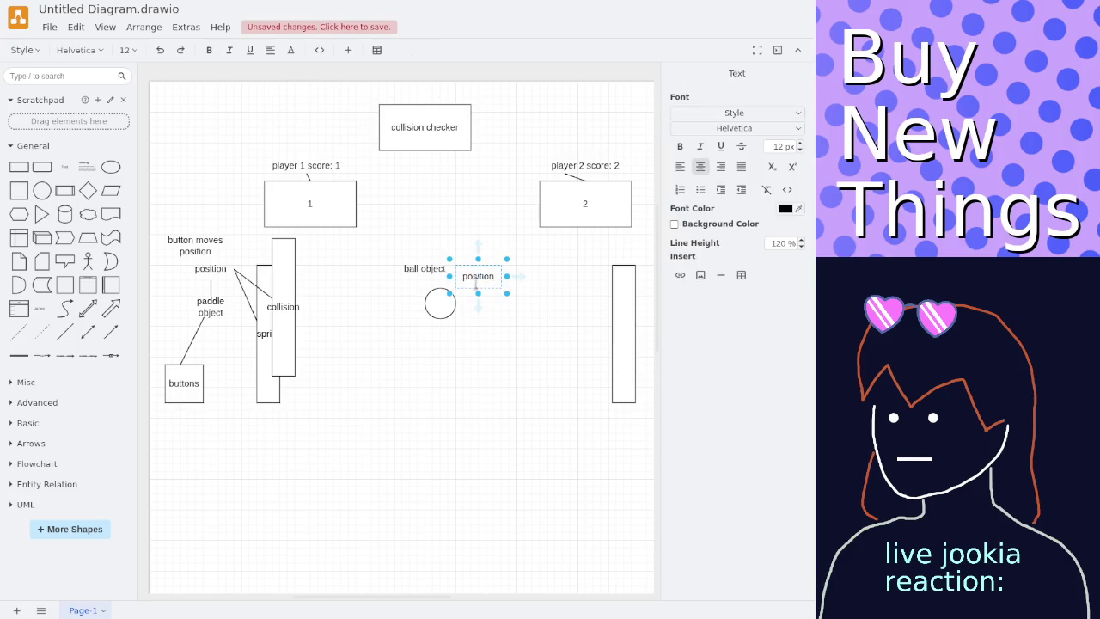
left_click(469, 310)
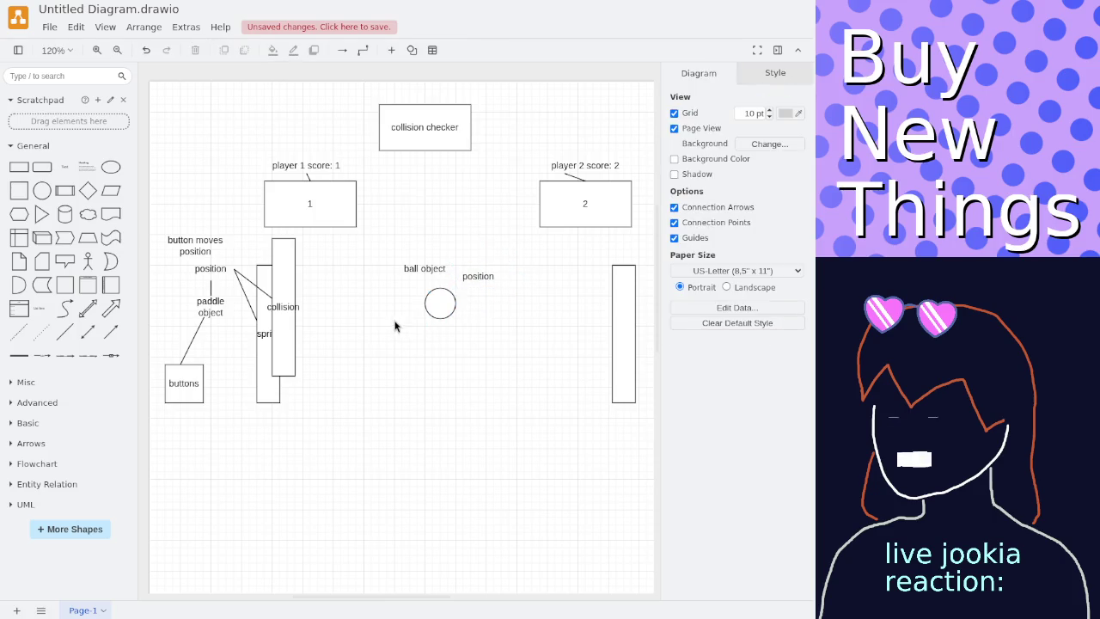
Overlap a small 'collision' square on the ball and label the circle 'sprite'.
left_click(437, 303)
left_click_drag(436, 304, 437, 307)
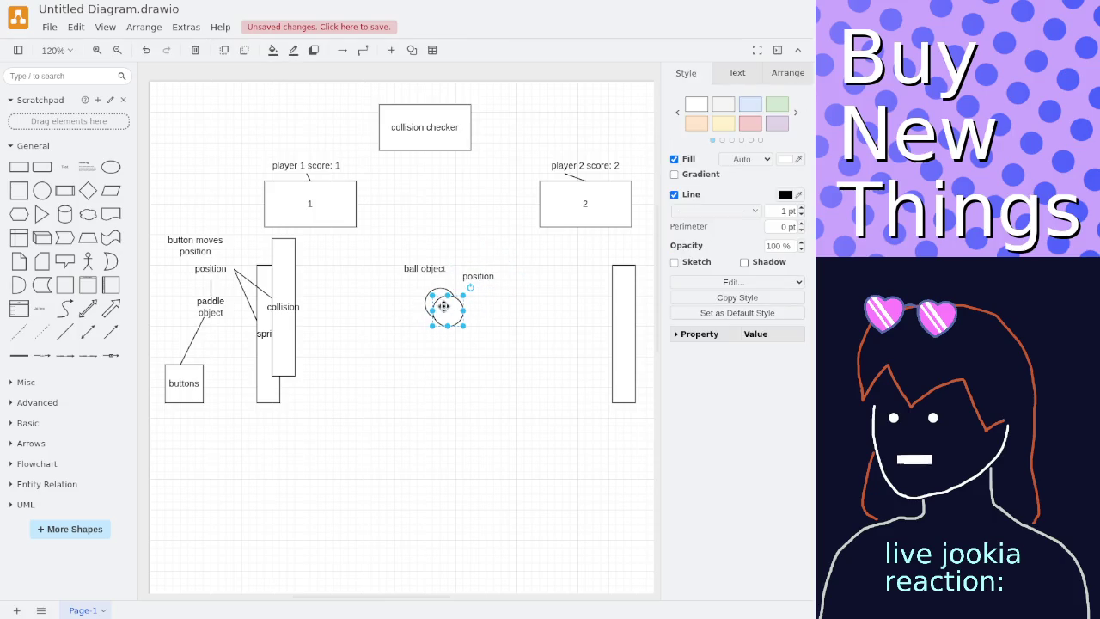
mouse_move(19, 190)
left_mouse_down()
mouse_move(389, 347)
mouse_move(484, 372)
mouse_move(463, 341)
left_mouse_up()
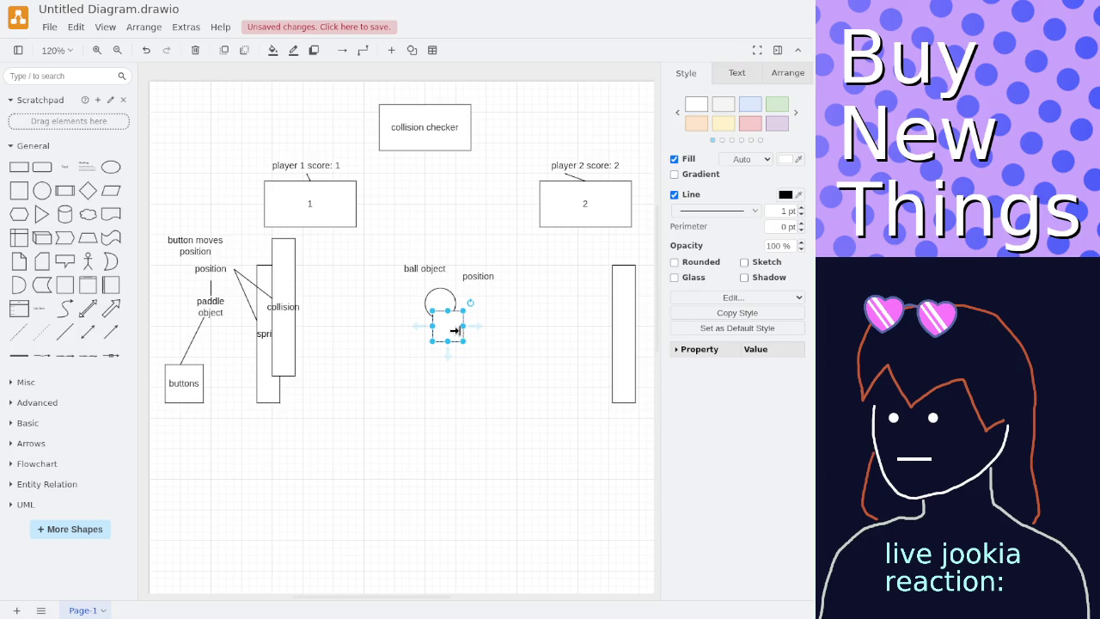
double_click(456, 326)
type("collision")
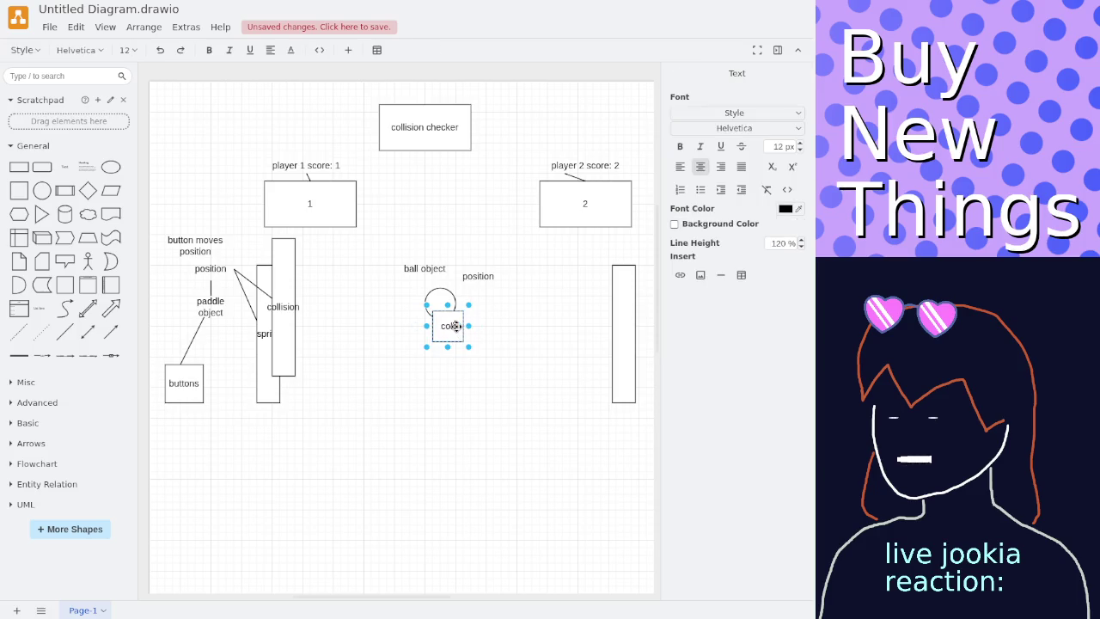
double_click(444, 298)
left_click(503, 345)
mouse_move(65, 331)
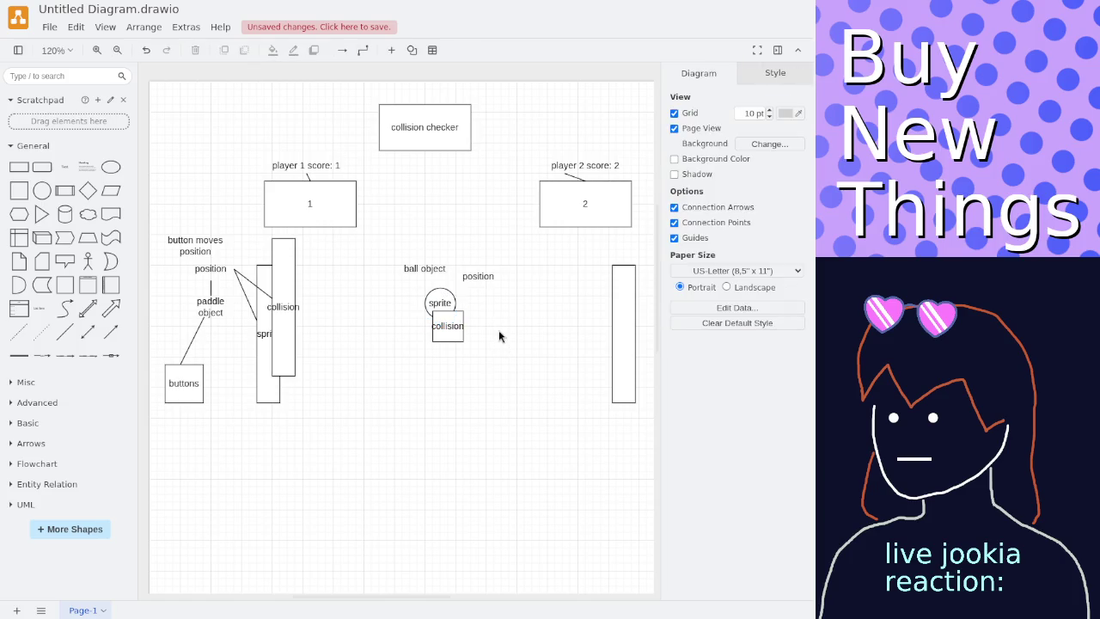
left_click(71, 331)
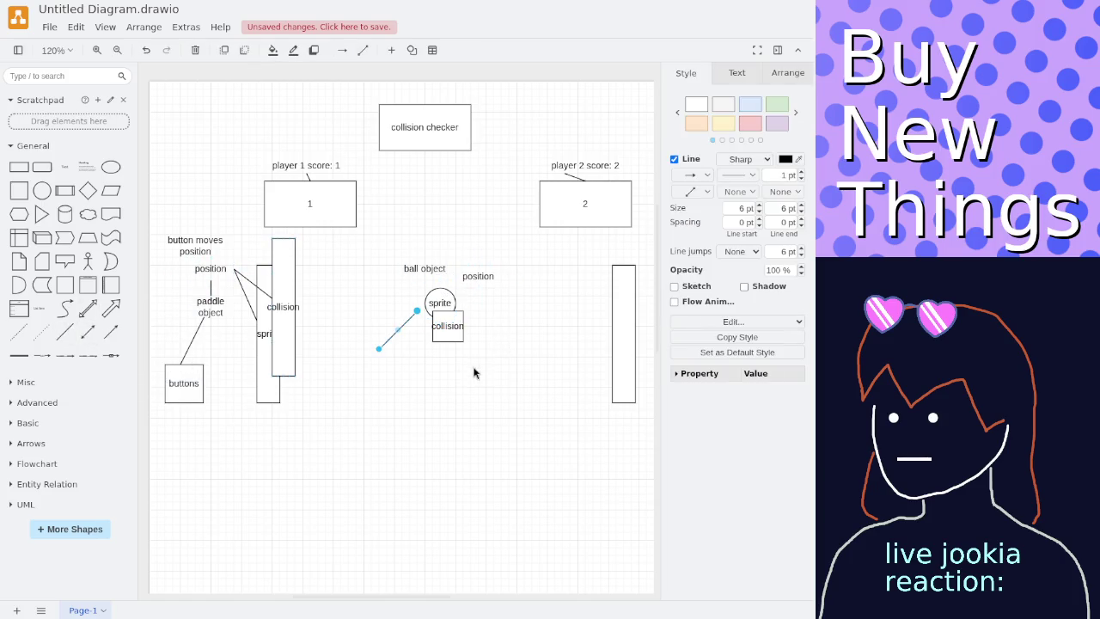
Draw lines from ball object to the sprite circle and to the collision box.
left_click_drag(418, 316, 424, 280)
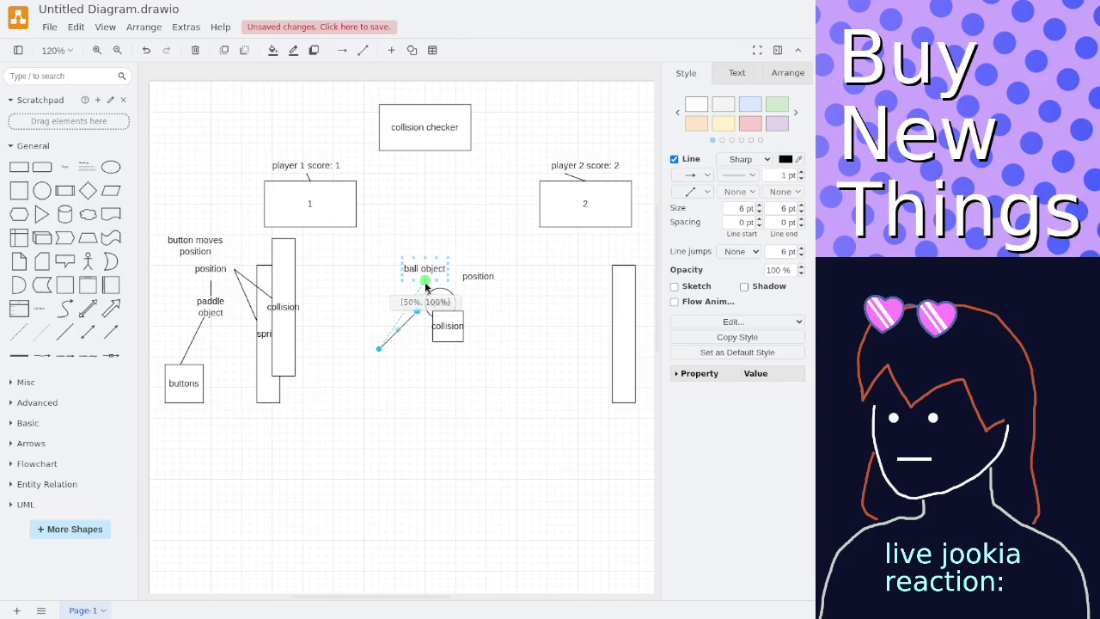
left_click(377, 345)
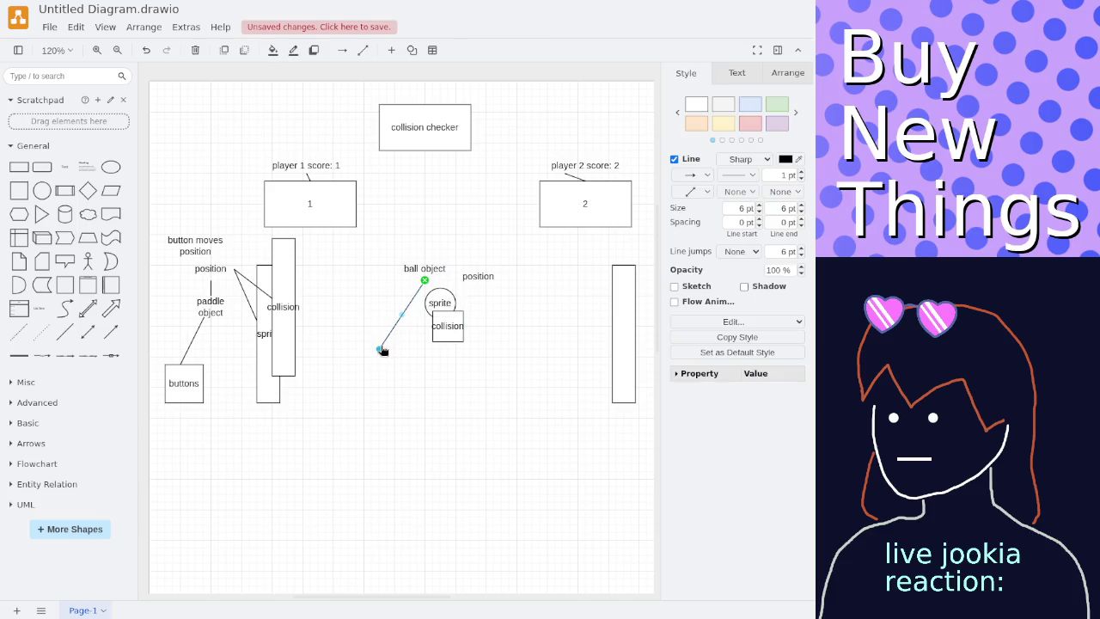
left_click_drag(379, 348, 437, 297)
left_click(365, 336)
left_click(88, 333)
left_click_drag(418, 311, 426, 282)
left_click_drag(379, 348, 436, 335)
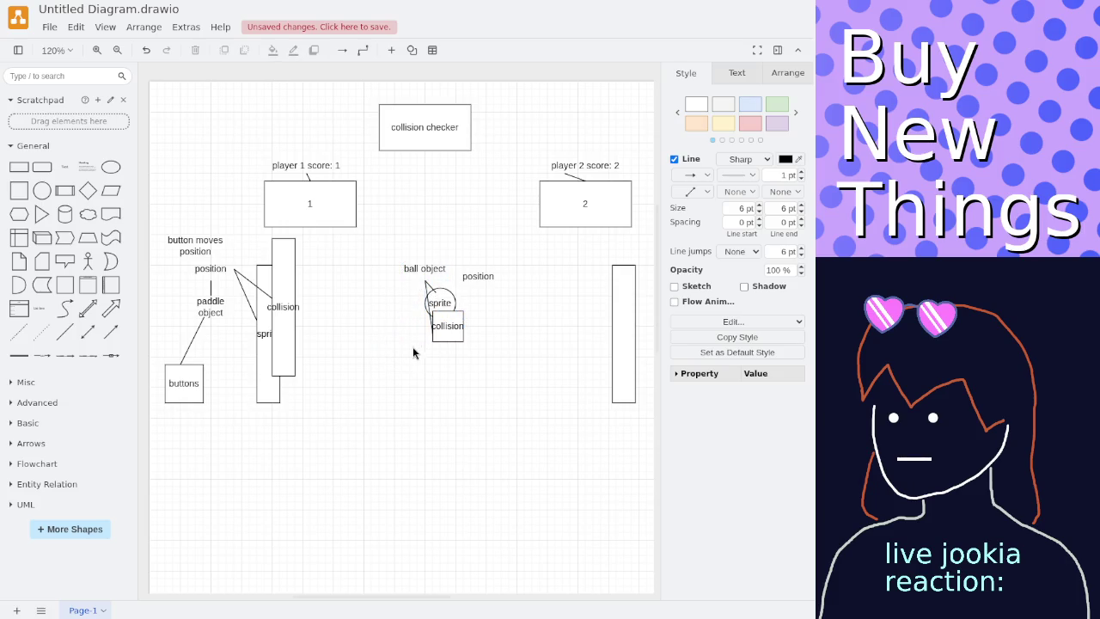
left_click(412, 346)
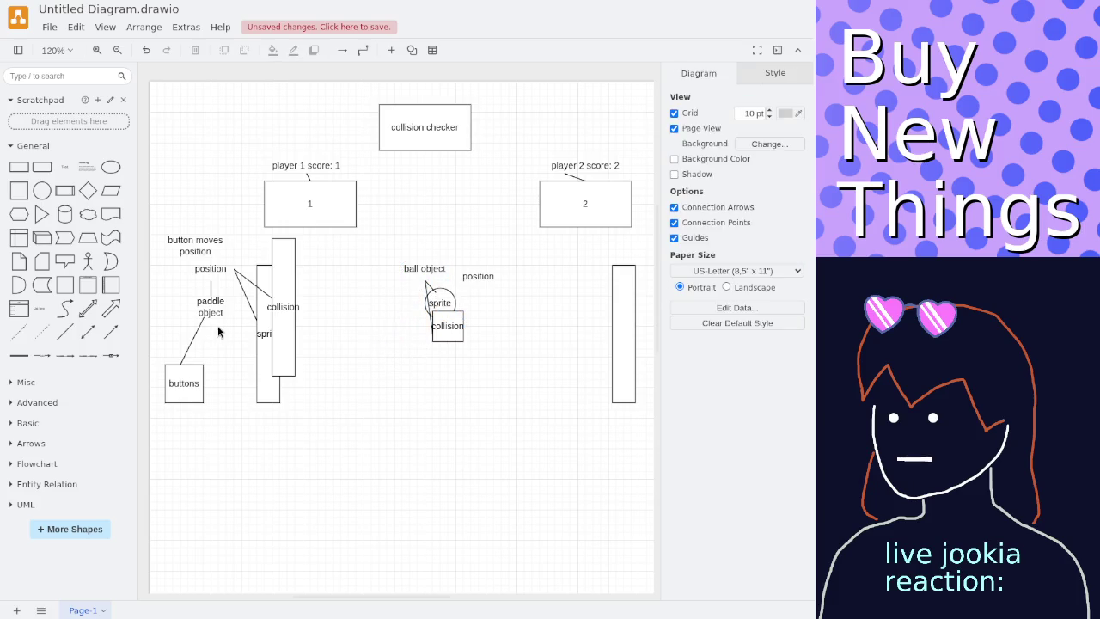
Move both lines' top ends onto the position label and add a short line beside ball object.
left_click(428, 287)
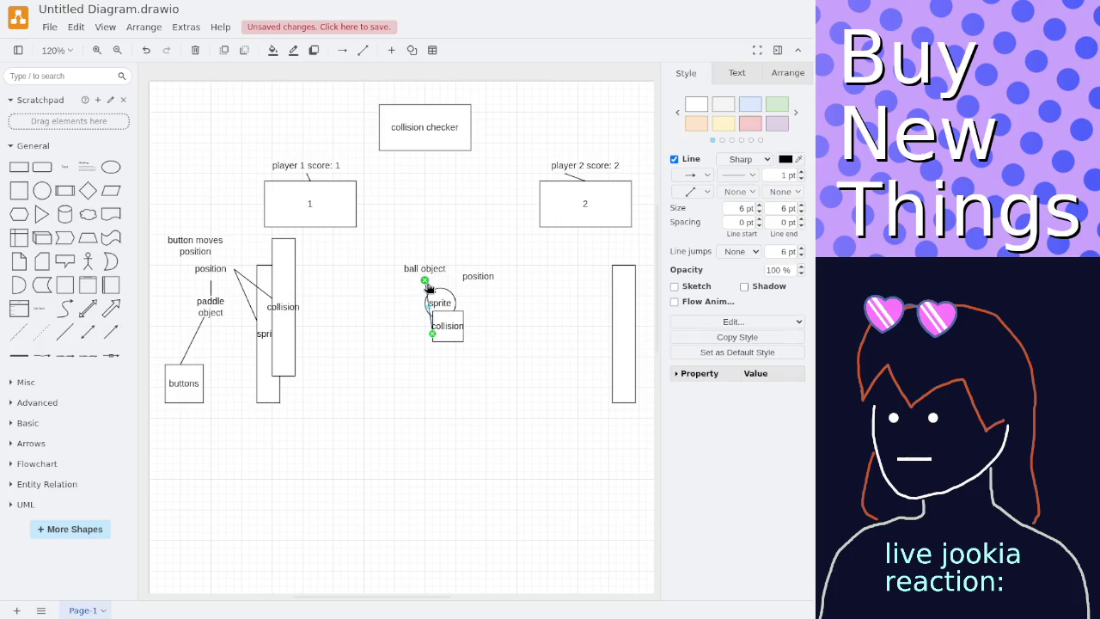
left_click_drag(426, 282, 477, 287)
left_click(428, 284)
left_click_drag(427, 284, 457, 281)
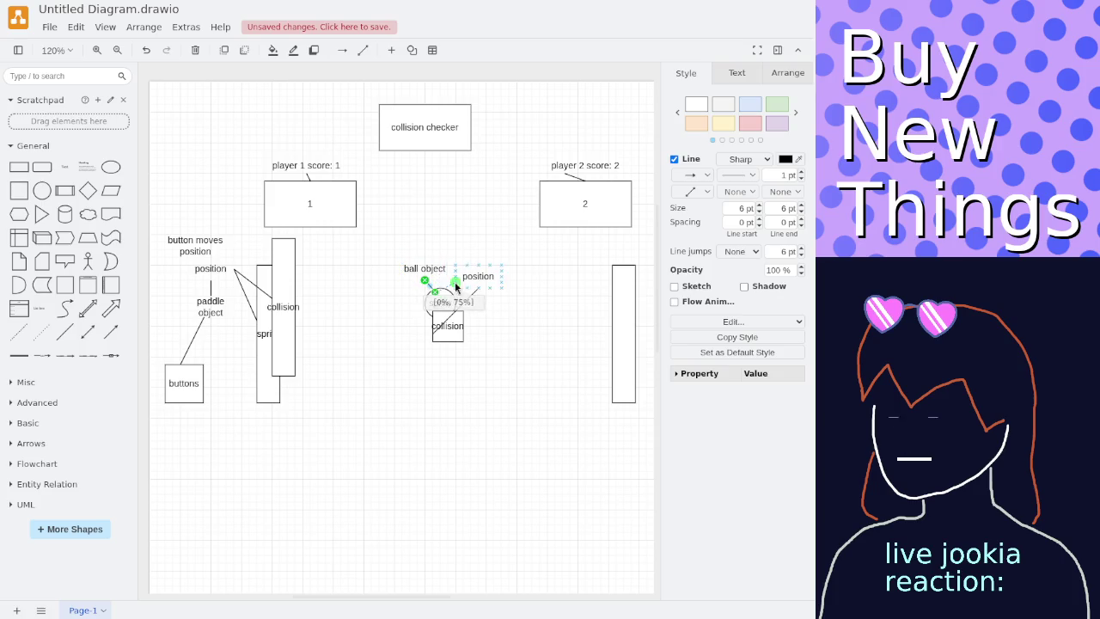
left_click(486, 321)
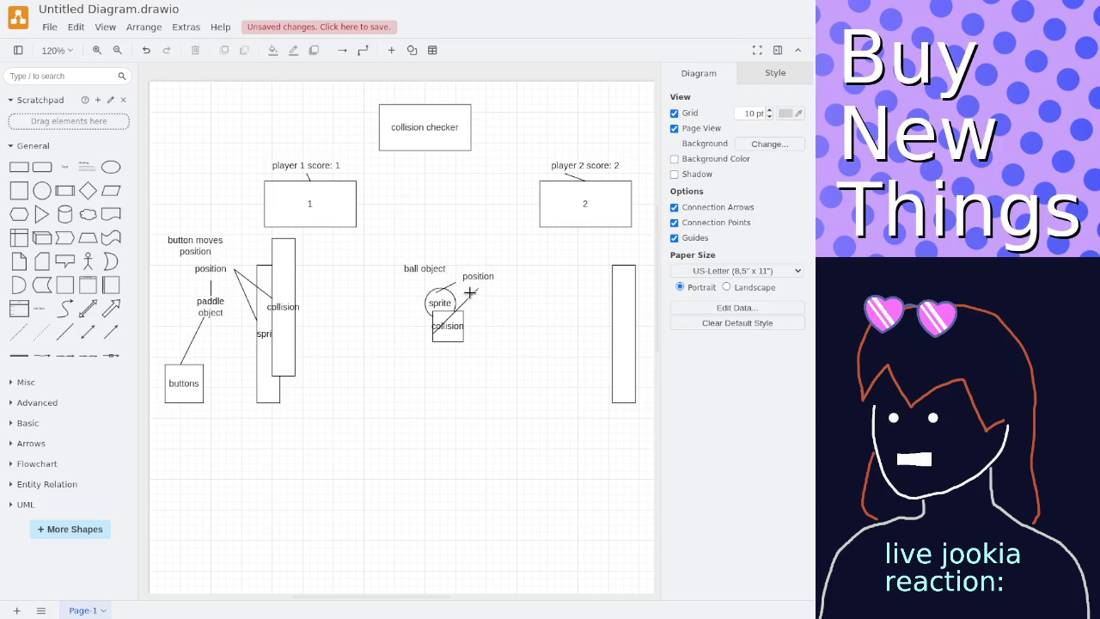
left_click(64, 333)
mouse_move(434, 303)
left_mouse_down()
mouse_move(417, 313)
mouse_move(455, 271)
left_mouse_up()
mouse_move(379, 348)
left_mouse_down()
mouse_move(451, 281)
mouse_move(449, 269)
left_mouse_up()
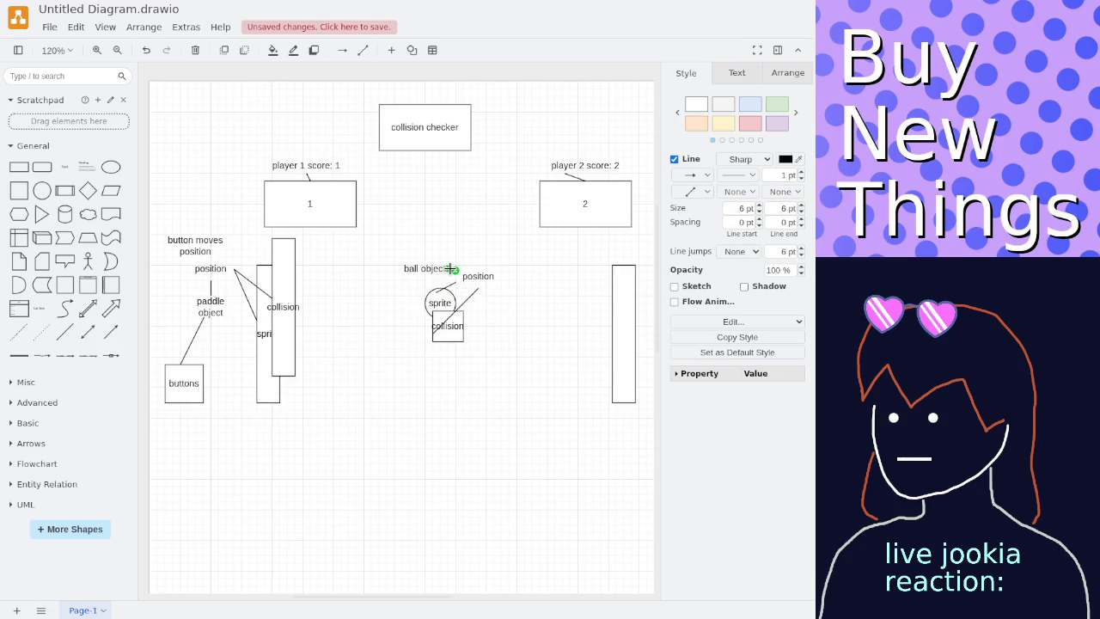
left_click(481, 309)
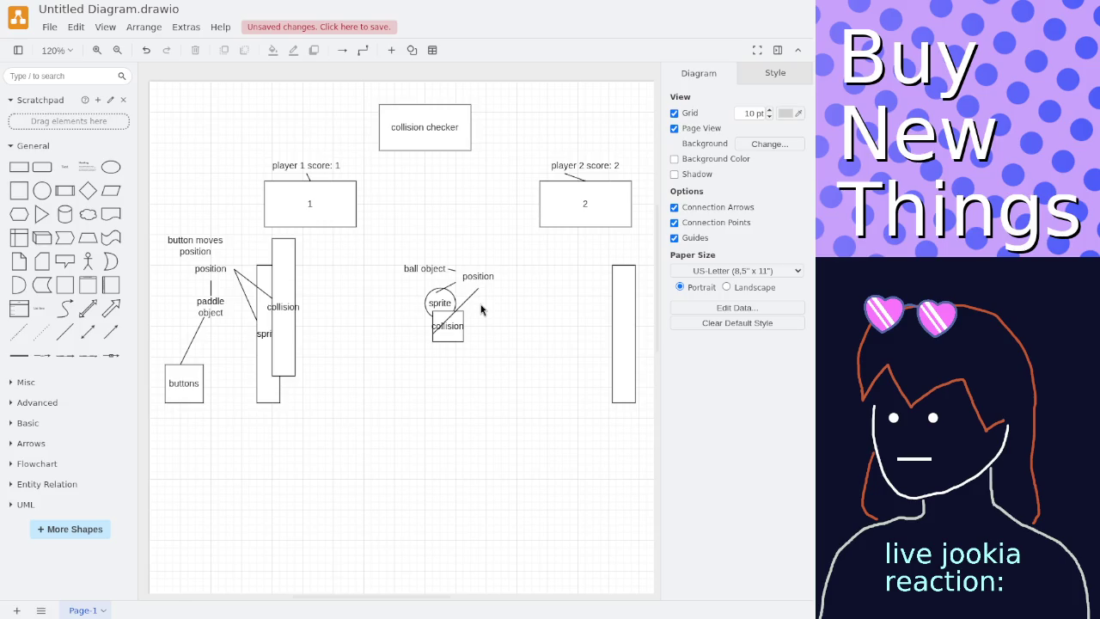
Attach the diagonal position line to the collision box and the short line to the sprite circle's edge.
scroll(481, 309, "up", 1)
scroll(481, 309, "up", 1)
left_click(468, 292)
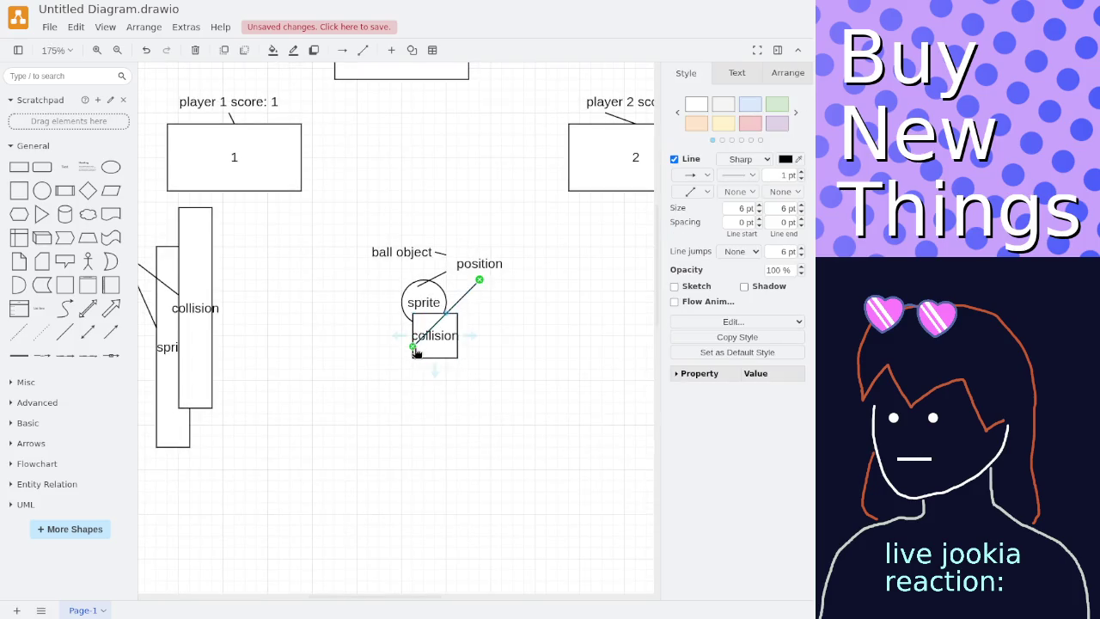
left_click_drag(413, 350, 438, 331)
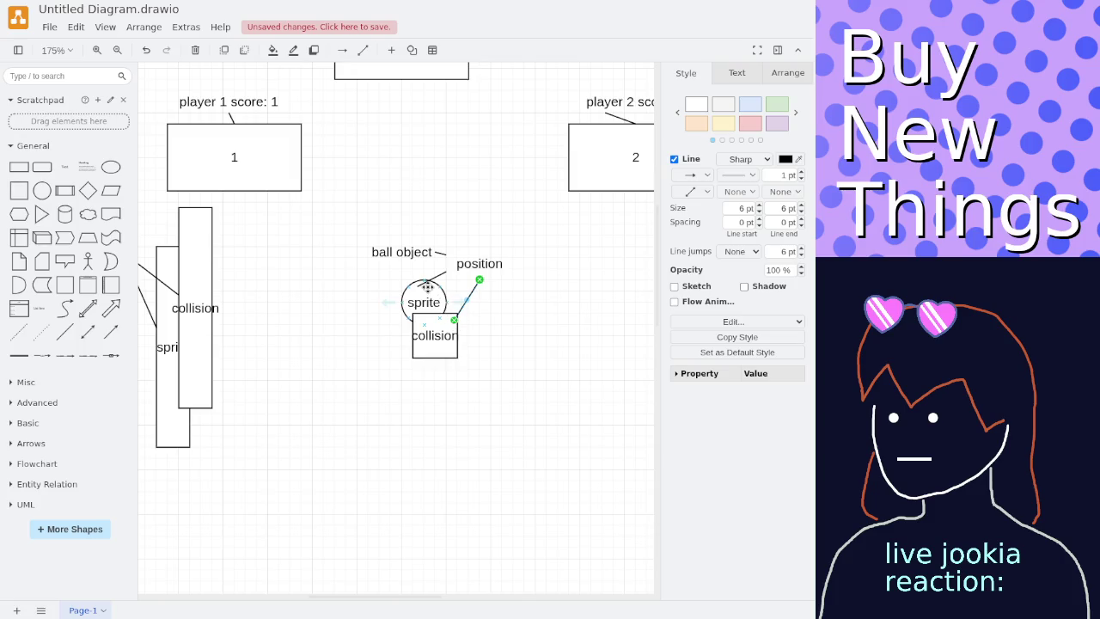
left_click(430, 280)
left_click_drag(419, 290, 424, 296)
left_click(376, 305)
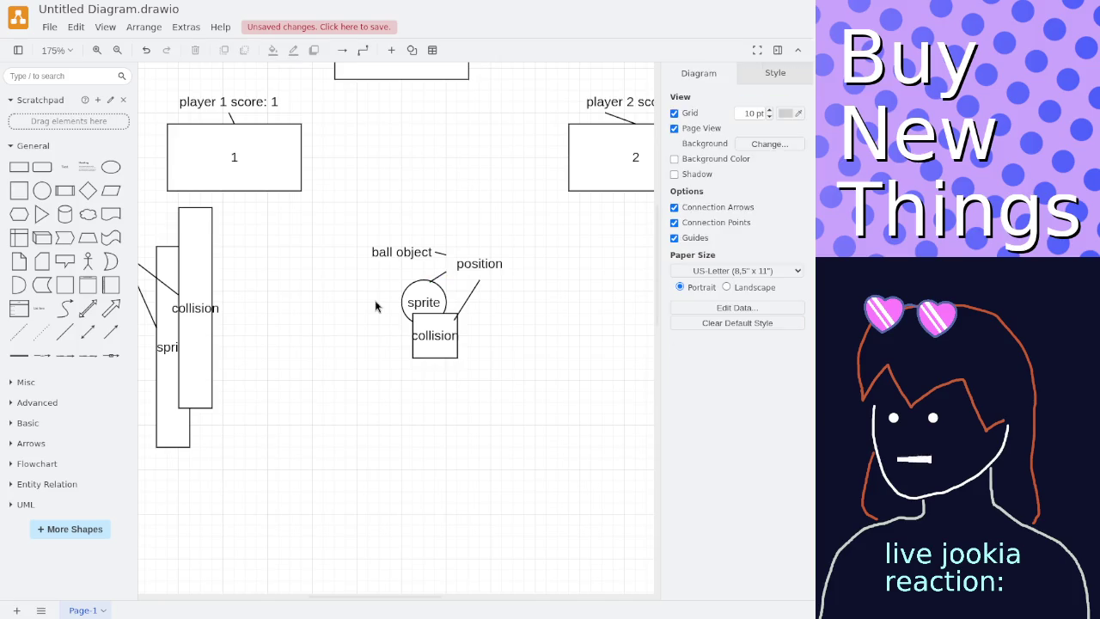
Nudge the diagonal line's lower end snugly onto the collision box border.
left_click(469, 292)
left_click_drag(456, 320, 458, 314)
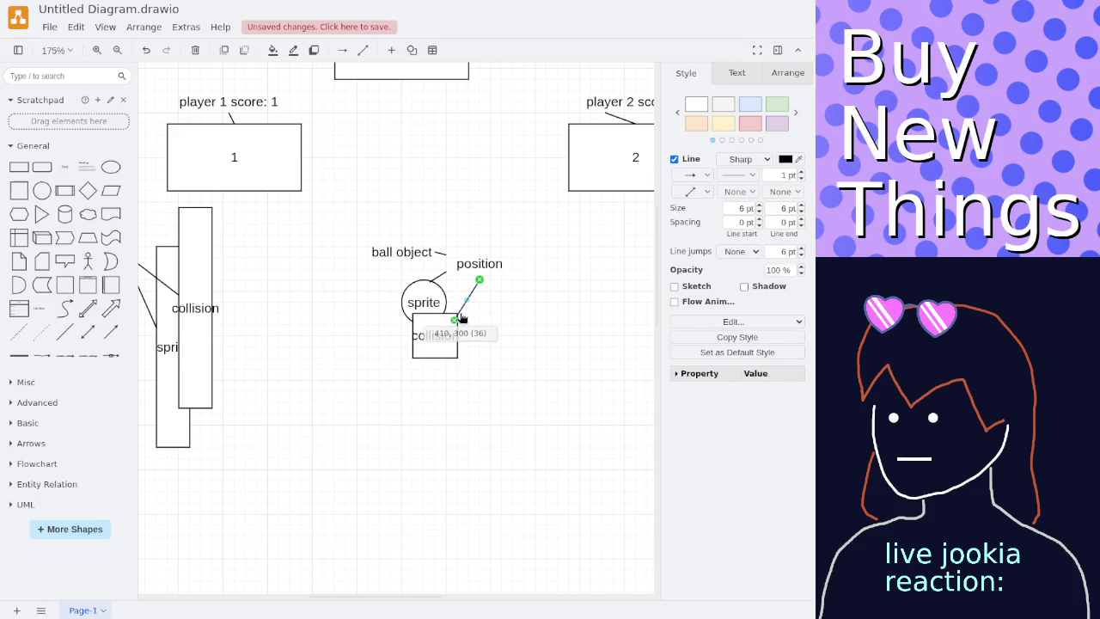
left_click(443, 273)
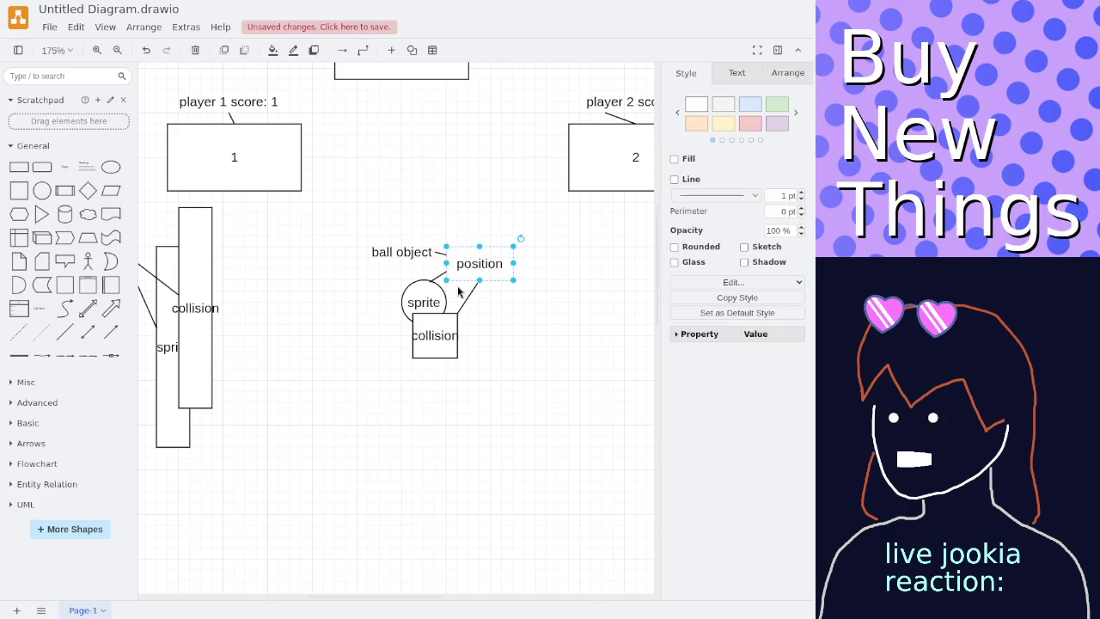
left_click(460, 288)
scroll(515, 284, "left", 3)
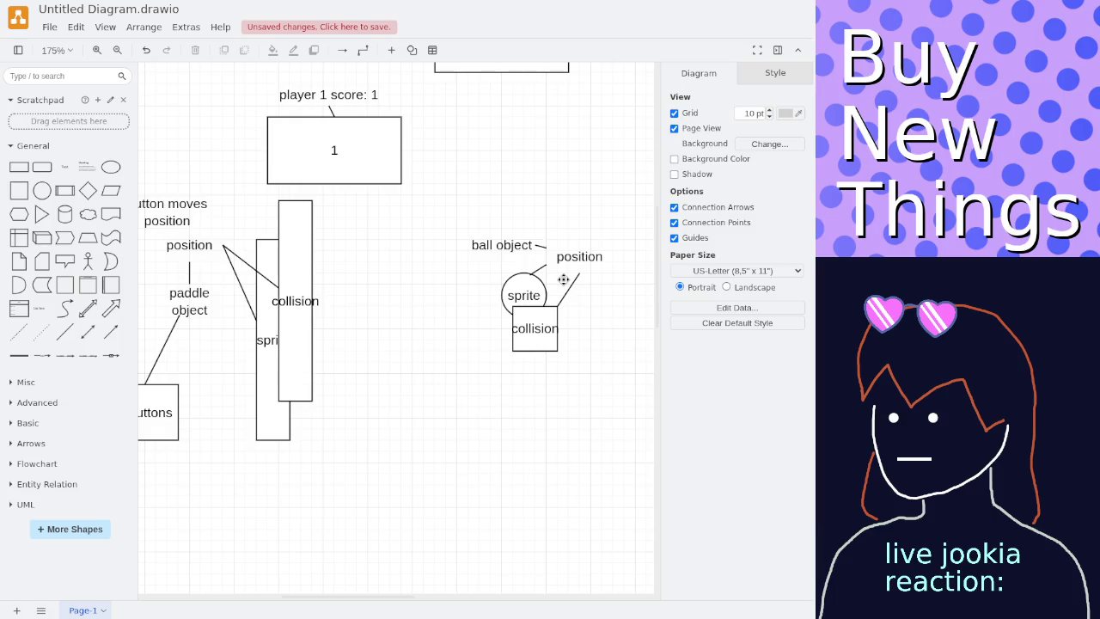
scroll(563, 280, "right", 2)
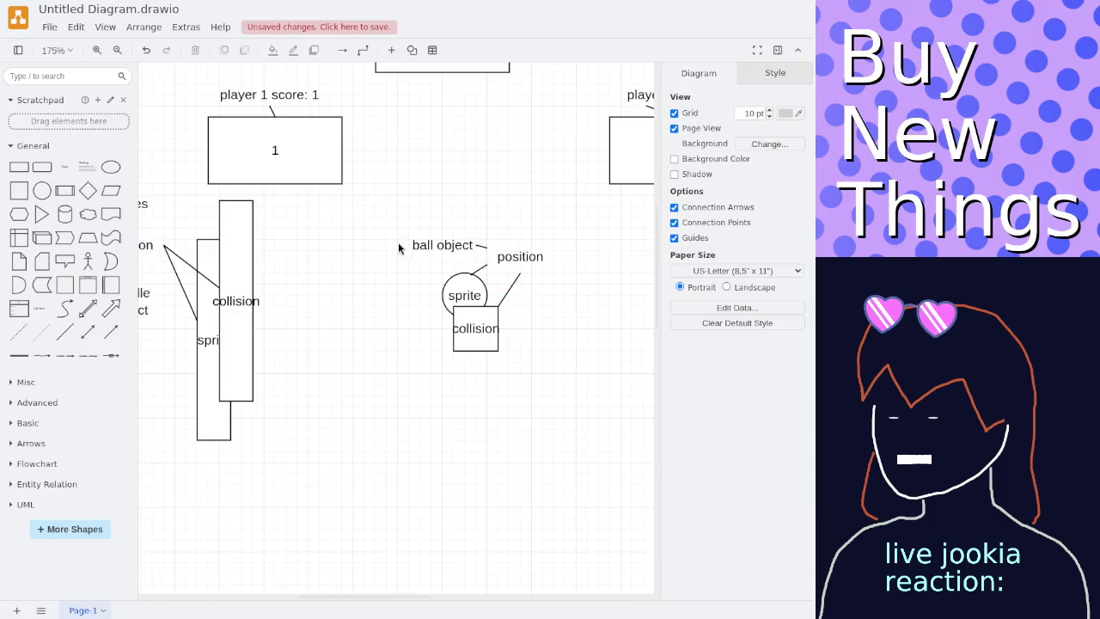
Add a text note below the ball: 'should objects keep subobjects in sync or should they share properties'.
double_click(395, 439)
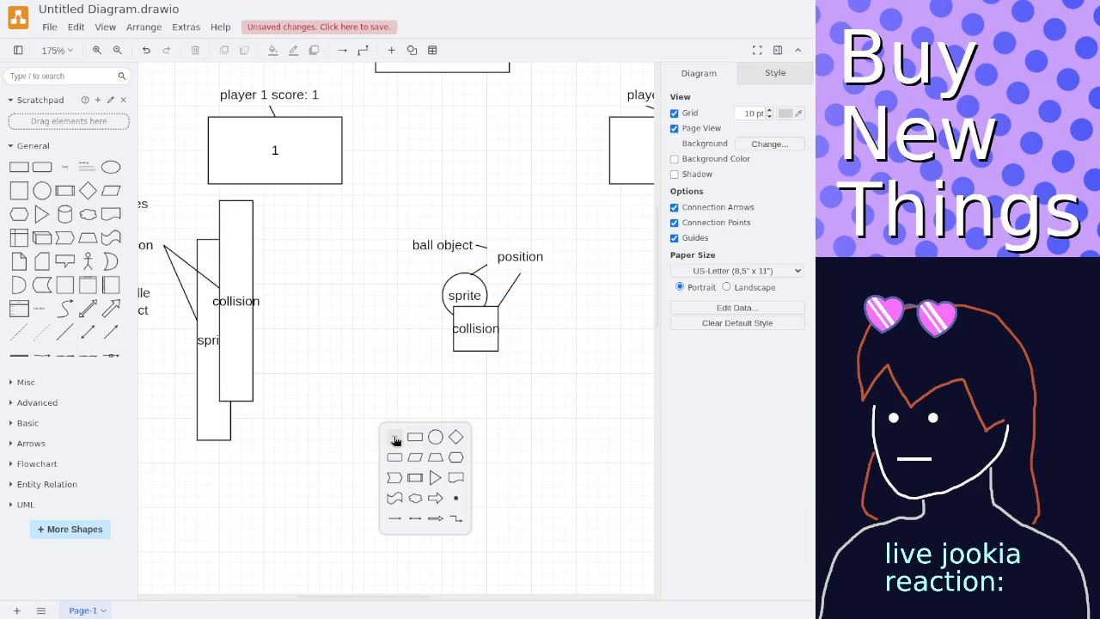
left_click(394, 437)
type("should ")
type("objects keep subobjects in sync")
type(" or should they share properties")
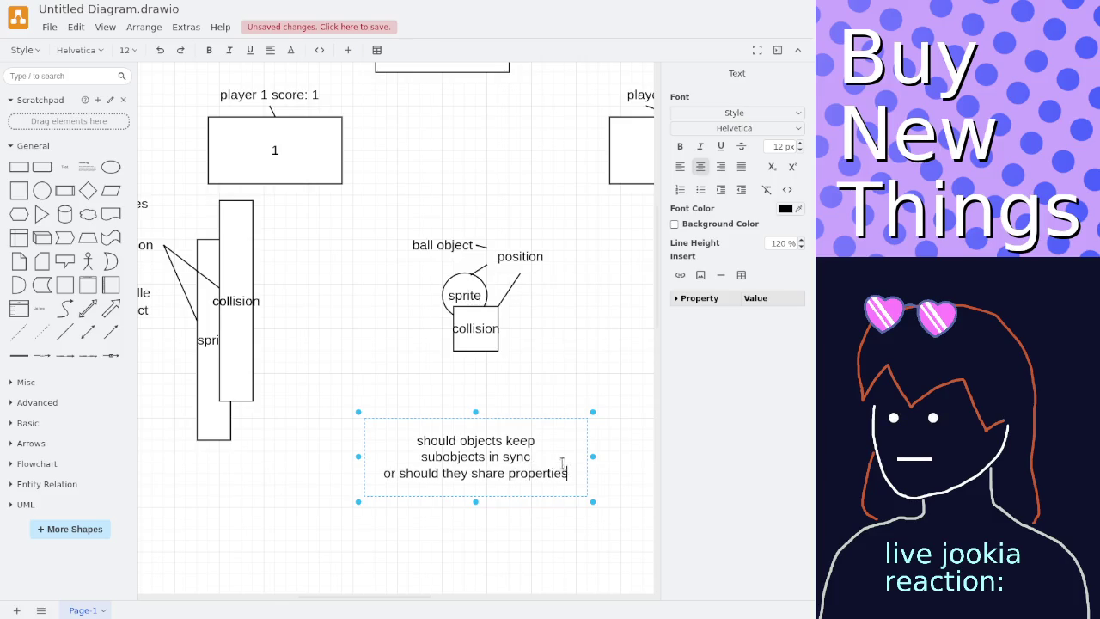
left_click(570, 382)
left_click(483, 342)
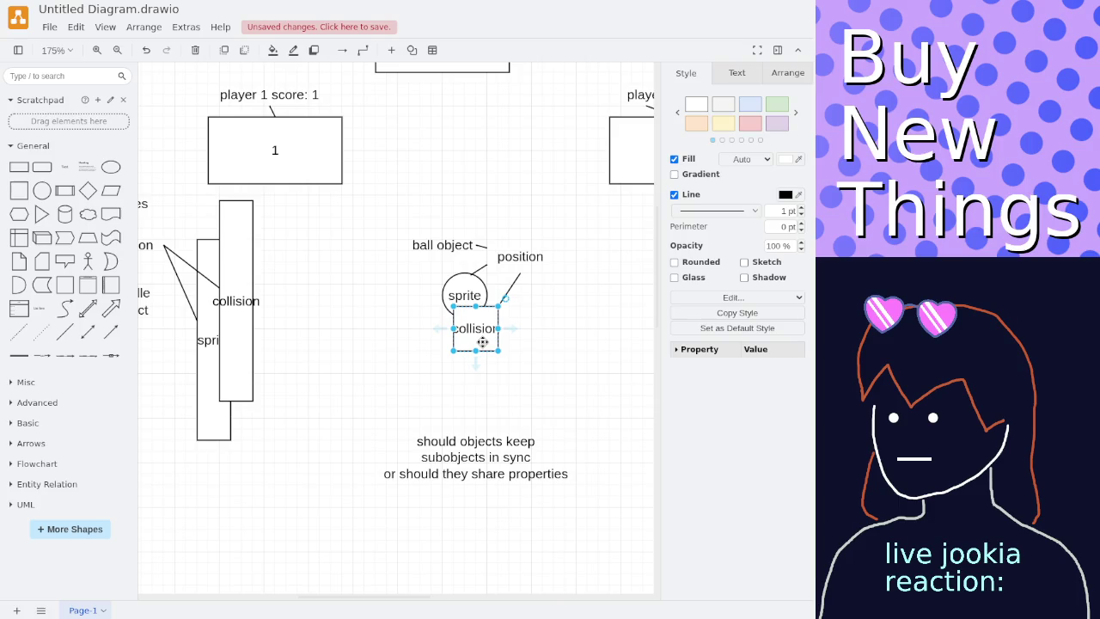
Append '??' to the end of the sync question note.
left_click(467, 384)
left_click(471, 447)
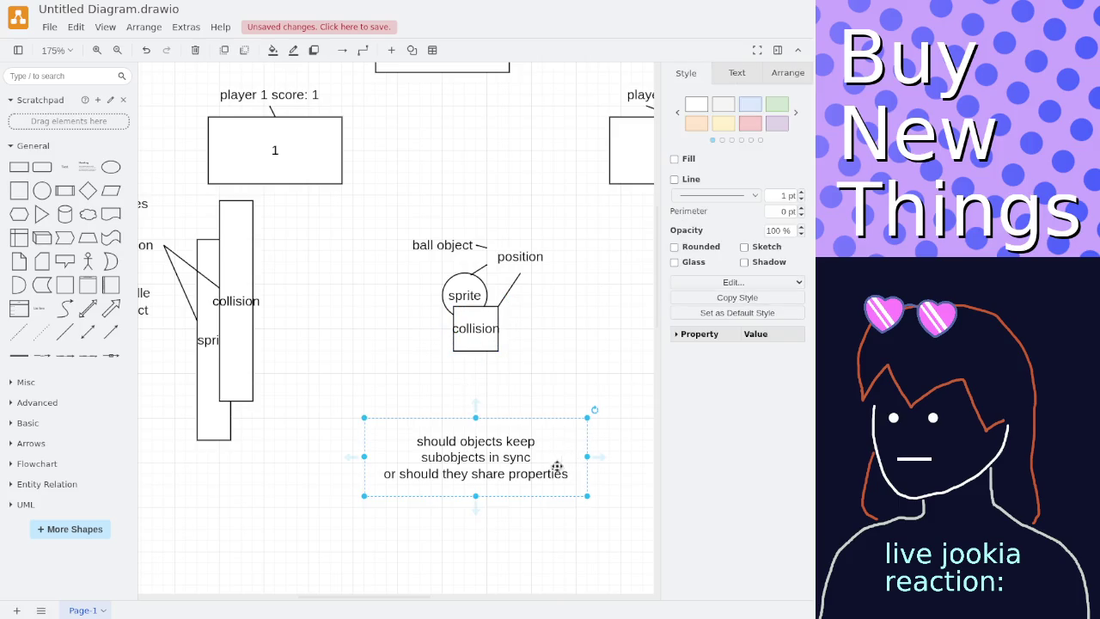
double_click(574, 472)
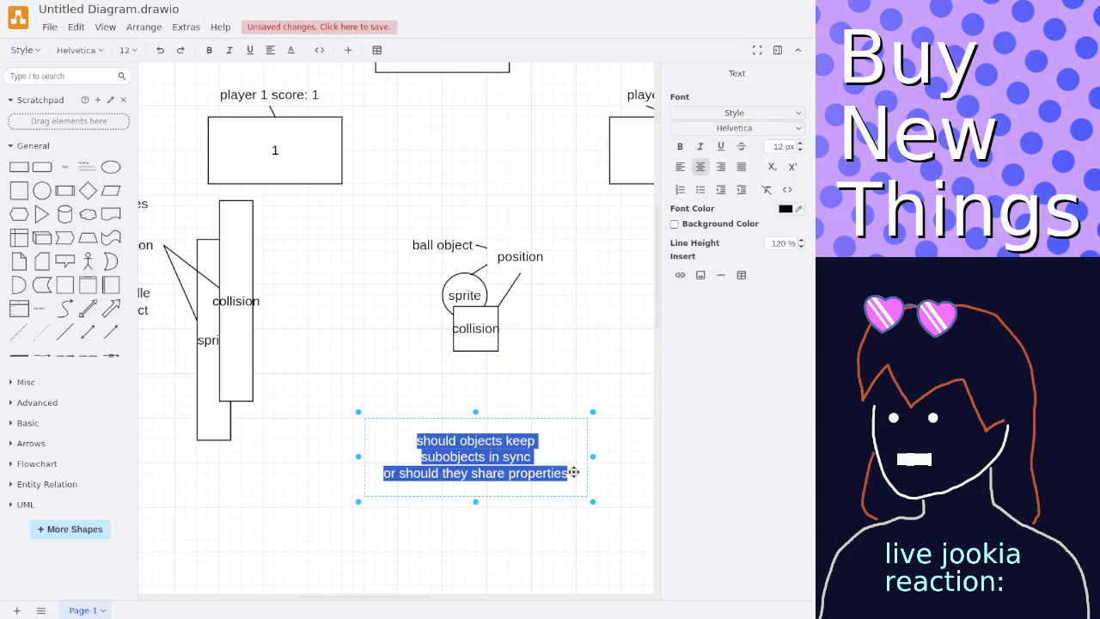
left_click(570, 472)
type("?")
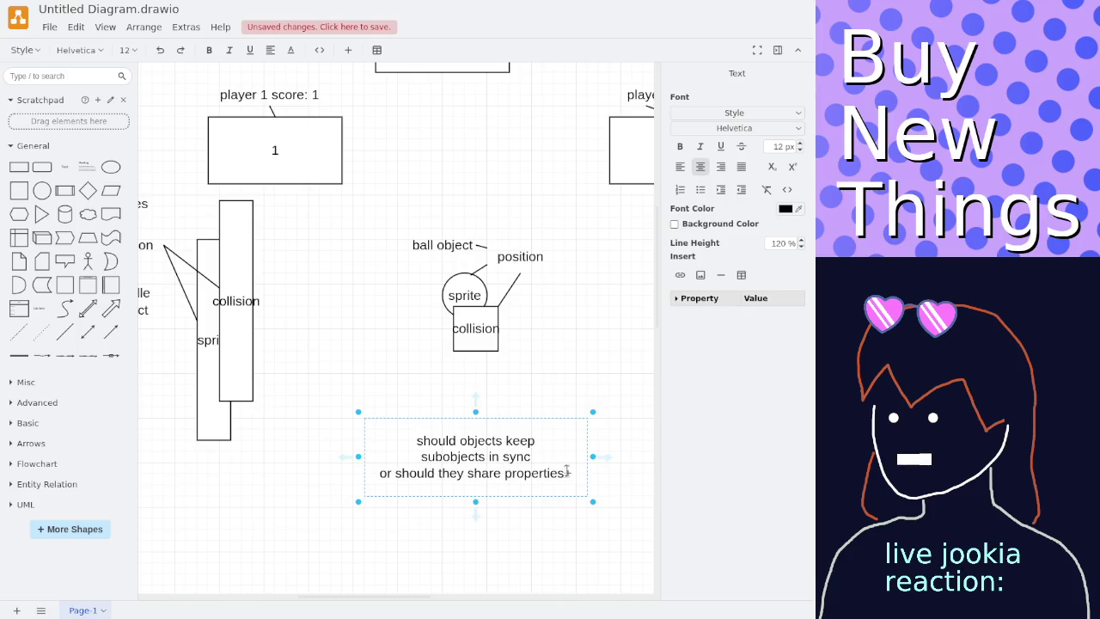
type("?")
left_click(519, 292)
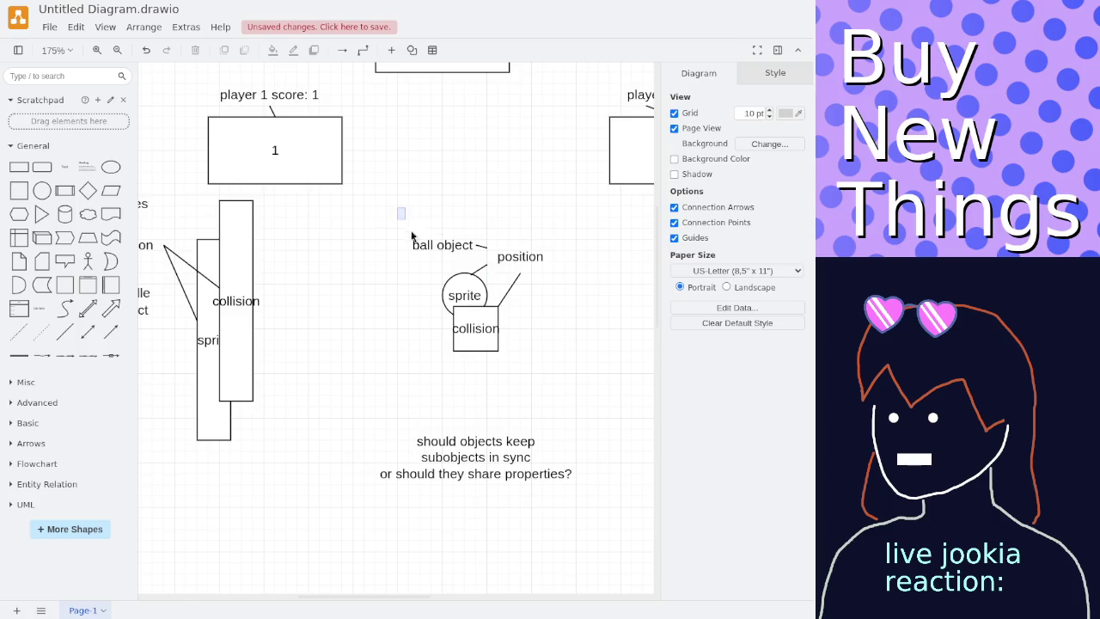
left_click_drag(410, 235, 536, 373)
Move the whole ball object group to the left.
left_click_drag(487, 335, 323, 354)
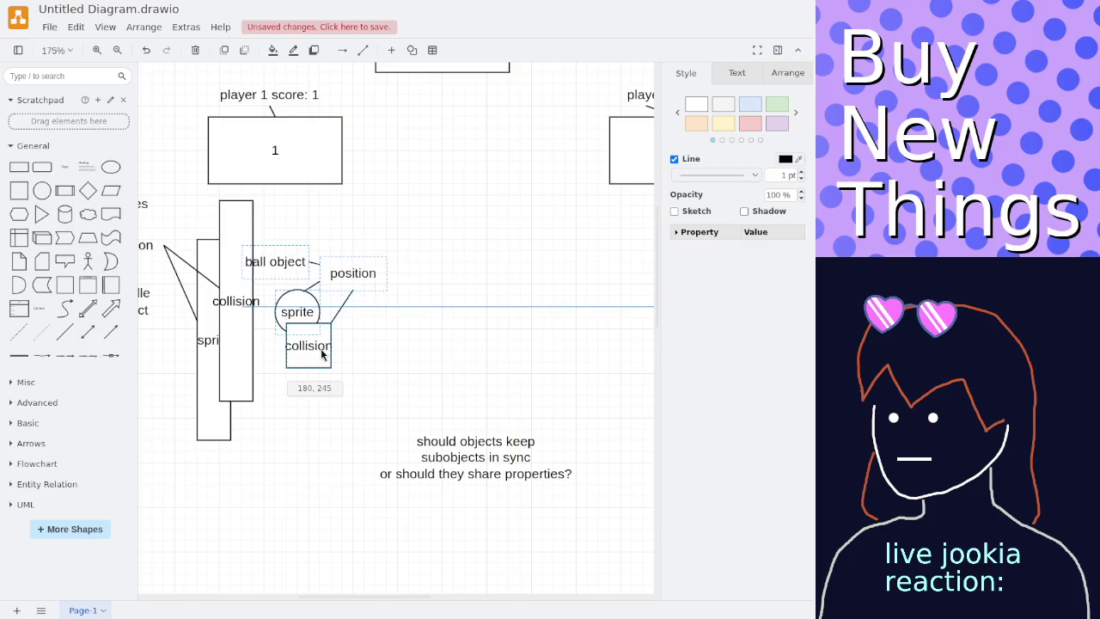
mouse_move(323, 354)
left_mouse_down()
mouse_move(292, 355)
mouse_move(473, 335)
mouse_move(427, 404)
left_mouse_up()
left_click(415, 346)
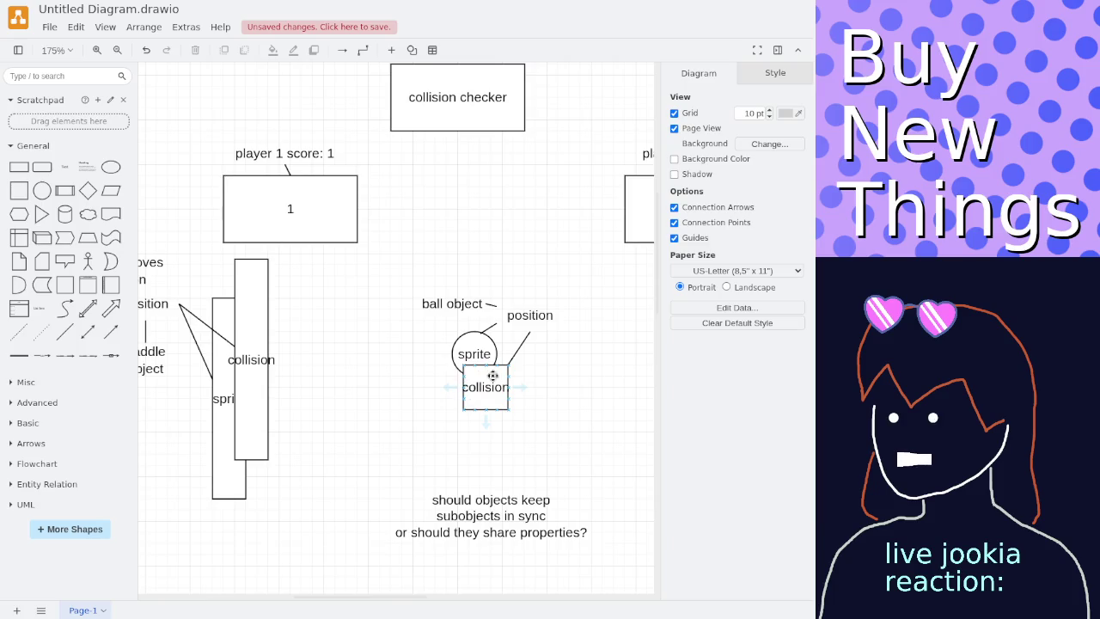
Replace the stray elbow connector with a straight line from collision checker to the ball's collision box.
left_click_drag(455, 129, 482, 244)
key("ctrl+z")
left_click(88, 341)
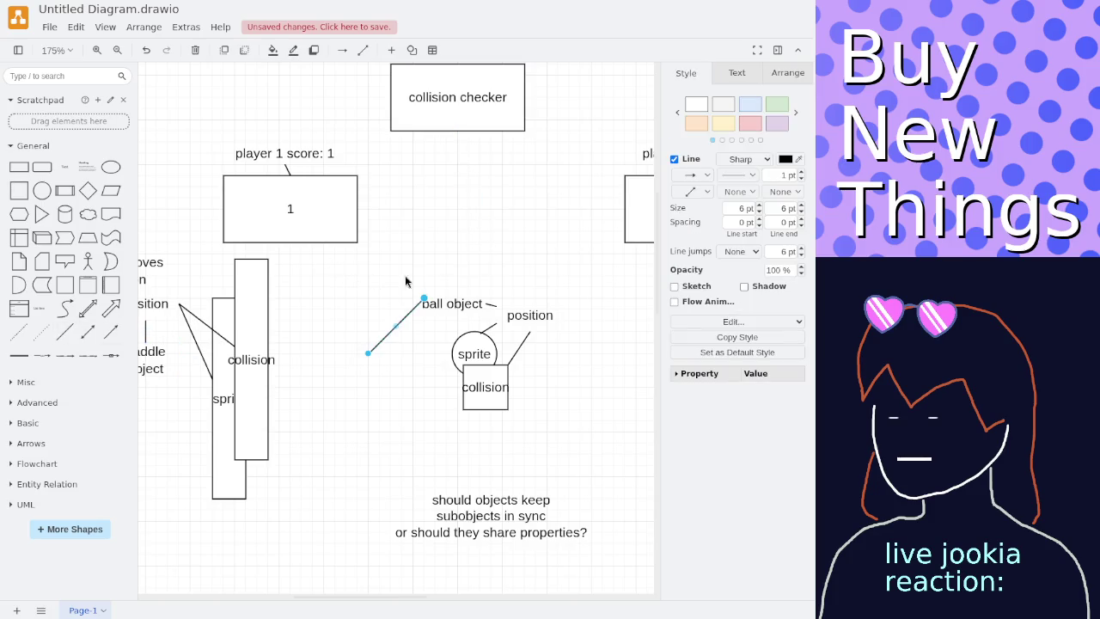
left_click_drag(421, 296, 424, 298)
left_click_drag(434, 219, 456, 130)
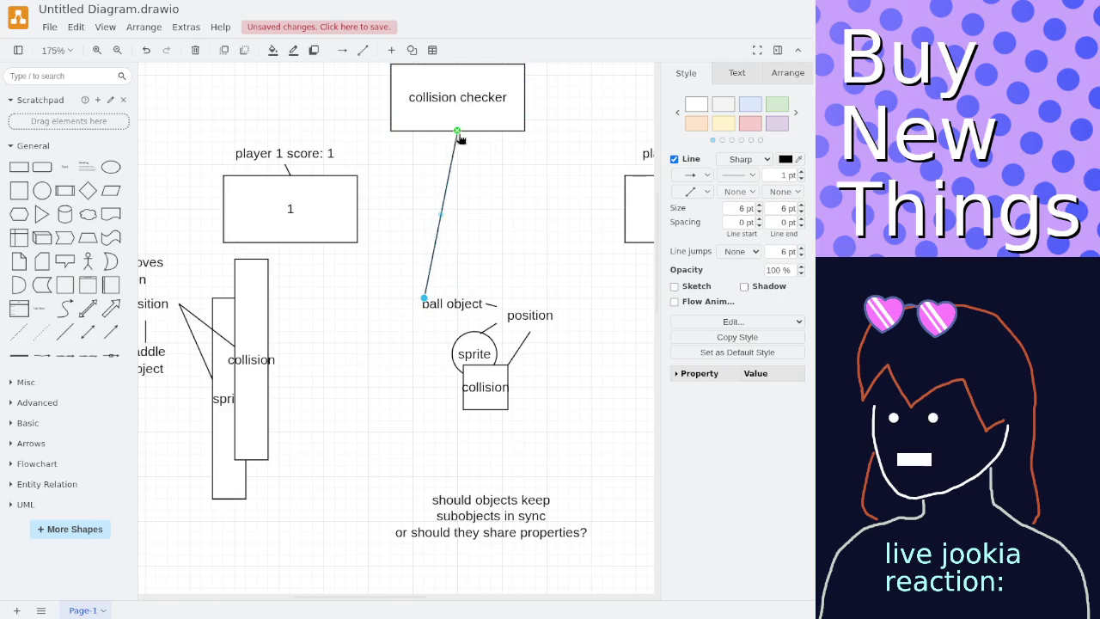
left_click_drag(427, 304, 489, 371)
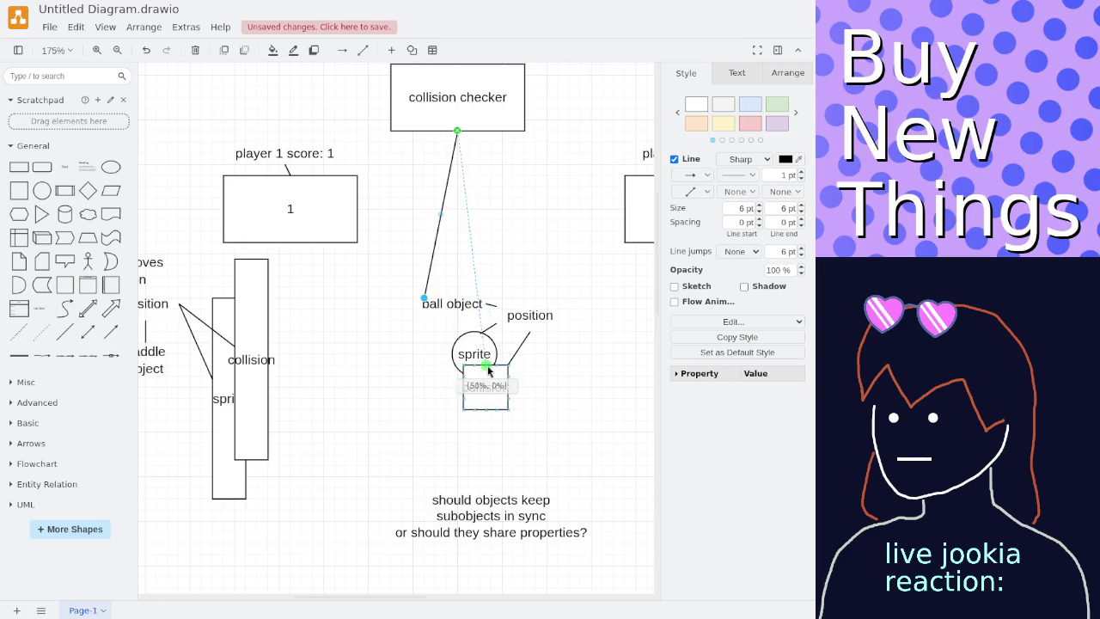
left_click_drag(489, 372, 503, 367)
left_click(444, 230)
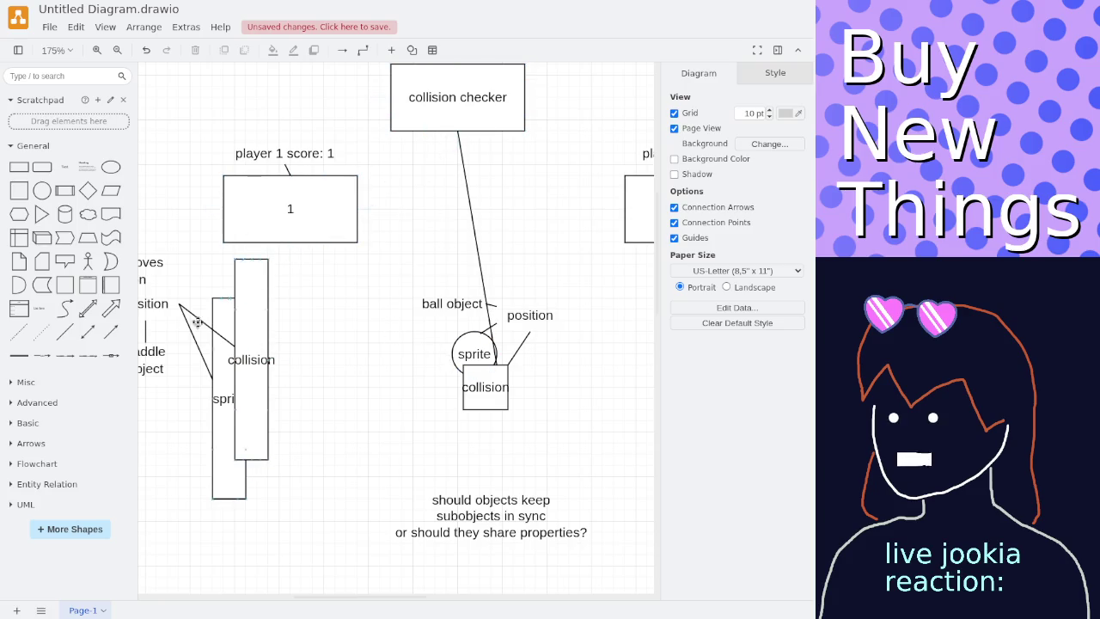
Draw a second line from the collision checker to the paddle's collision rectangle.
left_click(65, 343)
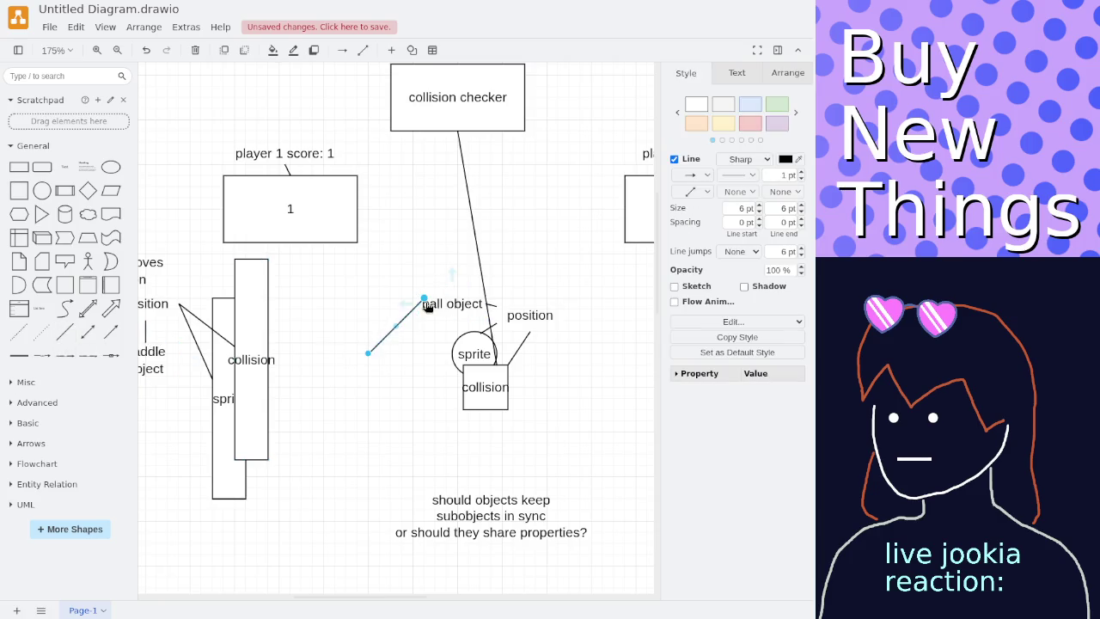
left_click_drag(423, 298, 460, 136)
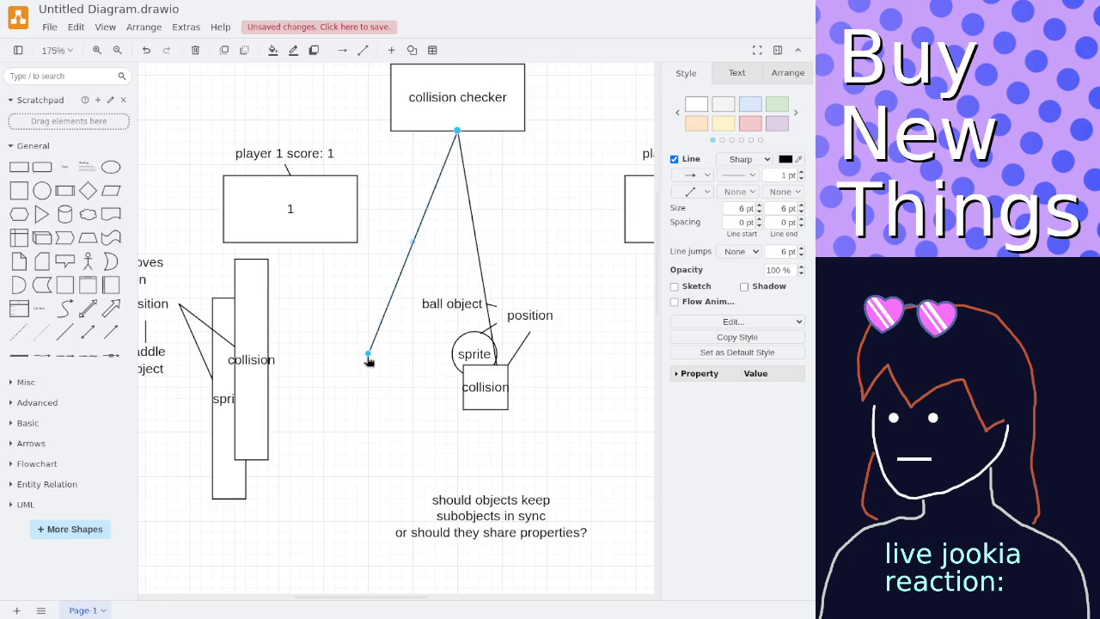
left_click_drag(368, 353, 275, 347)
double_click(308, 383)
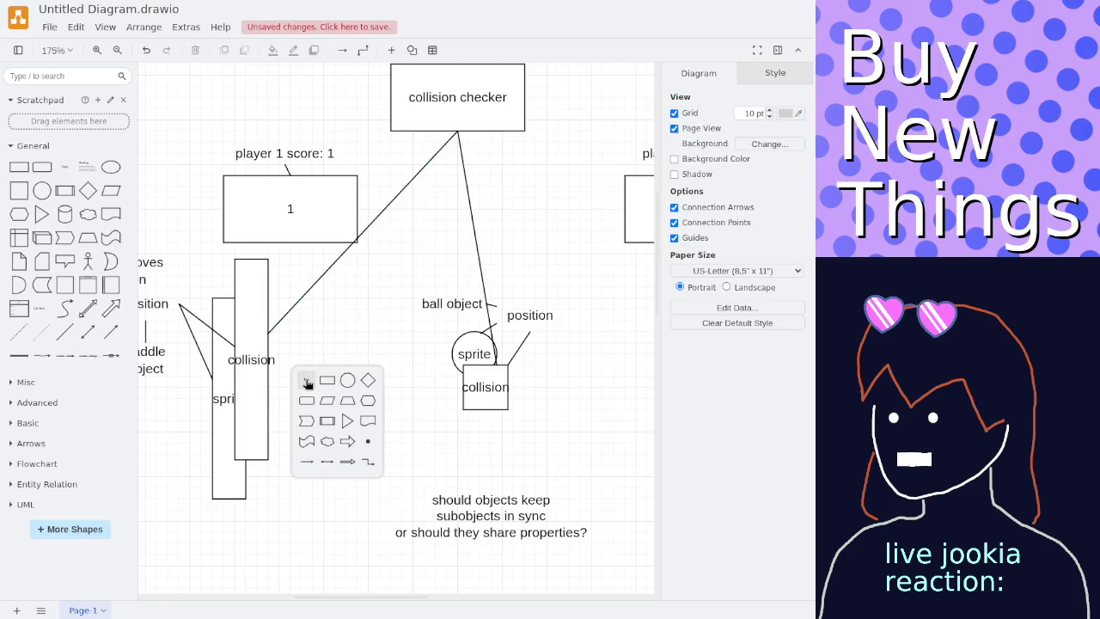
Add a note between paddle and ball reading 'should the collision checker directly set position?'.
left_click(307, 382)
type("should the collision checker")
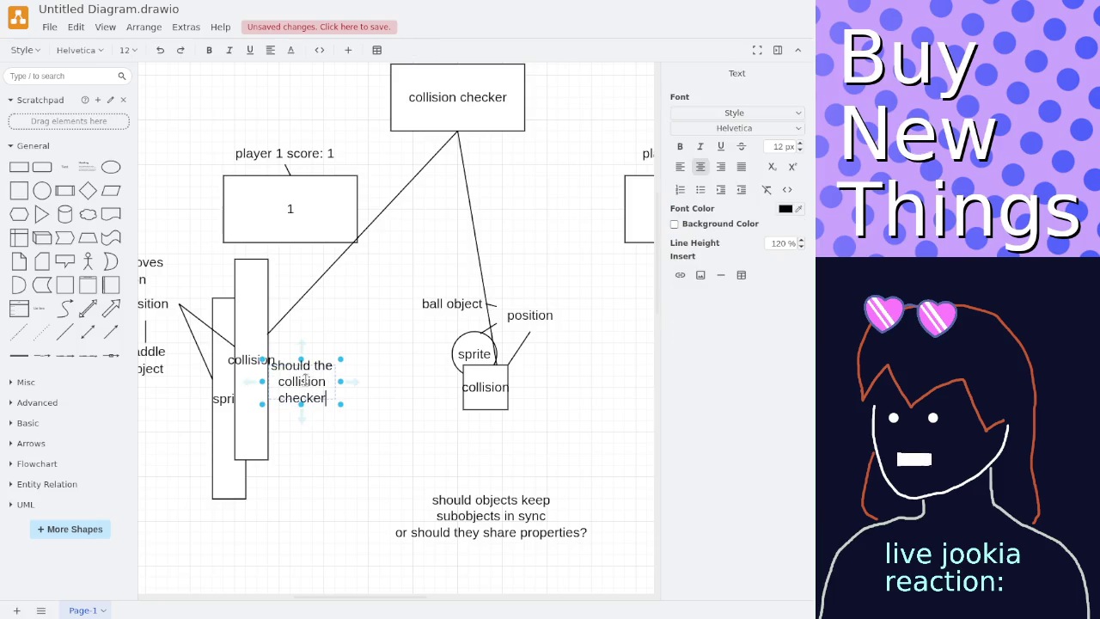
mouse_move(341, 405)
left_mouse_down()
mouse_move(445, 492)
mouse_move(447, 478)
left_mouse_up()
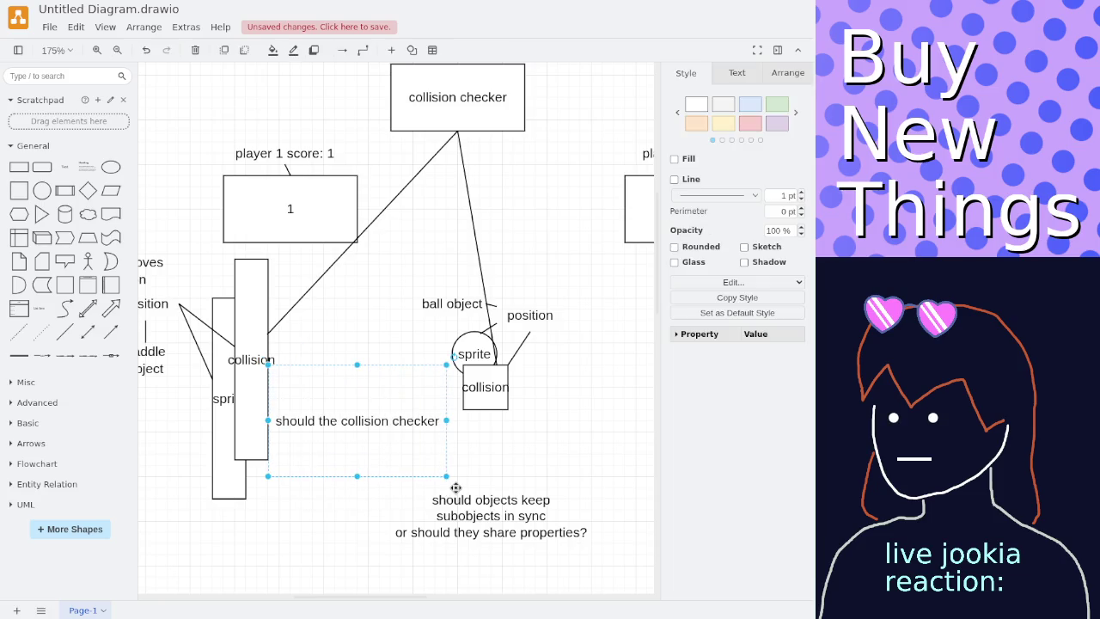
double_click(431, 437)
left_click(431, 436)
type("directly set position?")
left_click(531, 453)
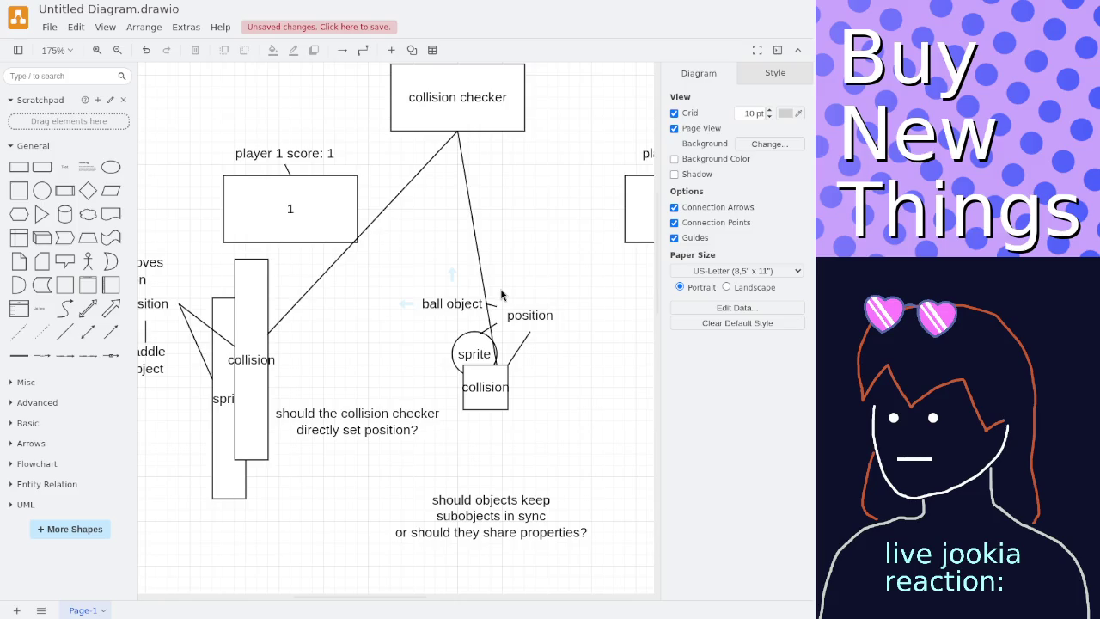
scroll(548, 304, "down", 2)
scroll(547, 305, "up", 2)
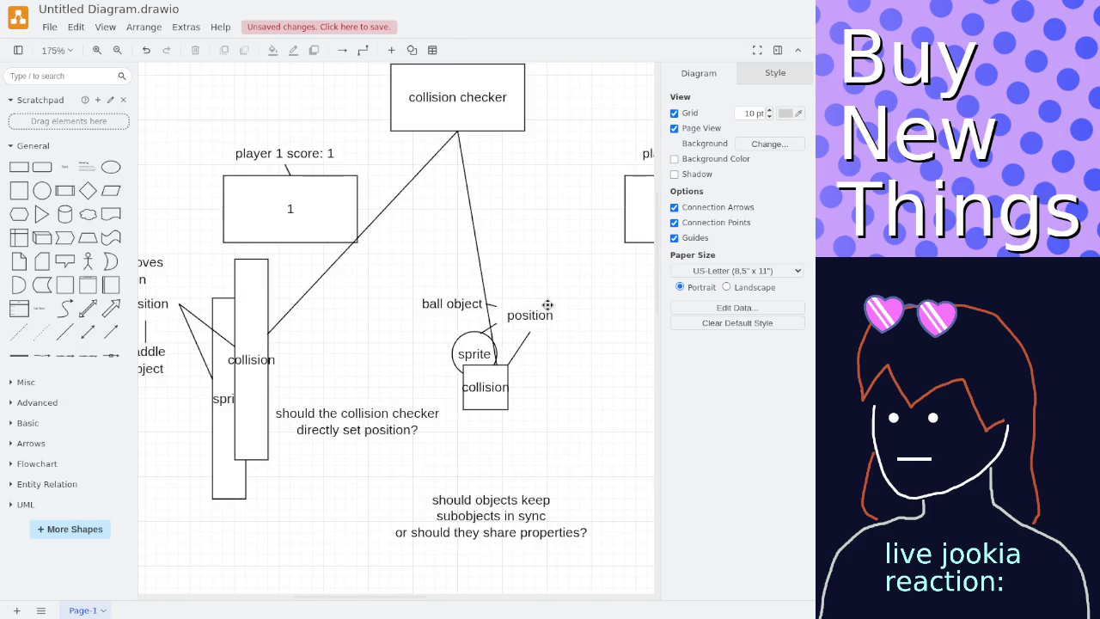
double_click(362, 412)
left_click(474, 440)
mouse_move(410, 244)
left_mouse_down()
mouse_move(483, 250)
mouse_move(408, 288)
left_mouse_up()
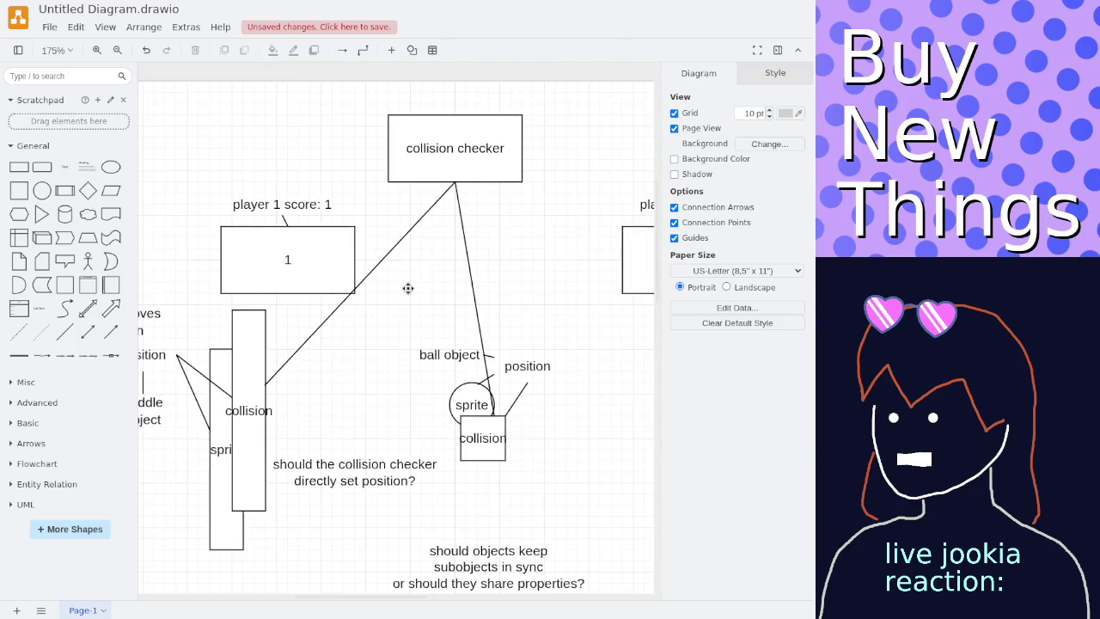
left_click(435, 149)
left_click(250, 404)
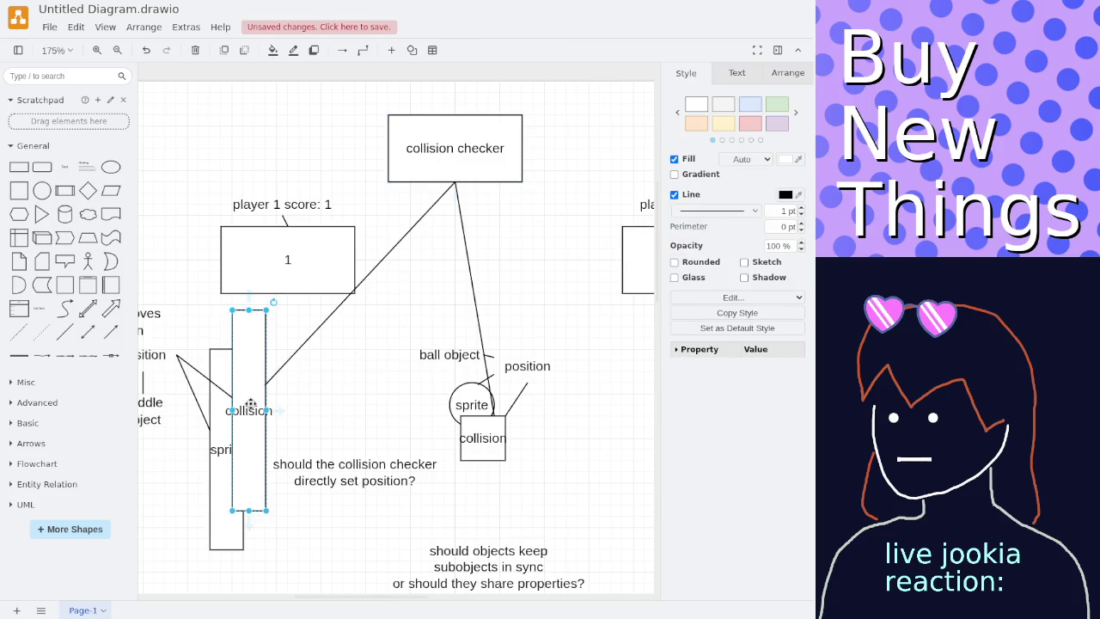
left_click(473, 397)
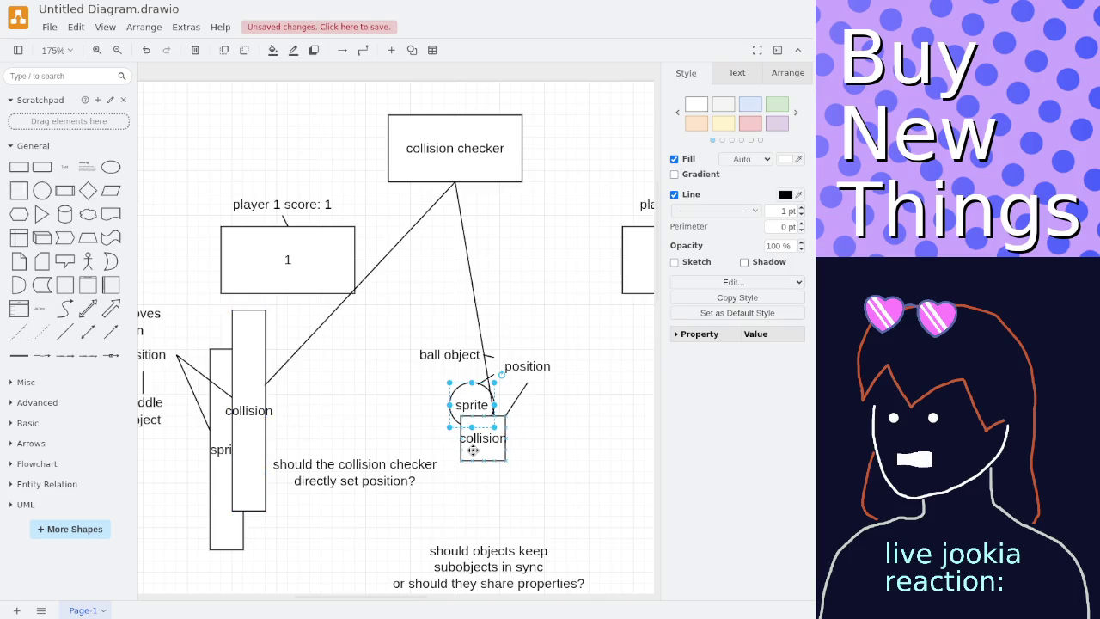
left_click(474, 438)
left_click(255, 410)
left_click(469, 443)
left_click(267, 411)
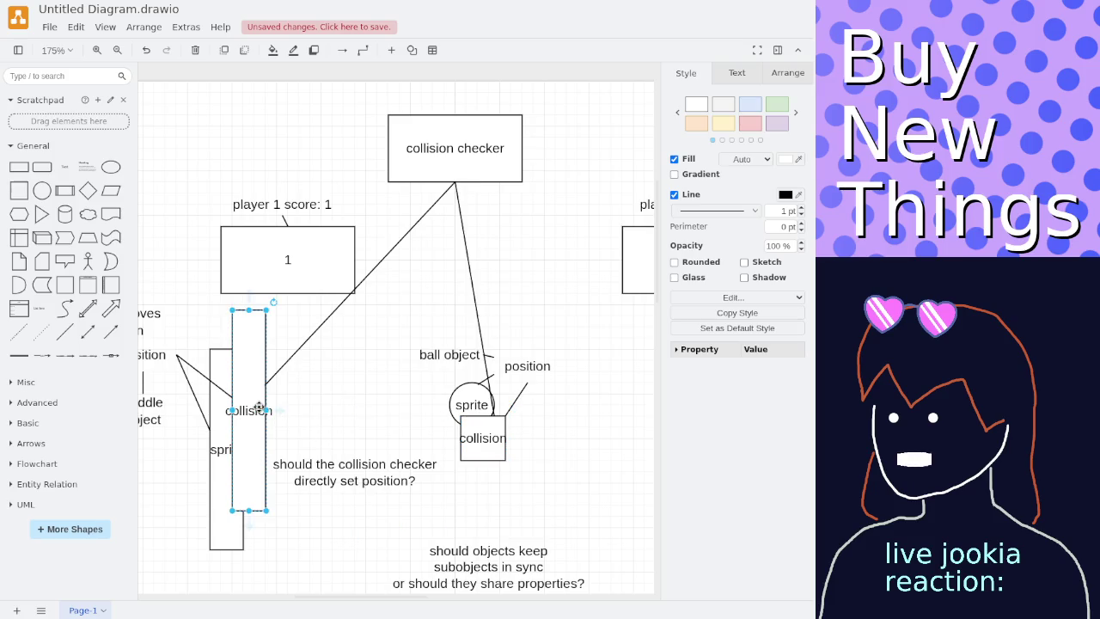
left_click(366, 413)
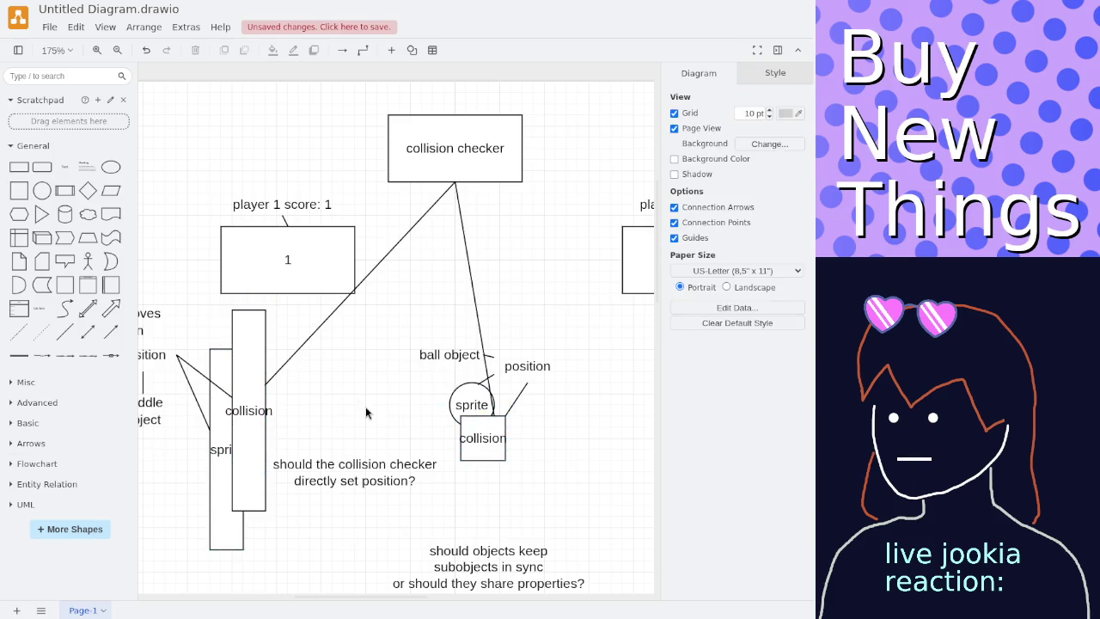
Rename the collision checker, the ball's collision box and the paddle's collision box to 'physics'.
double_click(446, 148)
type("physics")
left_click(489, 434)
double_click(490, 434)
type("physics")
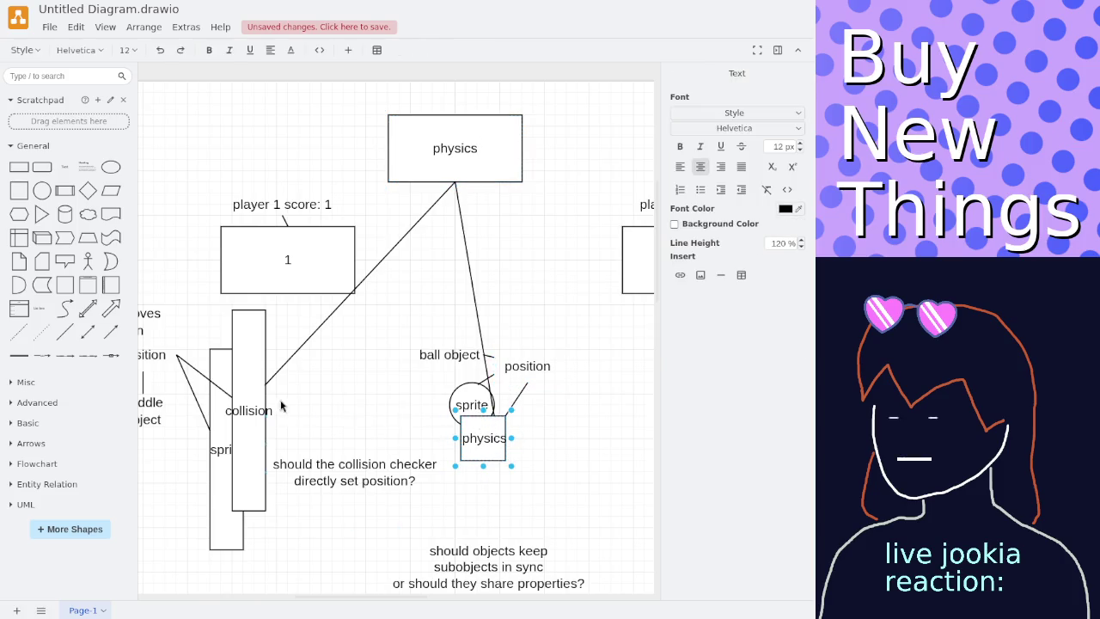
double_click(248, 410)
type("physics")
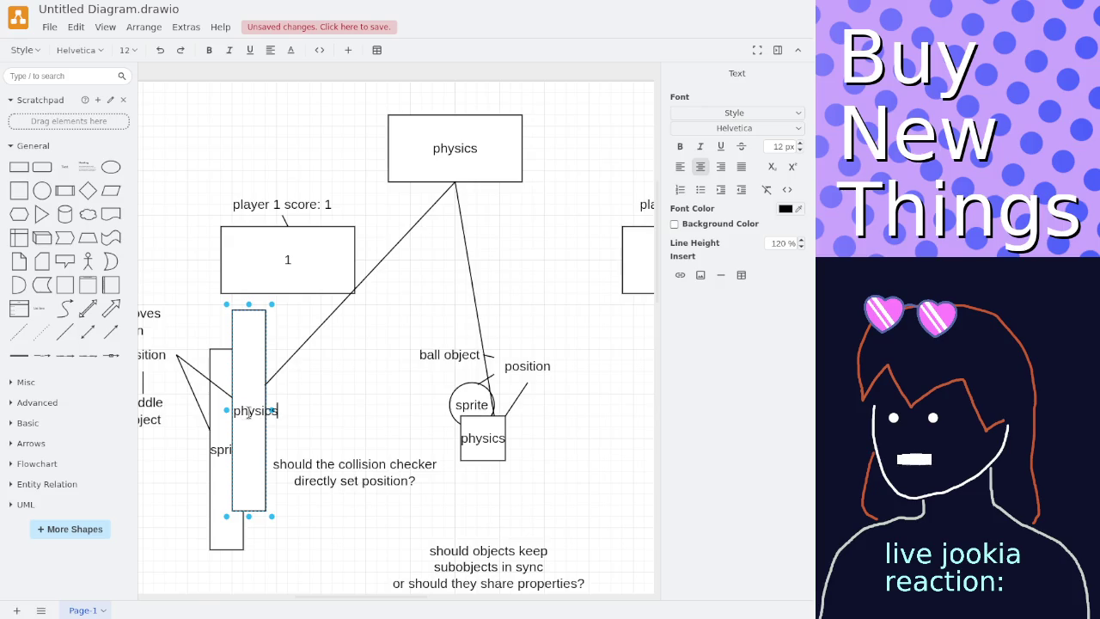
left_click(378, 419)
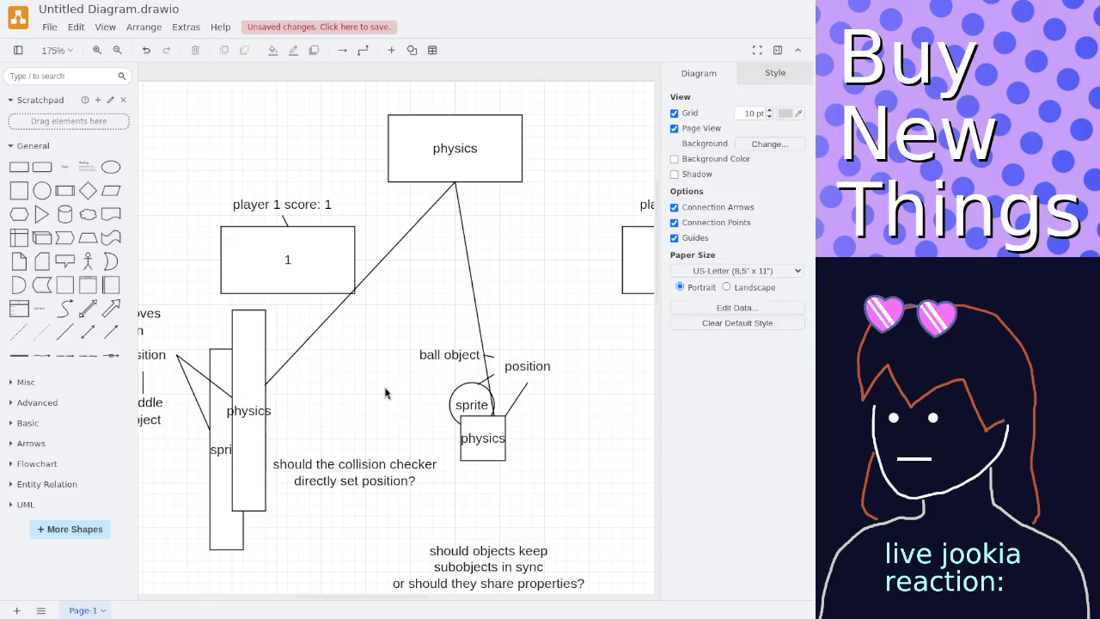
Delete the collision-checker question and move the sync question up toward the ball.
left_click(385, 473)
key("Delete")
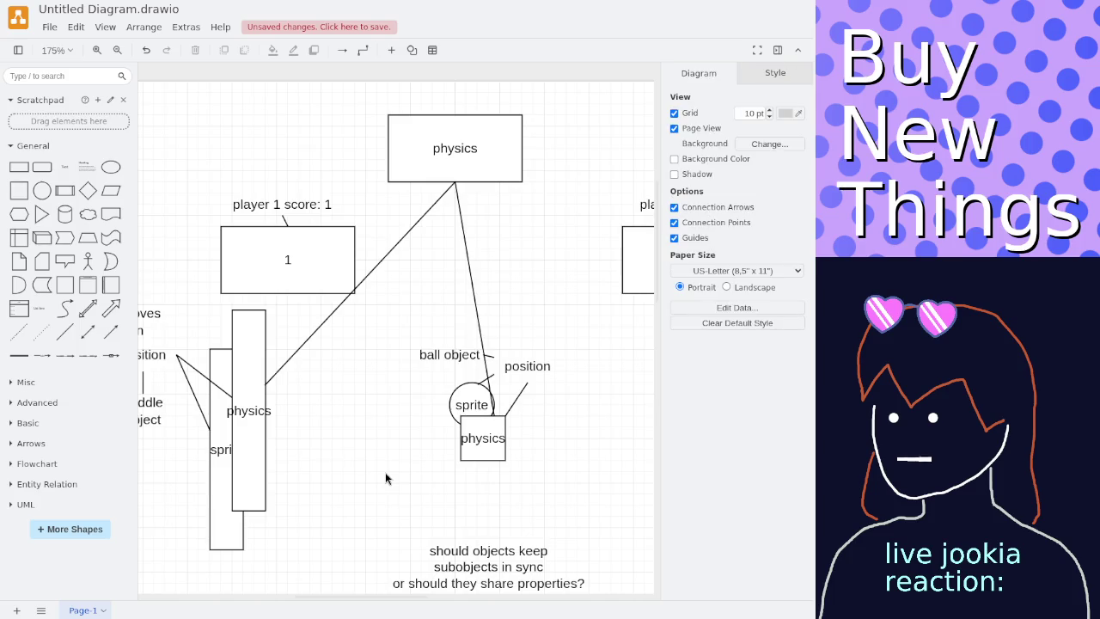
left_click_drag(460, 551, 427, 519)
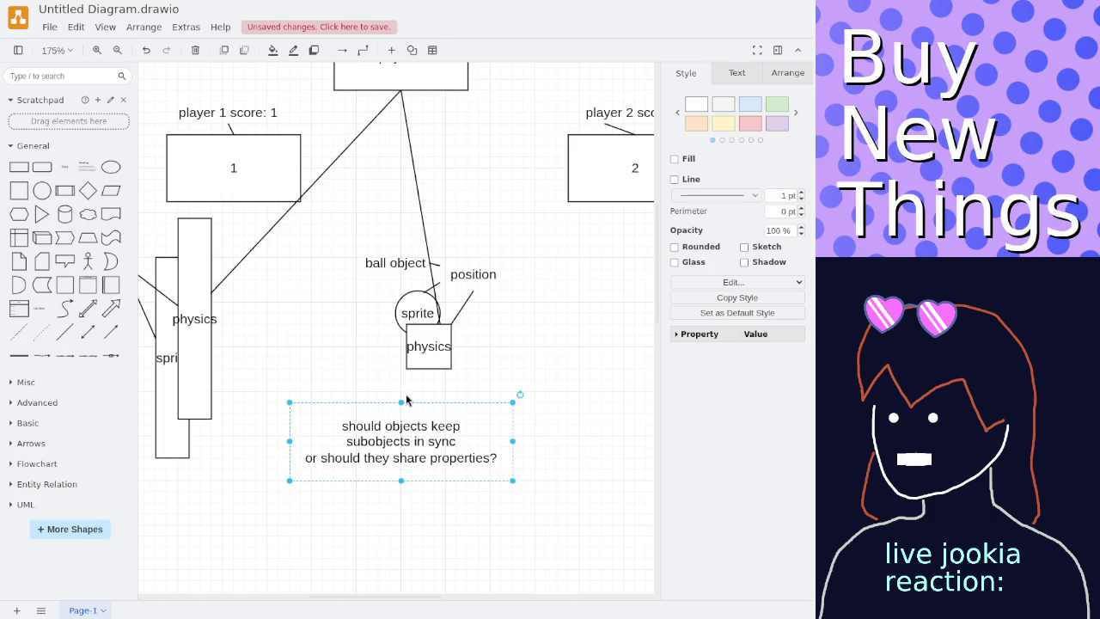
Reattach the big physics box's connector to the ball's physics box.
scroll(394, 366, "up", 1)
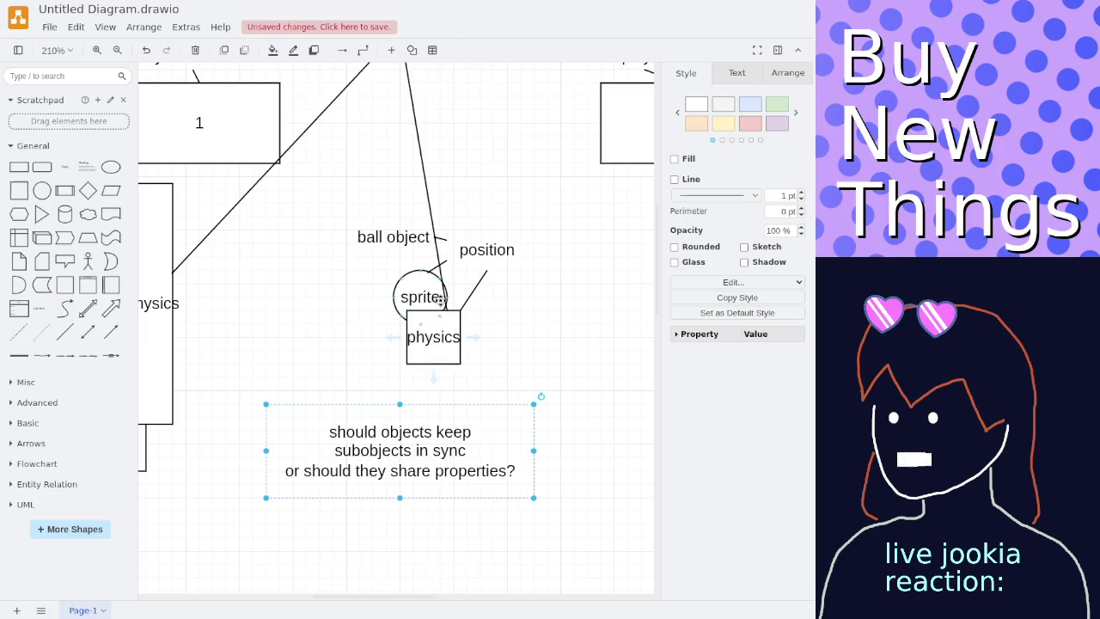
key("Escape")
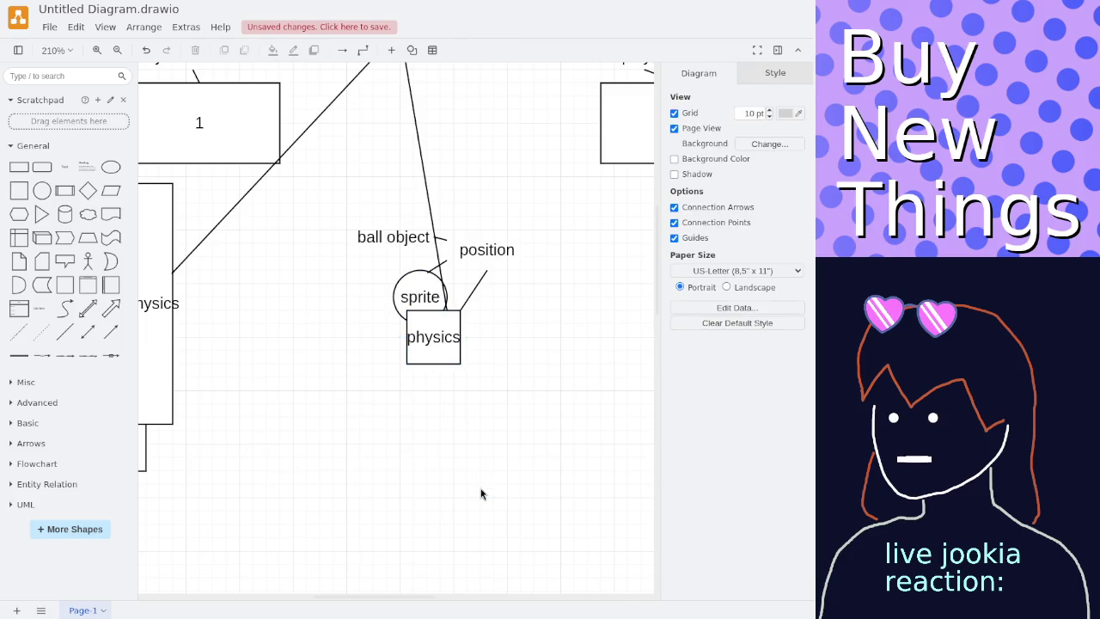
scroll(476, 257, "up", 5)
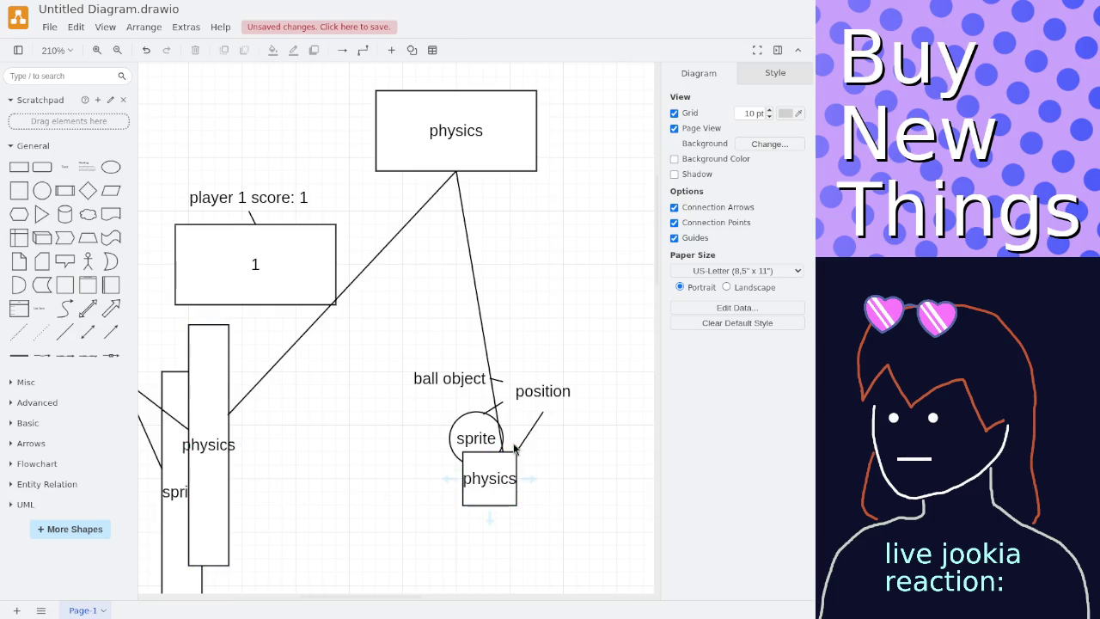
left_click(496, 404)
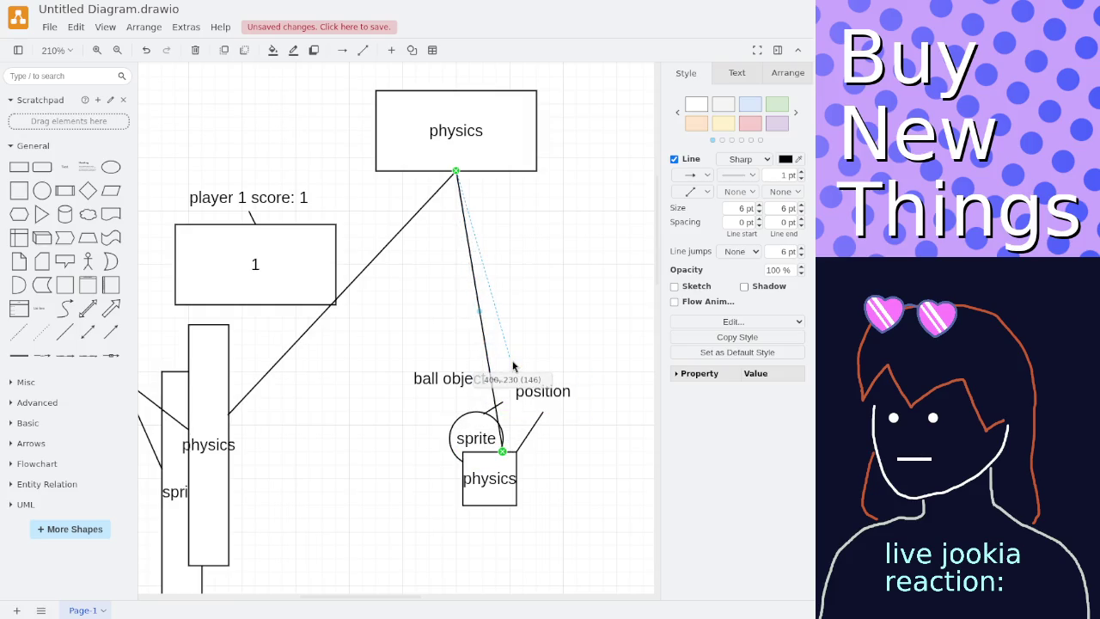
left_click_drag(504, 452, 508, 357)
left_click_drag(530, 470, 542, 405)
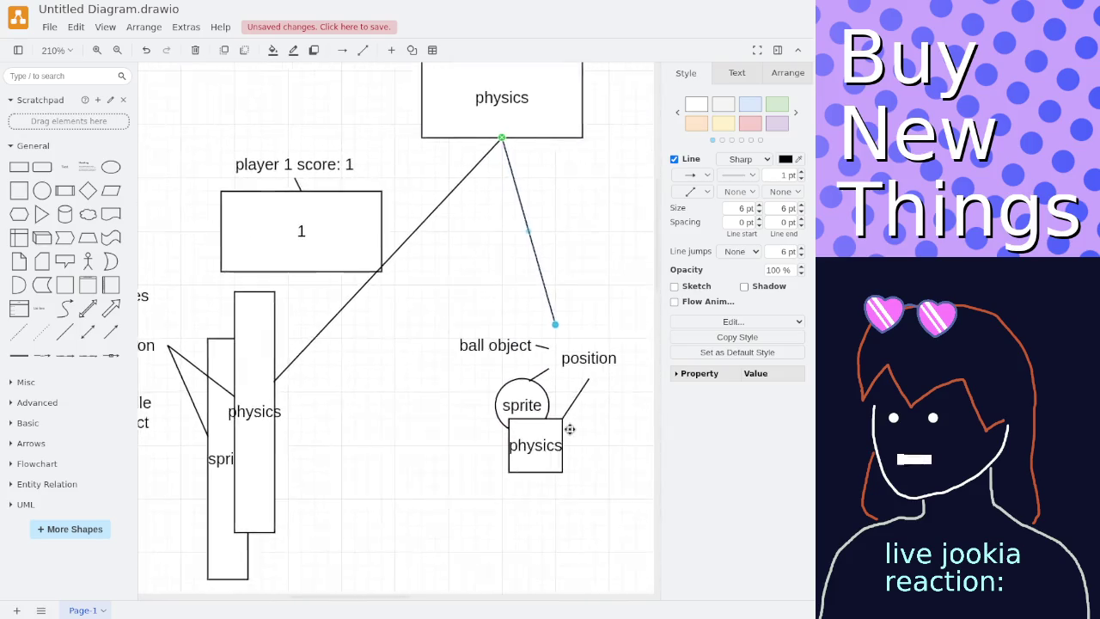
scroll(405, 318, "down", 2)
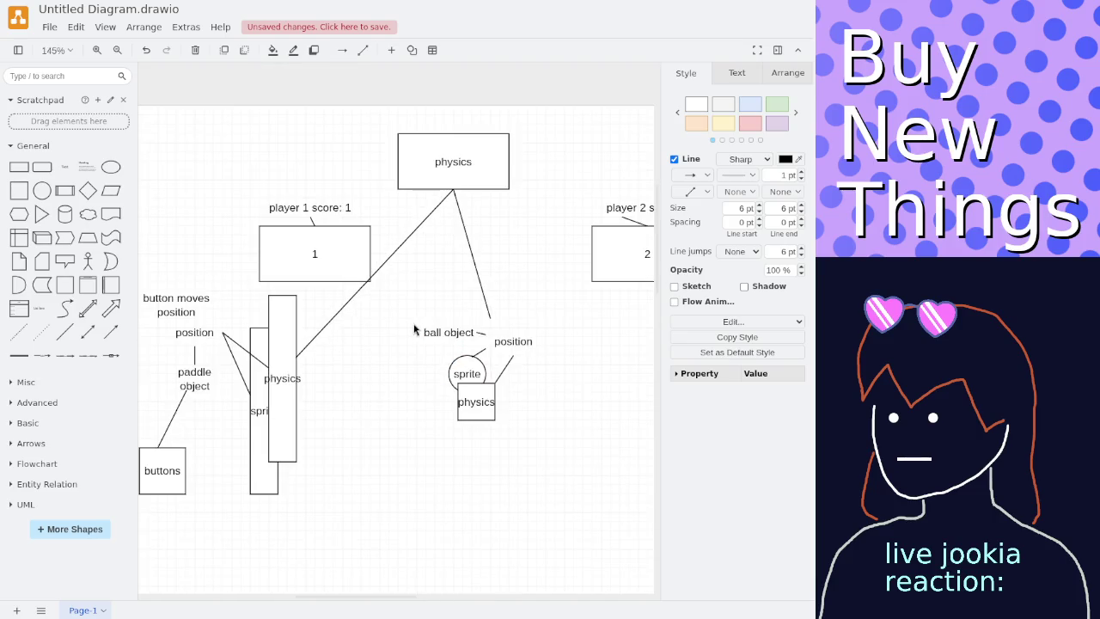
scroll(414, 331, "up", 1)
left_click(414, 331)
scroll(414, 331, "up", 1)
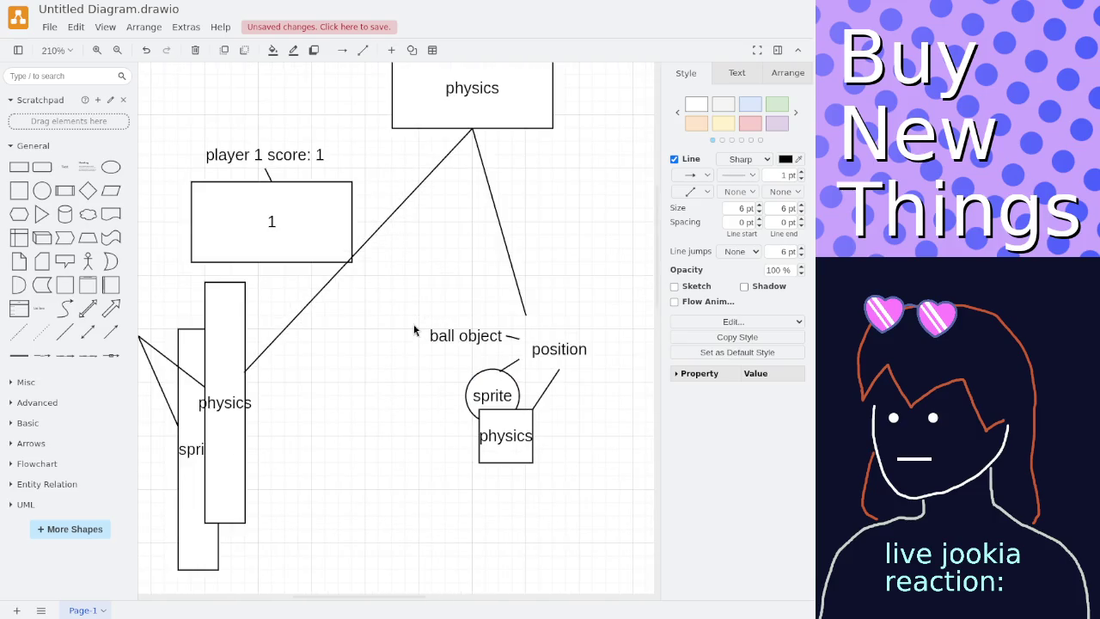
mouse_move(524, 320)
left_mouse_down()
mouse_move(527, 406)
mouse_move(507, 392)
left_mouse_up()
left_click(513, 392)
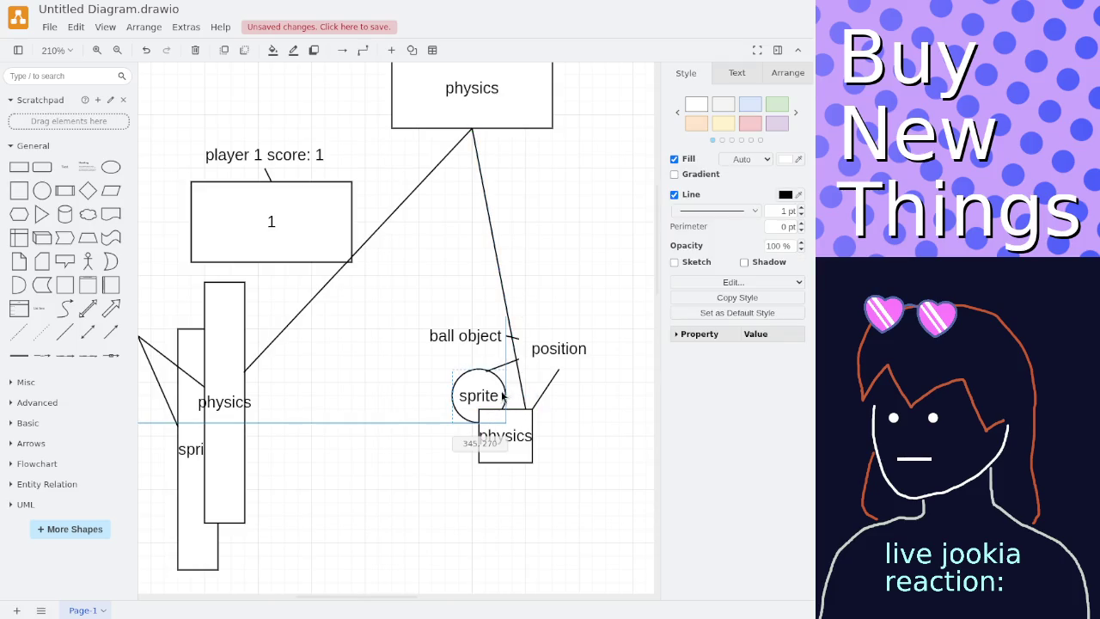
Move the sprite's short connector end beside 'ball object', deleting then restoring the position label.
left_click(498, 354)
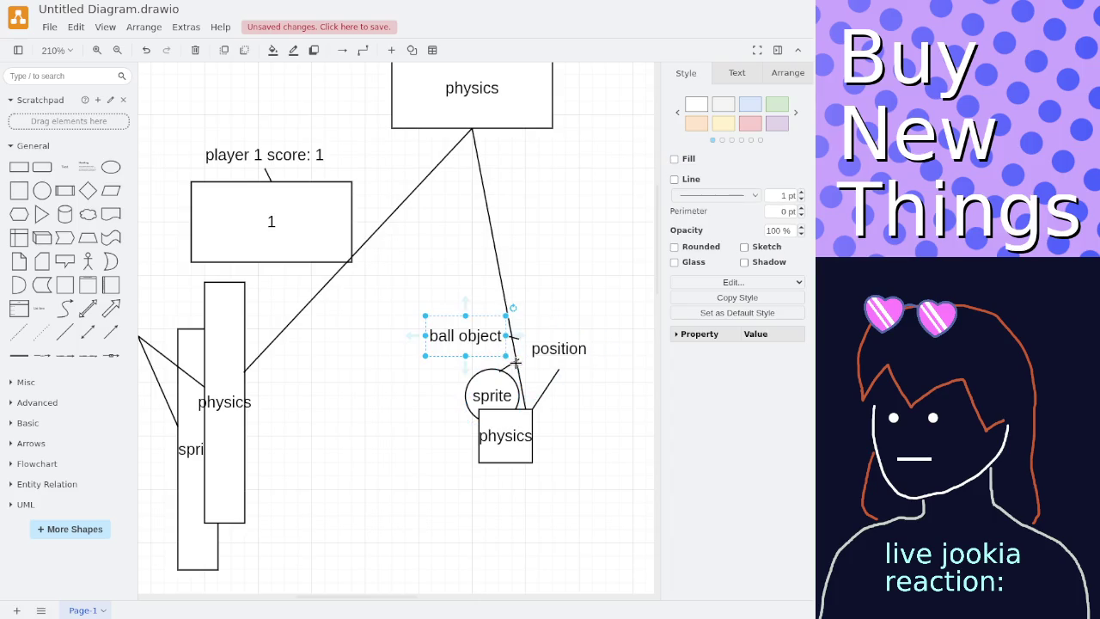
left_click(519, 361)
left_click_drag(518, 359, 486, 355)
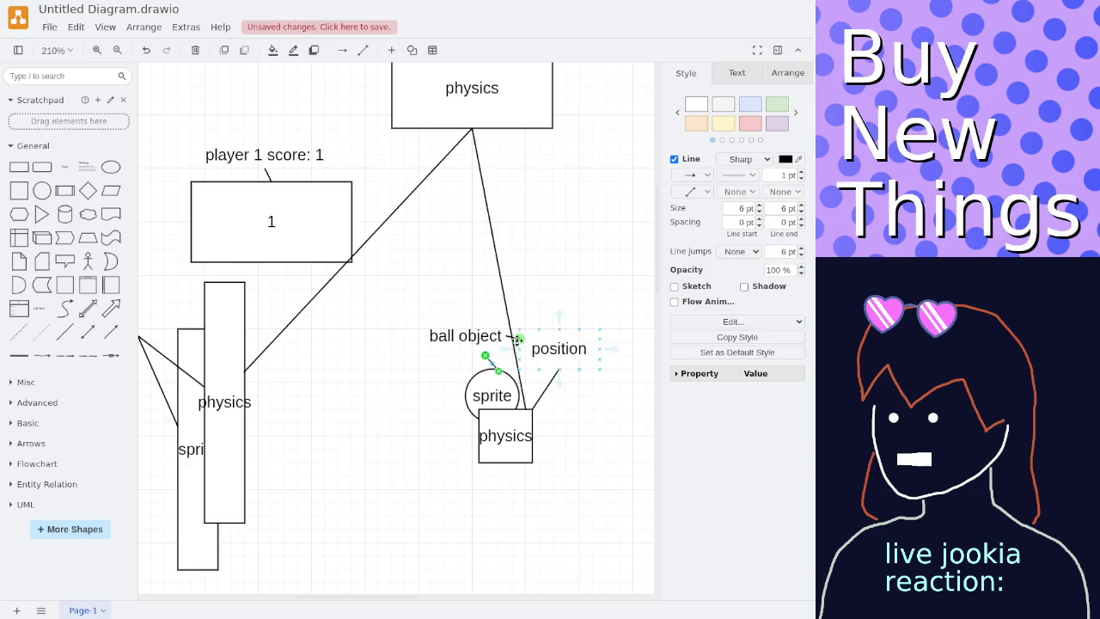
left_click(526, 342)
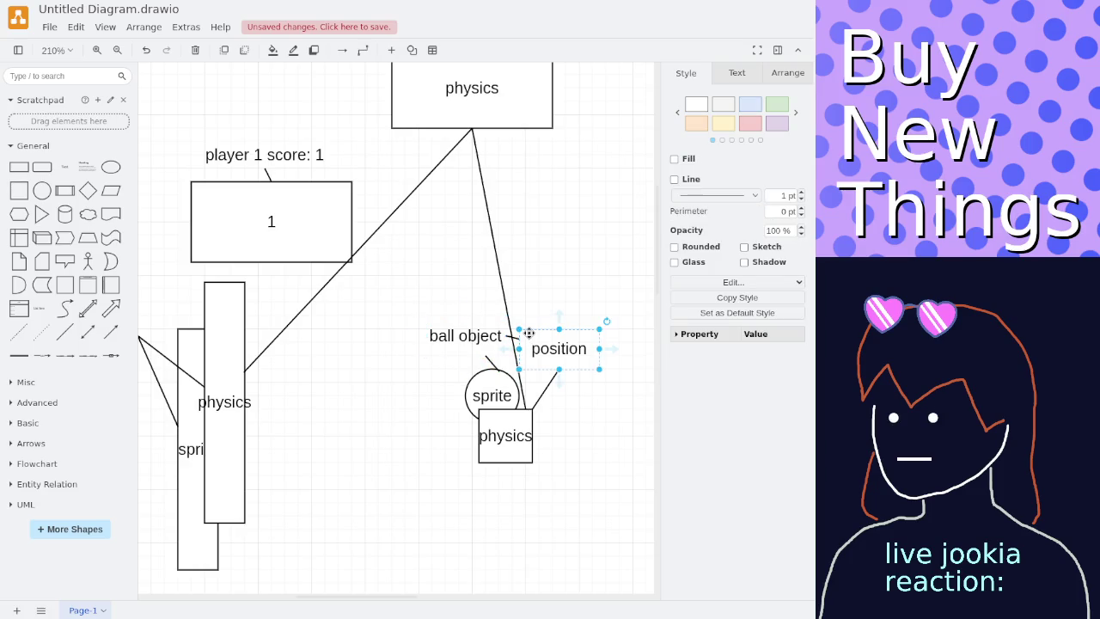
key("Delete")
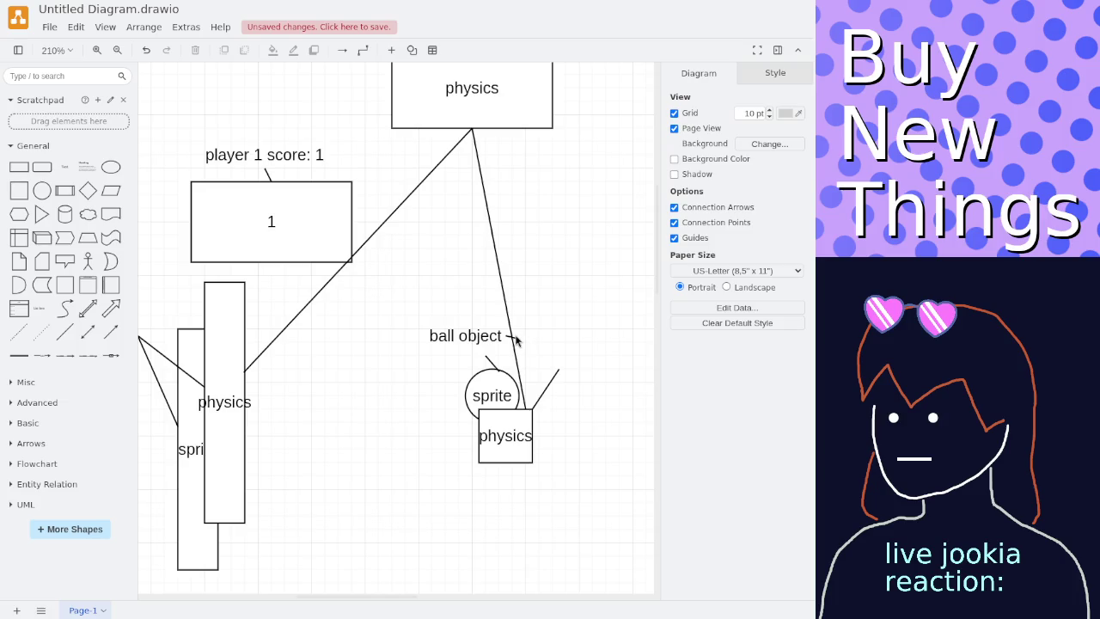
left_click(513, 336)
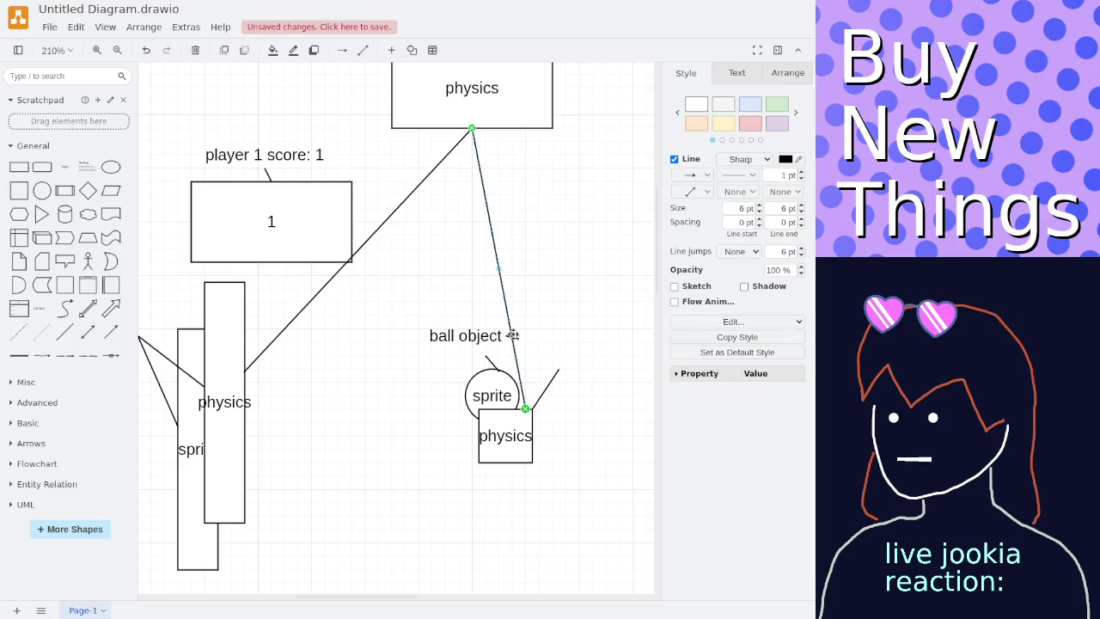
key("ctrl+z")
scroll(434, 369, "down", 3)
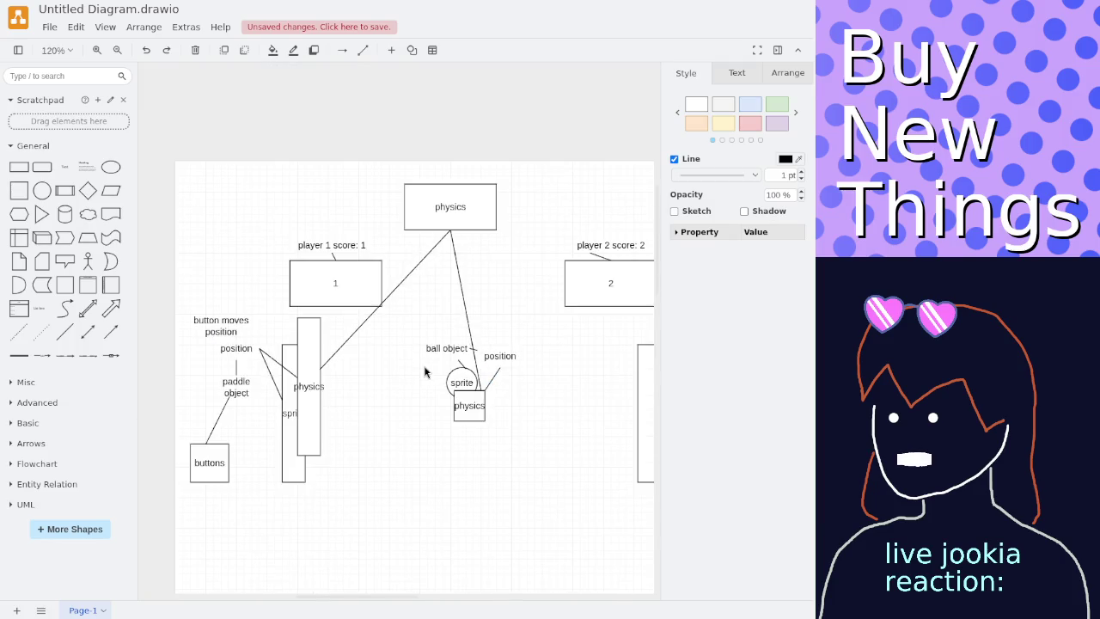
scroll(223, 403, "up", 3)
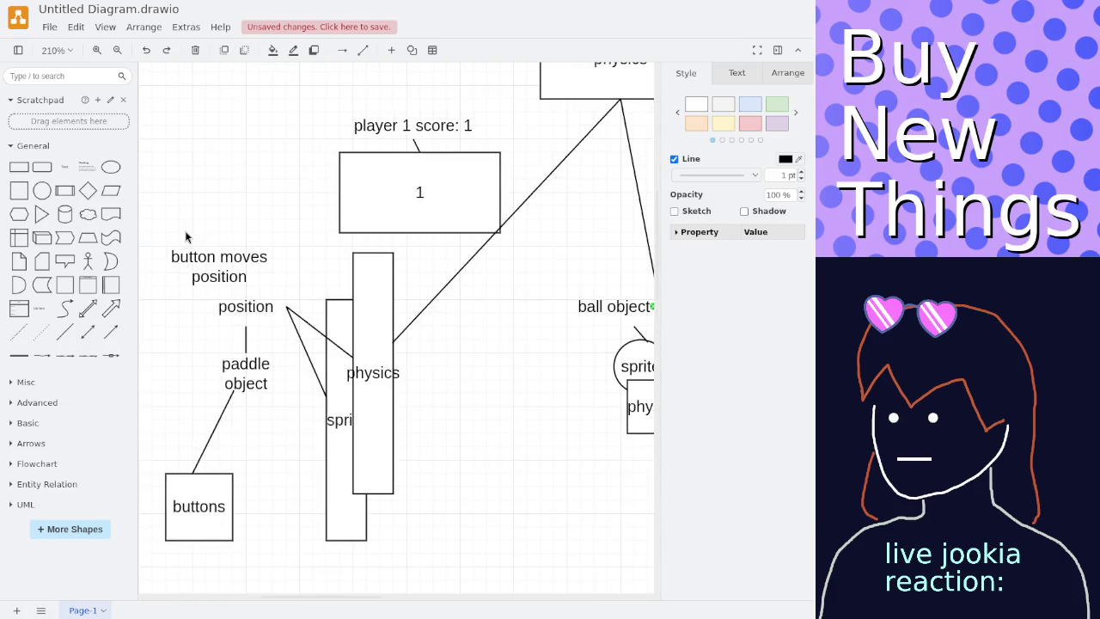
Delete the paddle's position label and reconnect both 'paddle object' lines to the paddle rectangles.
left_click(222, 310)
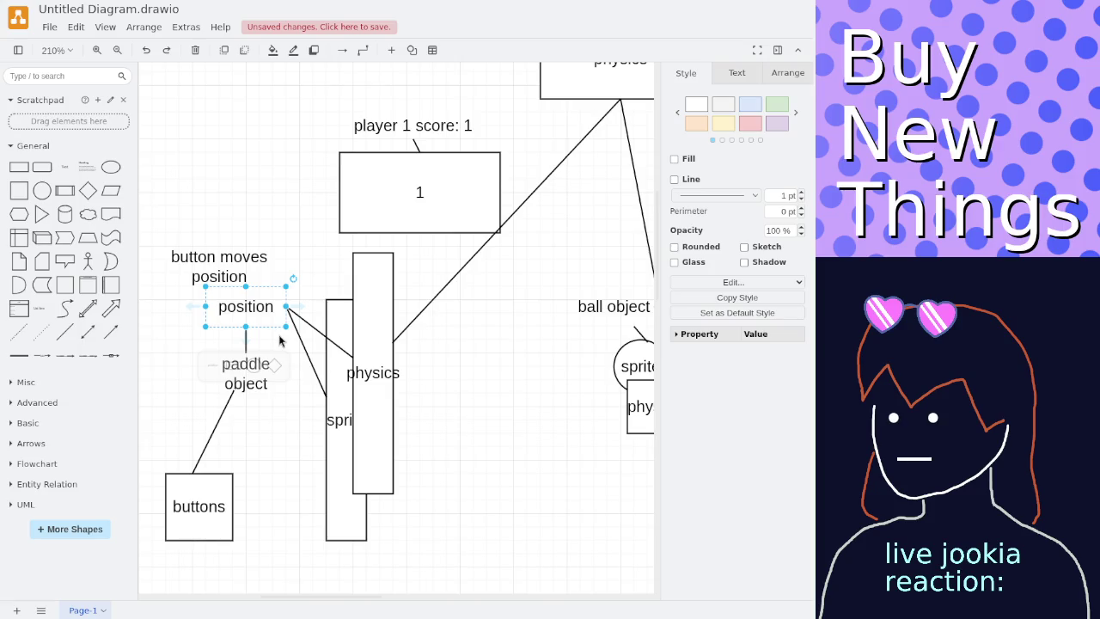
key("Delete")
left_click(287, 307)
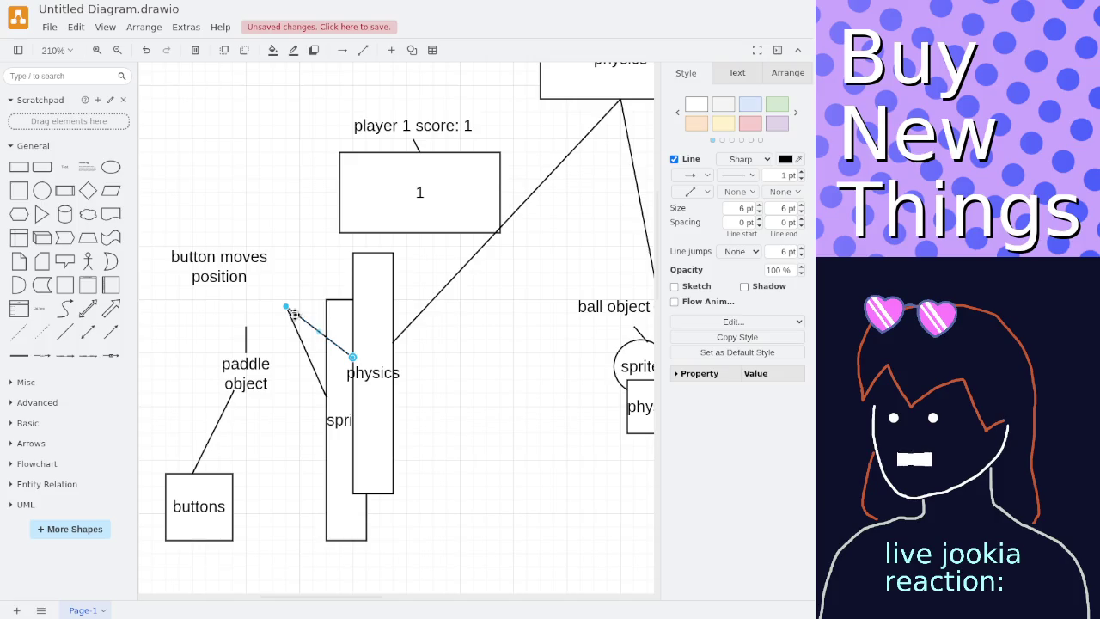
mouse_move(286, 307)
left_mouse_down()
mouse_move(276, 366)
mouse_move(286, 372)
left_mouse_up()
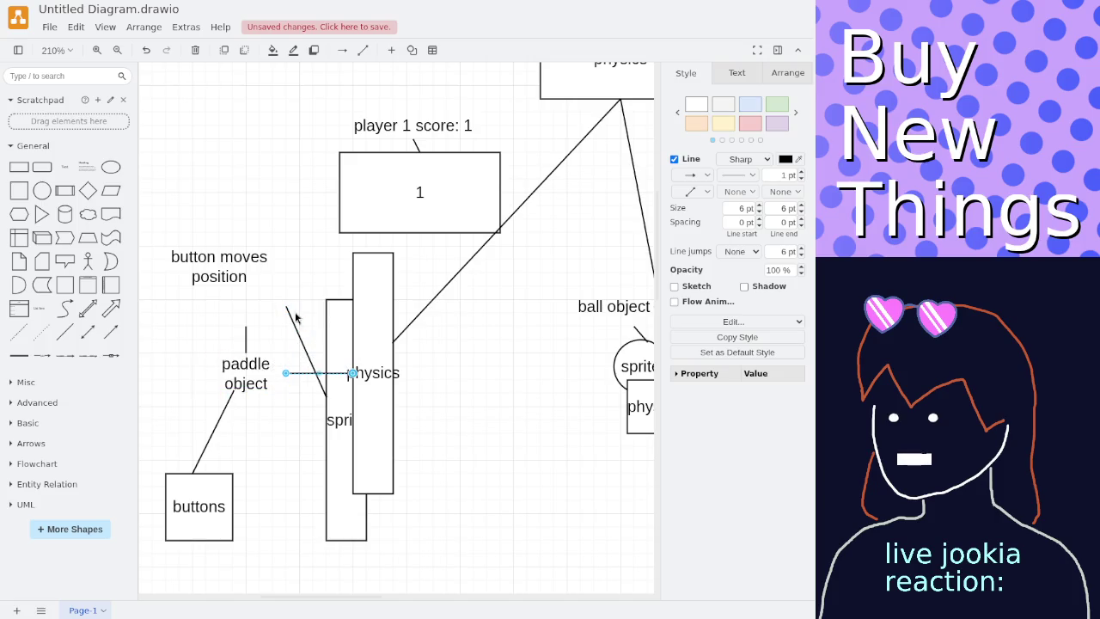
left_click(286, 308)
left_click_drag(286, 307, 287, 372)
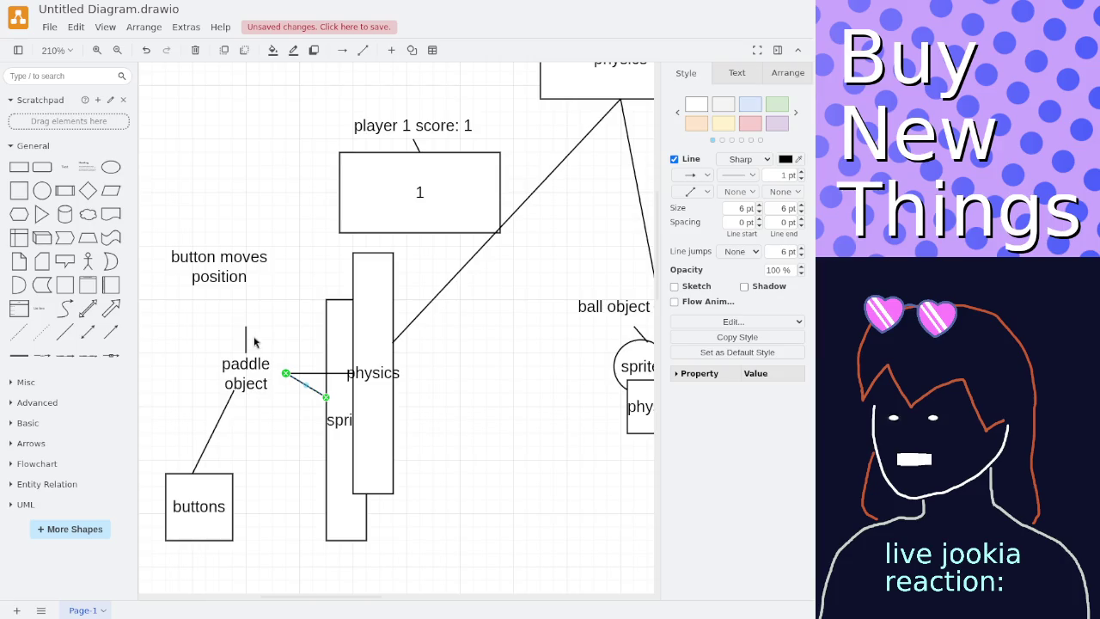
left_click(246, 326)
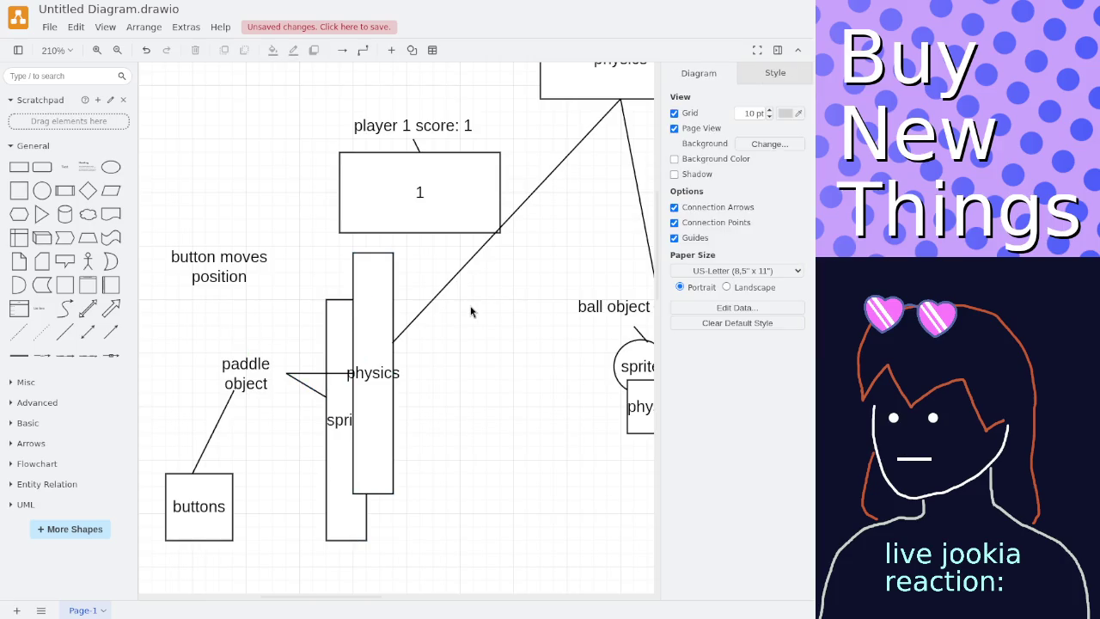
scroll(465, 310, "down", 1, "ctrl")
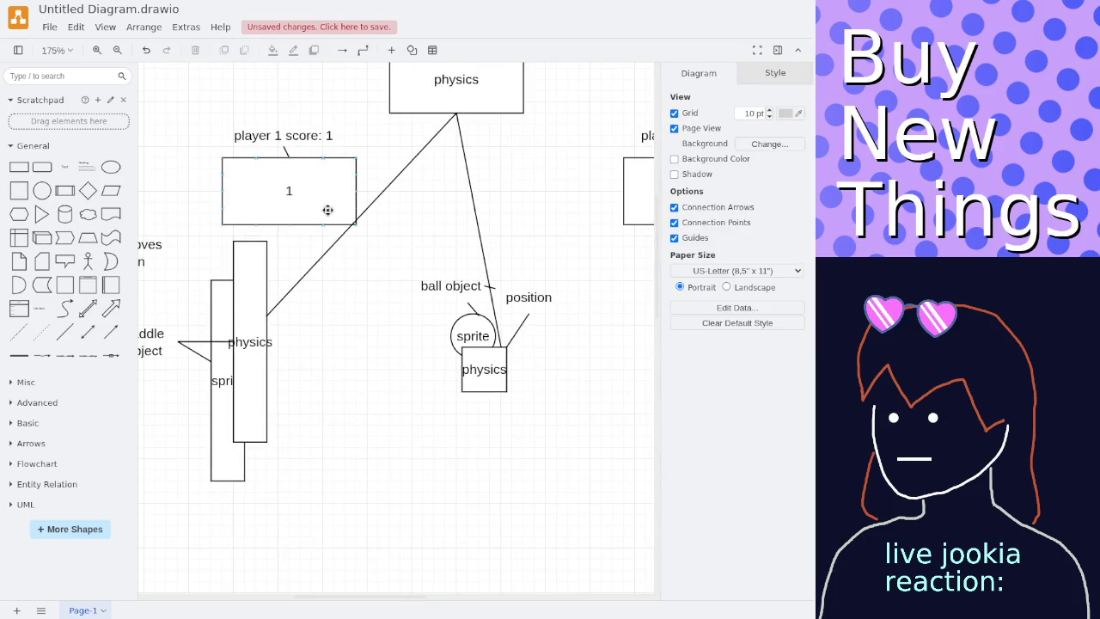
Nudge the player 1 score box and reattach the sprite line to the 'ball object' label.
left_click(314, 201)
left_click_drag(314, 201, 315, 203)
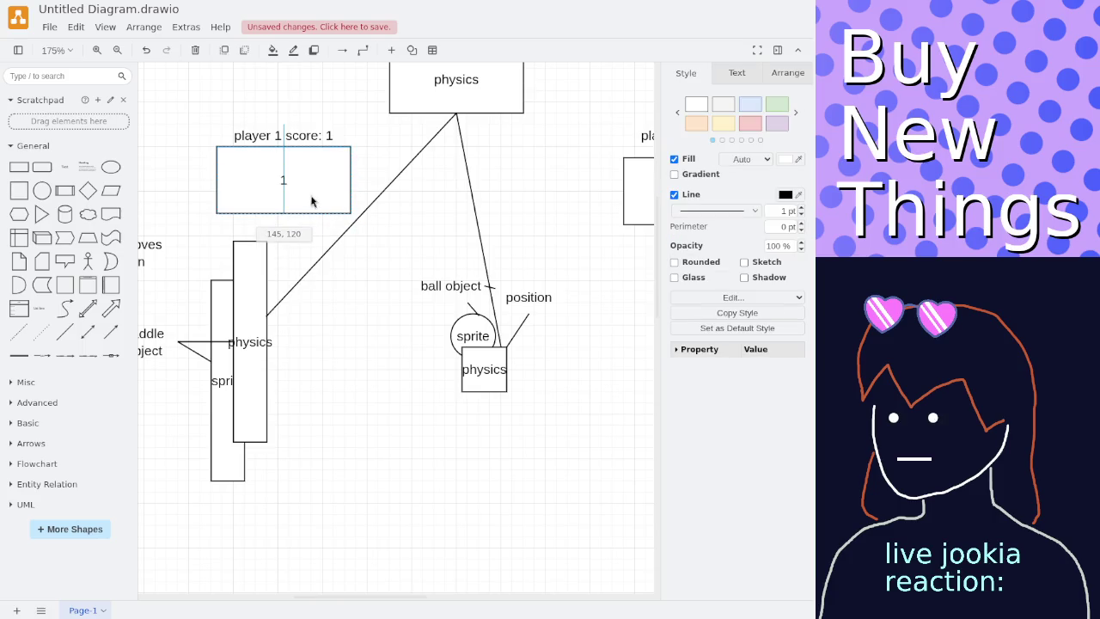
left_click(378, 271)
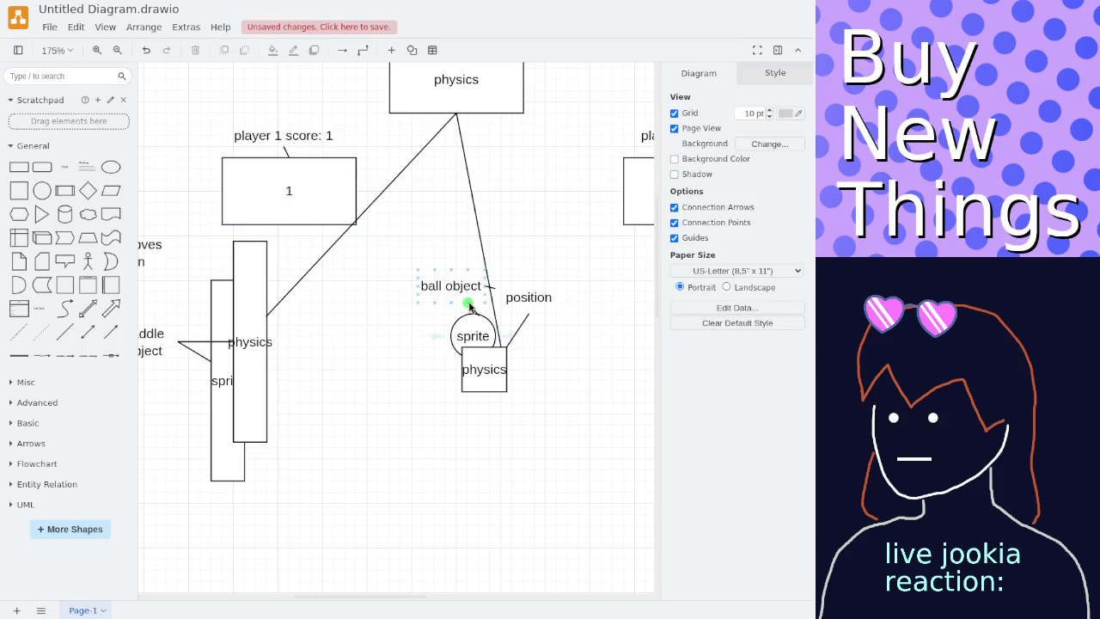
mouse_move(450, 285)
mouse_move(472, 335)
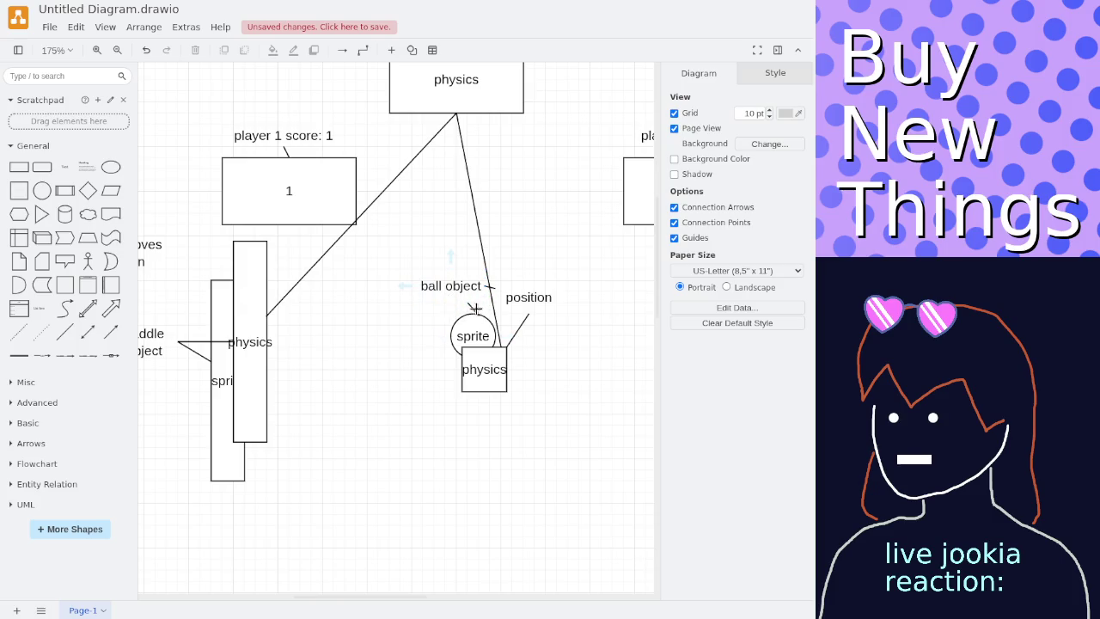
left_click(470, 309)
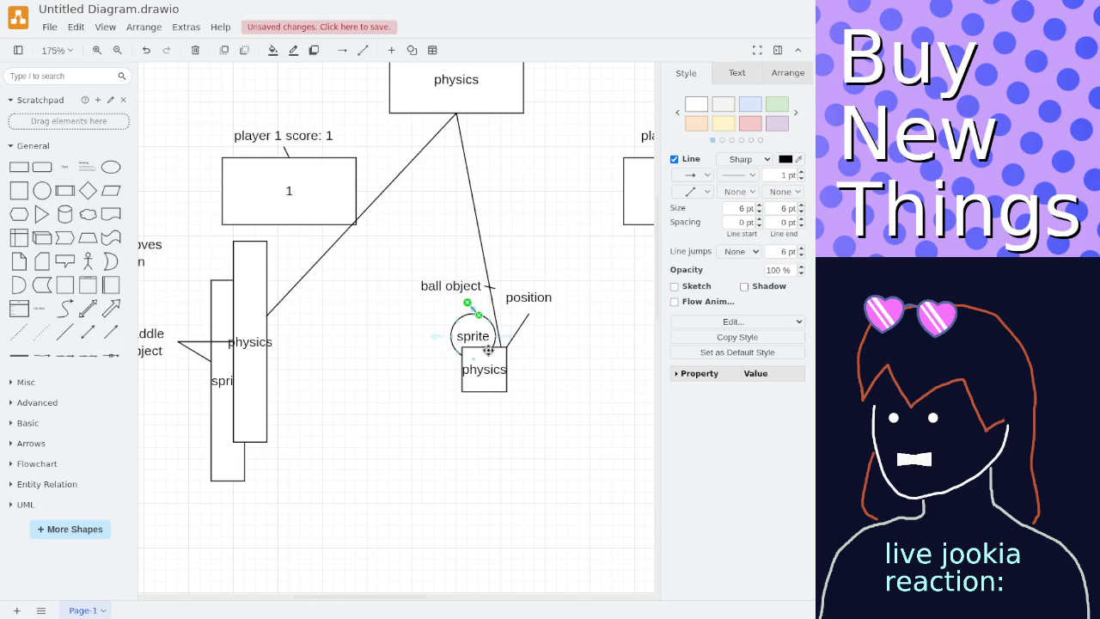
left_click_drag(474, 348, 450, 304)
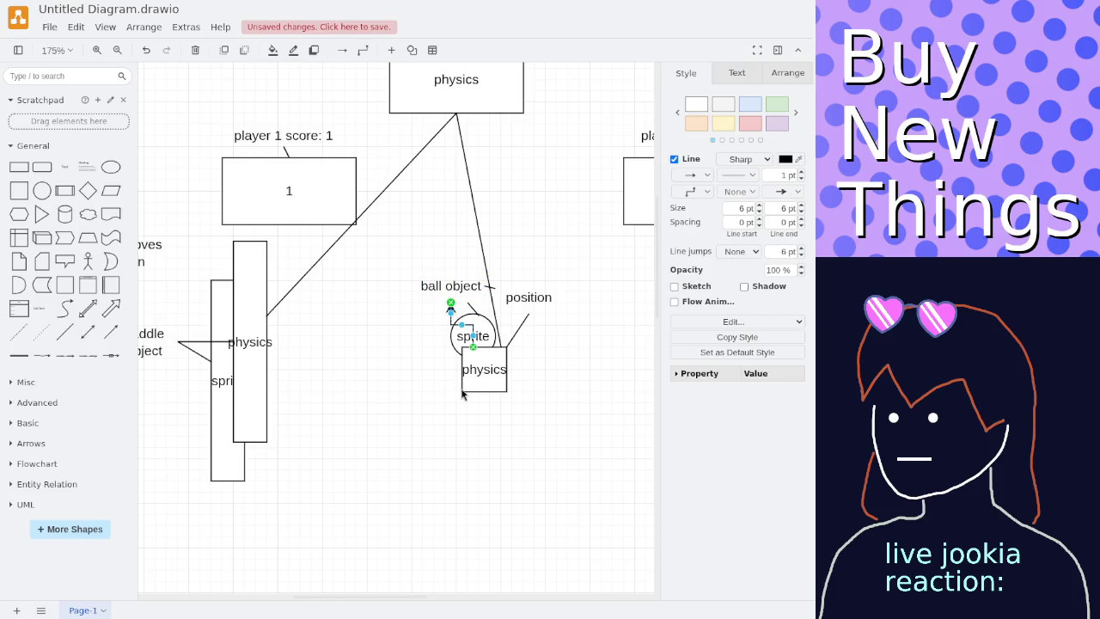
left_click(462, 394)
Delete the ball's position label and the leftover short line beside 'ball object'.
left_click(511, 281)
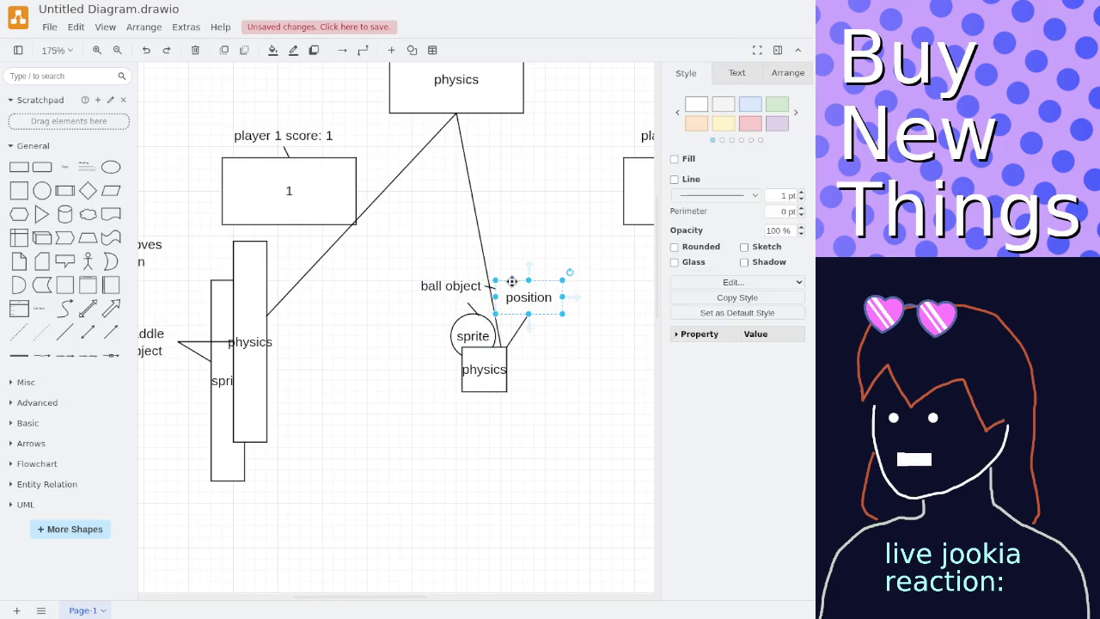
key("Delete")
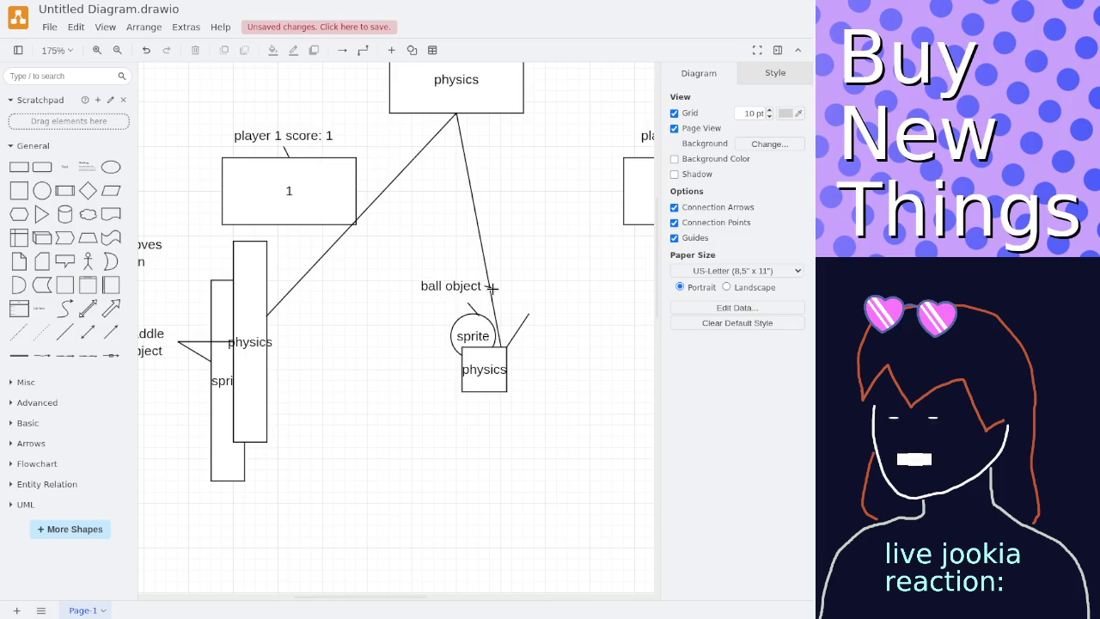
left_click(491, 288)
scroll(493, 287, "up", 3)
scroll(497, 288, "up", 2)
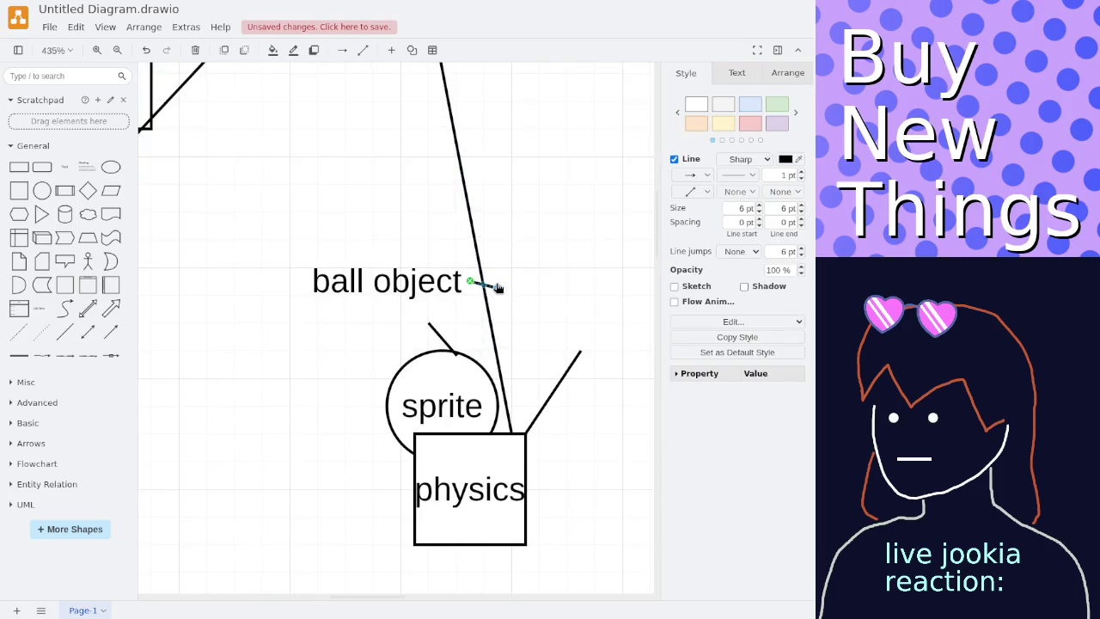
key("Delete")
Route the remaining line from 'ball object' down onto the top of the physics box.
left_click(551, 393)
mouse_move(581, 351)
left_mouse_down()
mouse_move(465, 345)
mouse_move(427, 323)
left_mouse_up()
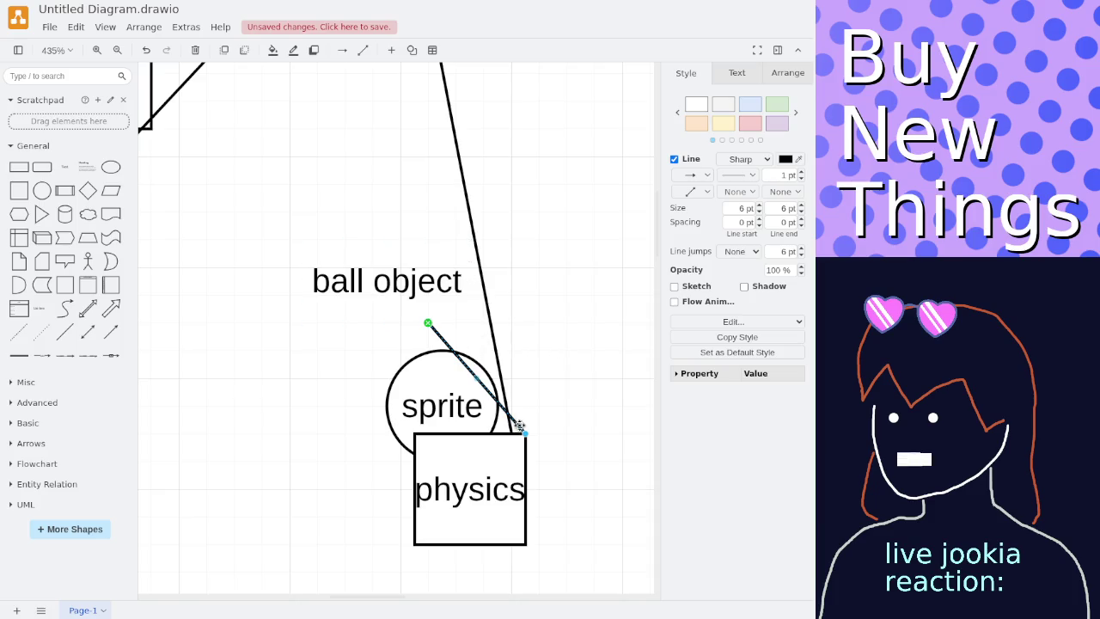
left_click_drag(524, 433, 433, 430)
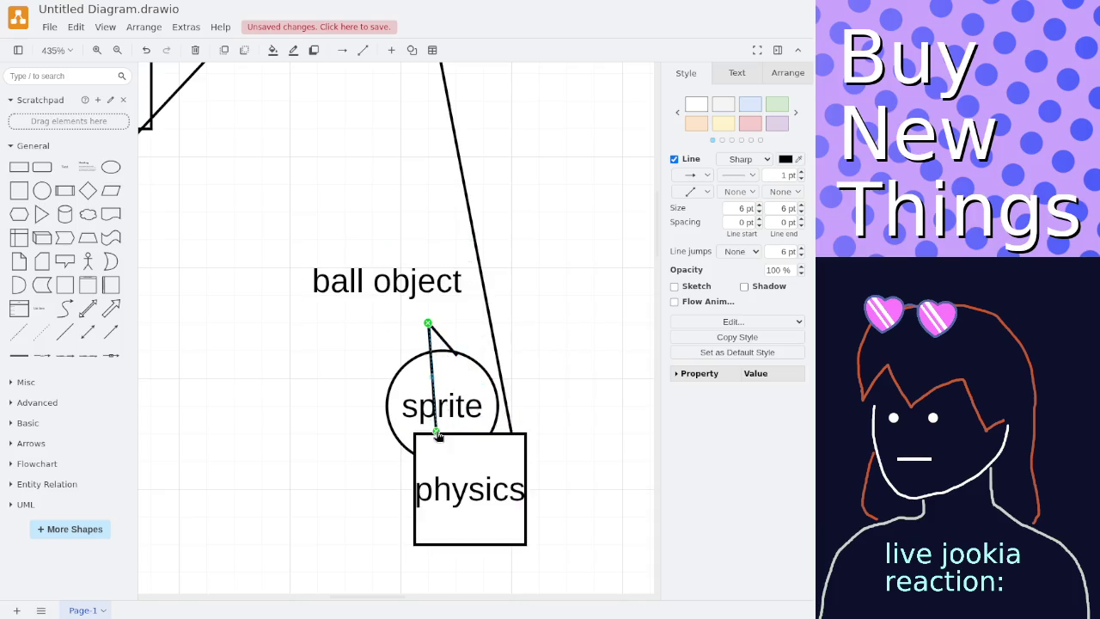
left_click(409, 348)
scroll(409, 348, "down", 6)
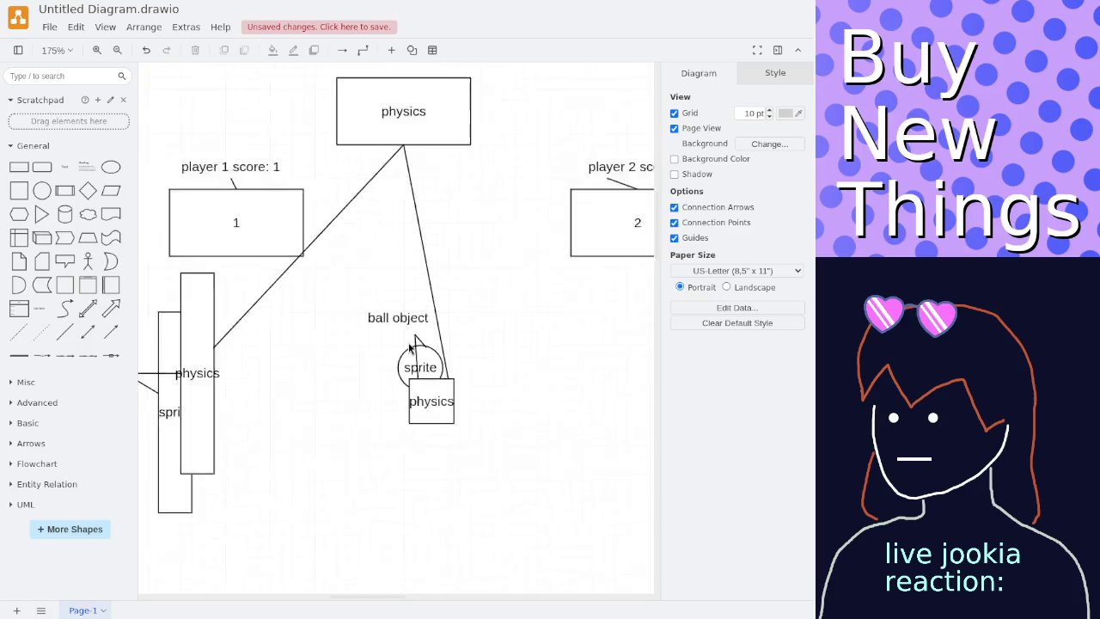
scroll(409, 346, "down", 2)
left_click(383, 331)
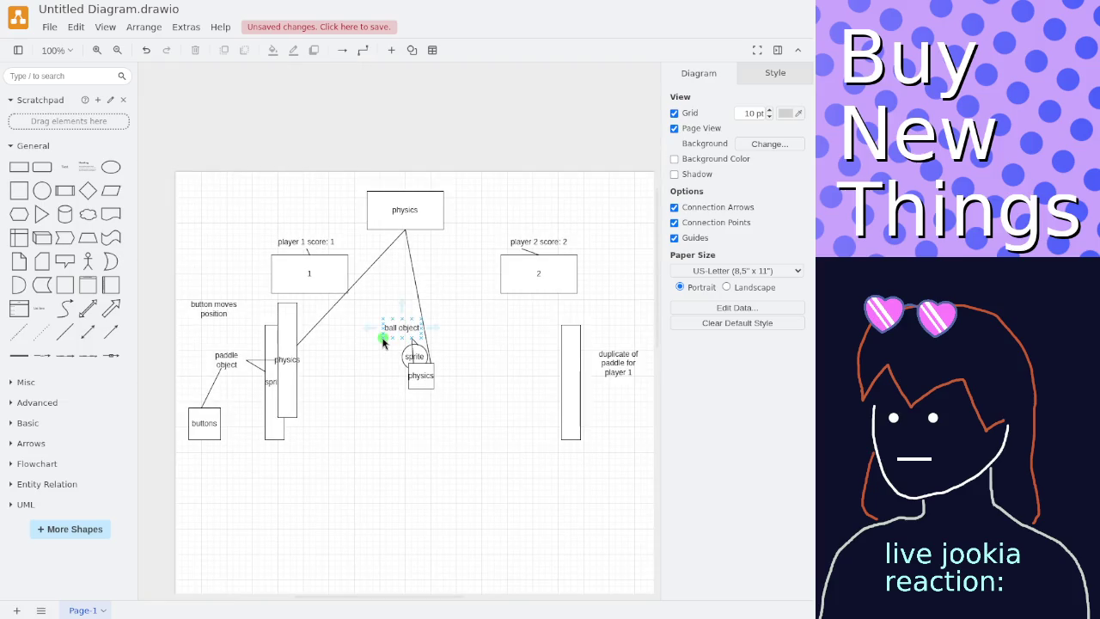
scroll(379, 335, "up", 2)
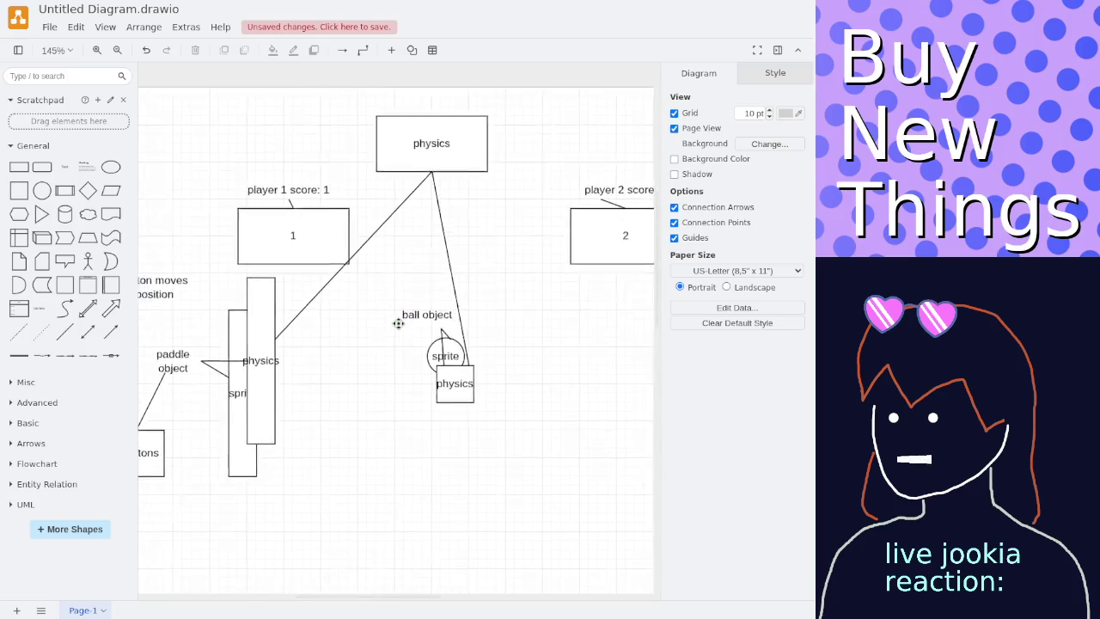
left_click(400, 316)
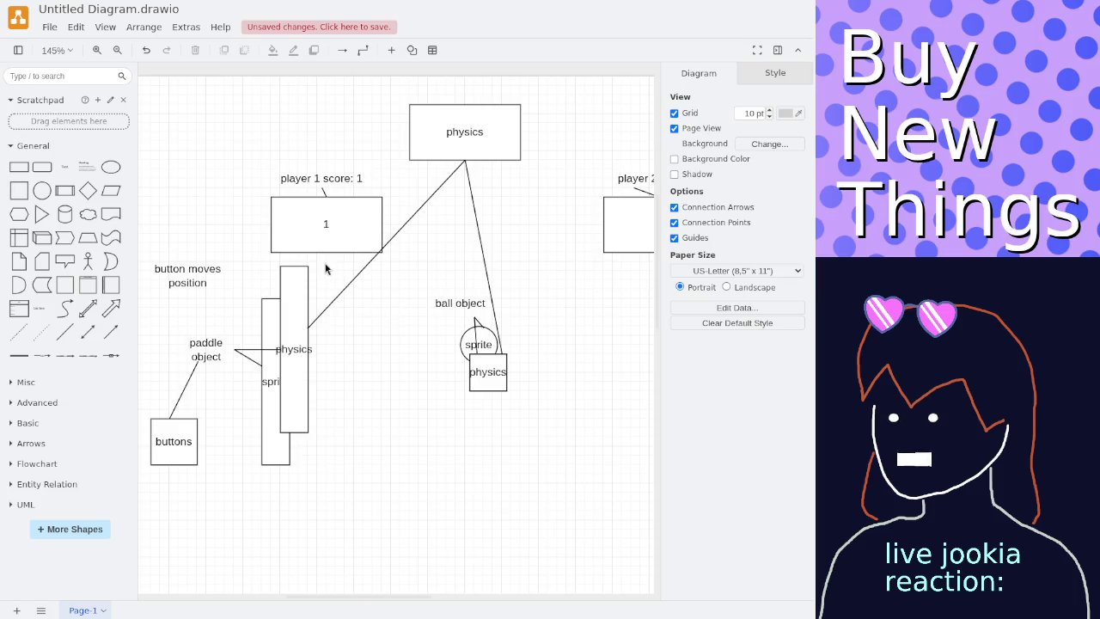
scroll(321, 265, "down", 2)
left_click(320, 101)
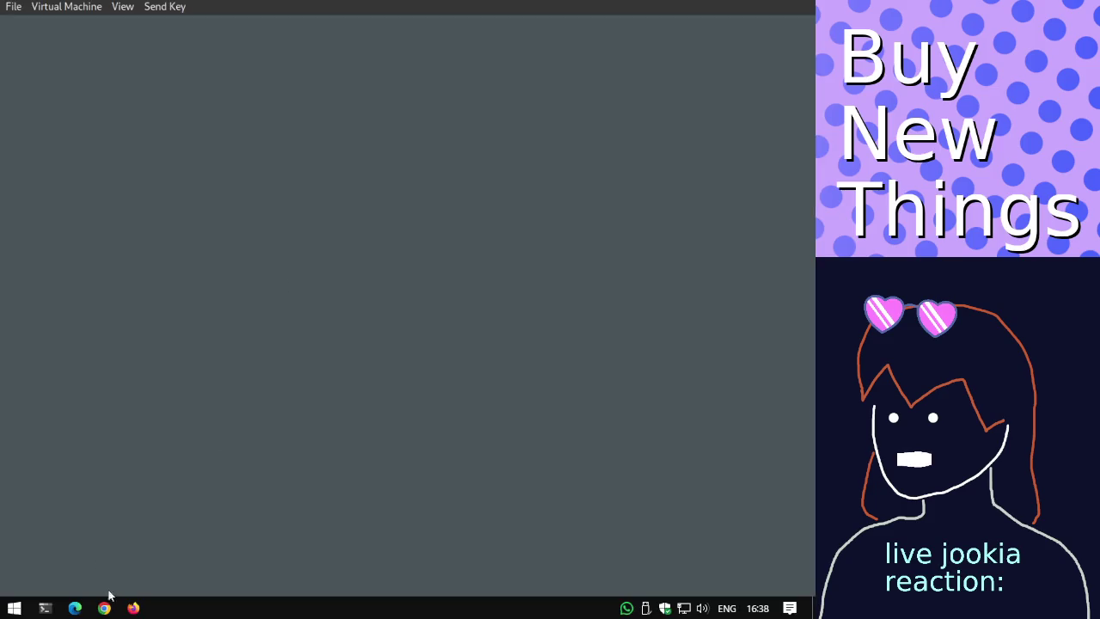
left_click(133, 608)
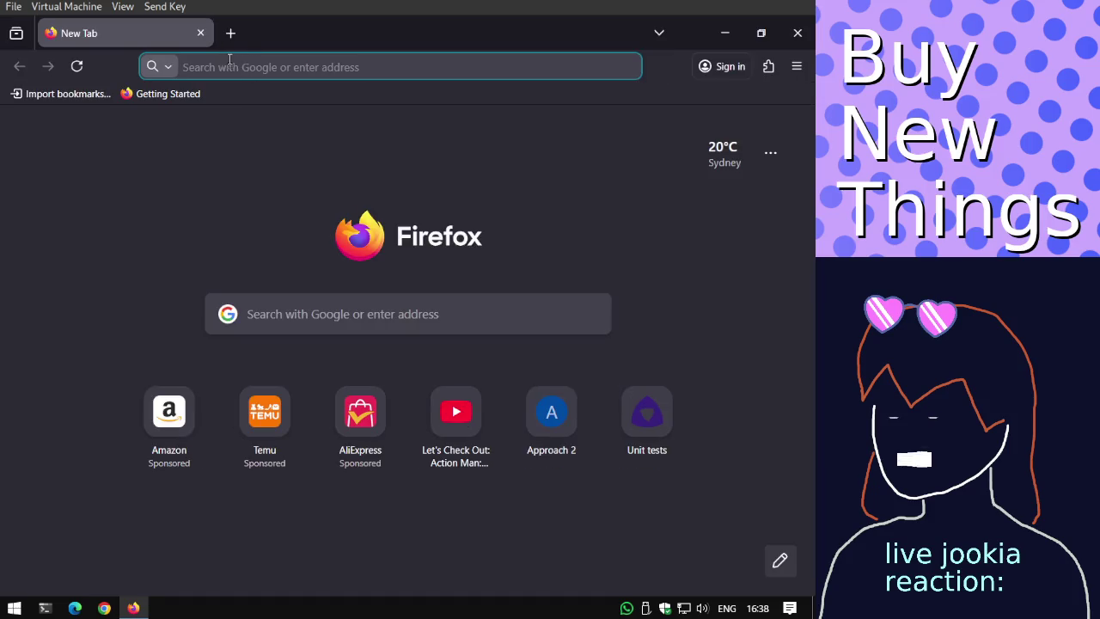
Search Google images for 'quadtree'.
type("quadtree")
key("Return")
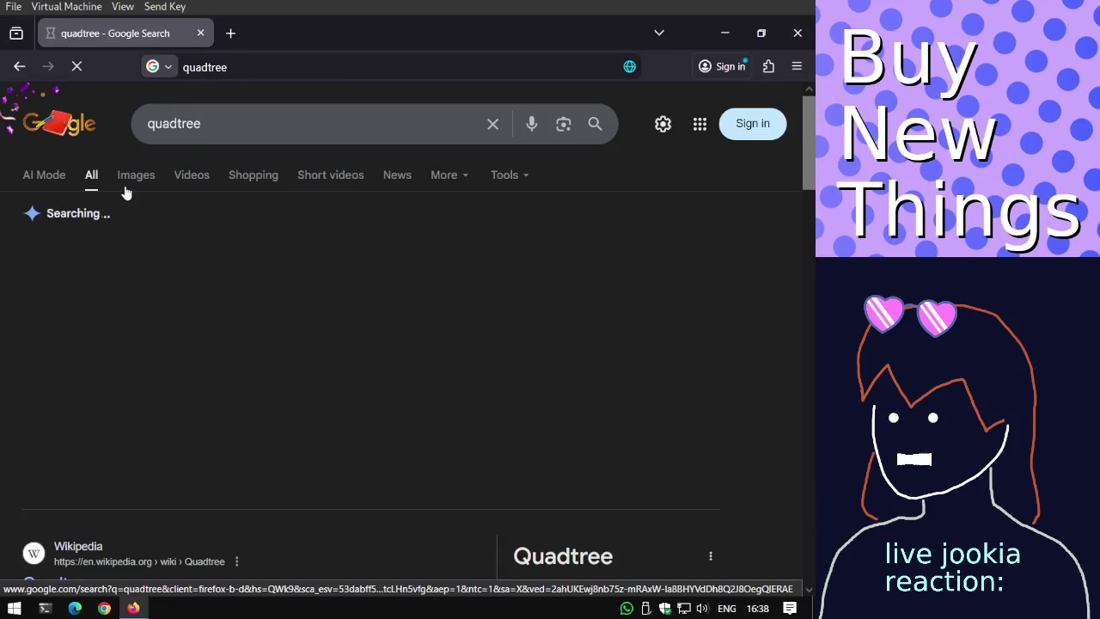
left_click(136, 175)
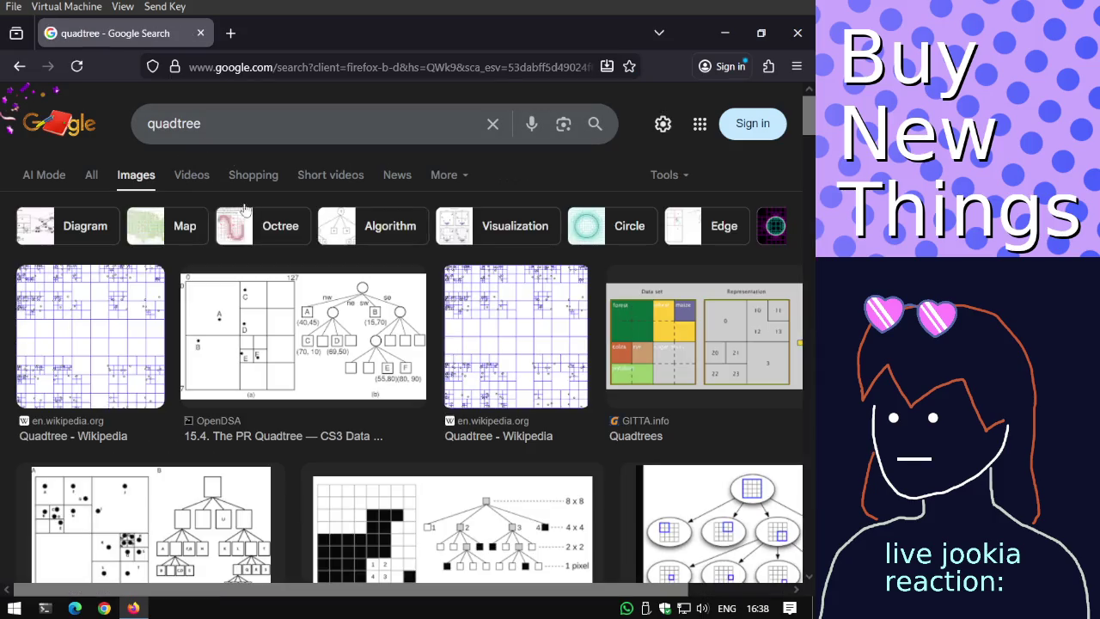
Open OpenDSA's PR Quadtree page in a new tab and return to the search results.
left_click(287, 315)
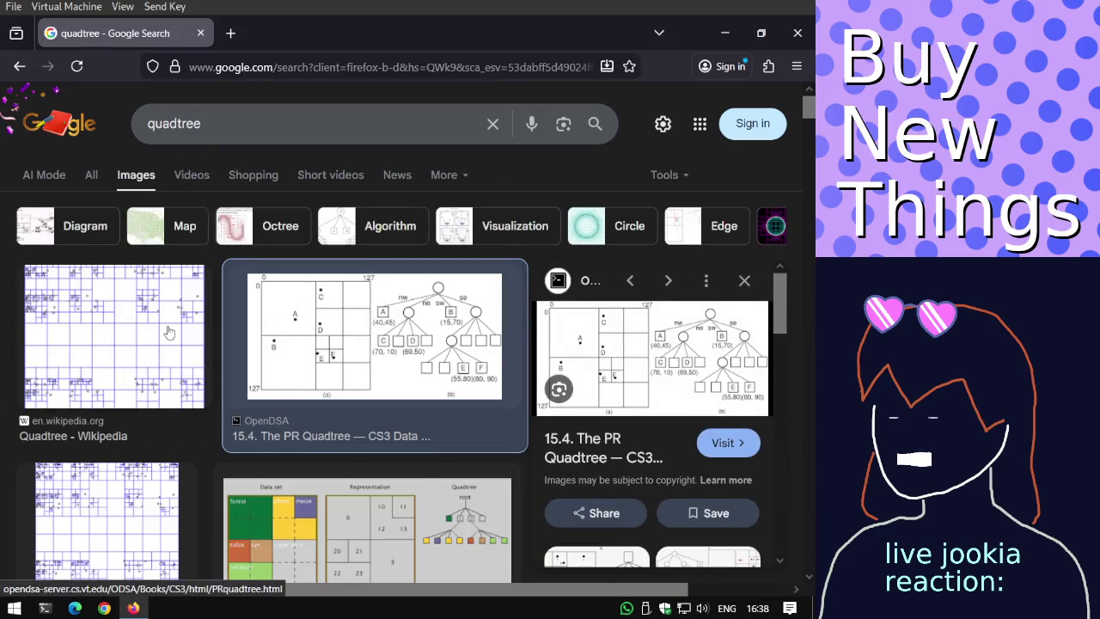
scroll(176, 337, "down", 2)
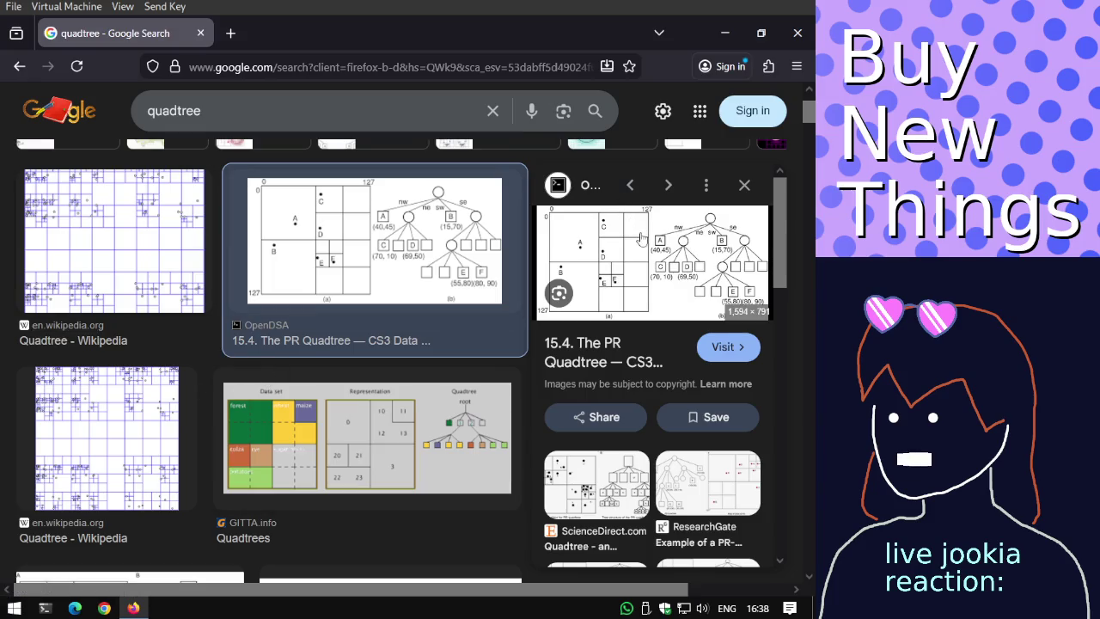
left_click(640, 232)
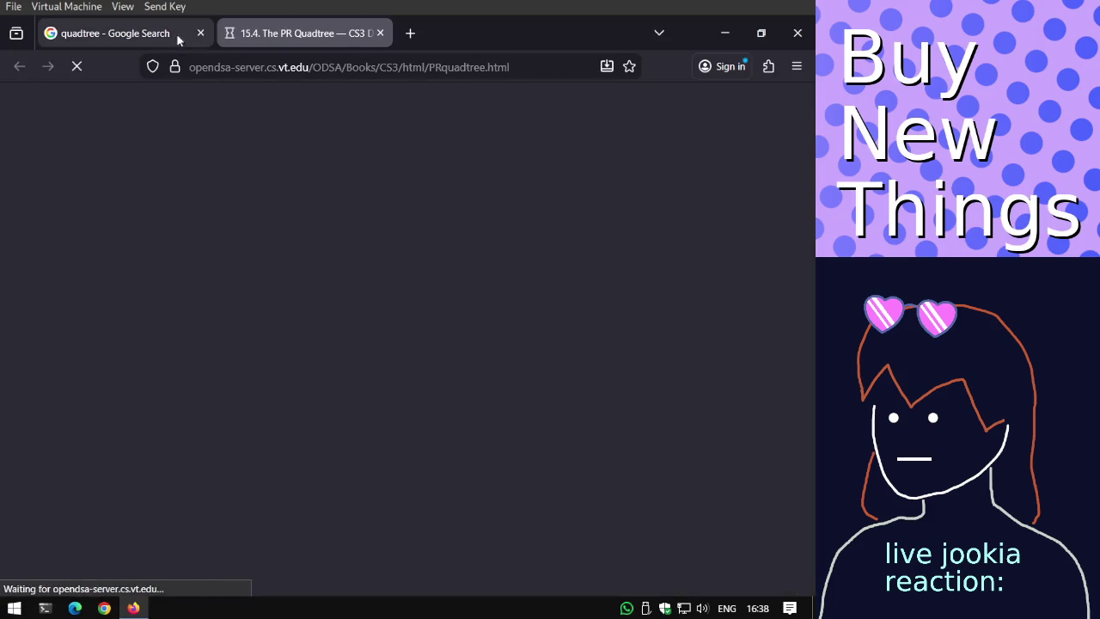
left_click(163, 34)
left_click(297, 113)
Refine the image search to 'quadtree collision' and close the PR Quadtree tab.
type("co")
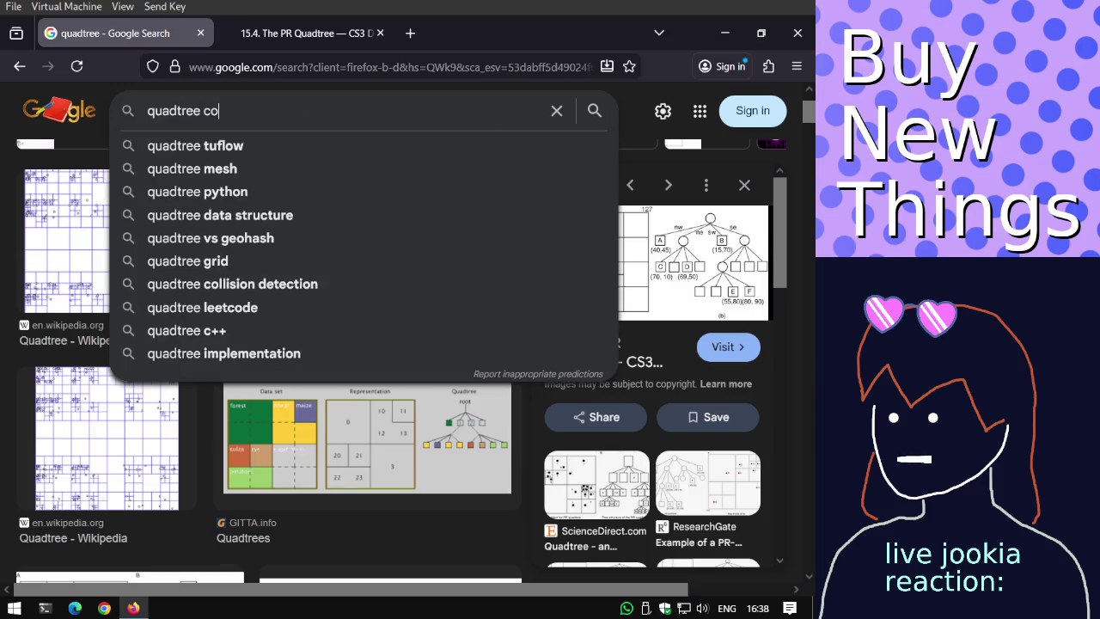
type("llision")
key("Return")
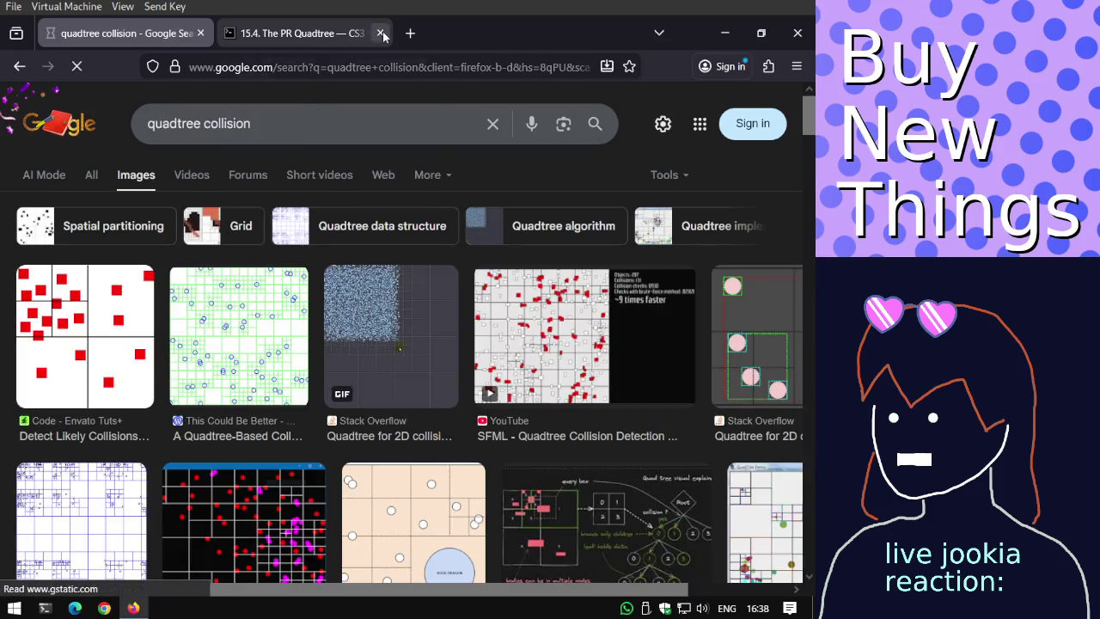
middle_click(332, 38)
Open the quadtree-based collision article and view its collisionquadtree.png image.
left_click(211, 340)
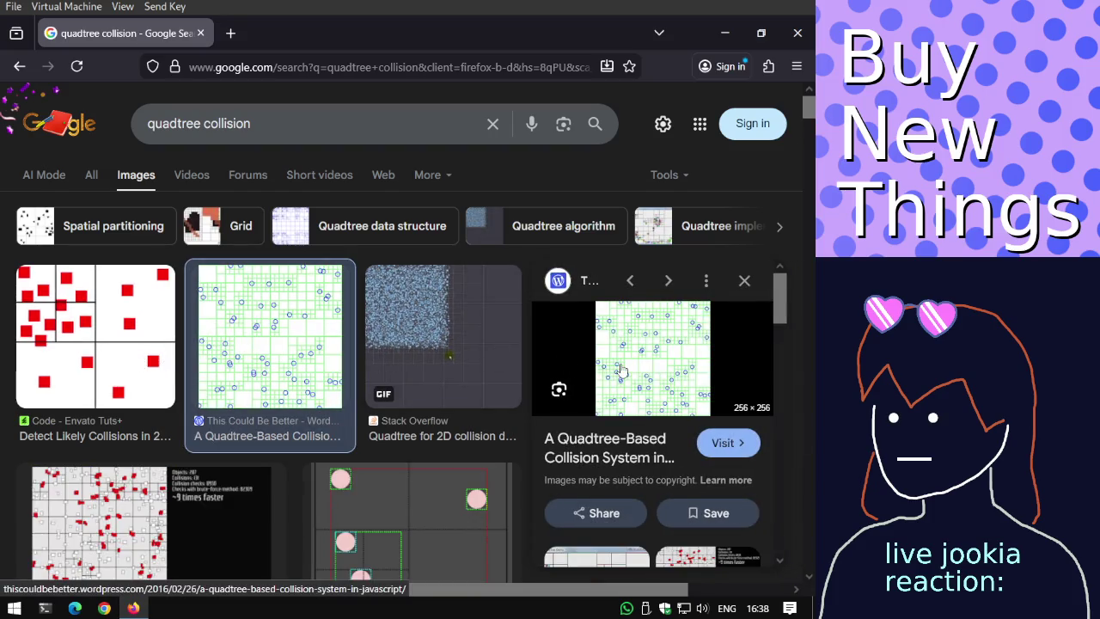
left_click(619, 363)
scroll(310, 227, "down", 3)
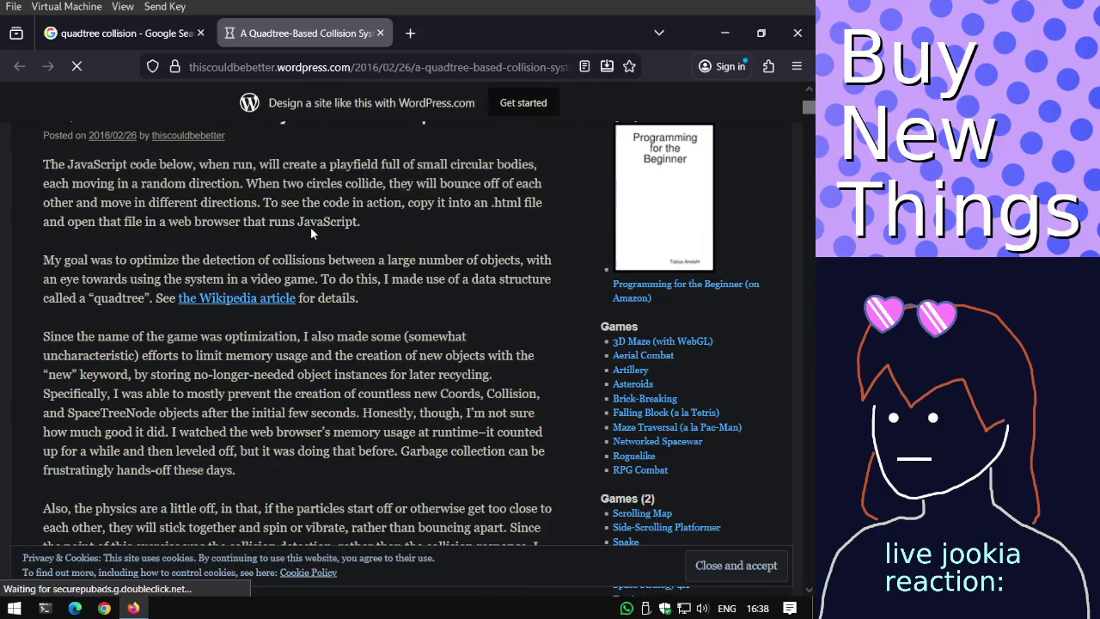
scroll(310, 226, "down", 2)
scroll(301, 232, "down", 2)
scroll(287, 240, "down", 1)
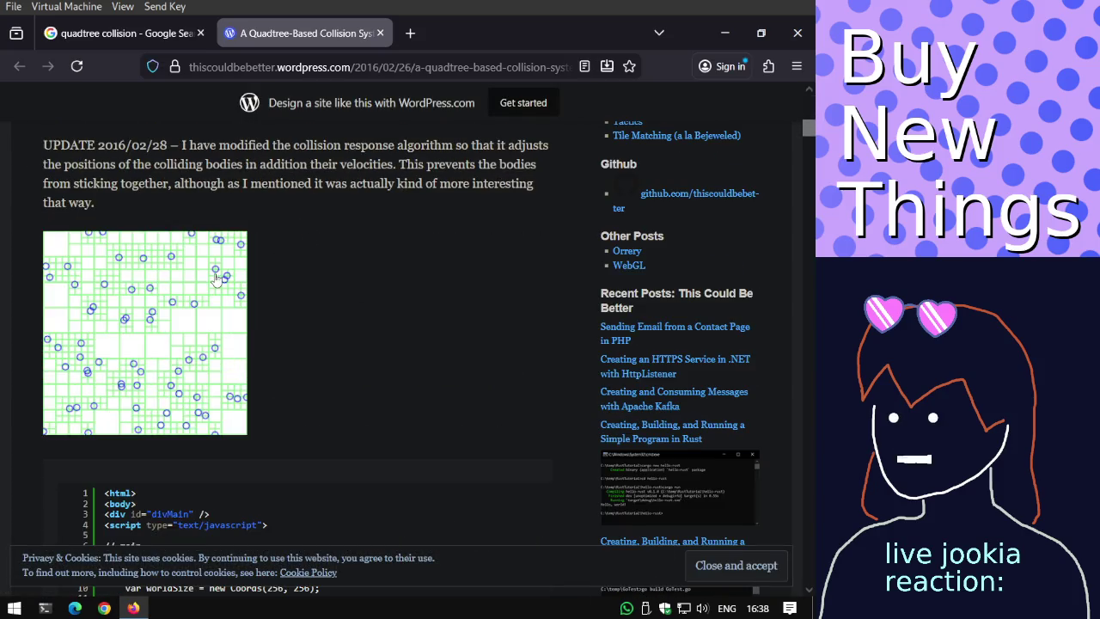
left_click(217, 277)
scroll(361, 320, "up", 3, "ctrl")
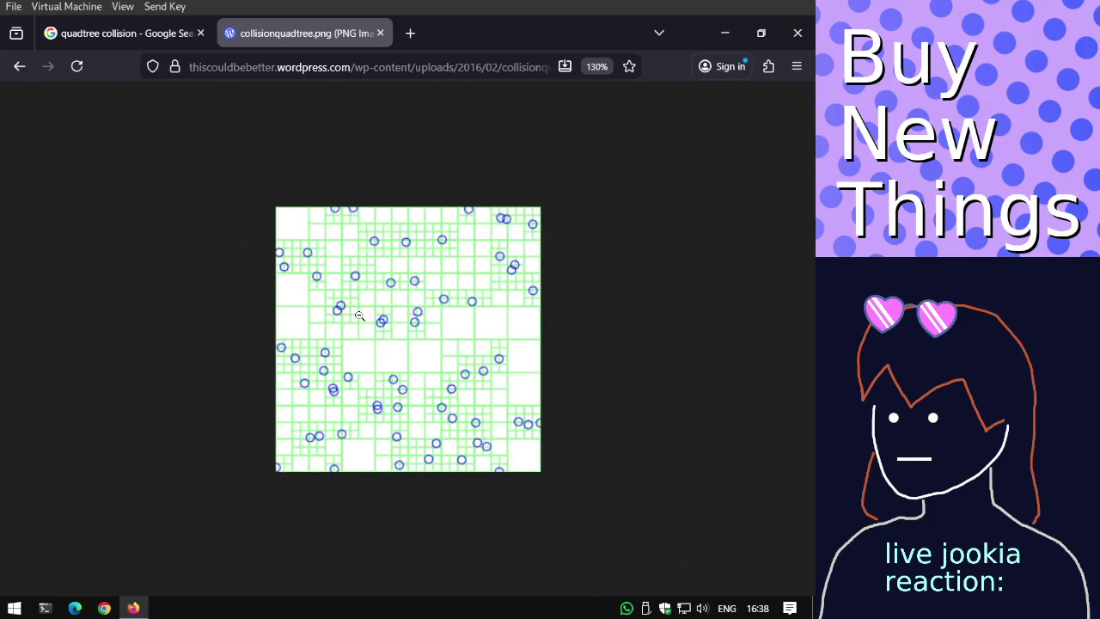
scroll(360, 318, "up", 1, "ctrl")
scroll(359, 315, "up", 1, "ctrl")
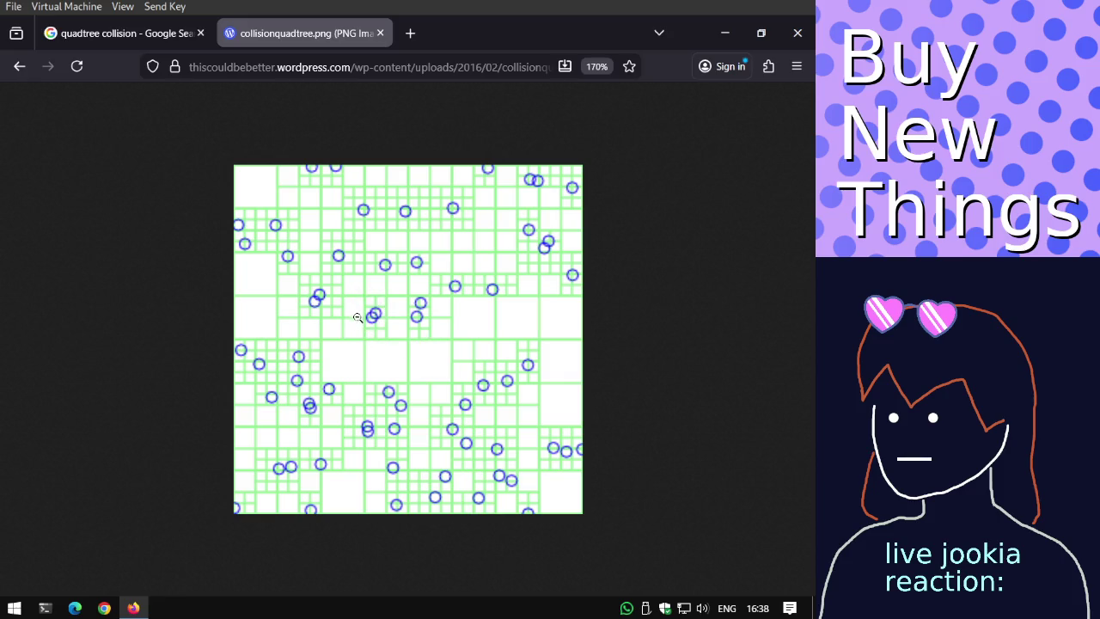
Back in the quadtree collision image results, open the Stack Overflow 2D collision result in a background tab.
left_click(137, 33)
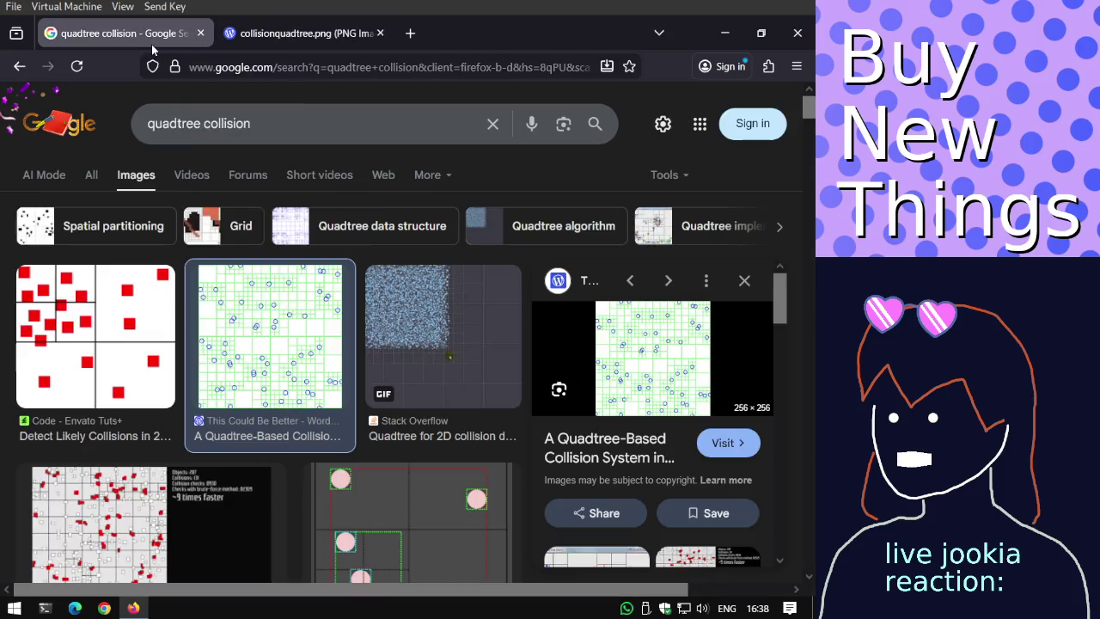
scroll(354, 341, "down", 3)
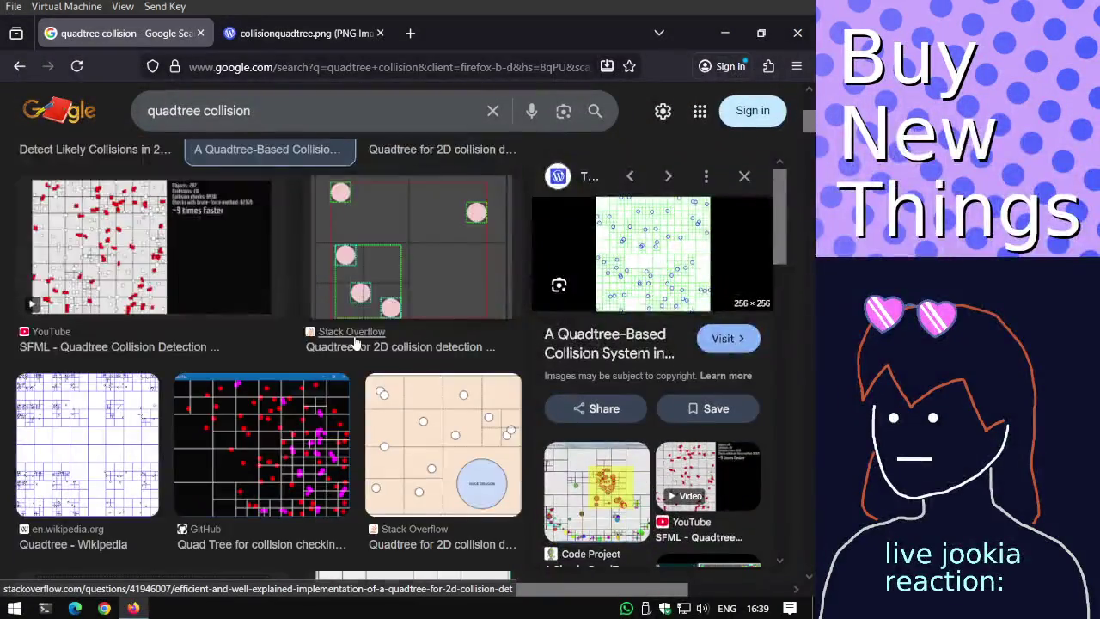
scroll(354, 343, "up", 1)
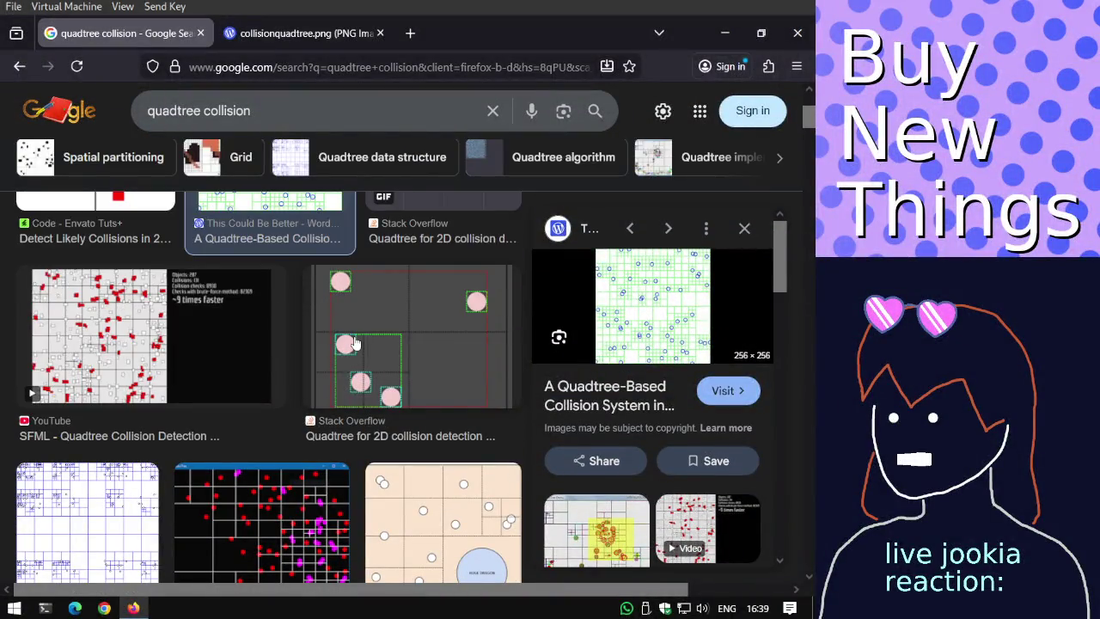
scroll(354, 341, "down", 2)
scroll(354, 342, "up", 1)
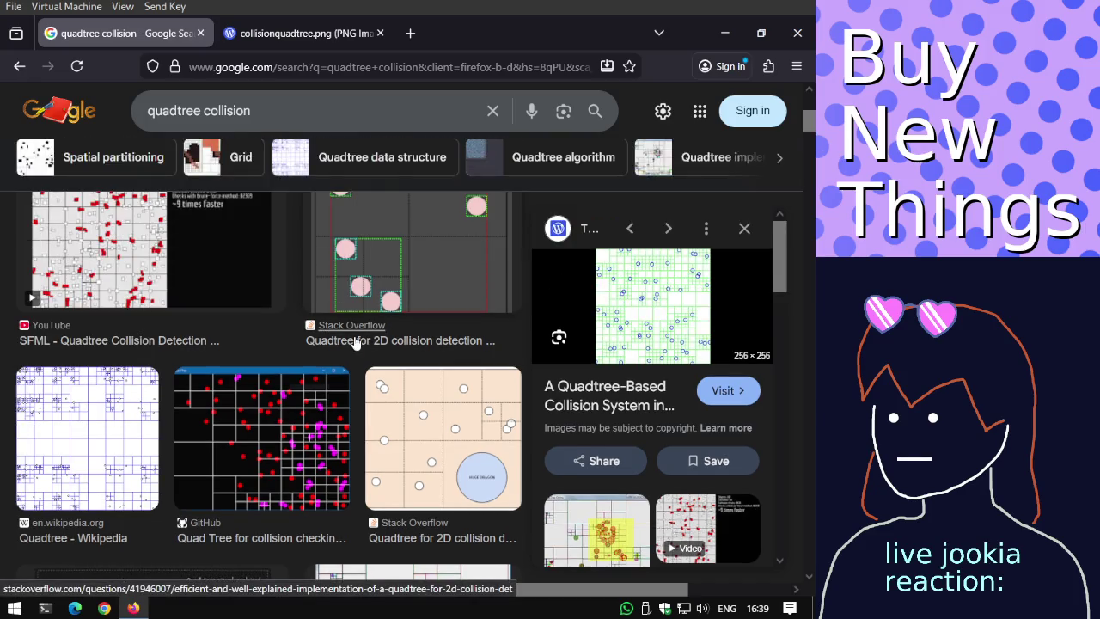
left_click(369, 297)
middle_click(661, 307)
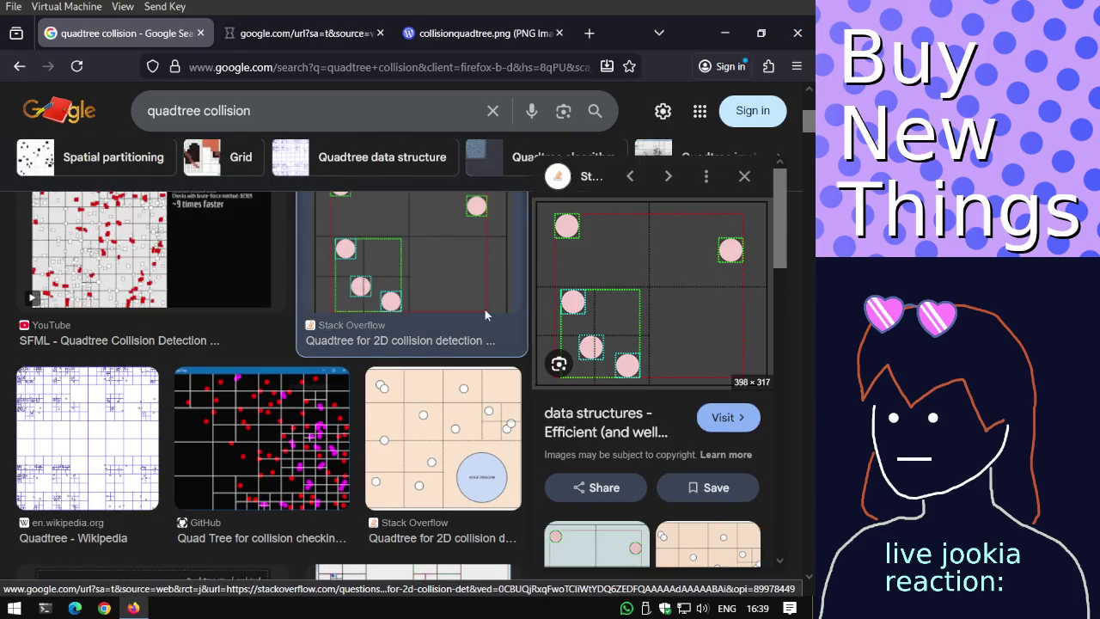
Preview the Code Project and quad tree root nodes grid images, and open the root nodes question.
scroll(318, 287, "down", 2)
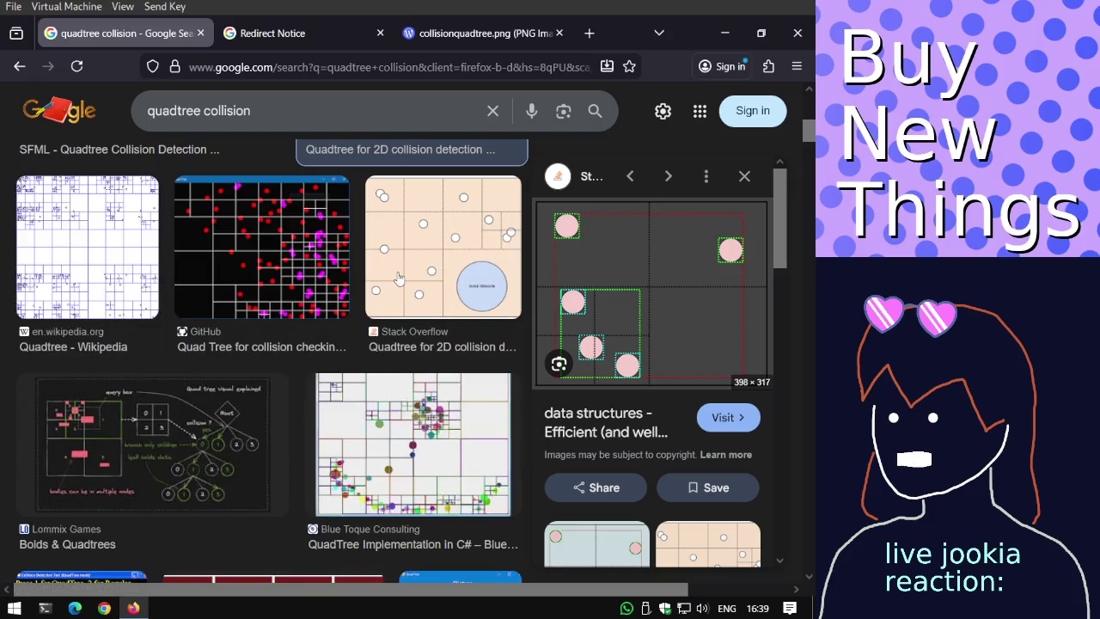
scroll(399, 283, "down", 2)
scroll(404, 314, "down", 2)
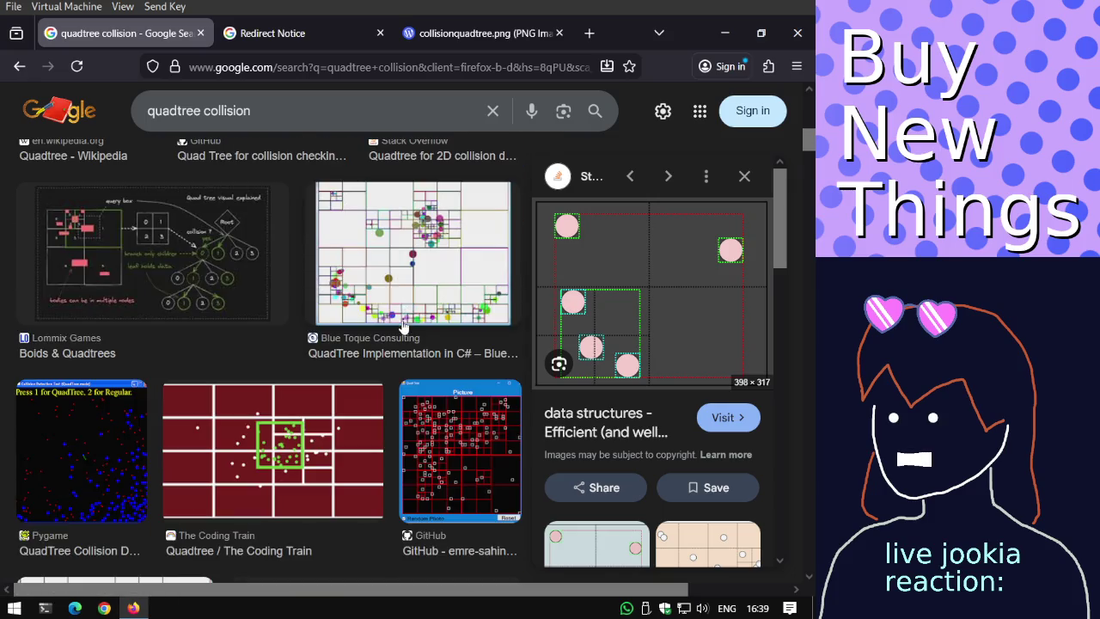
scroll(403, 327, "down", 1)
scroll(403, 327, "down", 2)
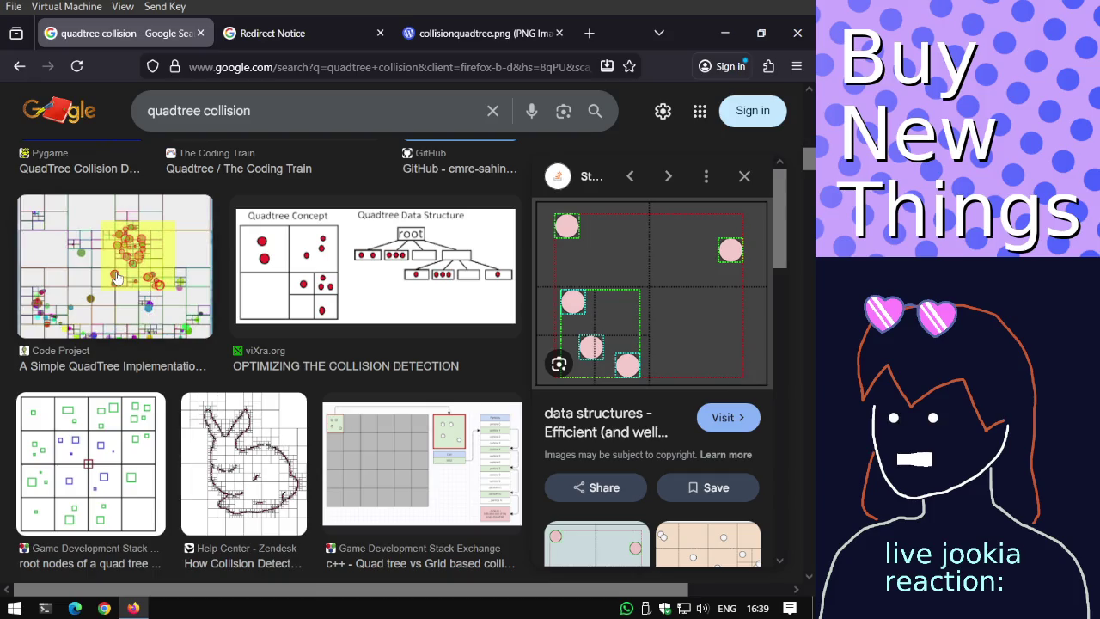
left_click(118, 277)
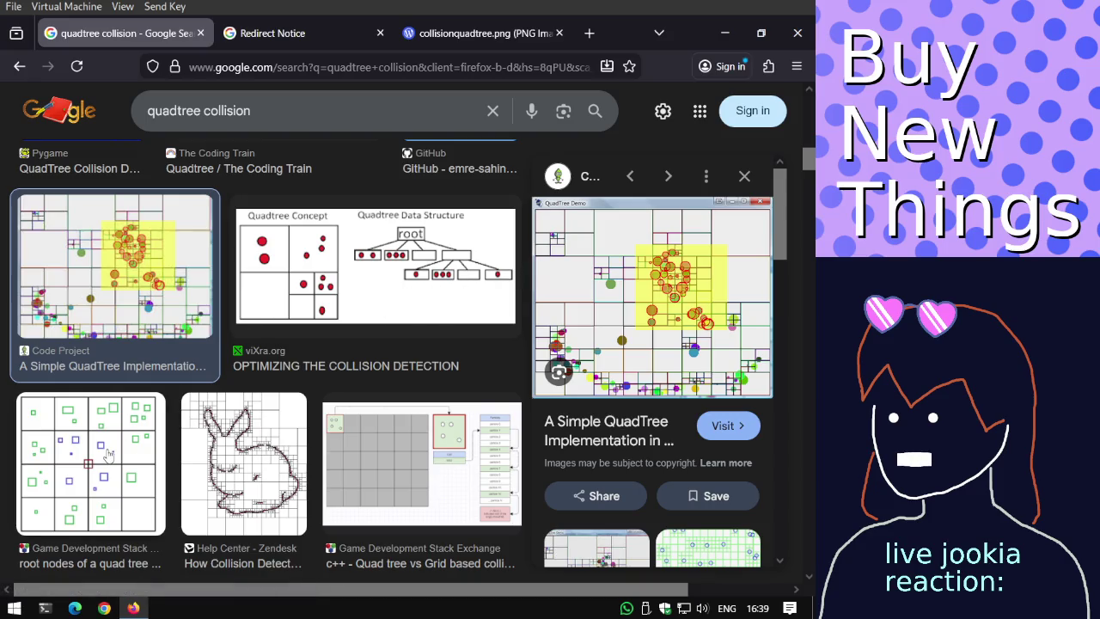
left_click(124, 471)
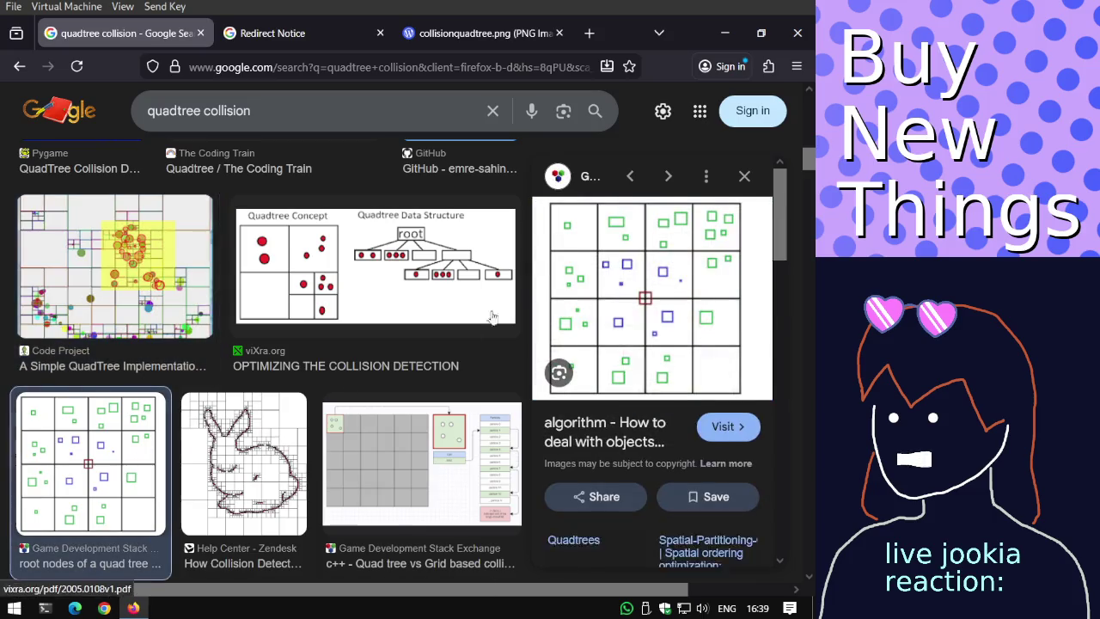
left_click(589, 268)
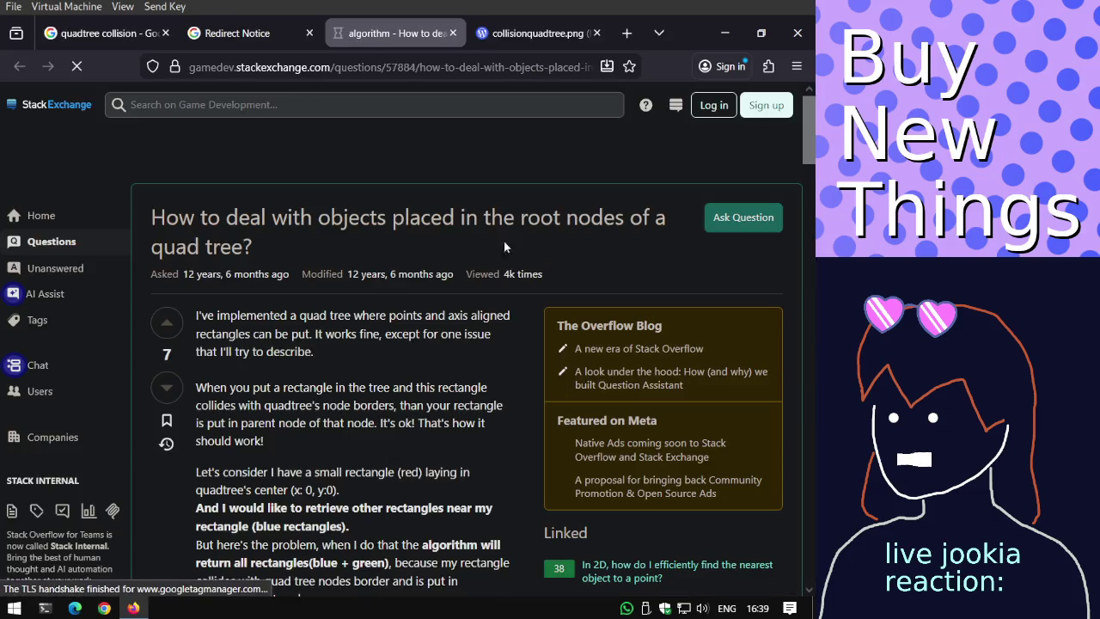
Skim the quad tree root nodes question and its answers, dismissing the Google sign-in prompt.
scroll(267, 189, "down", 1)
scroll(268, 207, "down", 4)
scroll(268, 206, "down", 1)
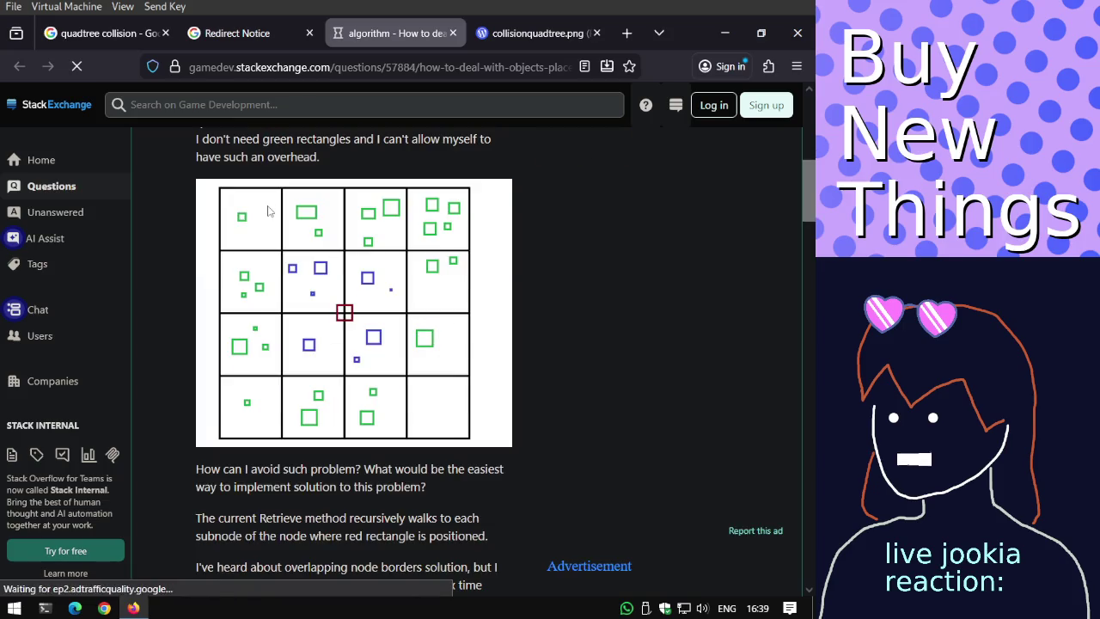
scroll(269, 210, "down", 2)
scroll(270, 215, "down", 2)
scroll(270, 212, "down", 4)
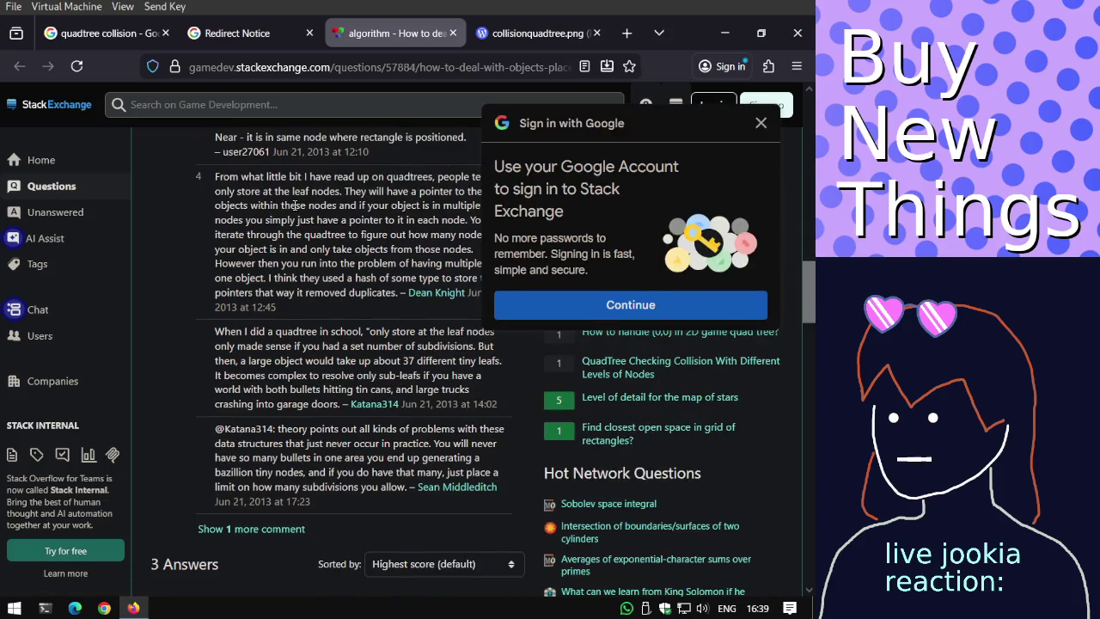
left_click(760, 123)
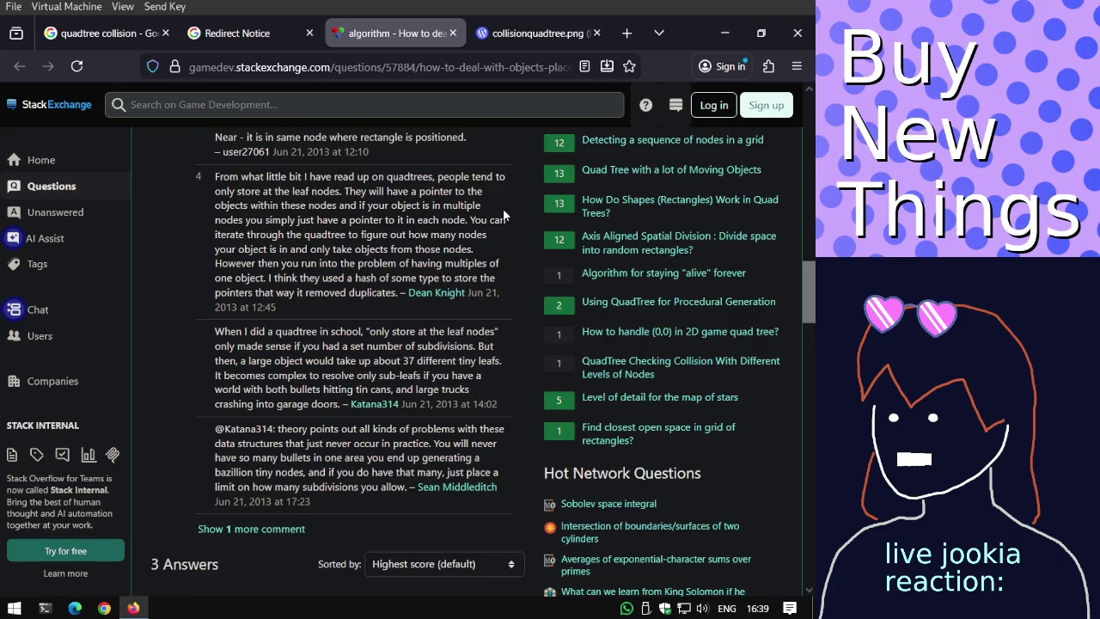
scroll(385, 244, "down", 3)
scroll(385, 245, "up", 3)
scroll(384, 246, "up", 4)
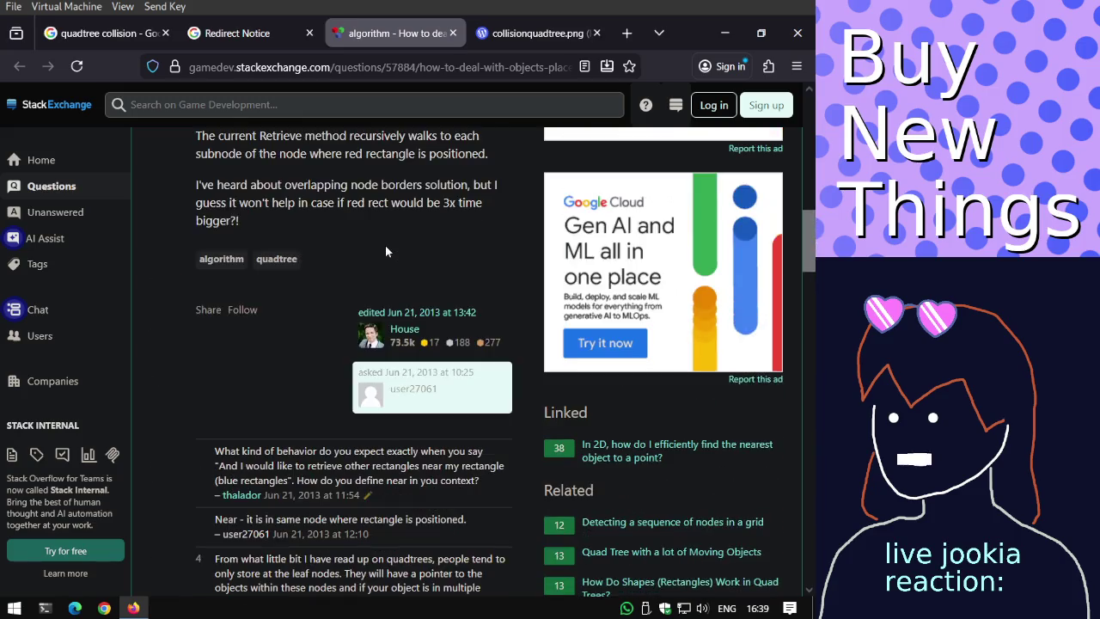
scroll(385, 249, "up", 2)
scroll(385, 250, "up", 2)
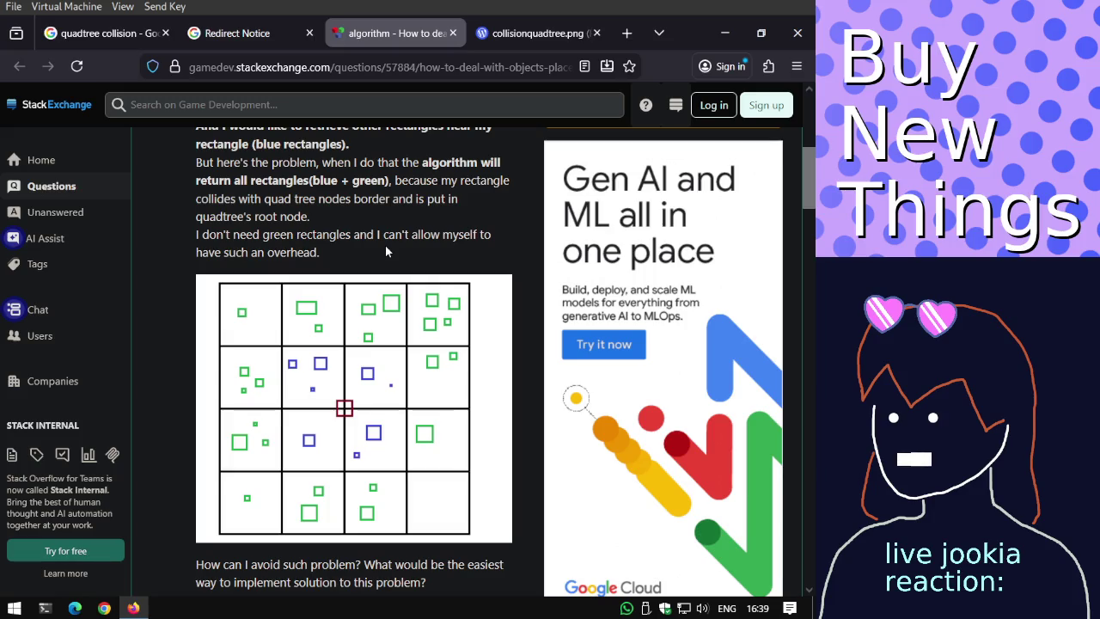
scroll(385, 245, "up", 1)
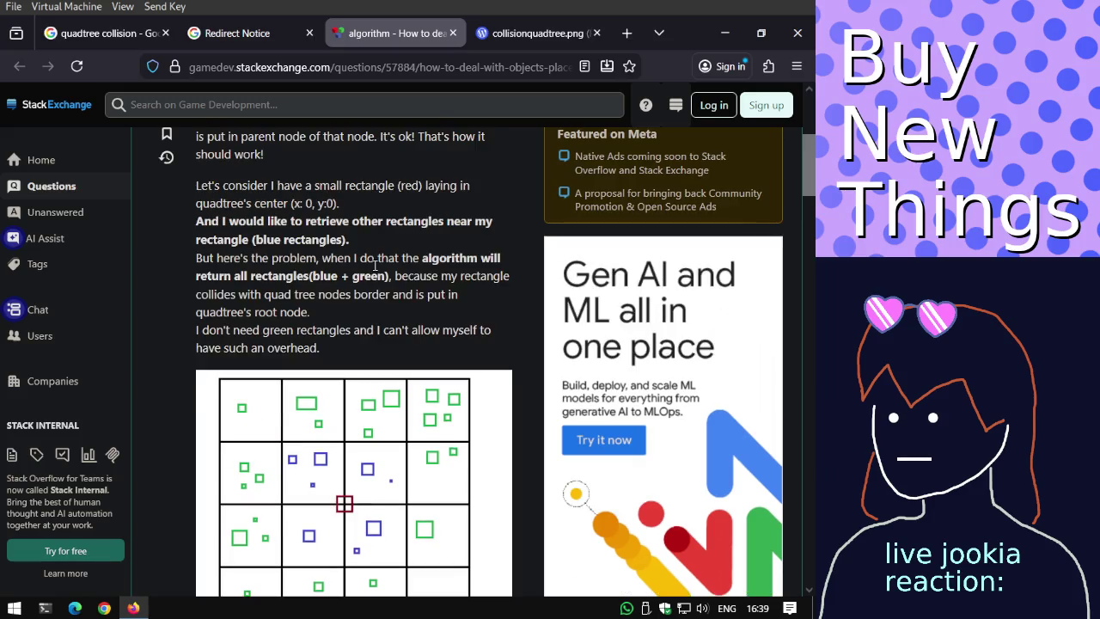
Close the question page and the standalone quadtree image tab, returning to the image results.
left_click(453, 32)
left_click(430, 38)
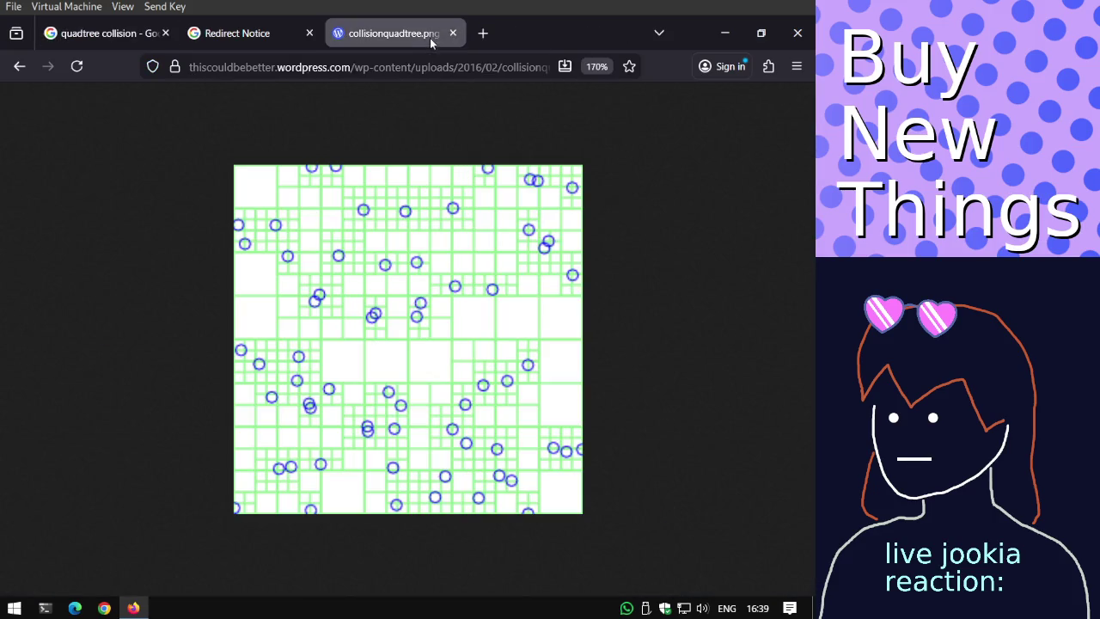
left_click(453, 32)
left_click(135, 45)
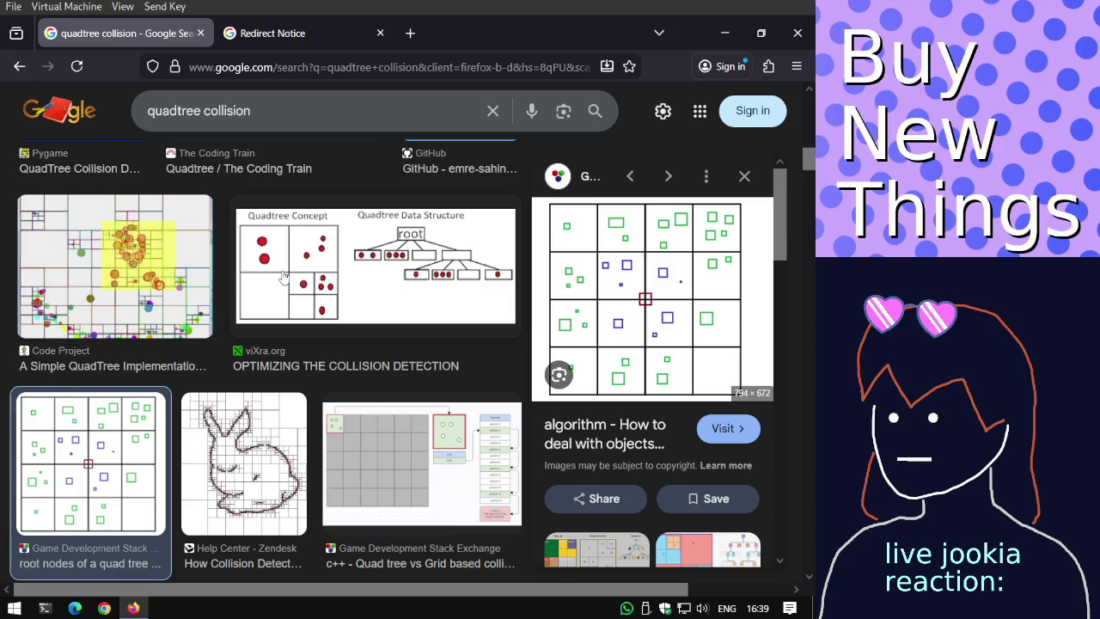
Reopen the root nodes question, skim it again, then go back to the quadtree collision images.
left_click(619, 272)
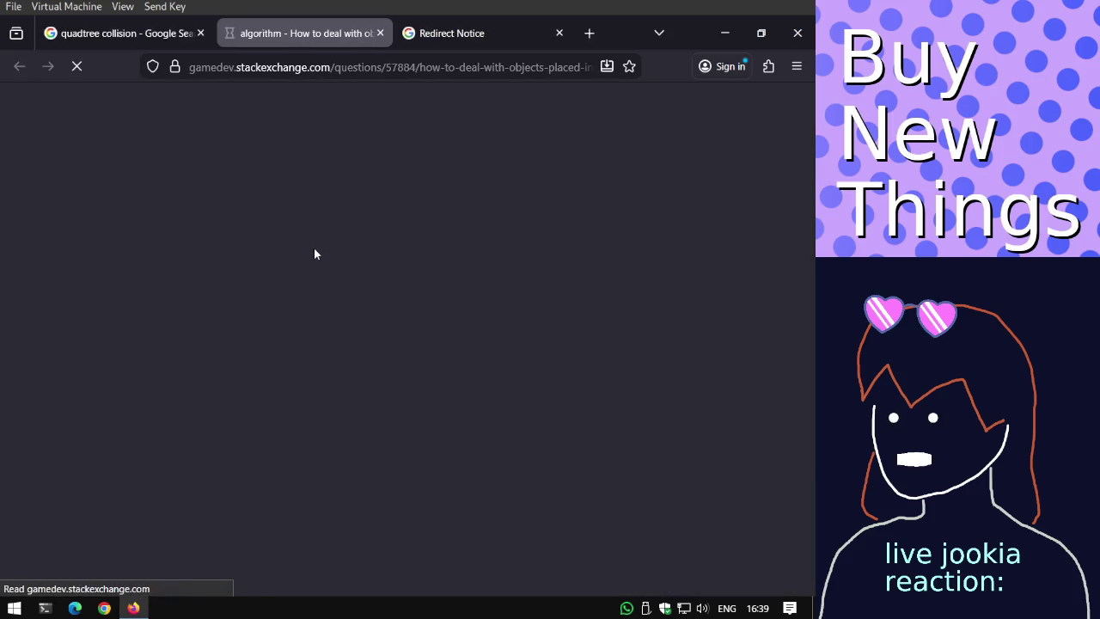
scroll(314, 254, "down", 5)
scroll(314, 254, "down", 1)
scroll(314, 274, "up", 2)
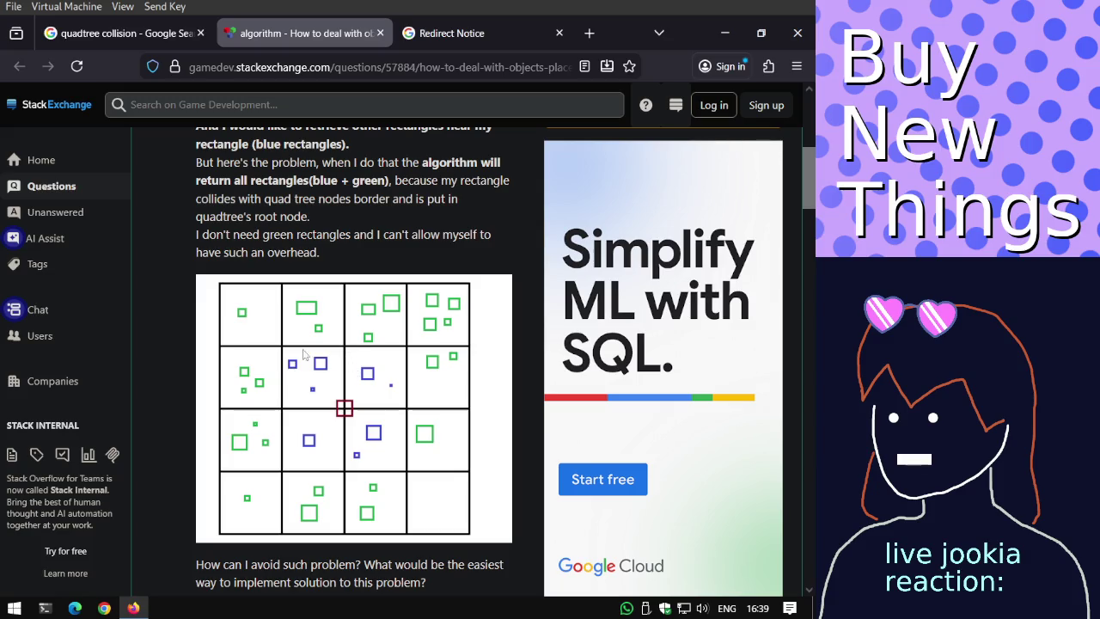
scroll(360, 394, "down", 5)
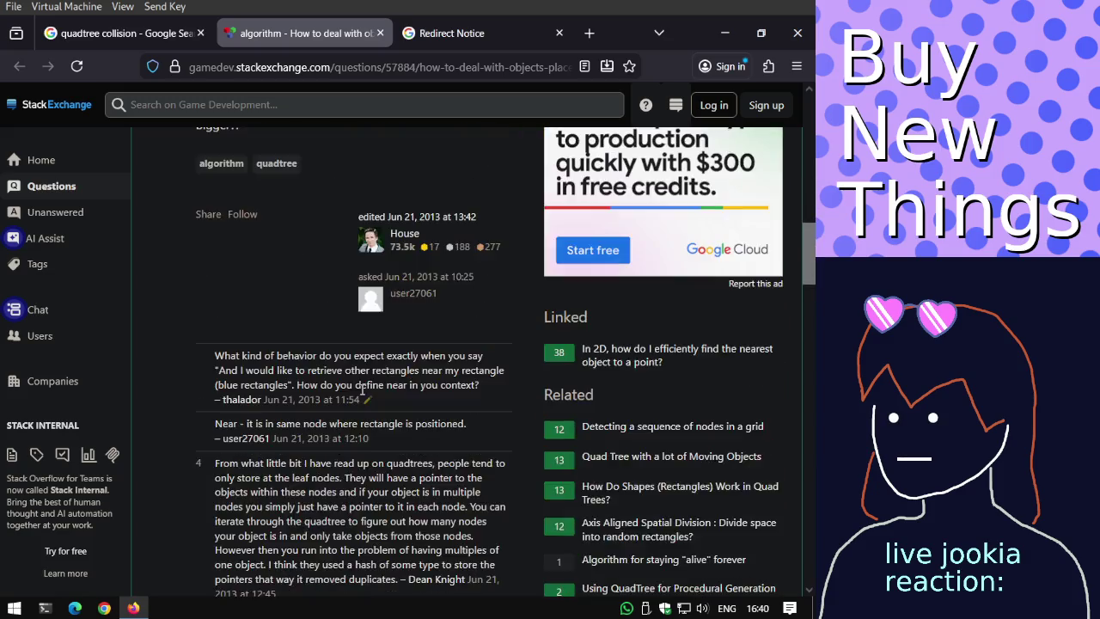
scroll(361, 394, "down", 5)
scroll(361, 394, "down", 2)
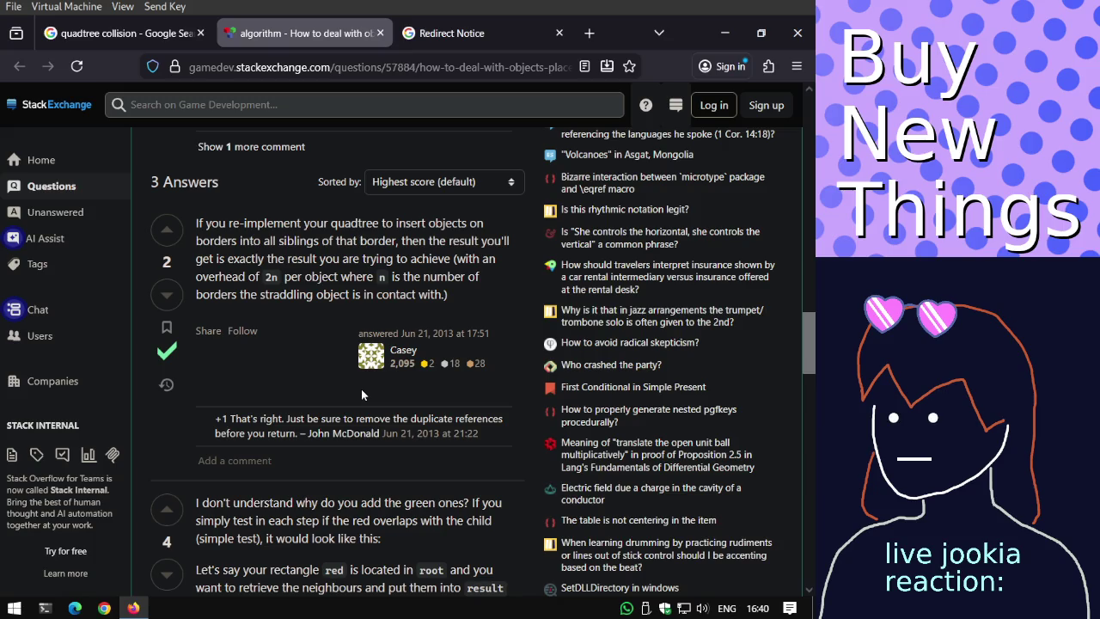
scroll(362, 394, "down", 3)
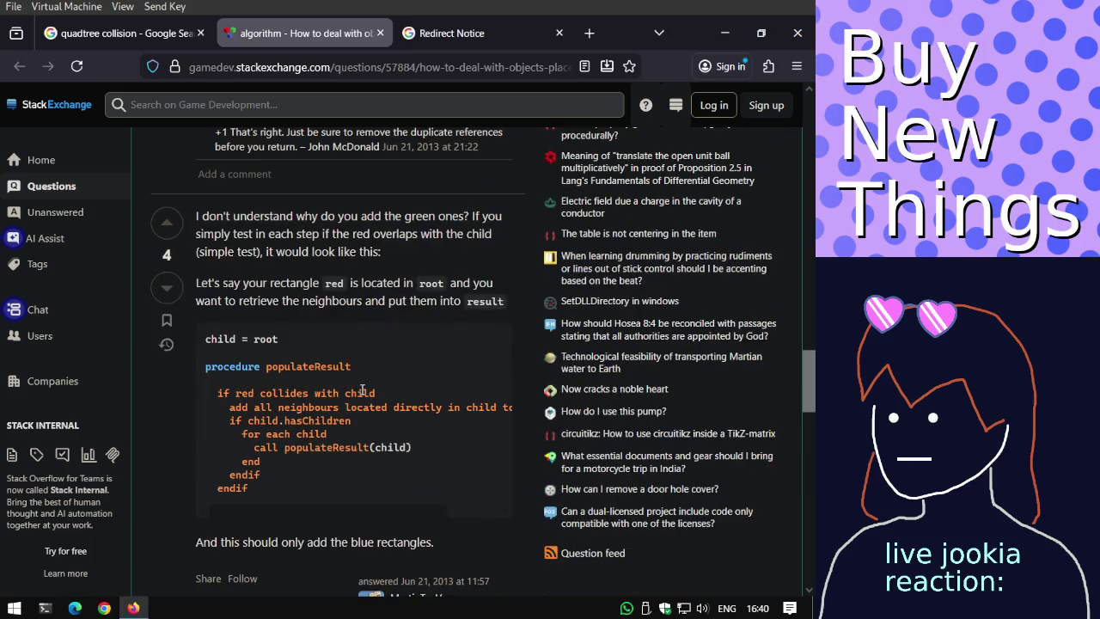
scroll(362, 391, "up", 5)
scroll(362, 391, "up", 10)
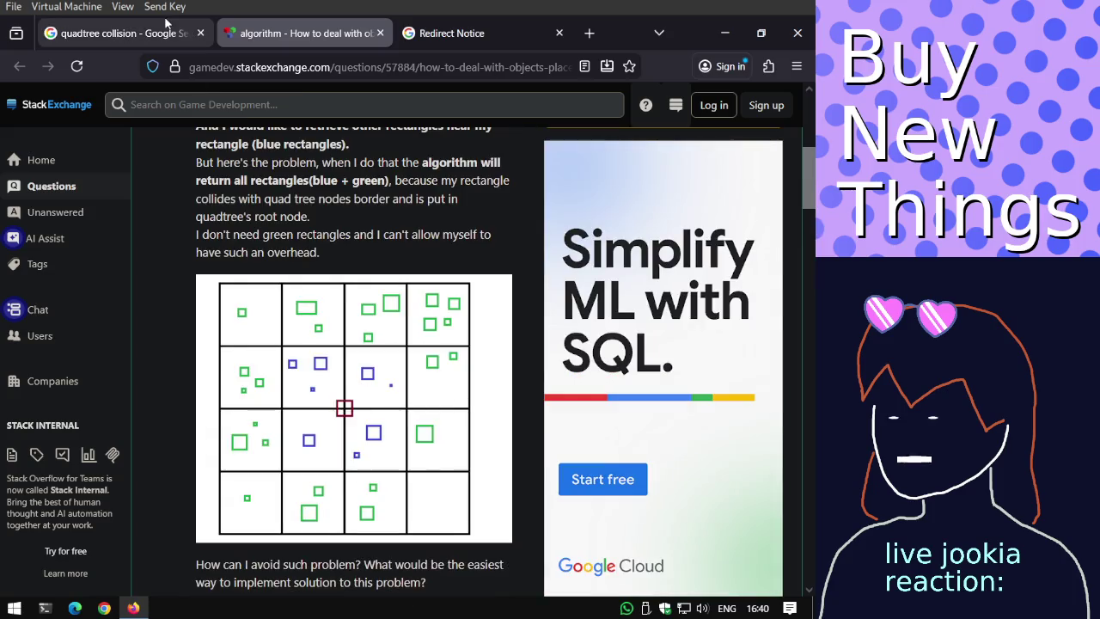
left_click(168, 26)
scroll(163, 150, "up", 10)
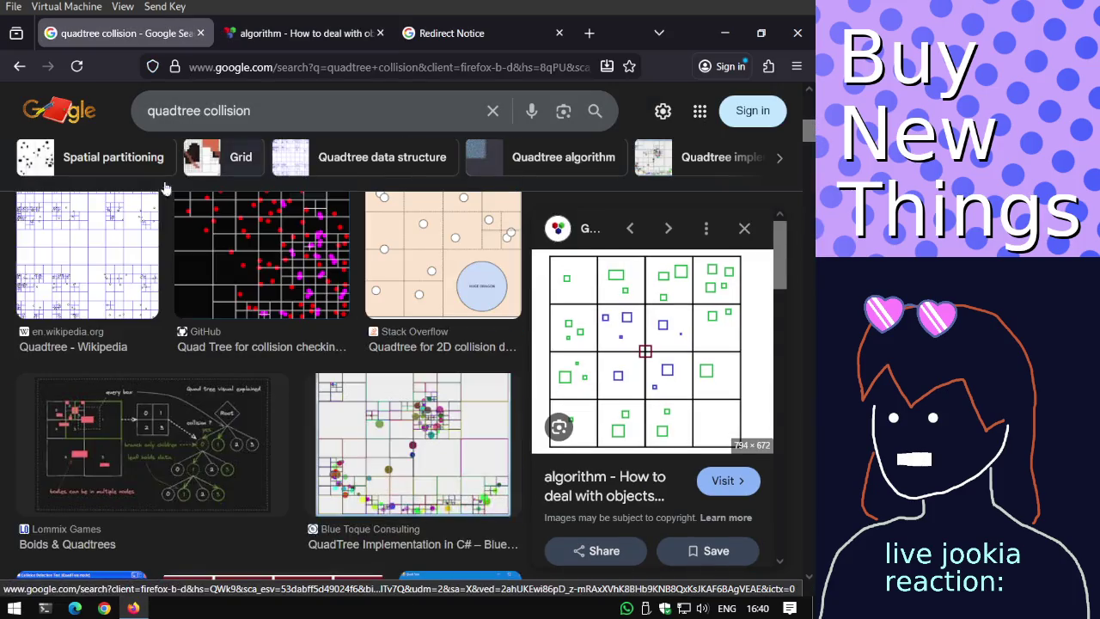
Run a Google web search for 'doom collision detection'.
scroll(146, 211, "up", 3)
left_click(91, 174)
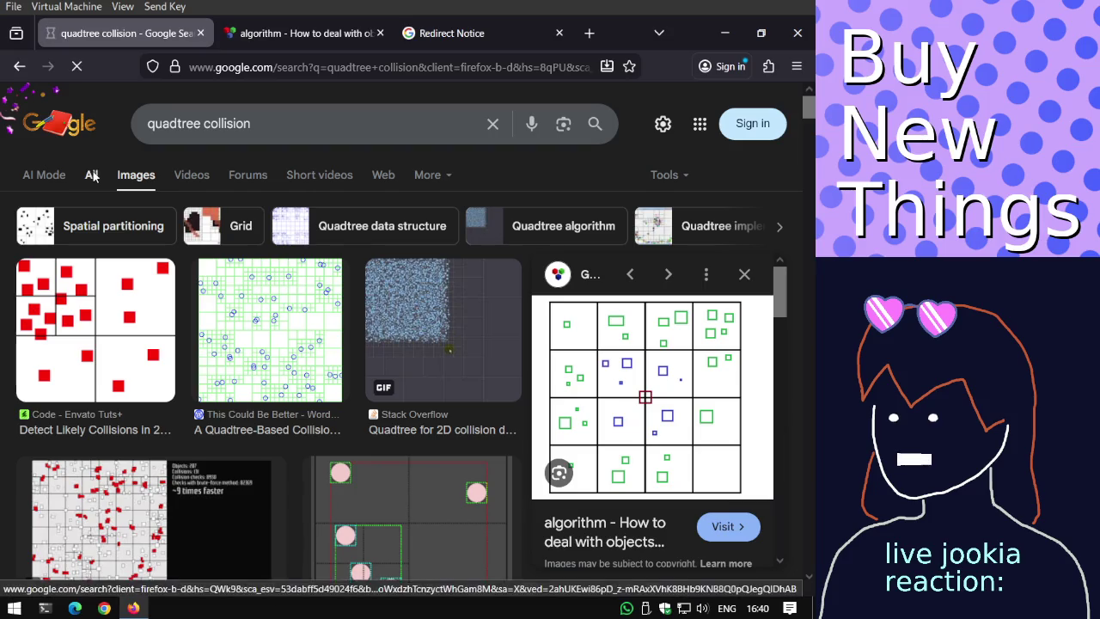
left_click(218, 124)
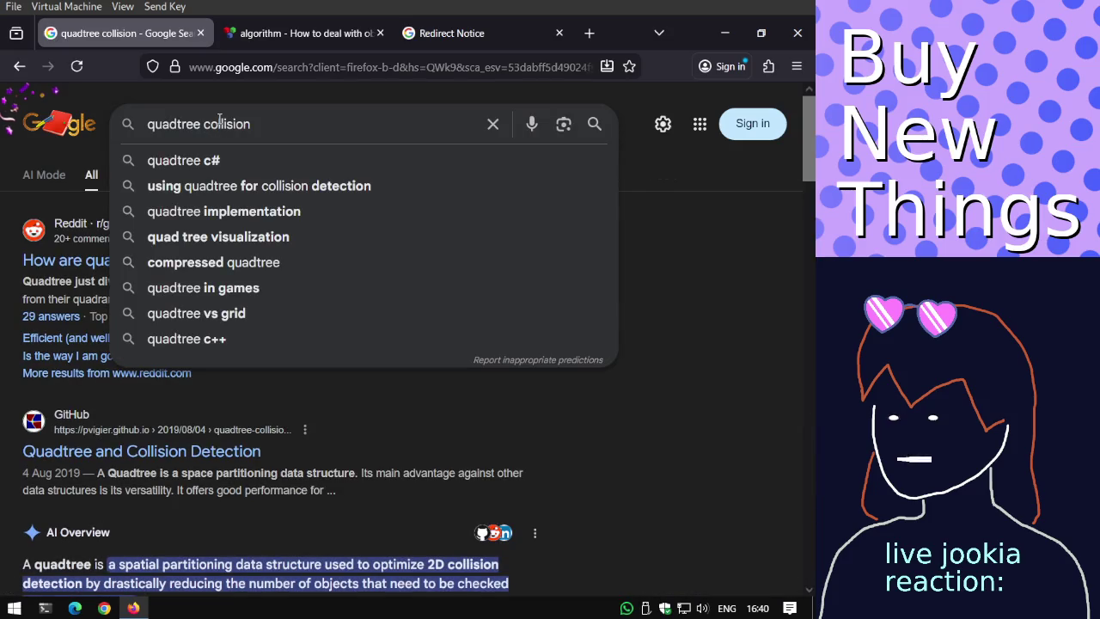
key("ctrl+a")
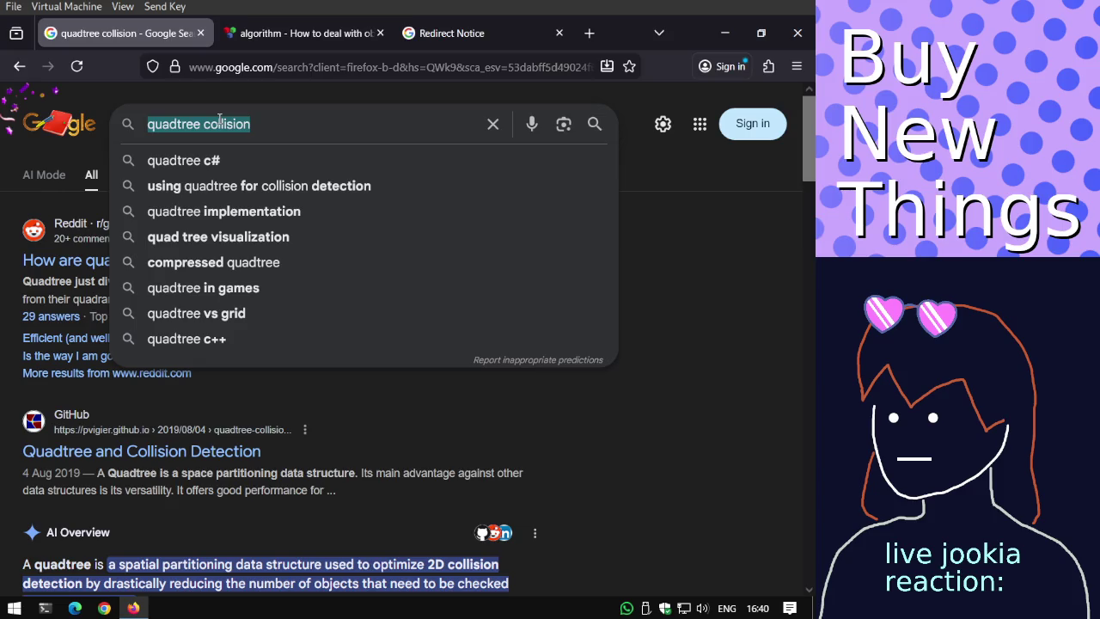
type("doom coll")
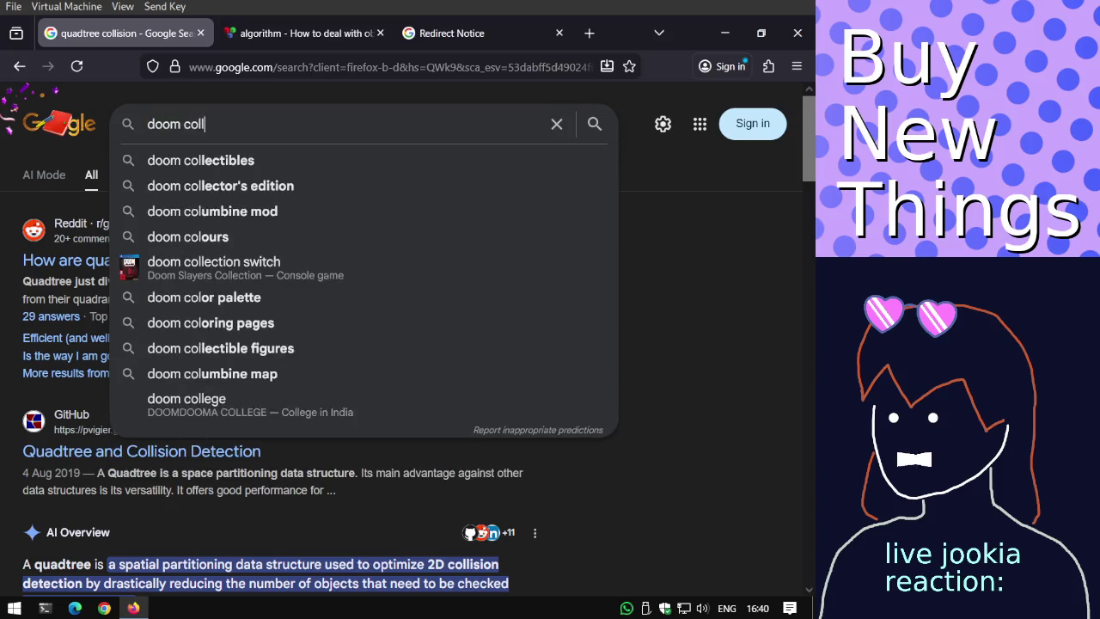
type("ision detection")
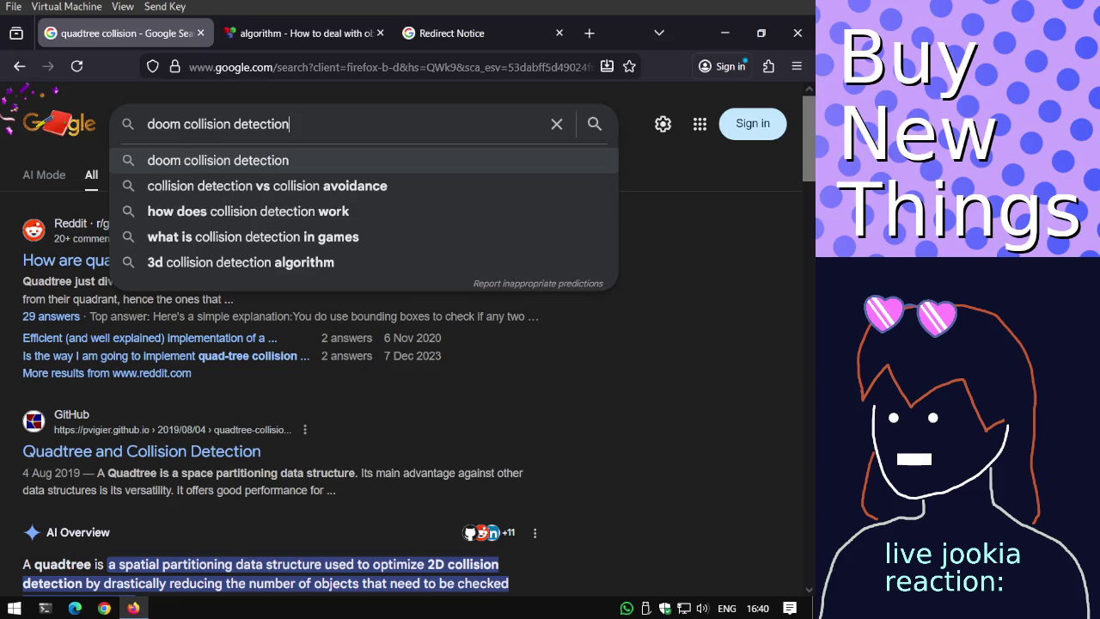
key("Return")
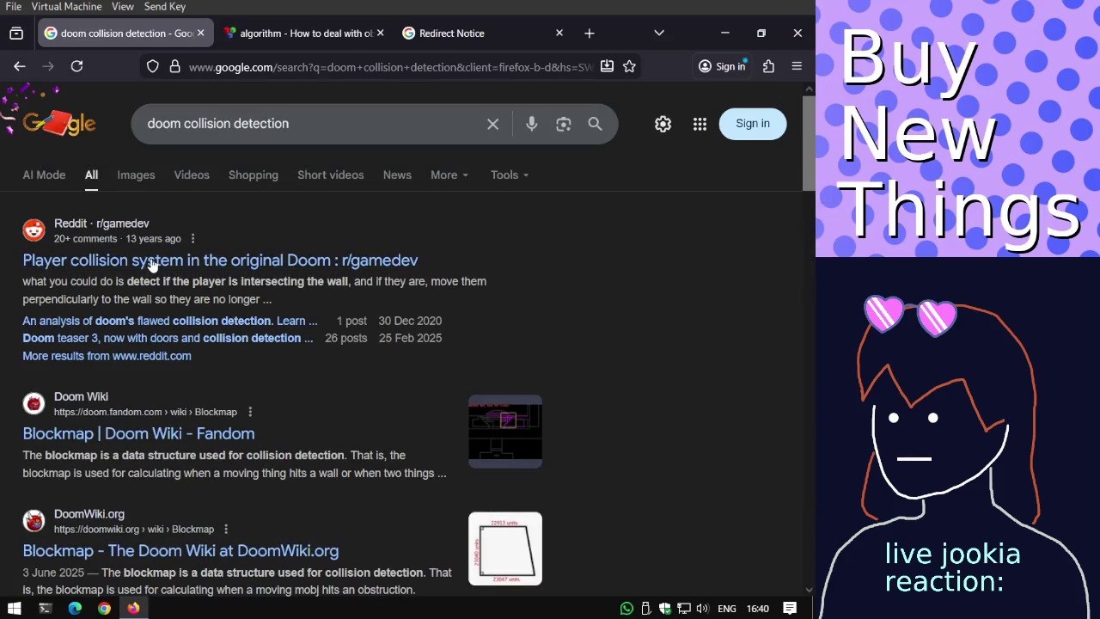
Skim the Reddit thread on Doom's player collision, then open the Doom Wiki Blockmap article.
left_click(151, 261)
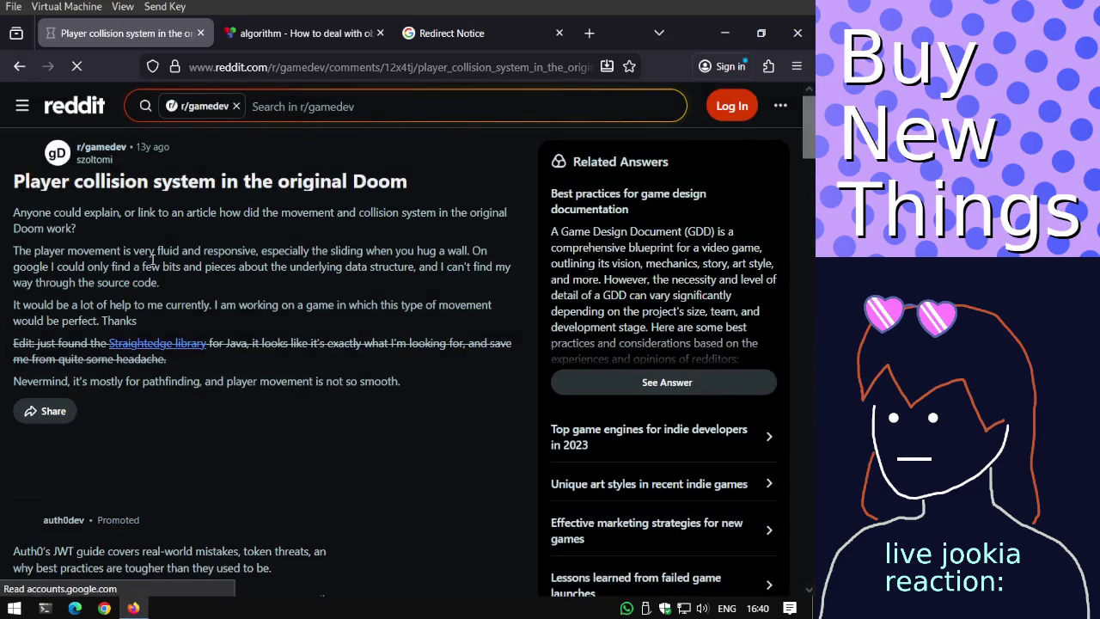
scroll(57, 133, "down", 5)
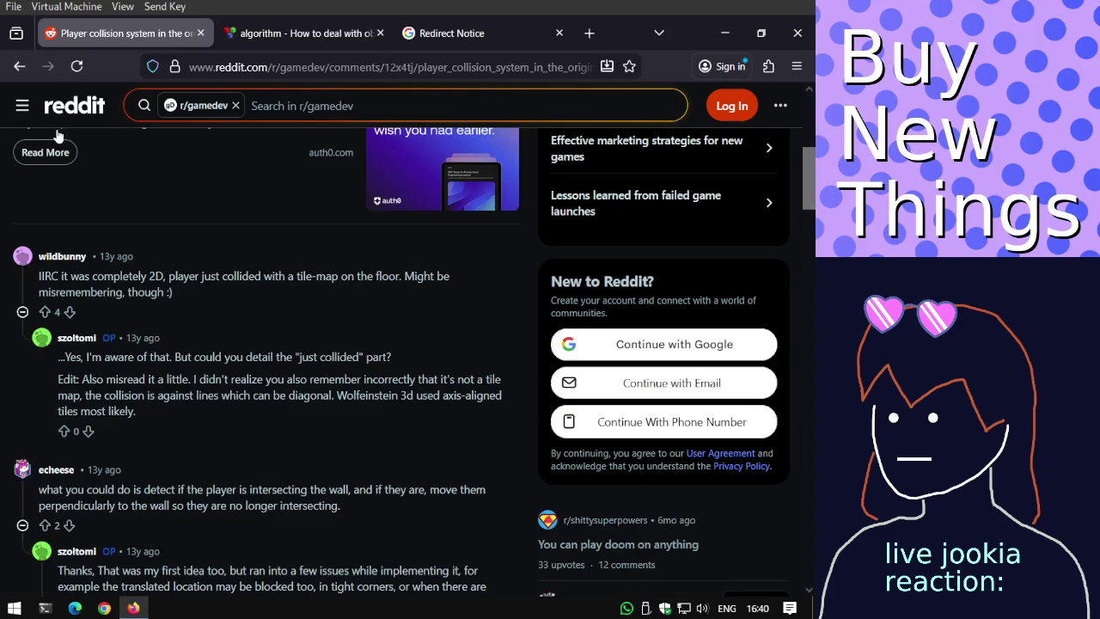
left_click(19, 66)
left_click(151, 434)
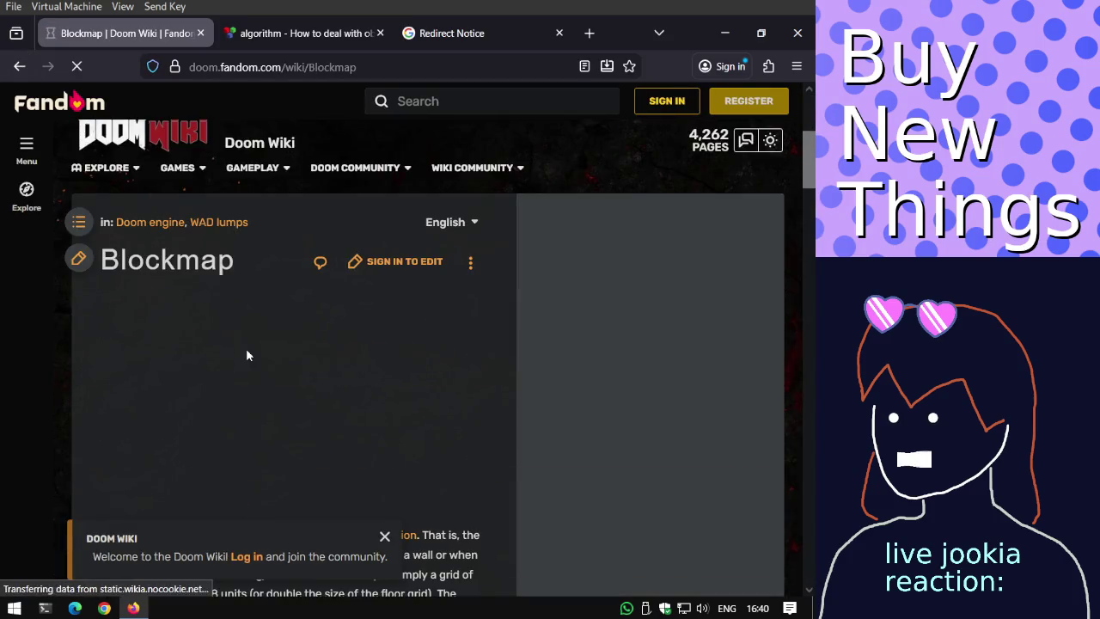
Scroll down through the Doom Wiki Blockmap article.
scroll(246, 348, "down", 3)
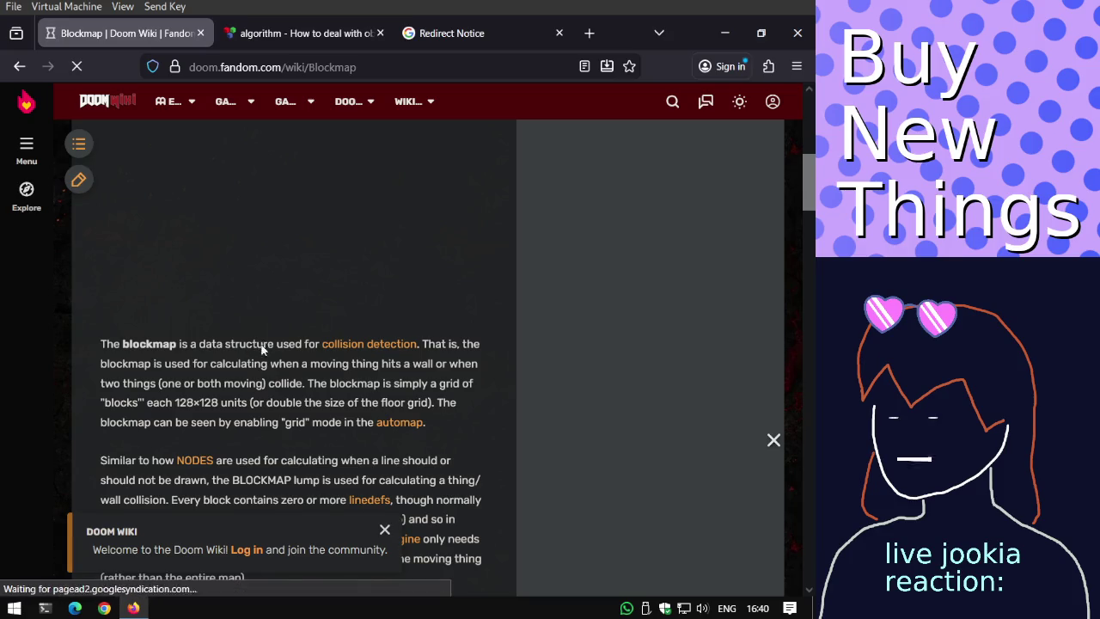
scroll(262, 348, "down", 5)
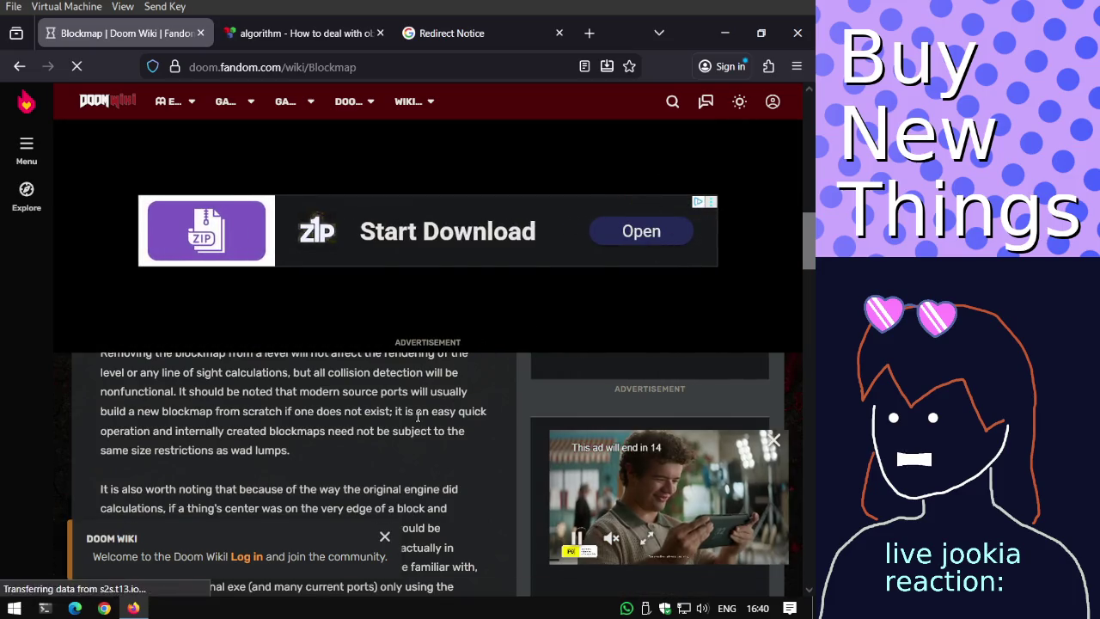
scroll(404, 387, "down", 5)
scroll(403, 387, "down", 5)
scroll(403, 387, "down", 5)
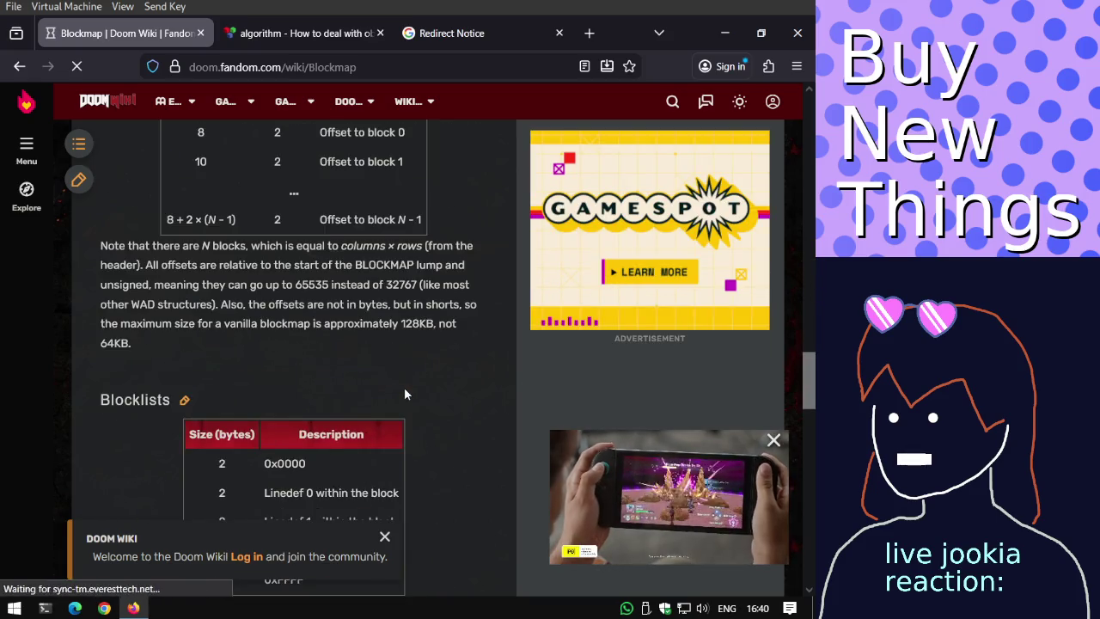
scroll(405, 393, "down", 5)
scroll(412, 386, "down", 2)
Scroll back up the Blockmap article and return to the 'doom collision detection' results.
scroll(417, 381, "up", 5)
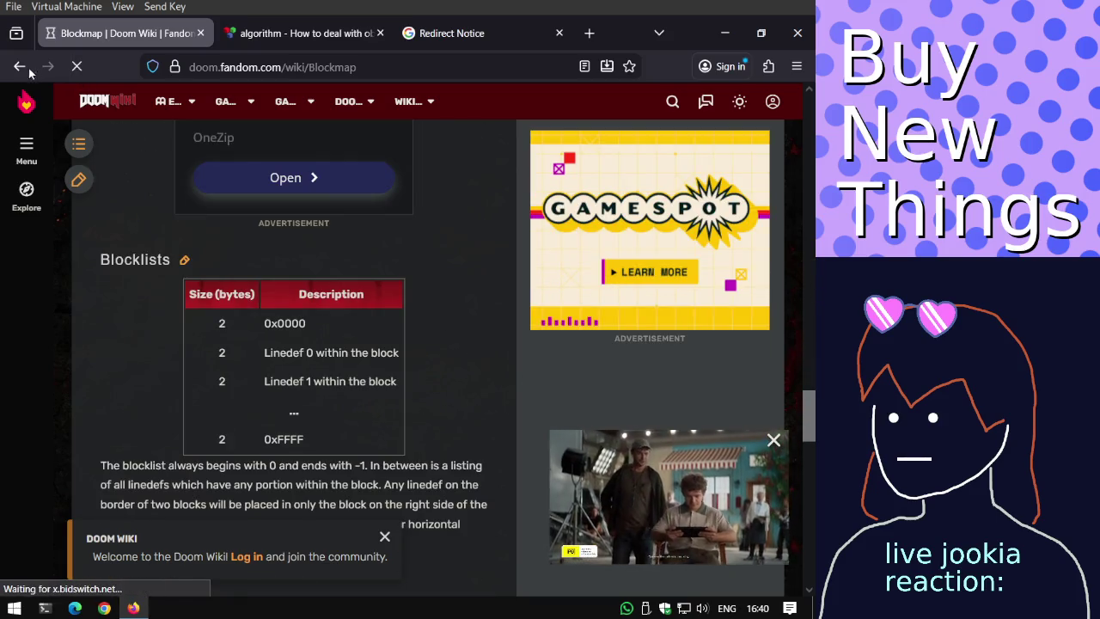
scroll(226, 258, "up", 5)
scroll(230, 268, "up", 3)
scroll(240, 288, "up", 5)
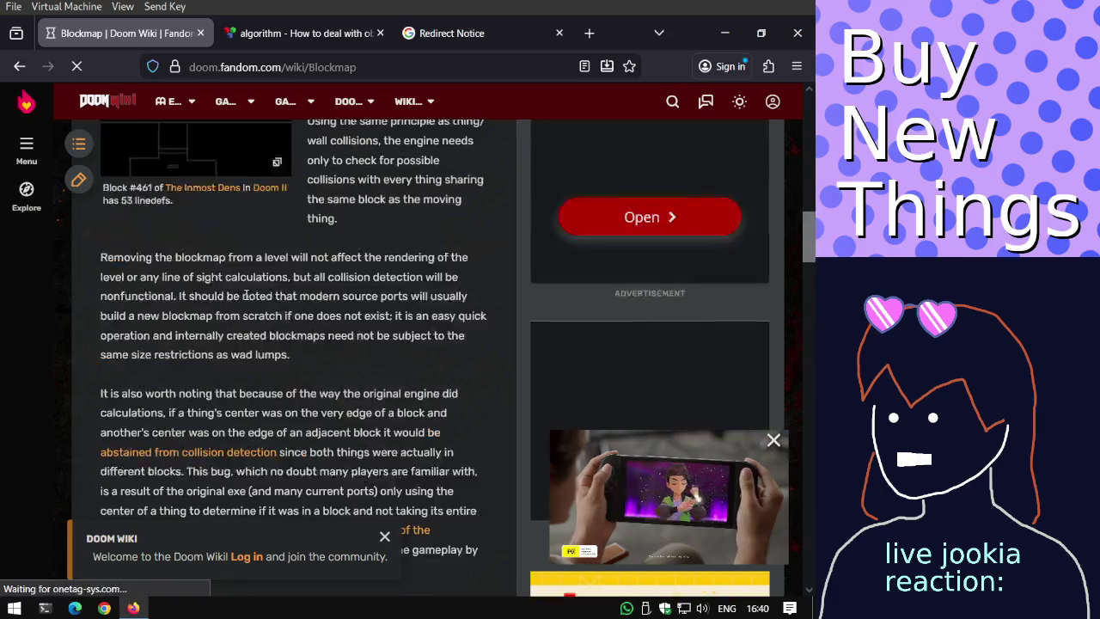
scroll(245, 294, "up", 2)
scroll(236, 318, "up", 1)
scroll(223, 361, "up", 1)
scroll(211, 401, "up", 2)
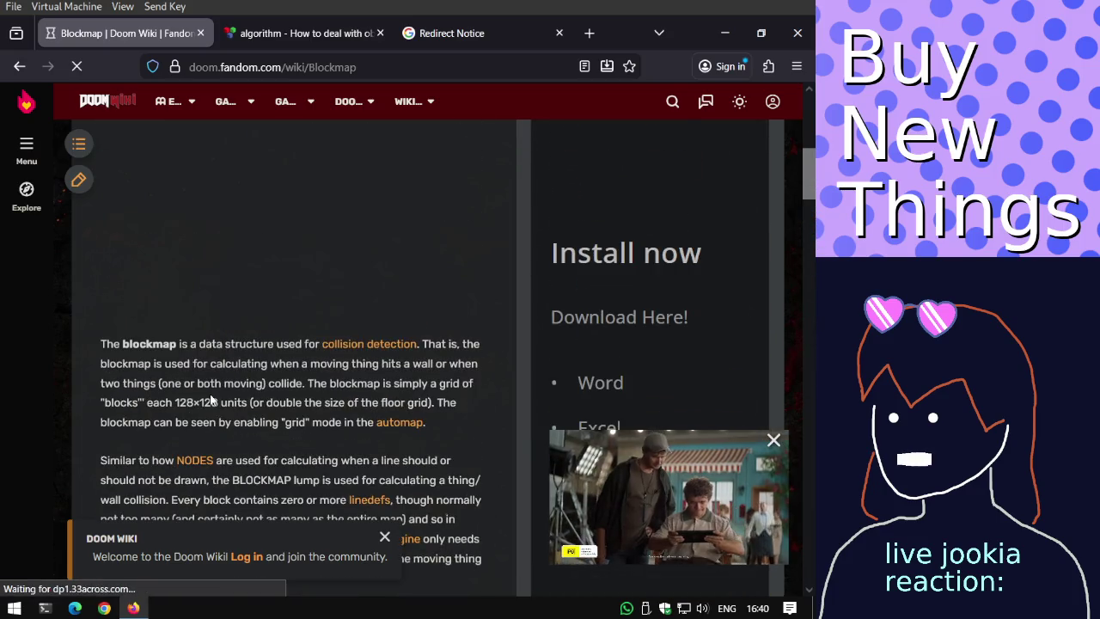
scroll(211, 396, "down", 2)
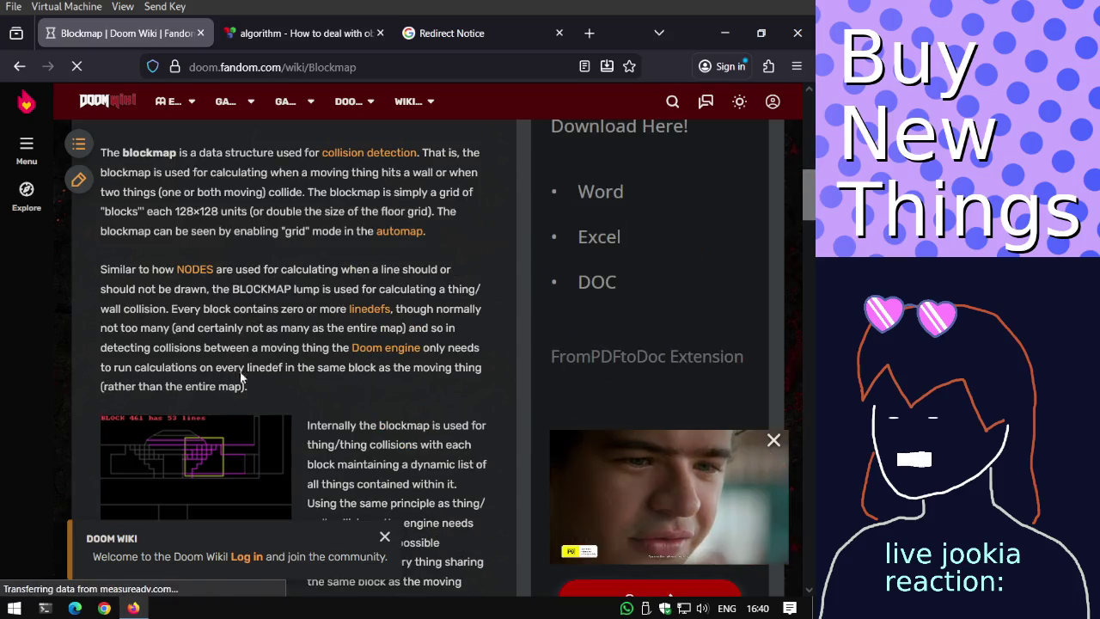
scroll(257, 370, "up", 3)
scroll(272, 364, "up", 2)
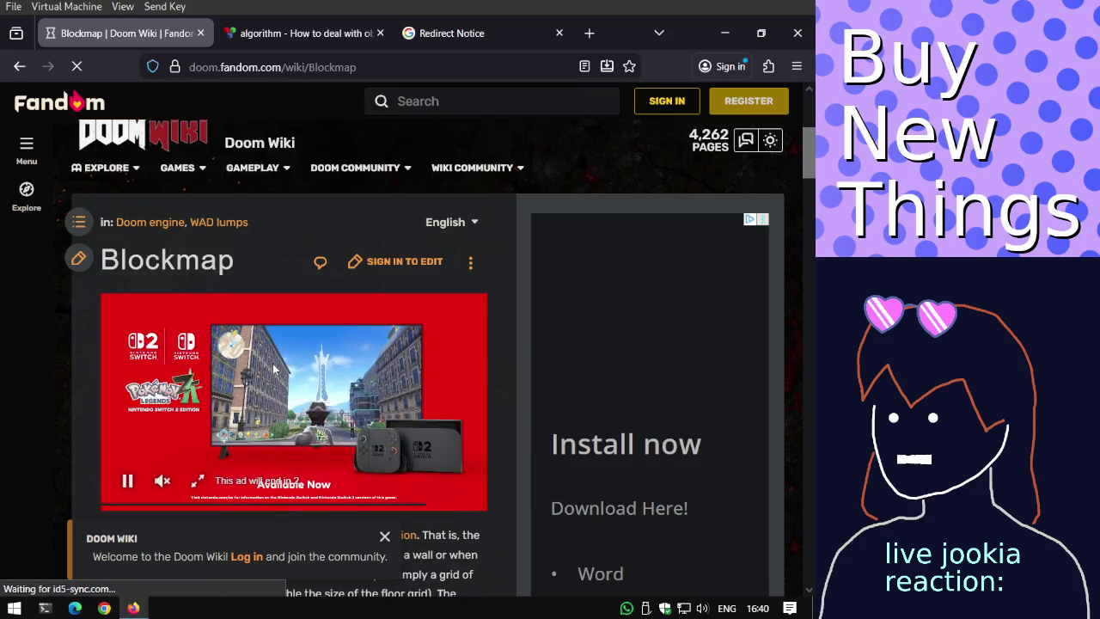
left_click(19, 66)
scroll(146, 221, "down", 1)
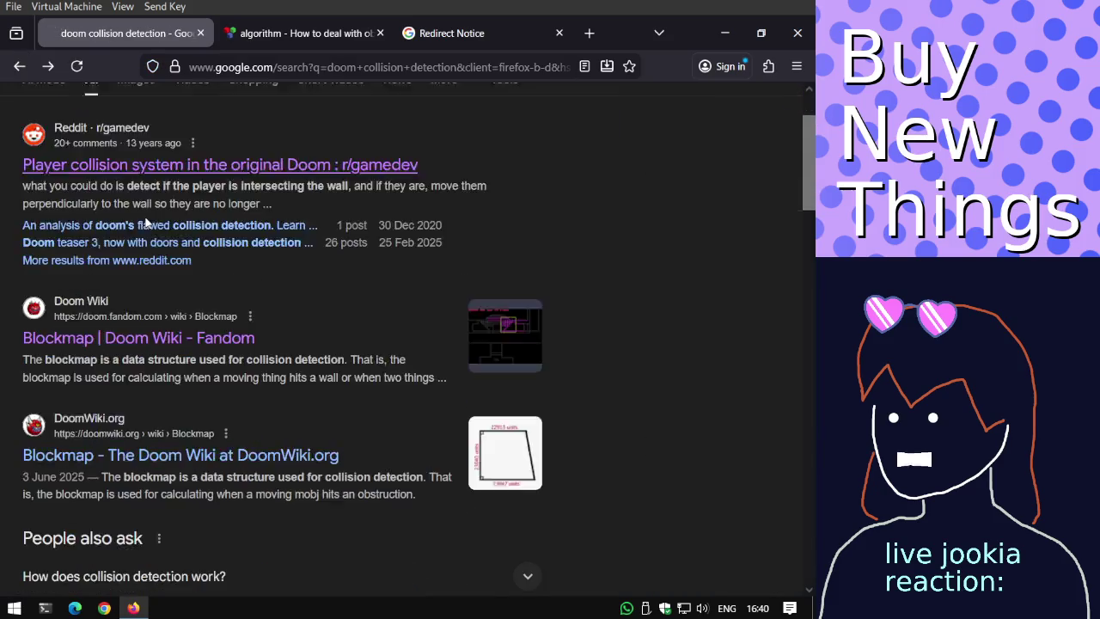
Open the DoomWiki.org Blockmap result in a background tab and switch to it while it loads.
scroll(147, 222, "down", 1)
middle_click(172, 359)
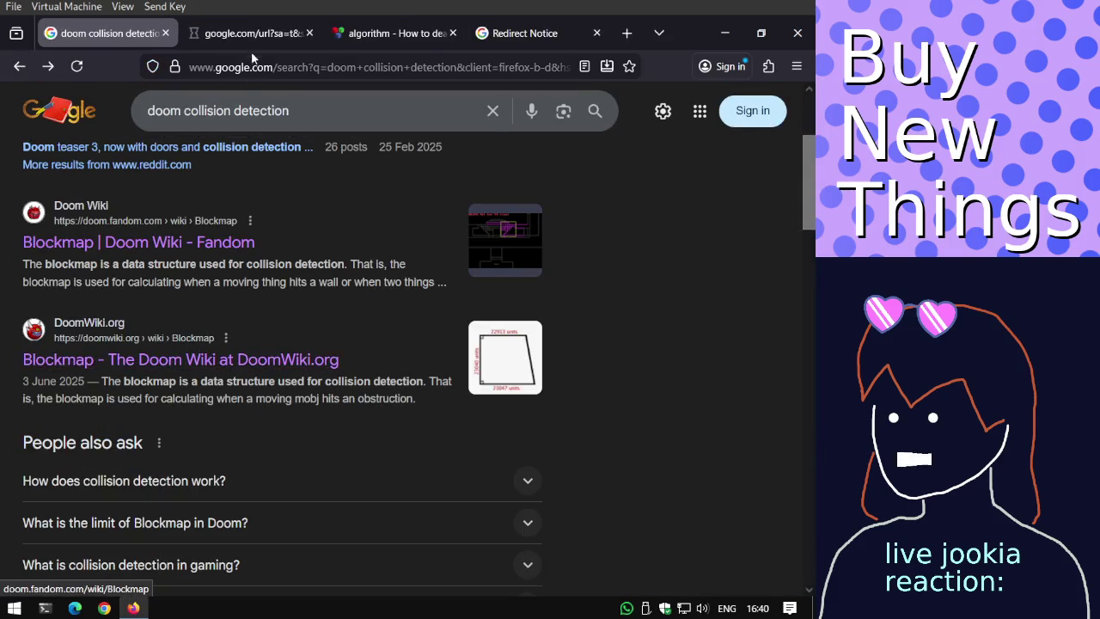
left_click(248, 35)
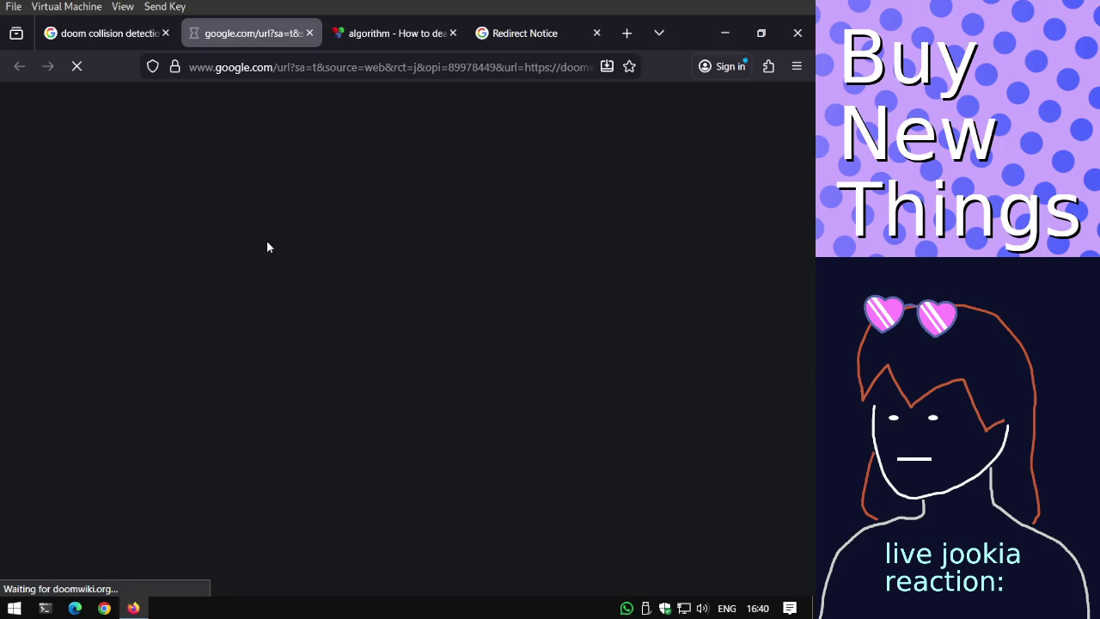
left_click(143, 39)
scroll(302, 257, "down", 2)
scroll(301, 257, "down", 3)
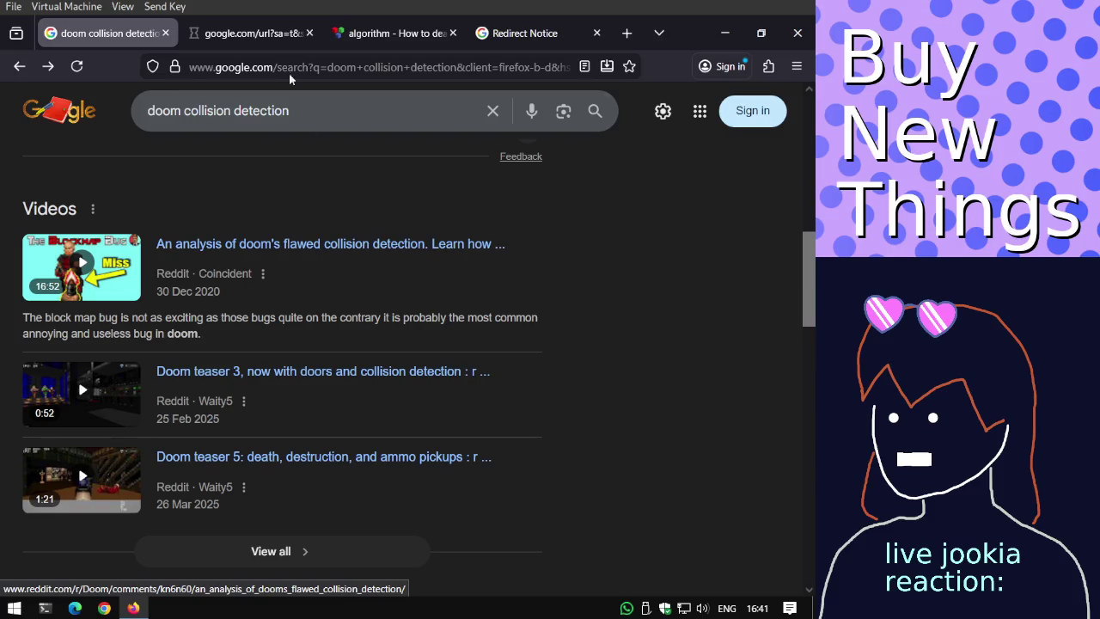
left_click(260, 44)
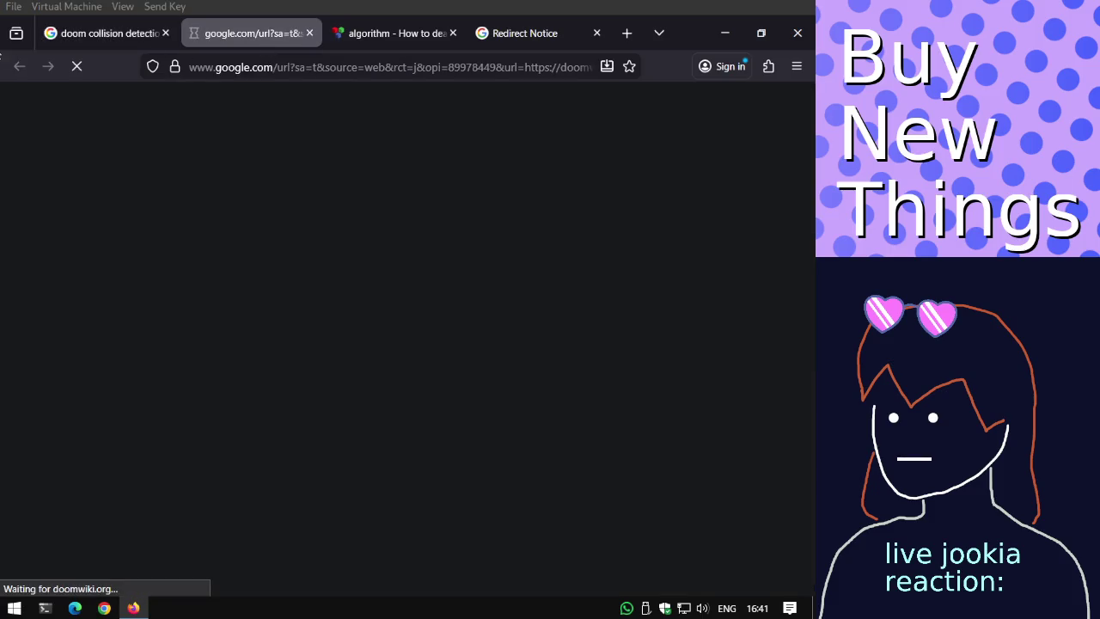
Open the Sliding DOOM style collision resolution question and close the stalled DoomWiki tab.
left_click(57, 36)
scroll(269, 273, "down", 2)
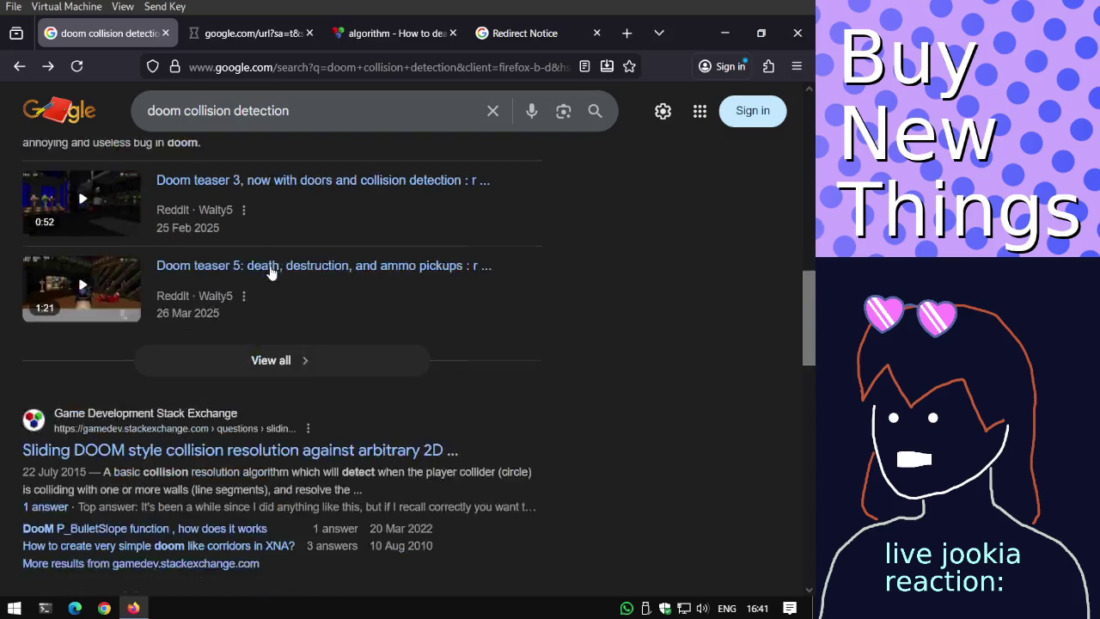
scroll(271, 272, "down", 2)
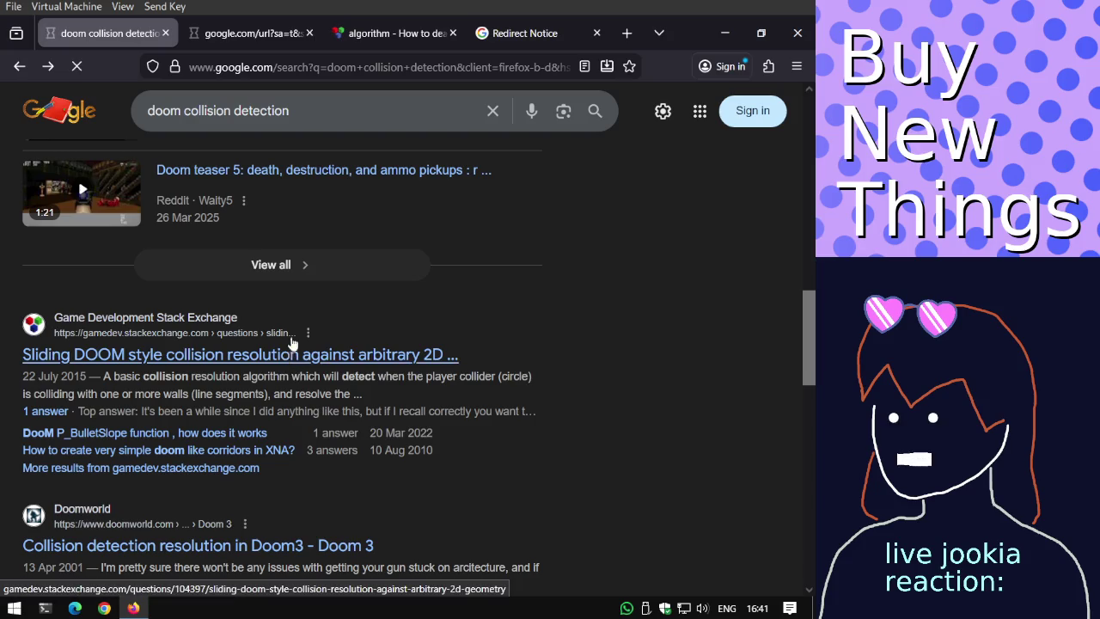
left_click(291, 343)
left_click(303, 35)
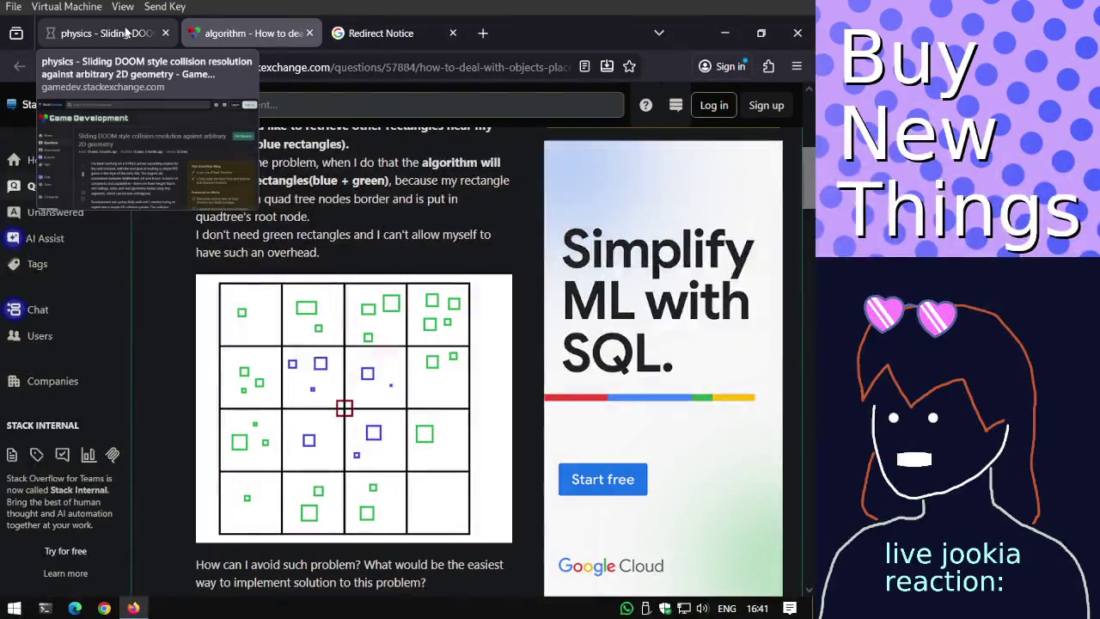
left_click(125, 33)
Read the sliding collision answer, then scroll through the 'doom collision detection' results again.
scroll(313, 198, "down", 10)
scroll(325, 184, "down", 3)
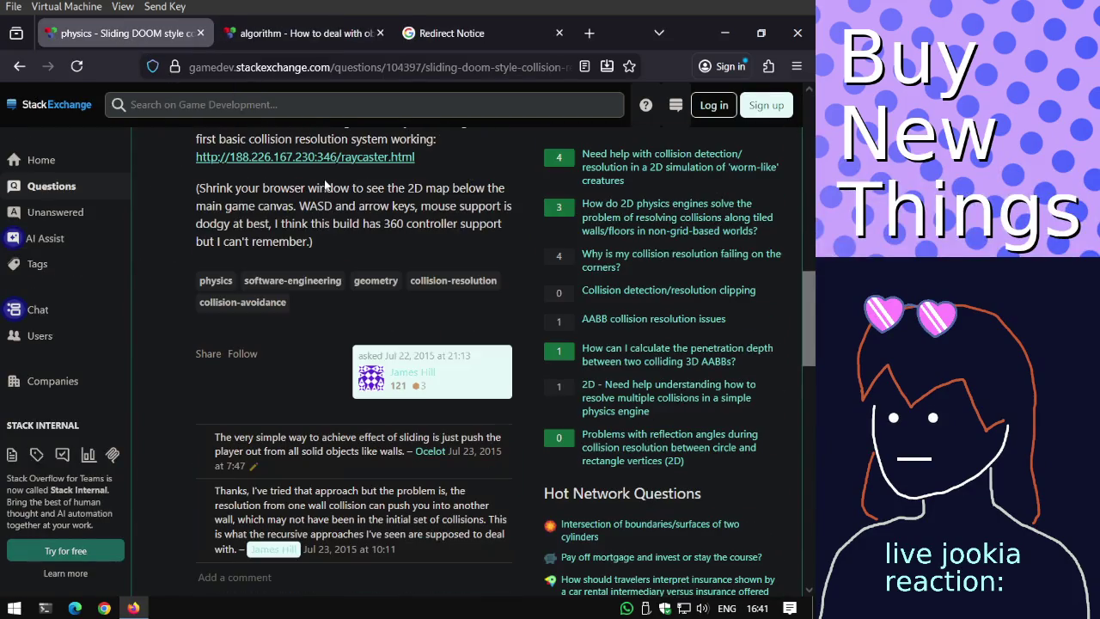
scroll(325, 181, "down", 5)
scroll(325, 176, "down", 2)
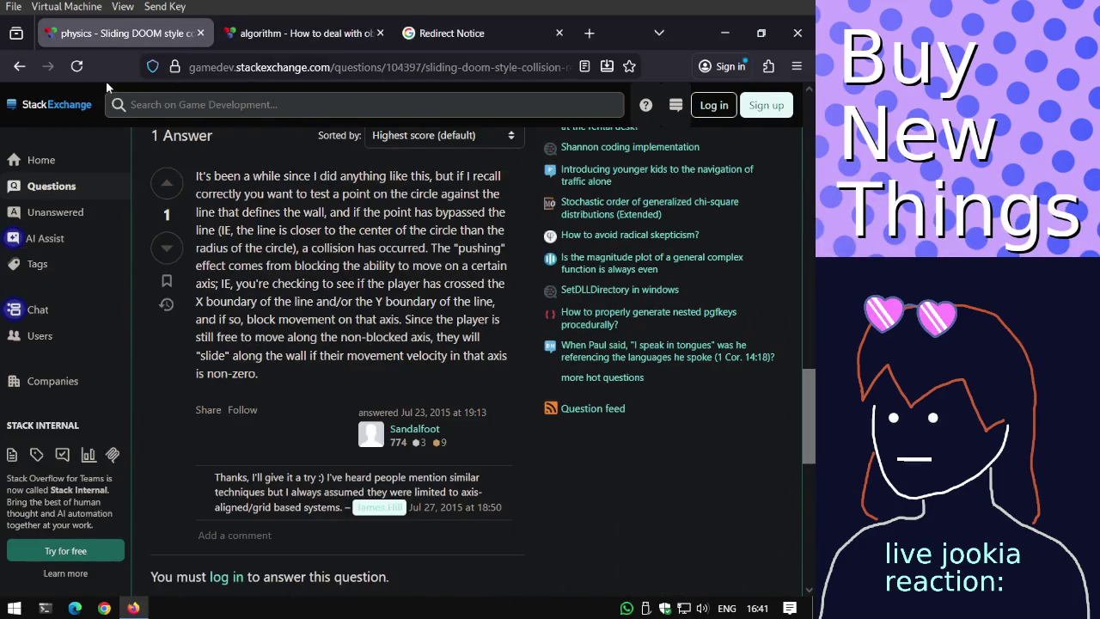
left_click(20, 66)
scroll(265, 276, "down", 3)
scroll(265, 276, "down", 3)
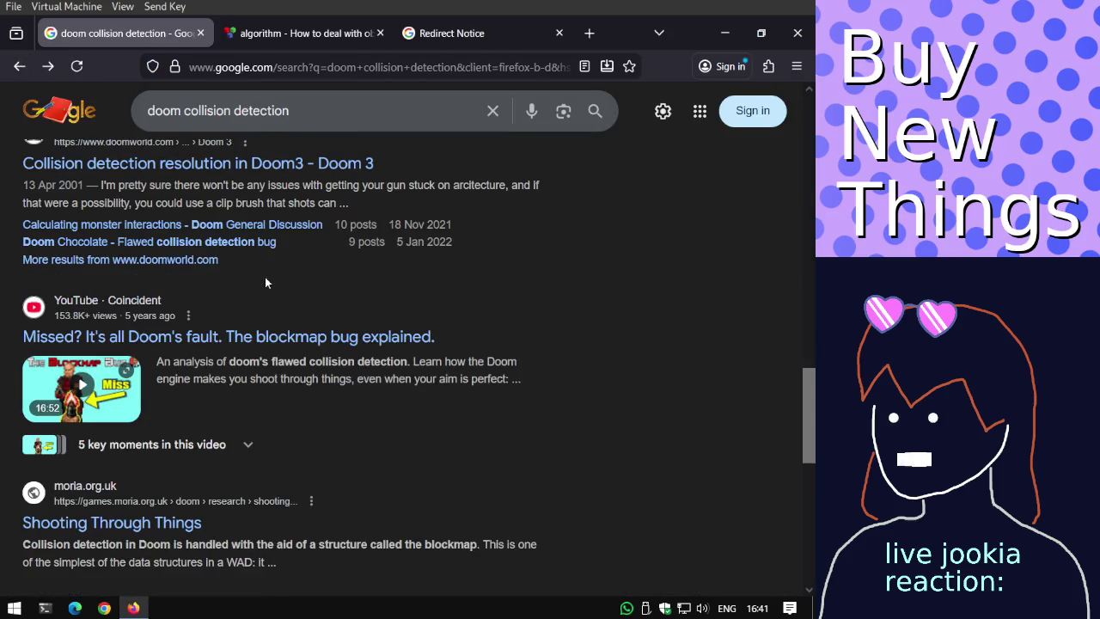
scroll(264, 282, "down", 3)
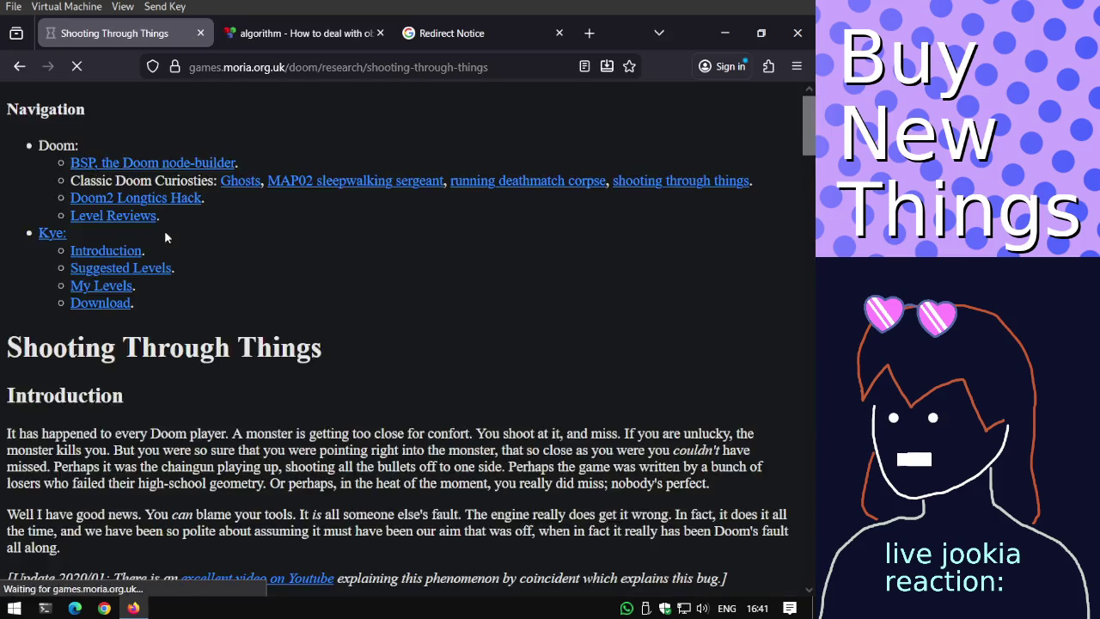
Read the Shooting Through Things blockmap article down to its footer.
scroll(166, 238, "down", 3)
scroll(166, 238, "down", 2)
scroll(168, 241, "down", 2)
scroll(167, 241, "down", 5)
scroll(166, 234, "down", 3)
scroll(165, 231, "down", 4)
scroll(168, 236, "down", 2)
scroll(168, 238, "down", 5)
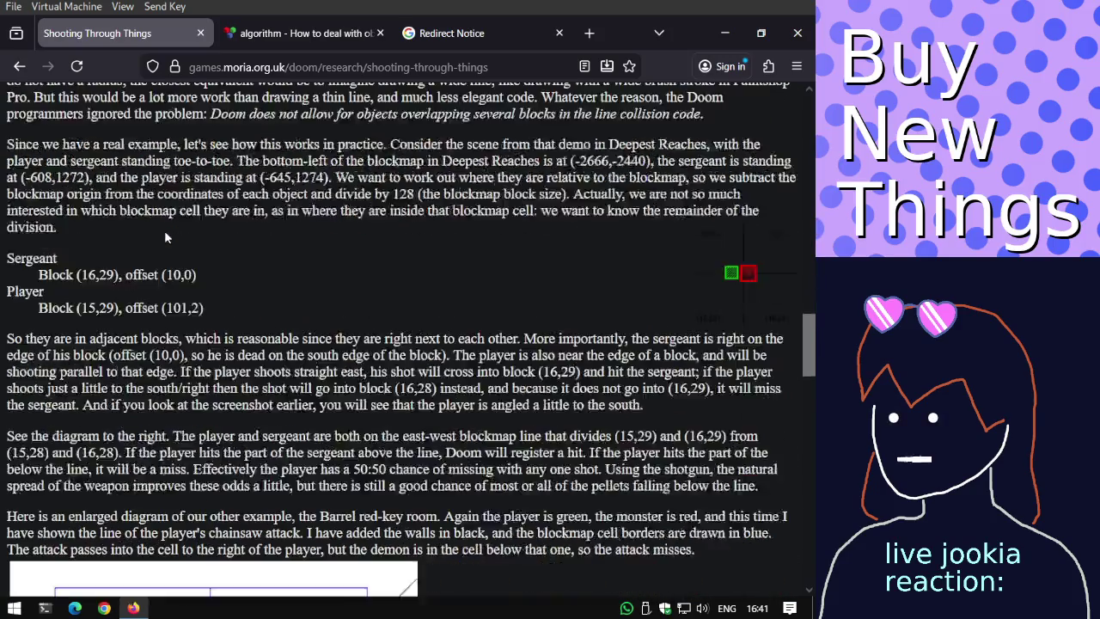
scroll(167, 238, "down", 1)
scroll(167, 238, "down", 3)
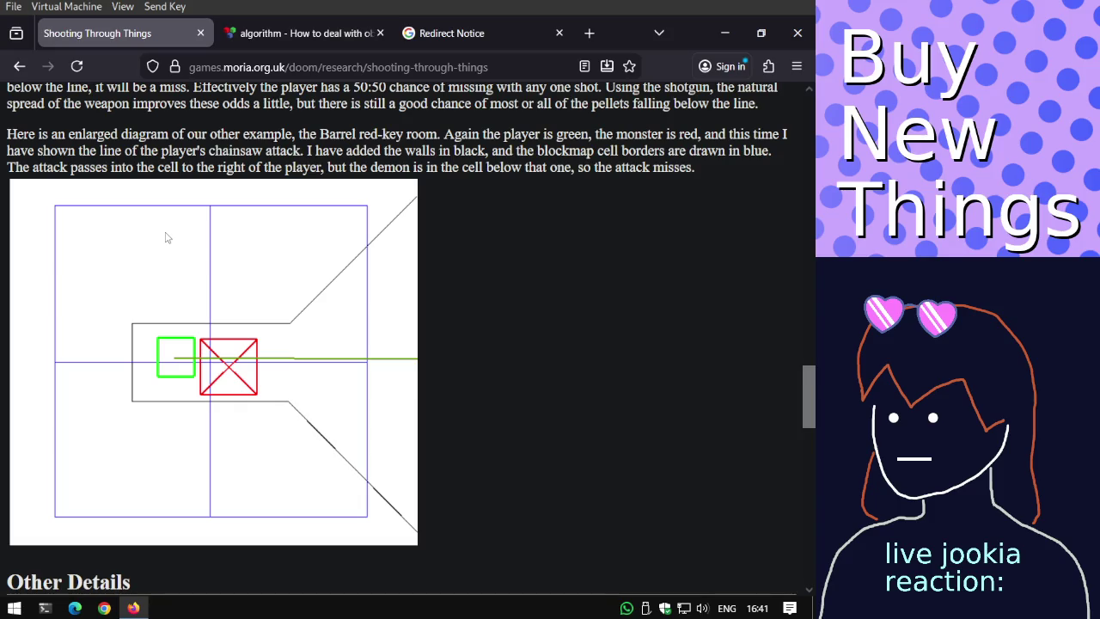
scroll(168, 238, "up", 2)
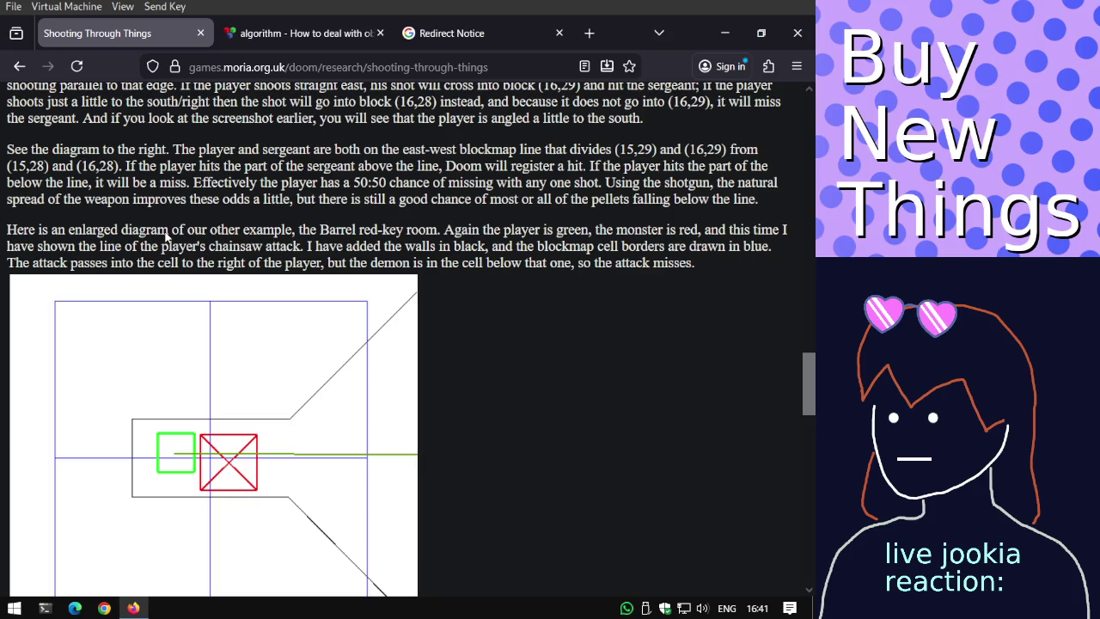
scroll(167, 238, "down", 2)
scroll(168, 238, "down", 3)
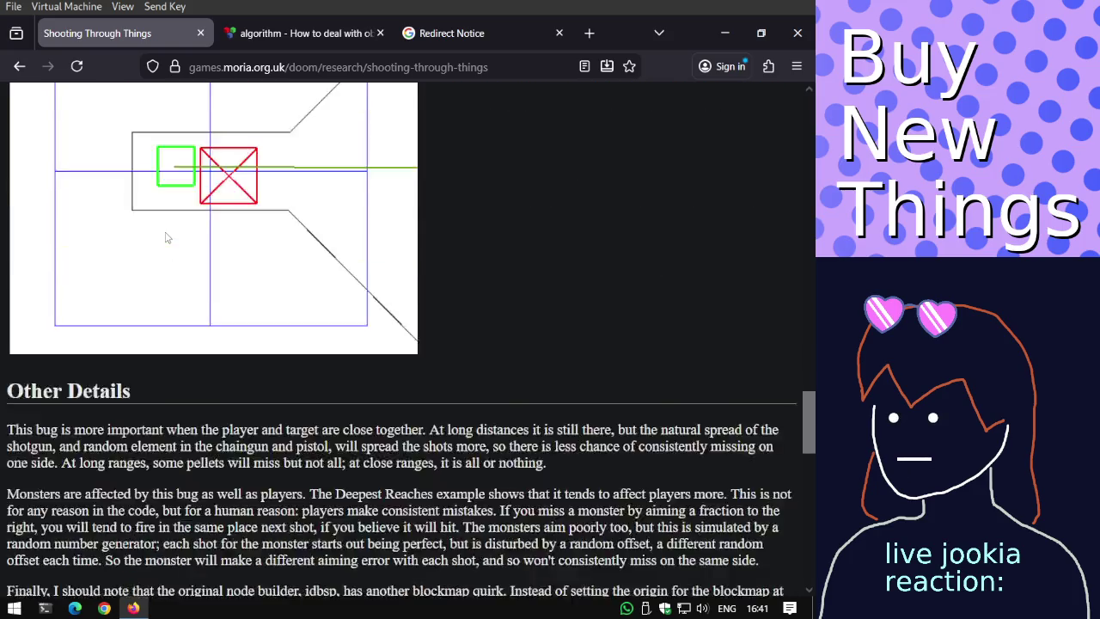
scroll(166, 234, "down", 4)
scroll(166, 230, "down", 5)
scroll(166, 231, "down", 3)
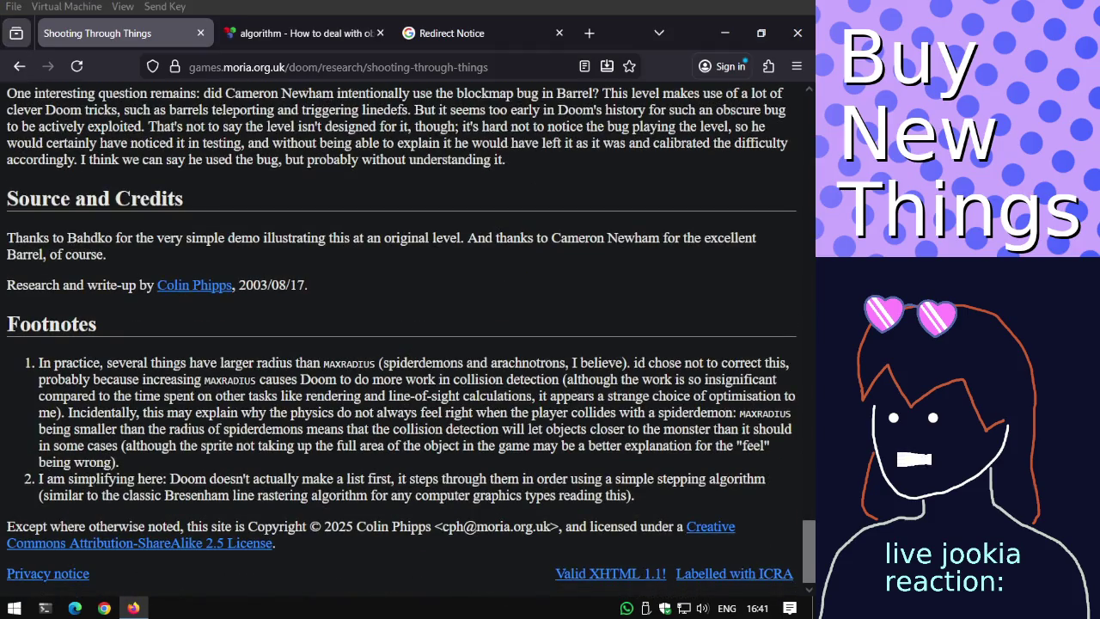
Return to the 'doom collision detection' results and scroll down them.
left_click(20, 68)
scroll(151, 249, "down", 3)
scroll(163, 296, "down", 2)
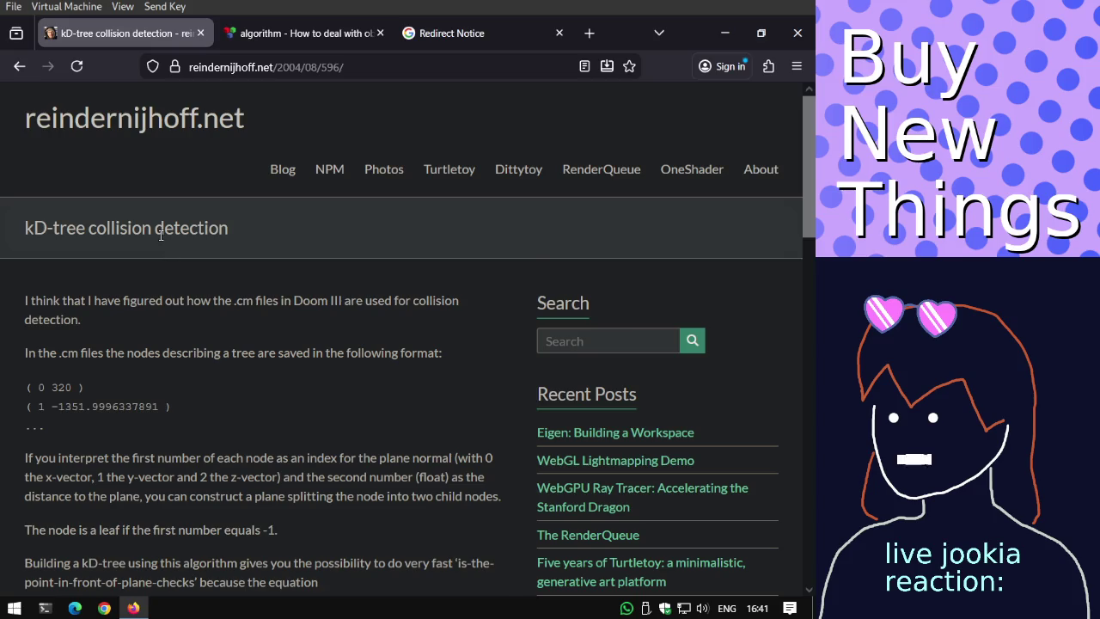
Leave the kD-tree article and return to the 'doom collision detection' results.
scroll(160, 234, "down", 5)
scroll(159, 234, "down", 4)
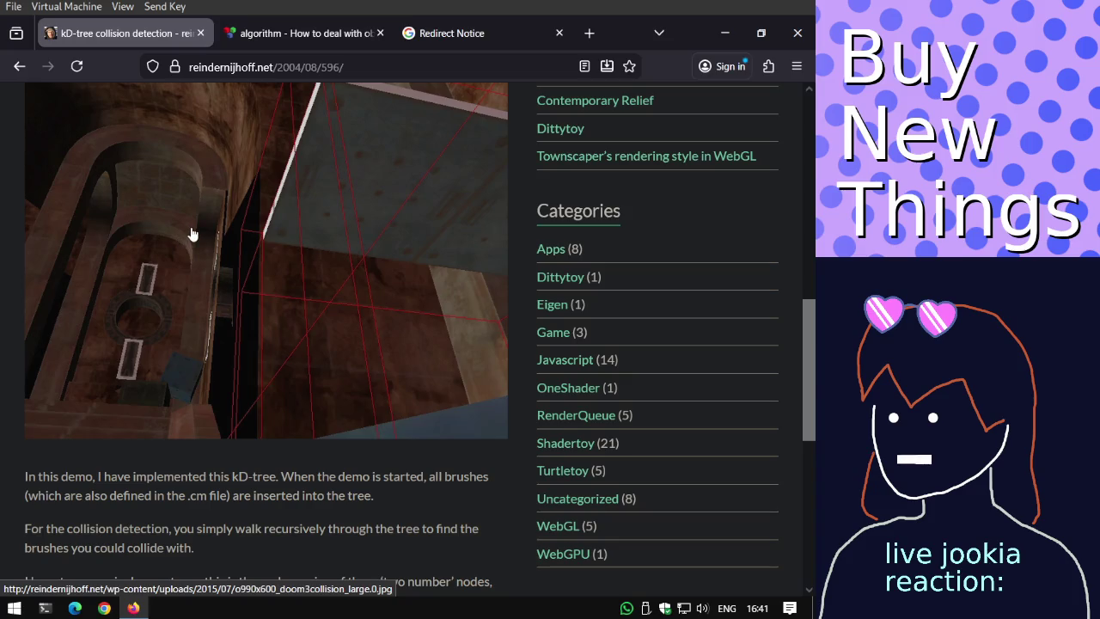
scroll(191, 231, "down", 5)
left_click(22, 69)
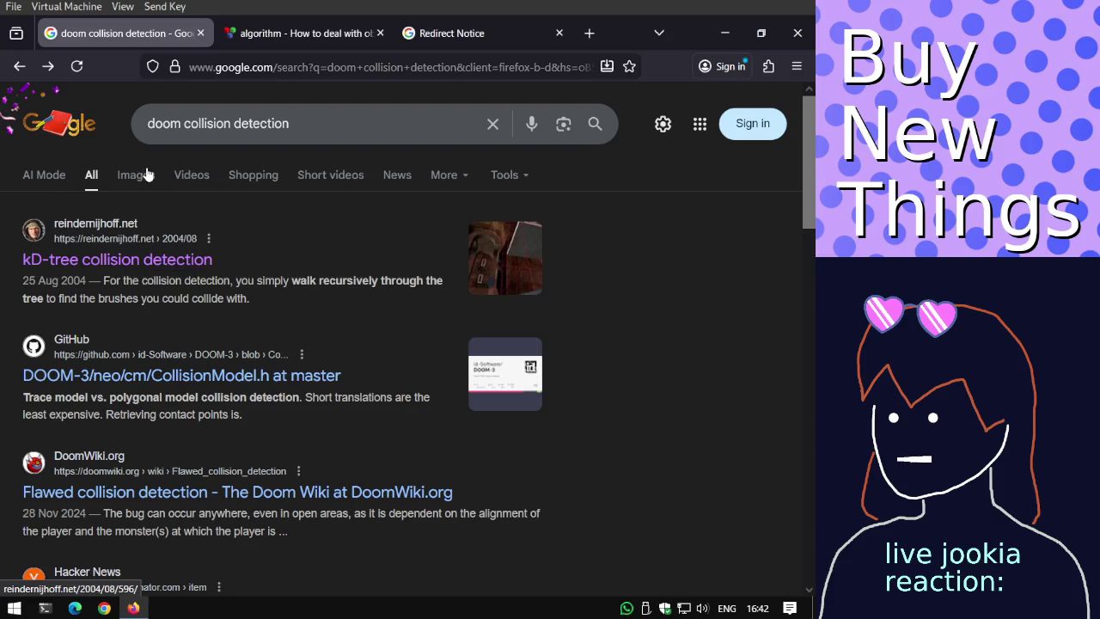
scroll(147, 175, "down", 3)
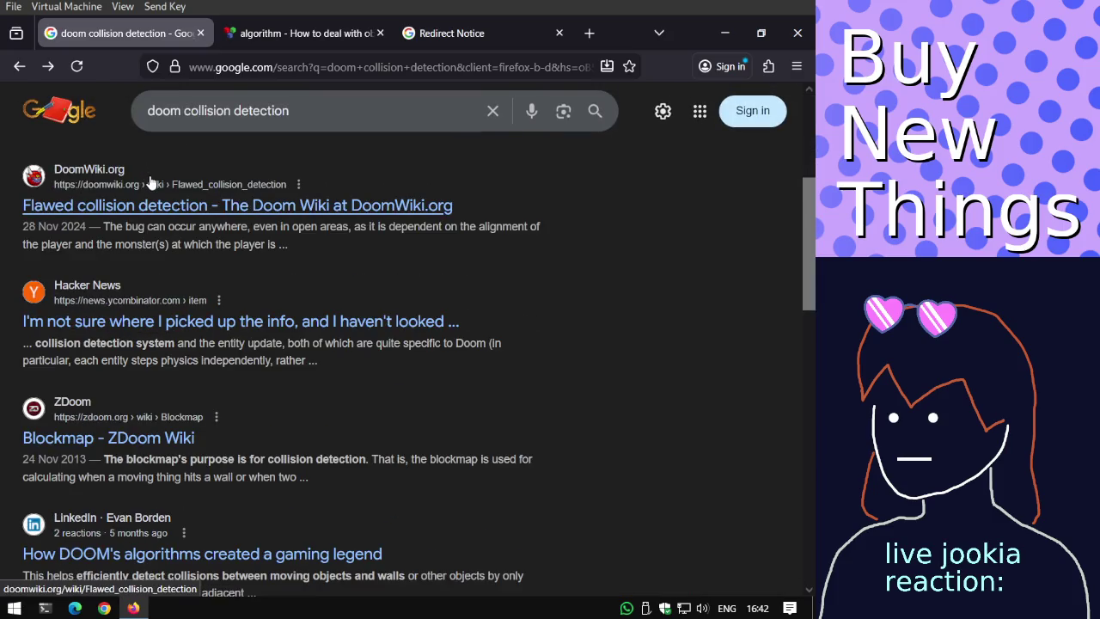
scroll(156, 195, "up", 1)
scroll(158, 195, "up", 2)
Show image results for 'doom collision detection' and close the Redirect Notice and algorithm tabs.
left_click(135, 174)
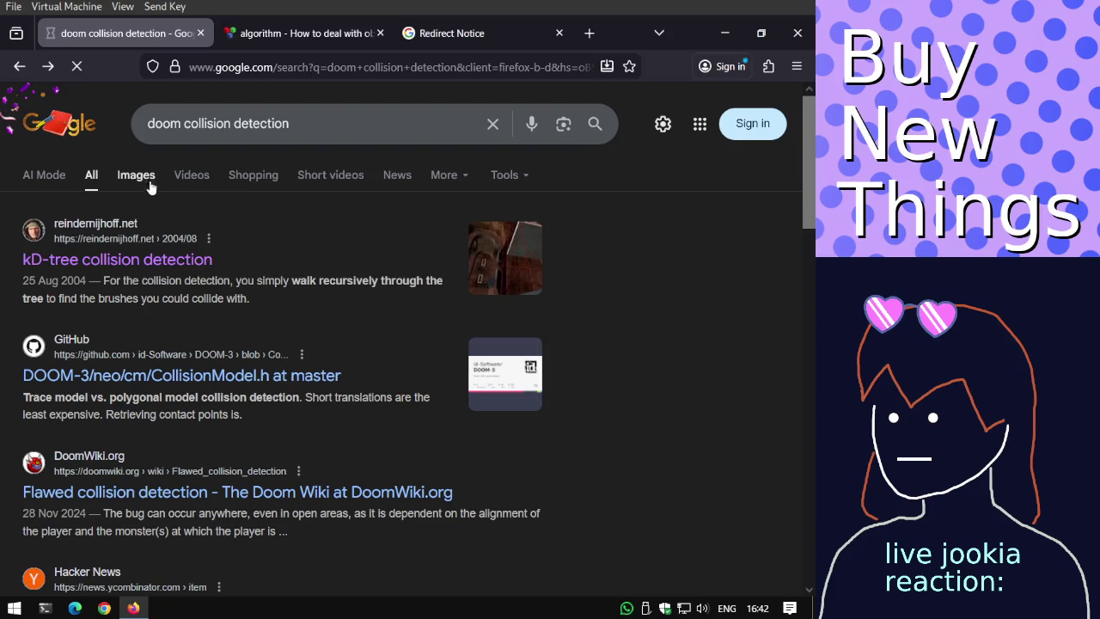
left_click(560, 33)
left_click(378, 35)
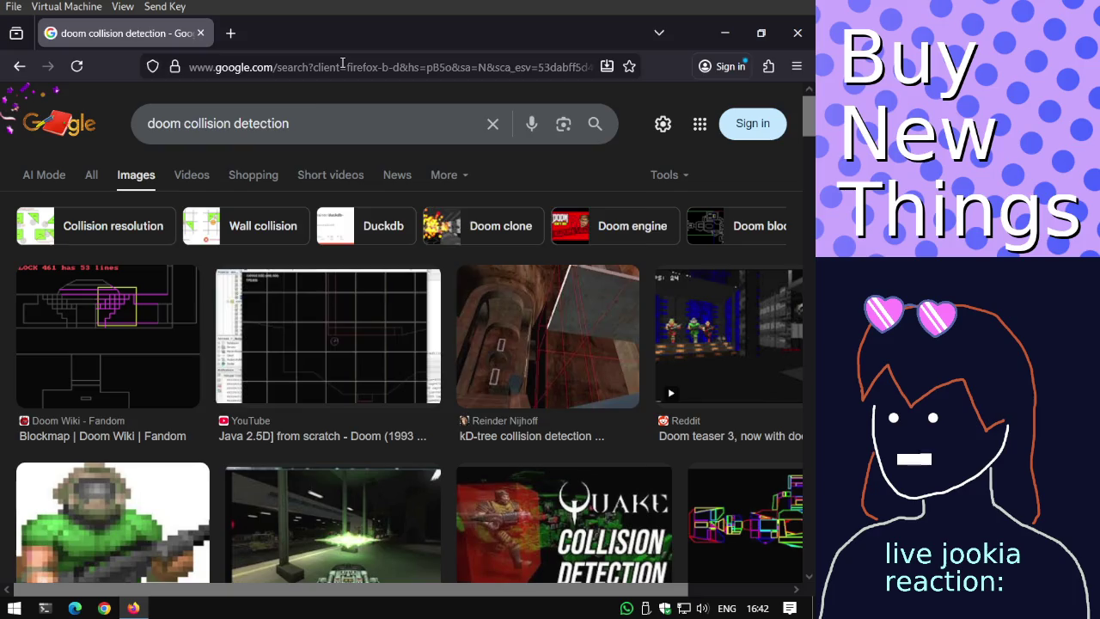
left_click(343, 66)
Search for supertux and open the SuperTux | Home result.
type("su")
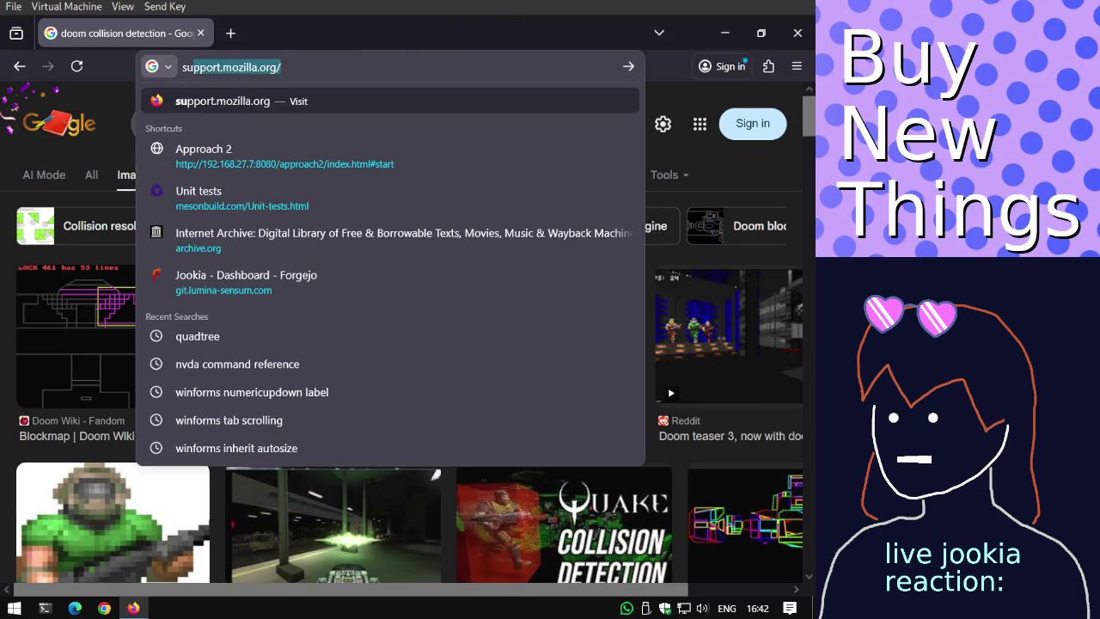
type("pertux")
key("Return")
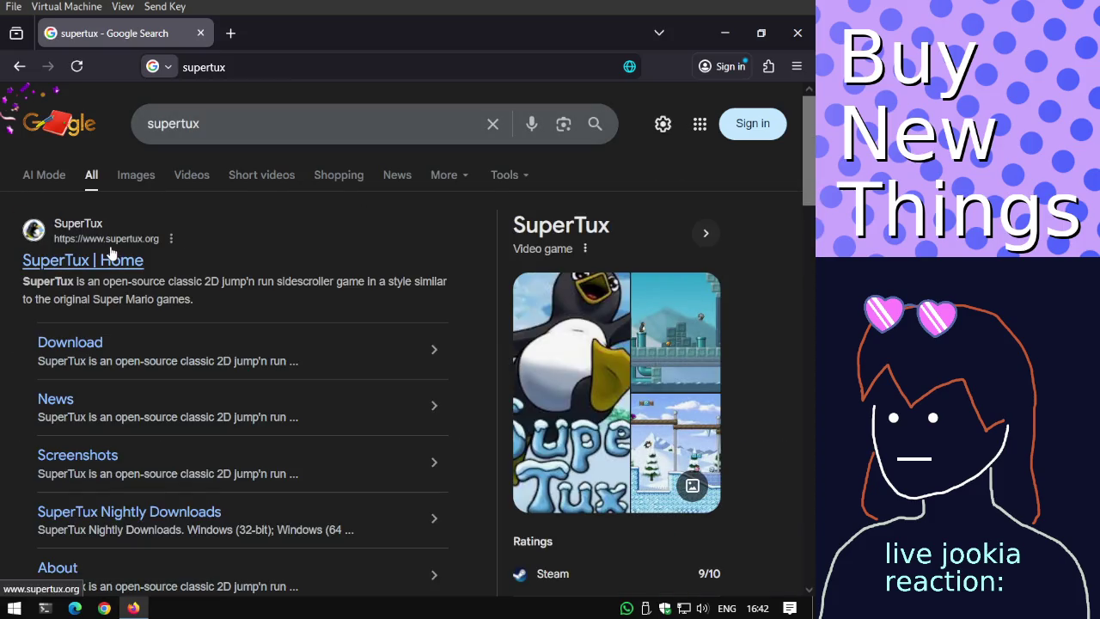
left_click(110, 255)
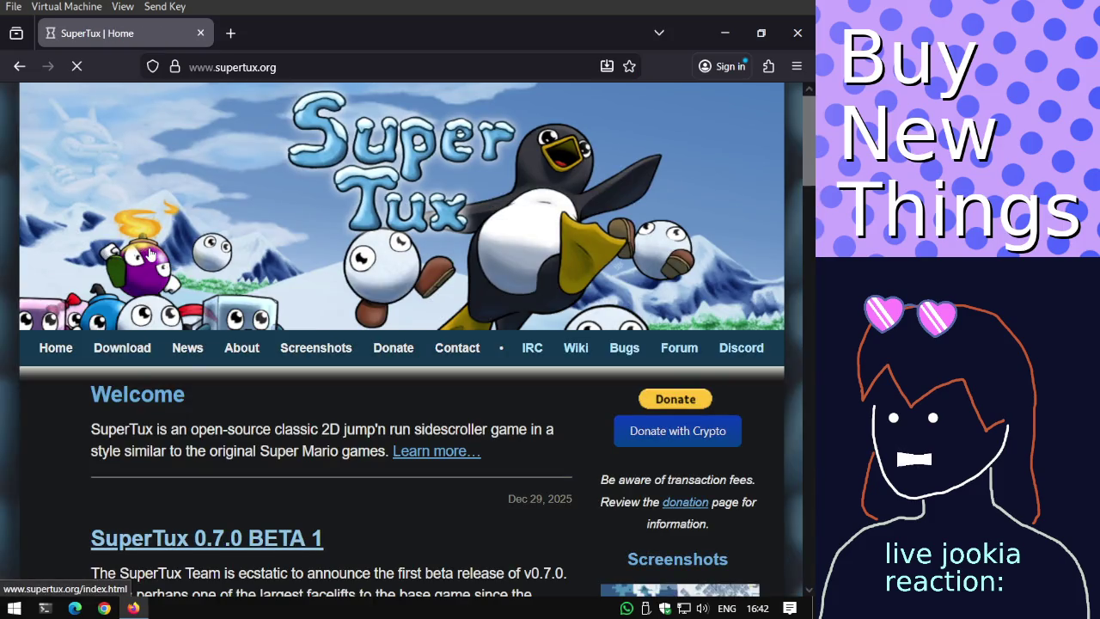
scroll(153, 255, "down", 2)
scroll(155, 255, "down", 3)
scroll(162, 255, "down", 4)
scroll(162, 254, "down", 3)
scroll(162, 255, "up", 3)
scroll(161, 255, "up", 8)
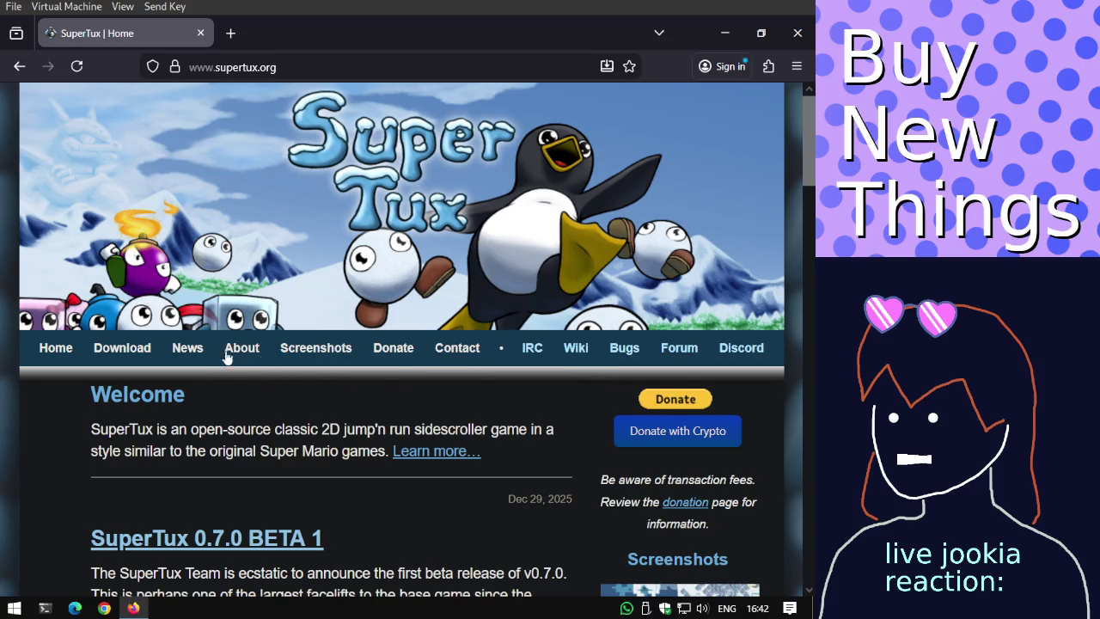
Browse the SuperTux Download page.
left_click(118, 348)
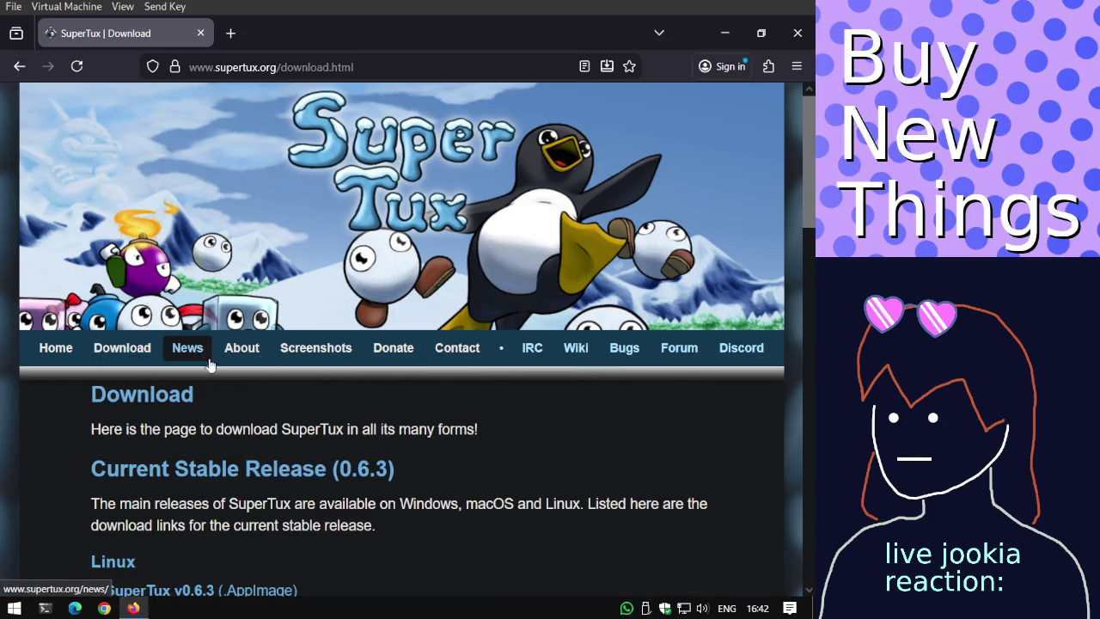
scroll(227, 356, "down", 3)
scroll(267, 330, "up", 2)
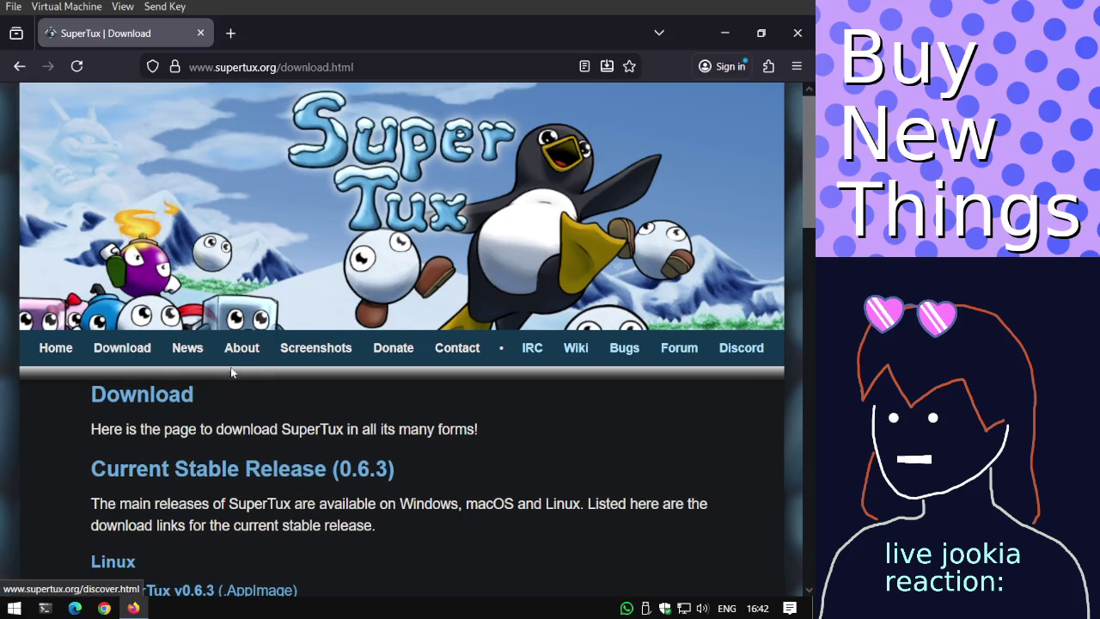
scroll(230, 369, "down", 15)
scroll(230, 370, "down", 5)
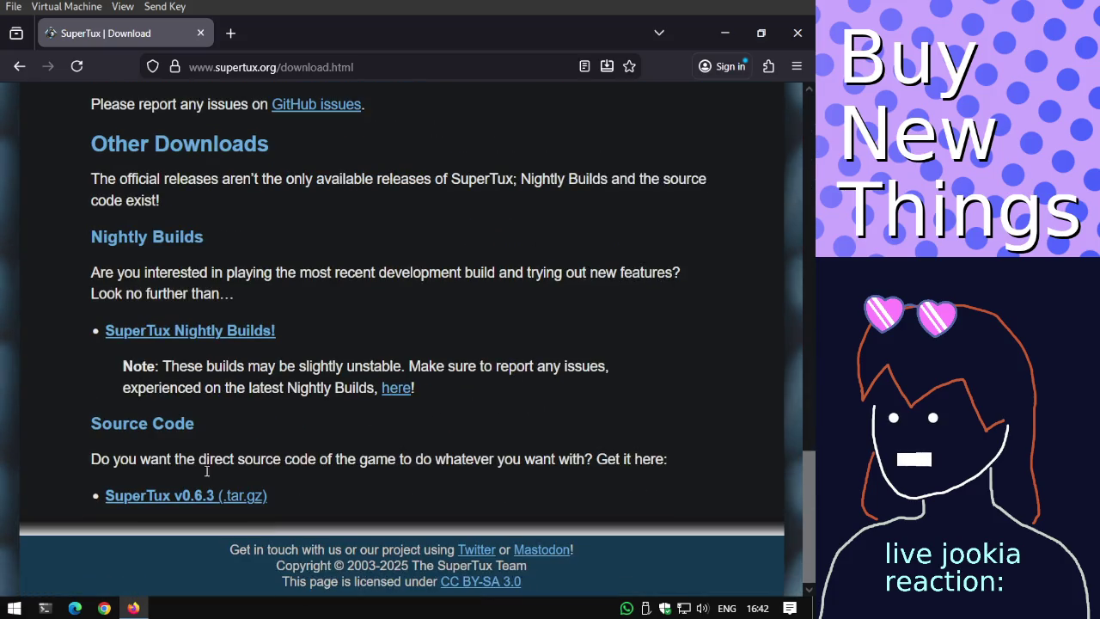
scroll(285, 249, "up", 4)
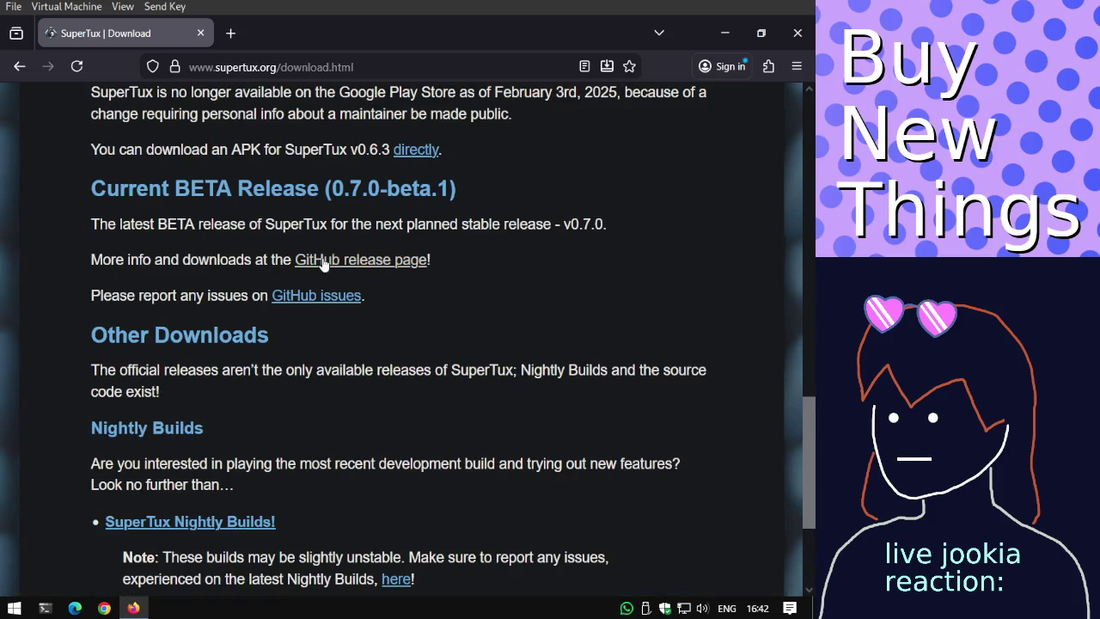
scroll(319, 259, "up", 4)
scroll(317, 267, "down", 3)
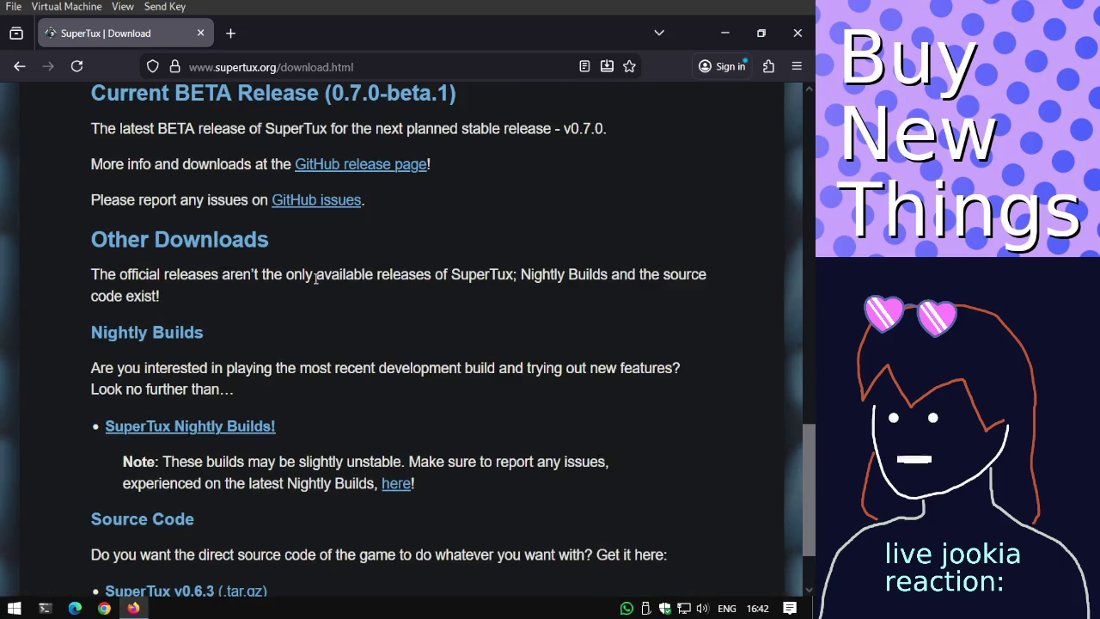
scroll(250, 412, "down", 1)
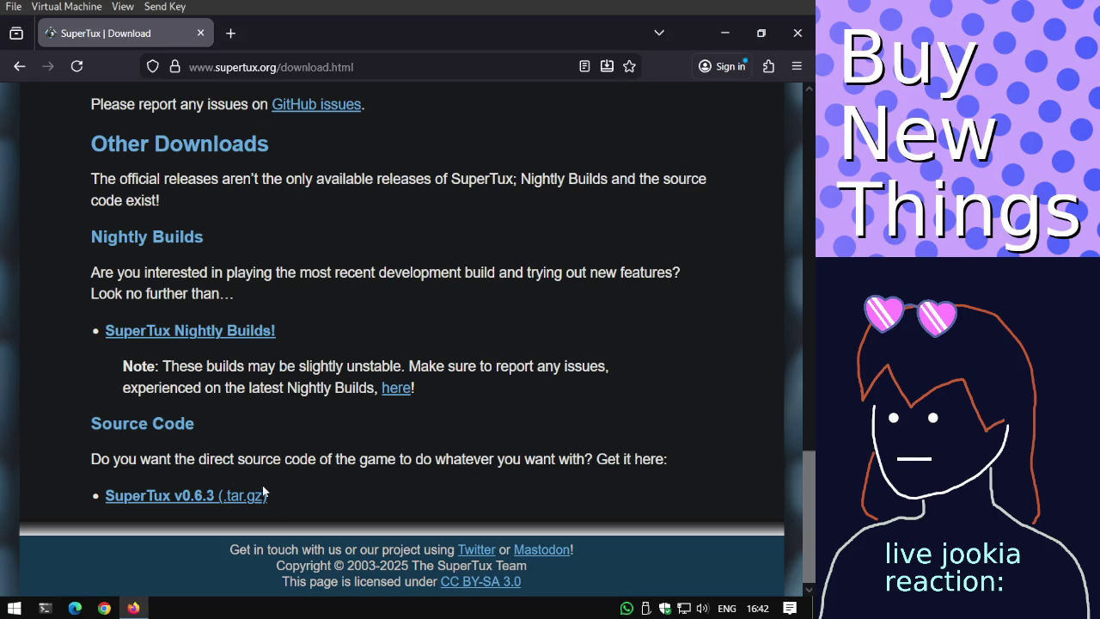
scroll(241, 506, "up", 2)
scroll(243, 503, "up", 12)
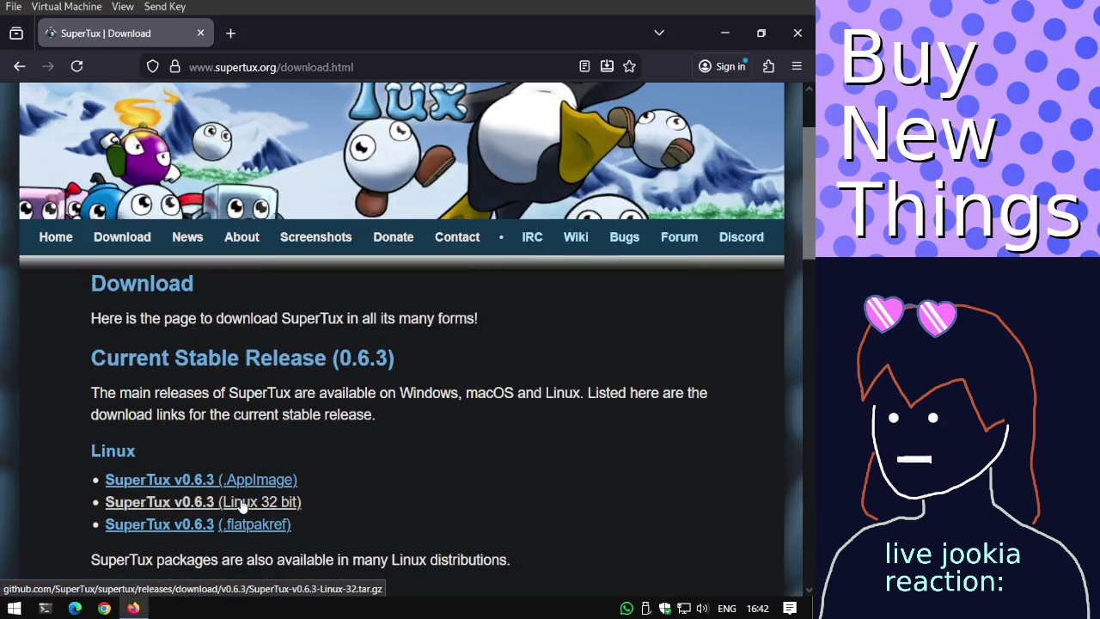
Browse the SuperTux Contact page.
left_click(429, 240)
scroll(429, 245, "down", 1)
scroll(421, 247, "down", 3)
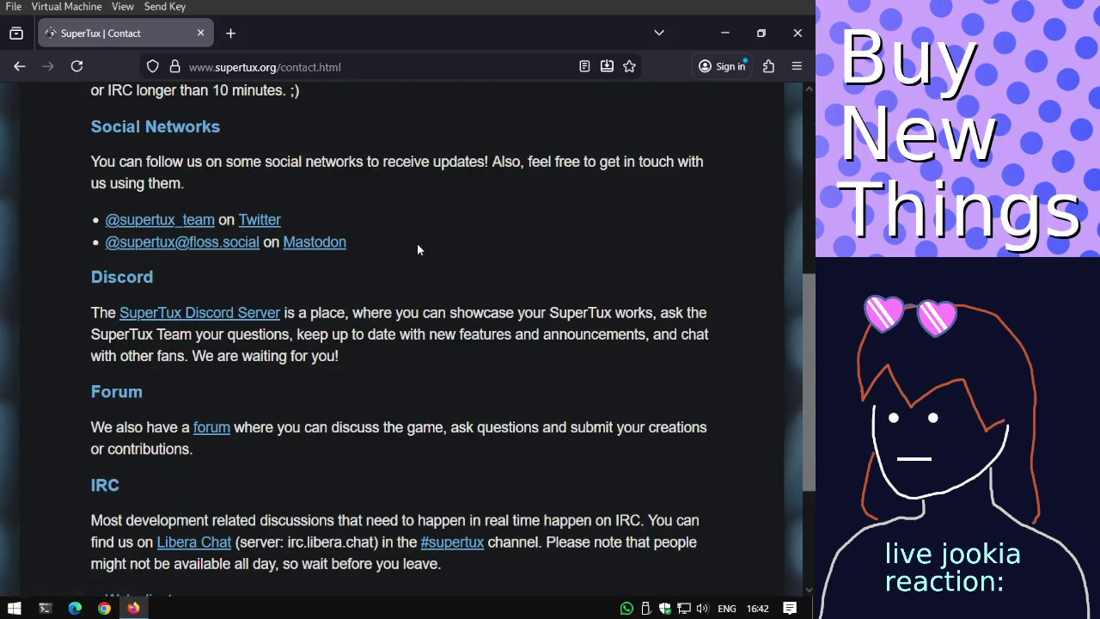
scroll(417, 248, "down", 2)
scroll(404, 275, "up", 2)
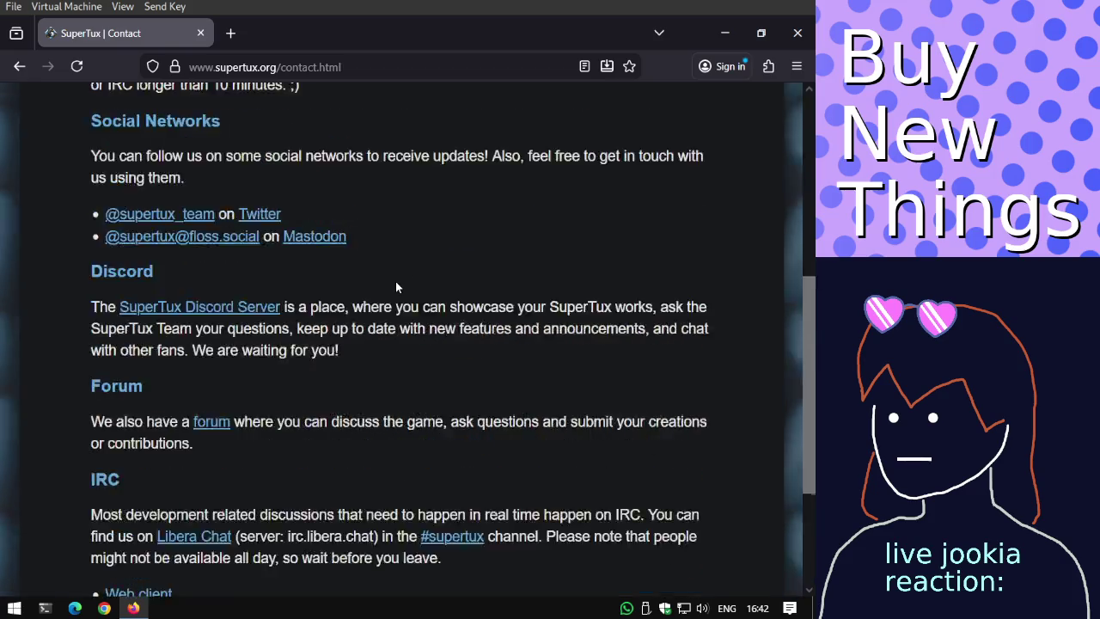
scroll(430, 292, "up", 4)
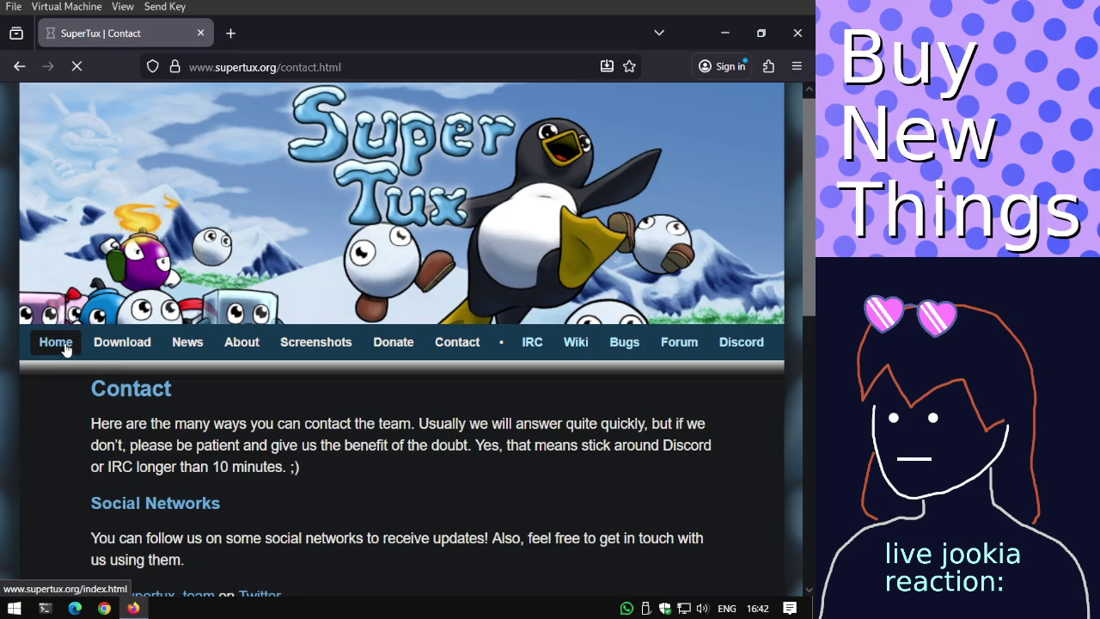
scroll(70, 341, "down", 3)
scroll(72, 343, "down", 1)
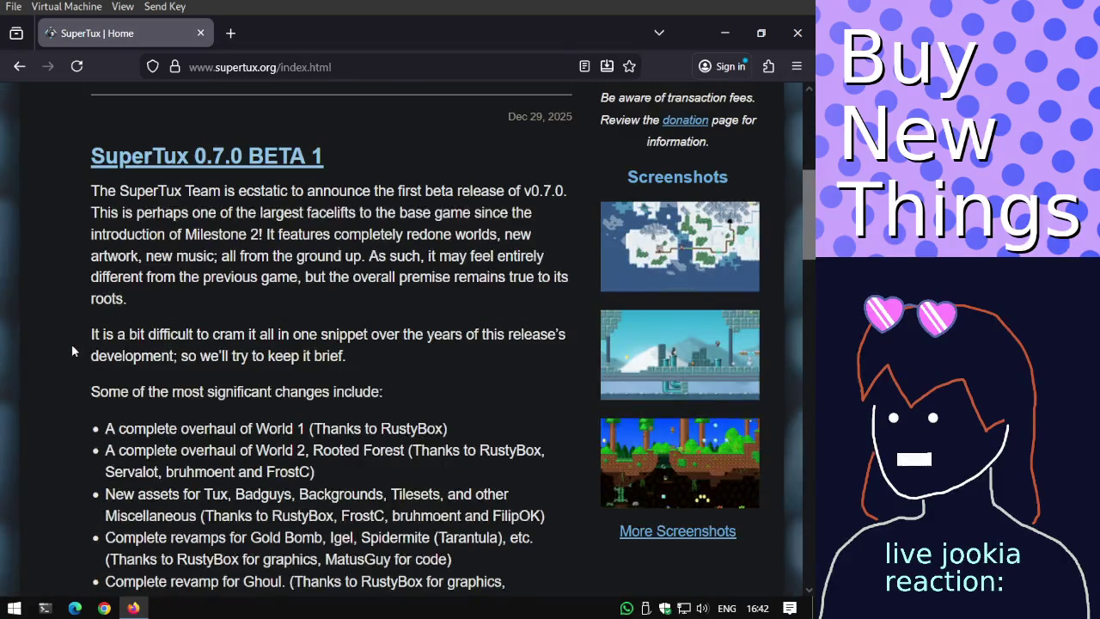
scroll(71, 344, "down", 4)
scroll(72, 342, "down", 5)
scroll(72, 341, "down", 2)
scroll(86, 344, "down", 3)
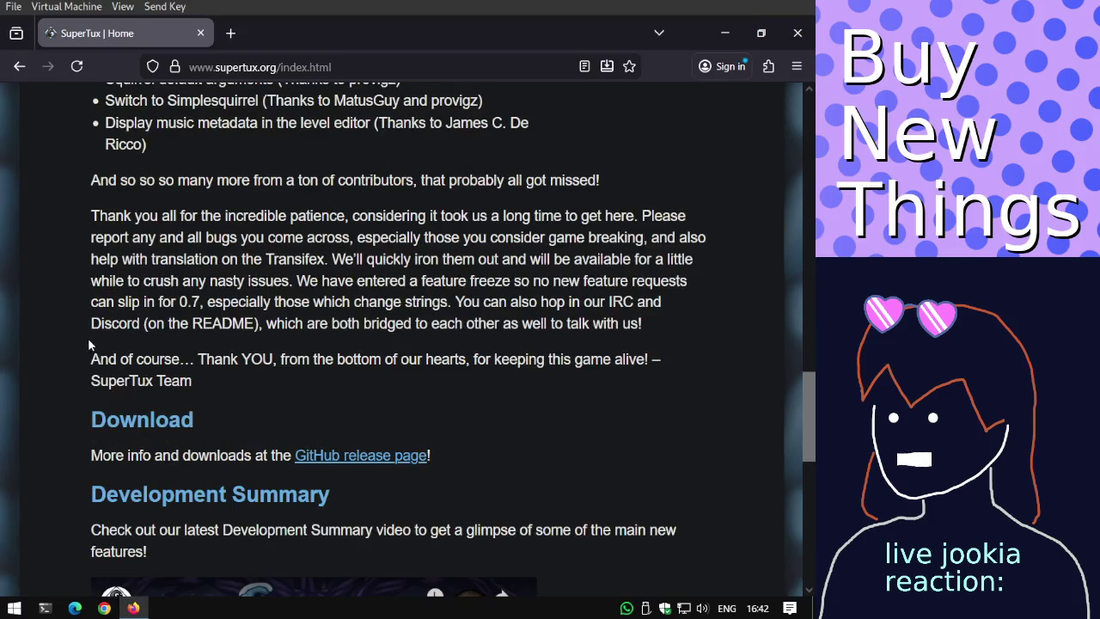
scroll(88, 343, "down", 3)
scroll(103, 342, "down", 3)
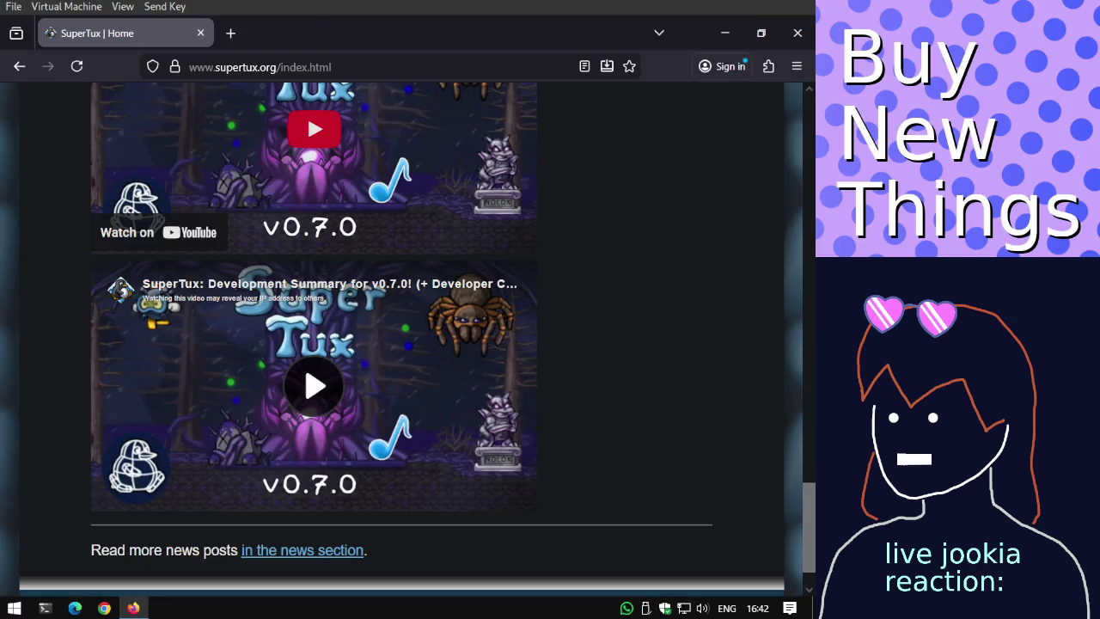
key("super")
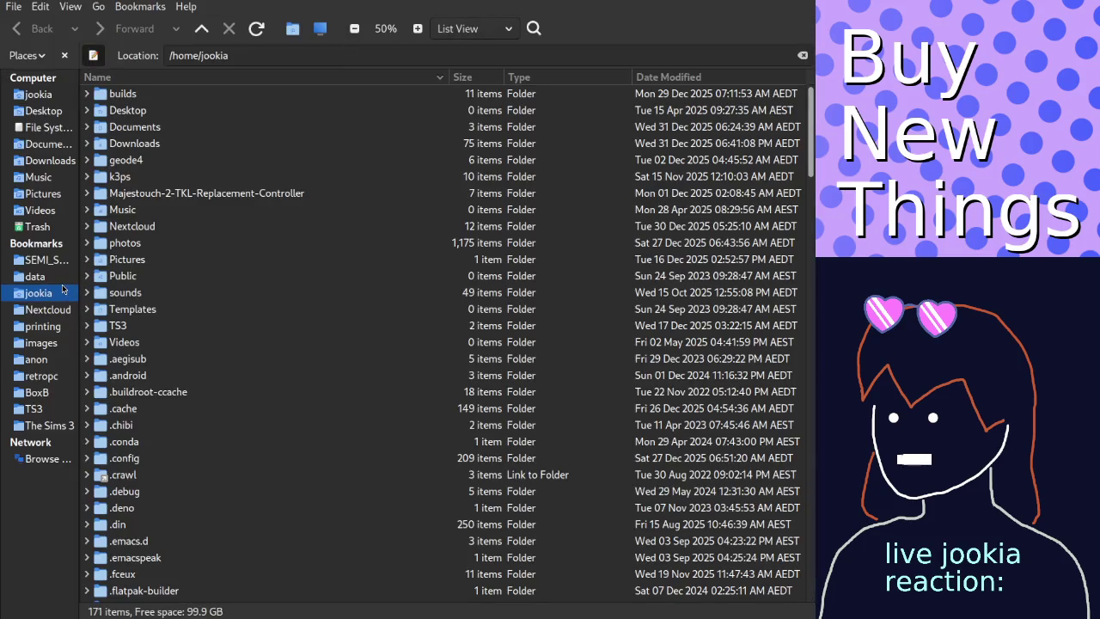
In Caja, go from the data folder into archive and then videos.
left_click(53, 277)
double_click(130, 96)
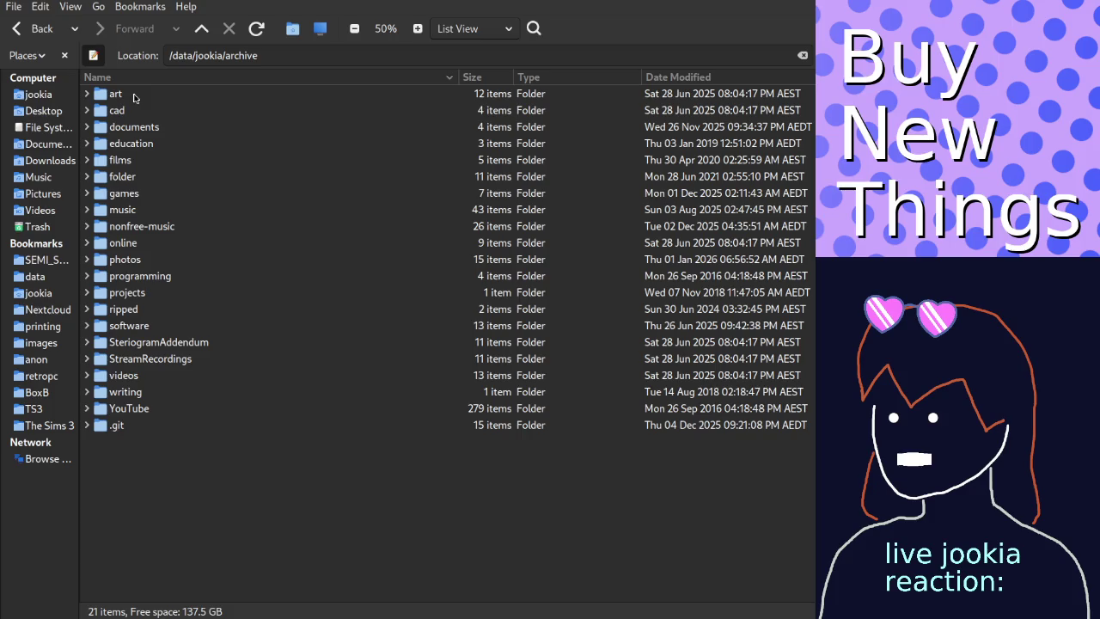
left_click(160, 315)
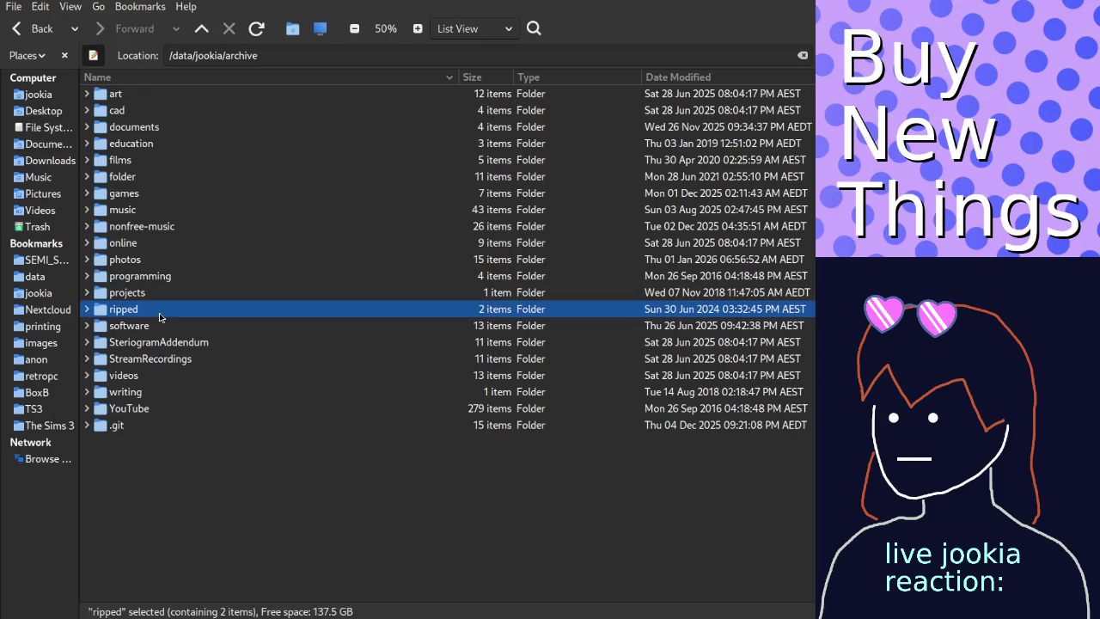
type("/v")
key("Return")
type("n")
key("Return")
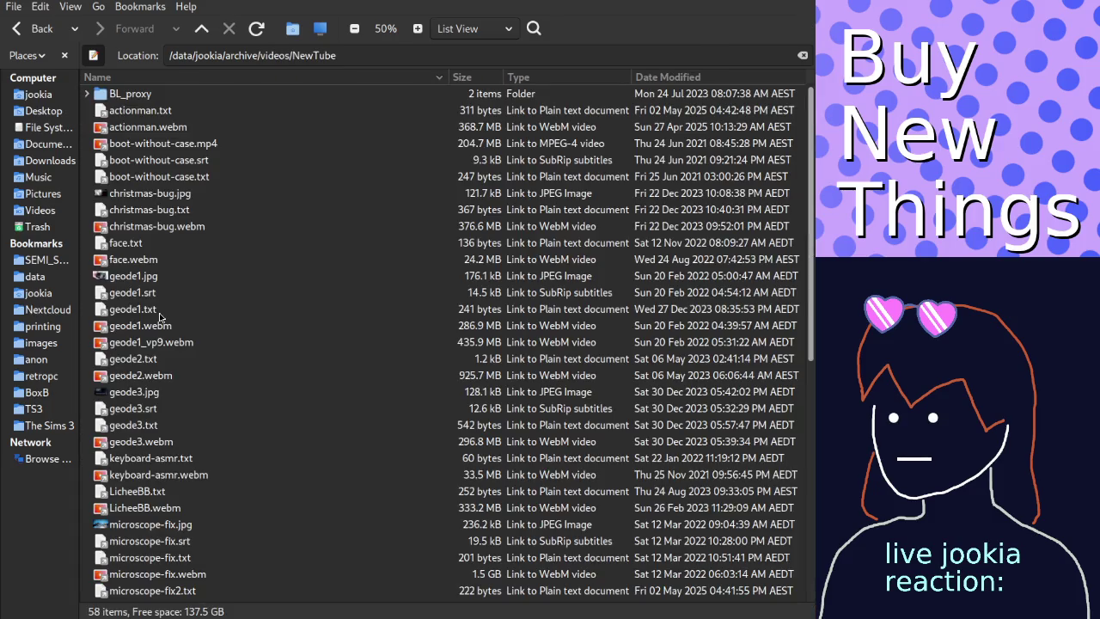
Open machinima > SuperTux > 1 and play final.webm.
type("gm")
key("BackSpace")
type("m")
key("Return")
type("s")
key("Return")
type("1")
key("Return")
type("a")
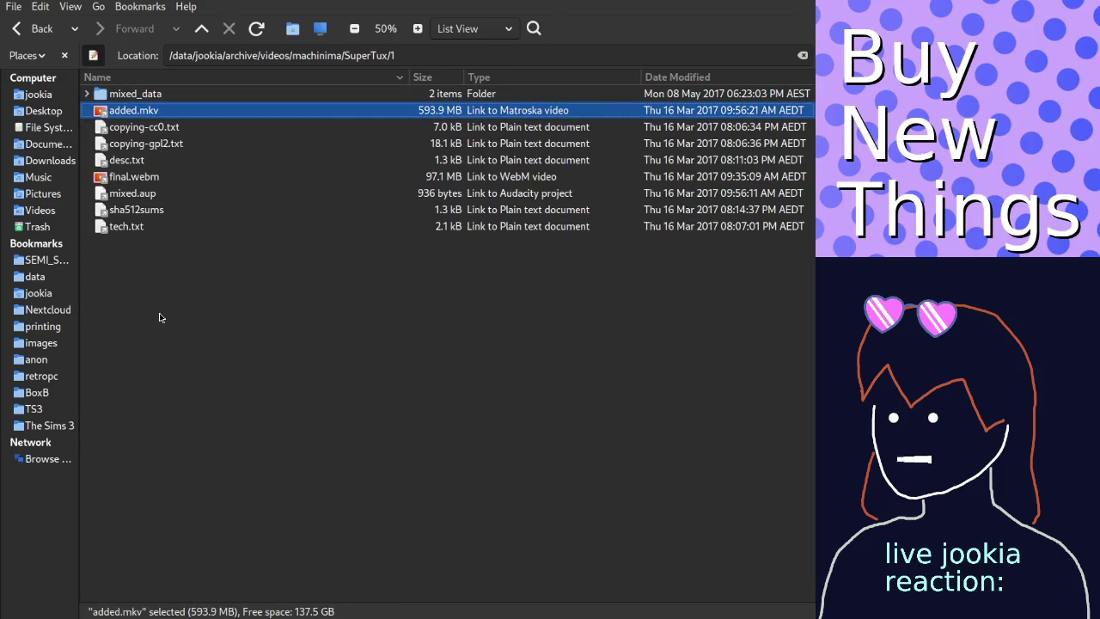
key("Down")
key("Down")
key("Down")
key("Down")
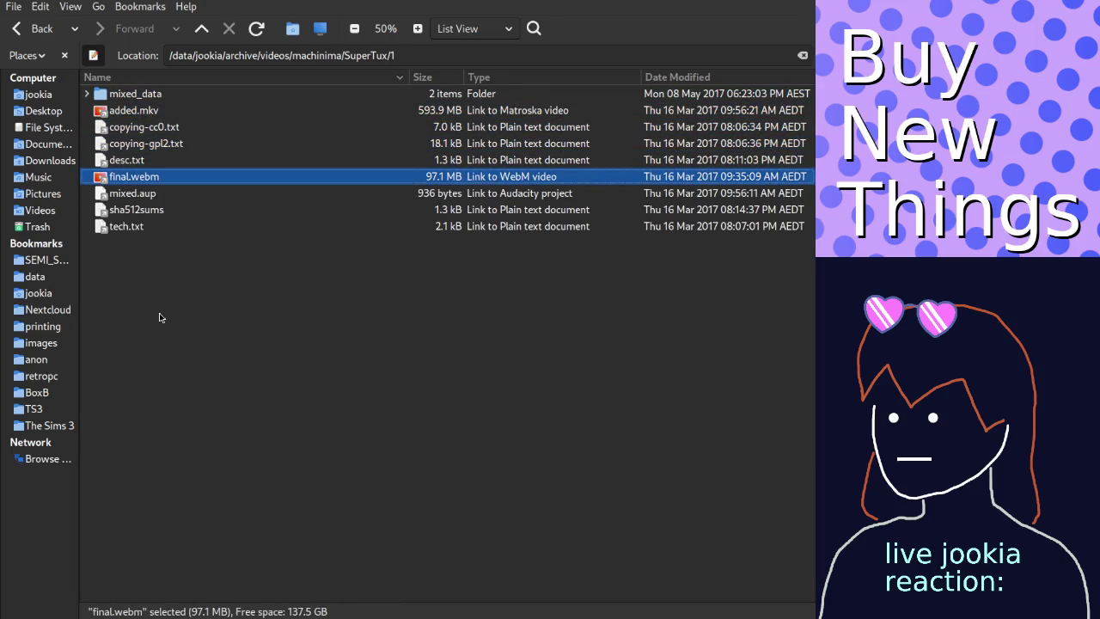
key("Return")
key("Up")
key("Down")
key("Down")
key("Down")
key("Down")
Read tech.txt in Vim, marking the gst-launch command and line 11, then quit.
key("Return")
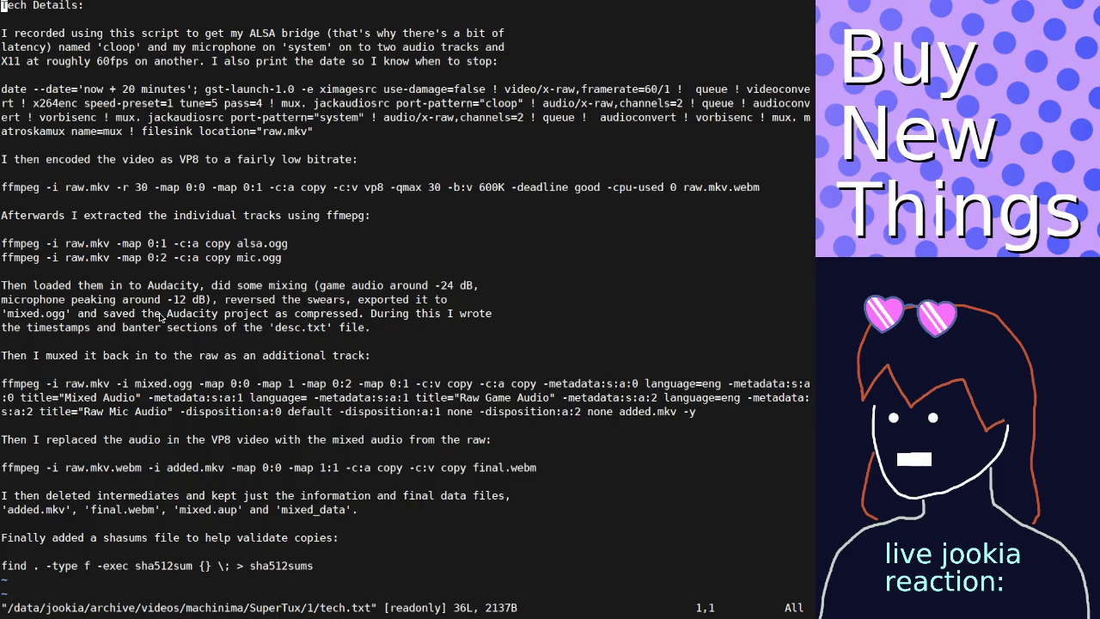
key("shift+v")
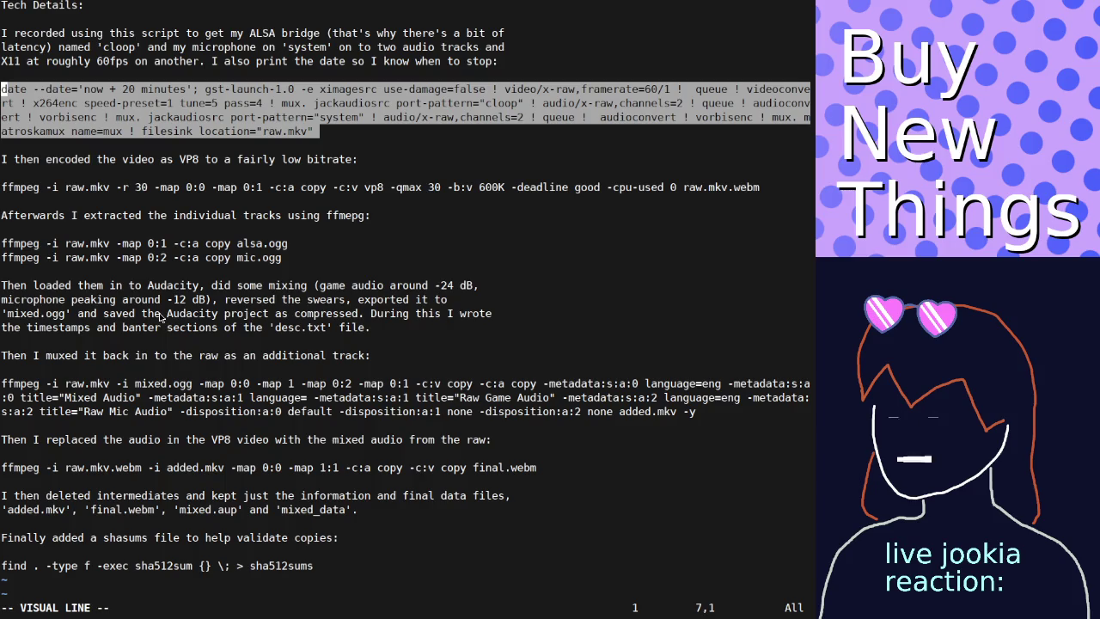
key("y")
key("j")
key("j")
key("j")
key("j")
key("shift+v")
key("y")
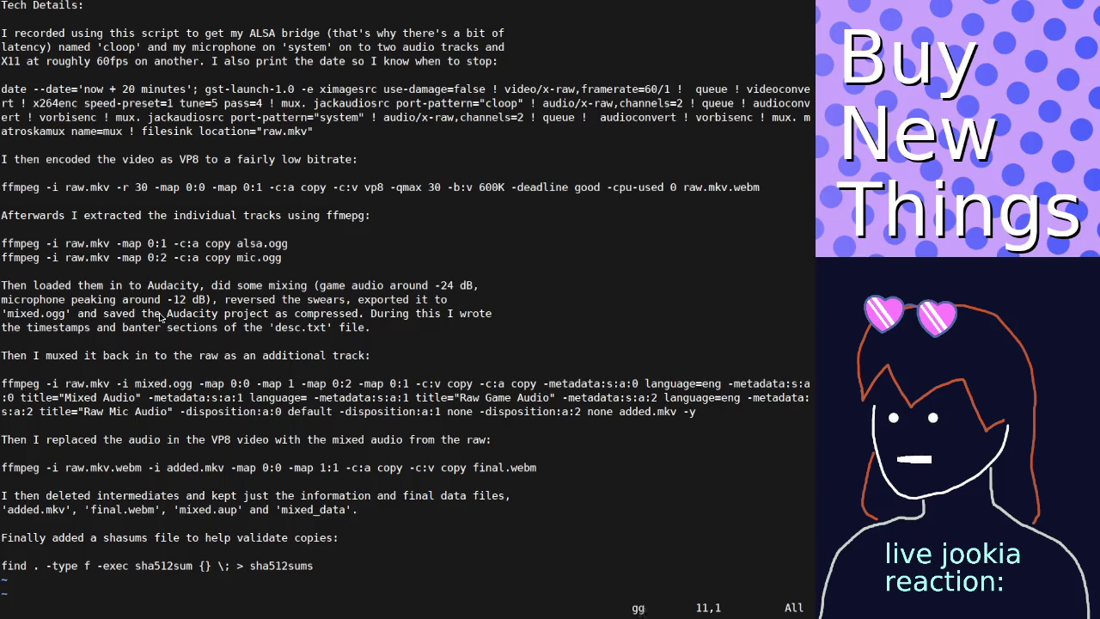
type(":q")
key("Return")
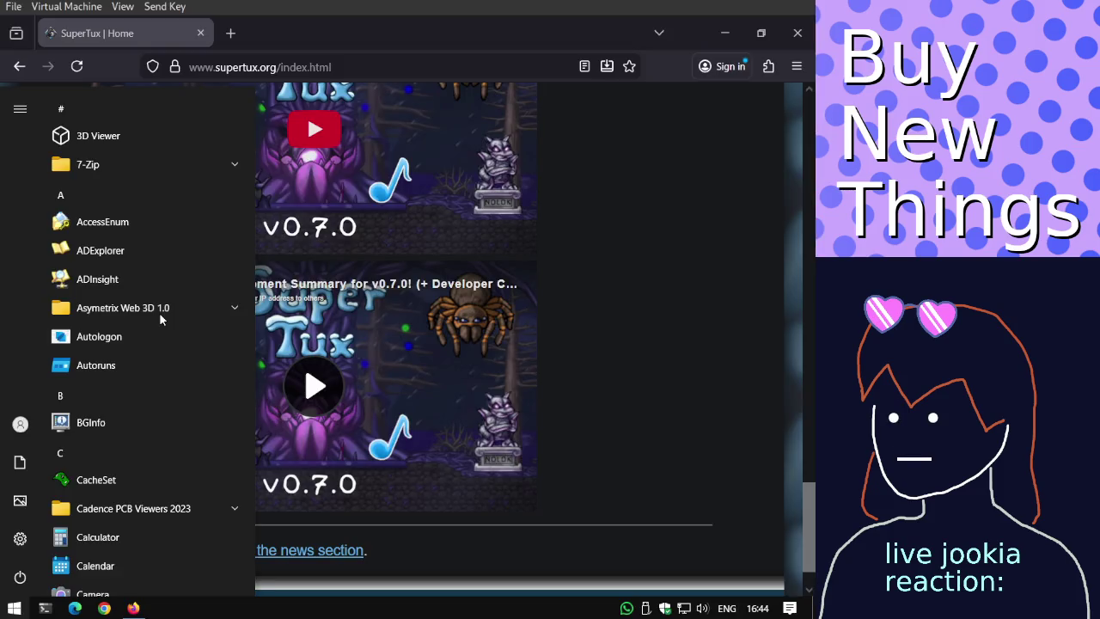
Back in Firefox, start a new-tab search for 'T400 laptop'.
type("l")
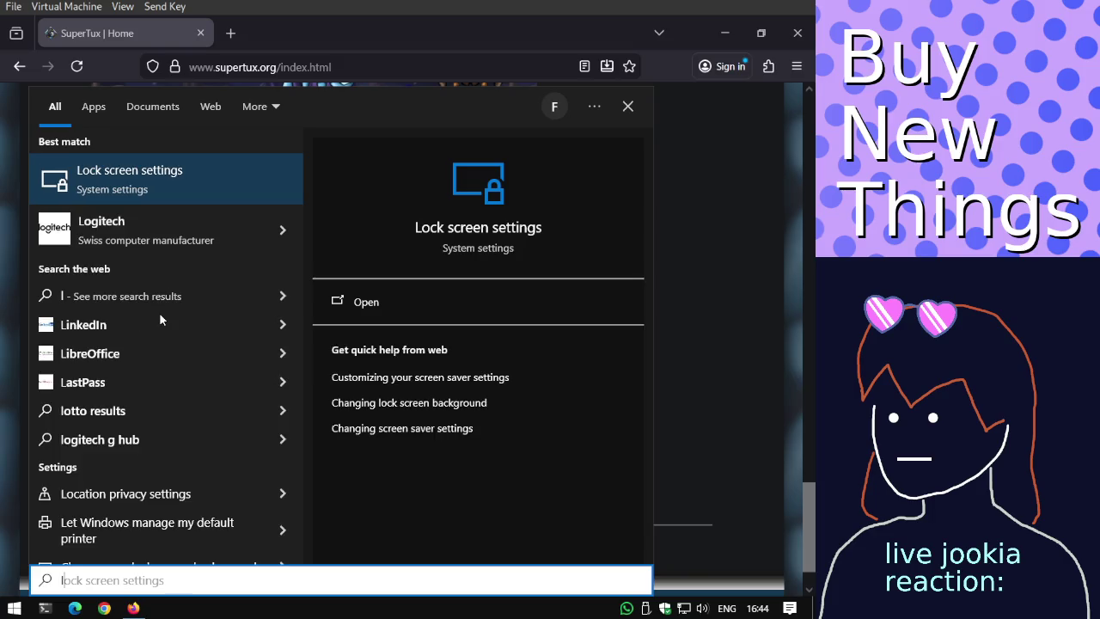
left_click(779, 382)
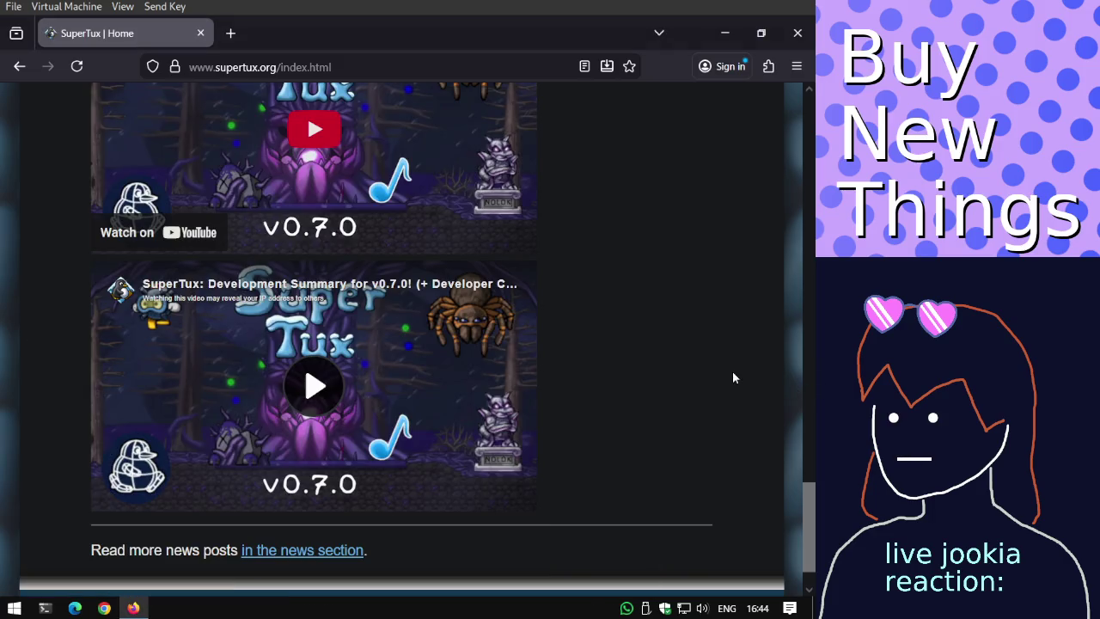
key("ctrl+t")
type("T400 la")
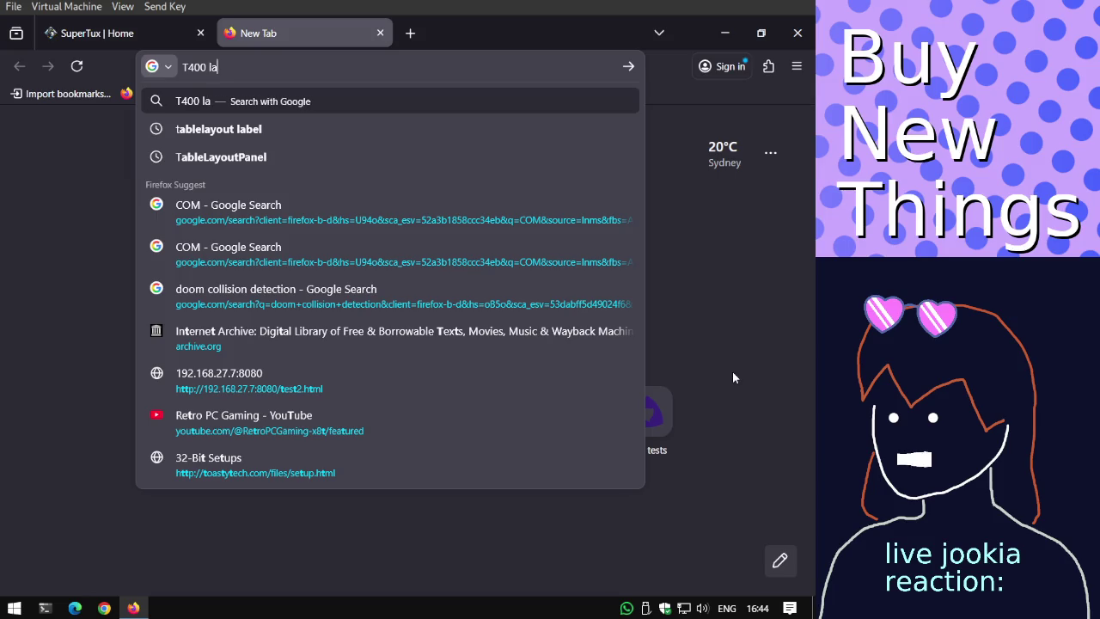
type("ptop")
Search Google for T400 laptop and open the Reddit T400 thread in the background.
key("Return")
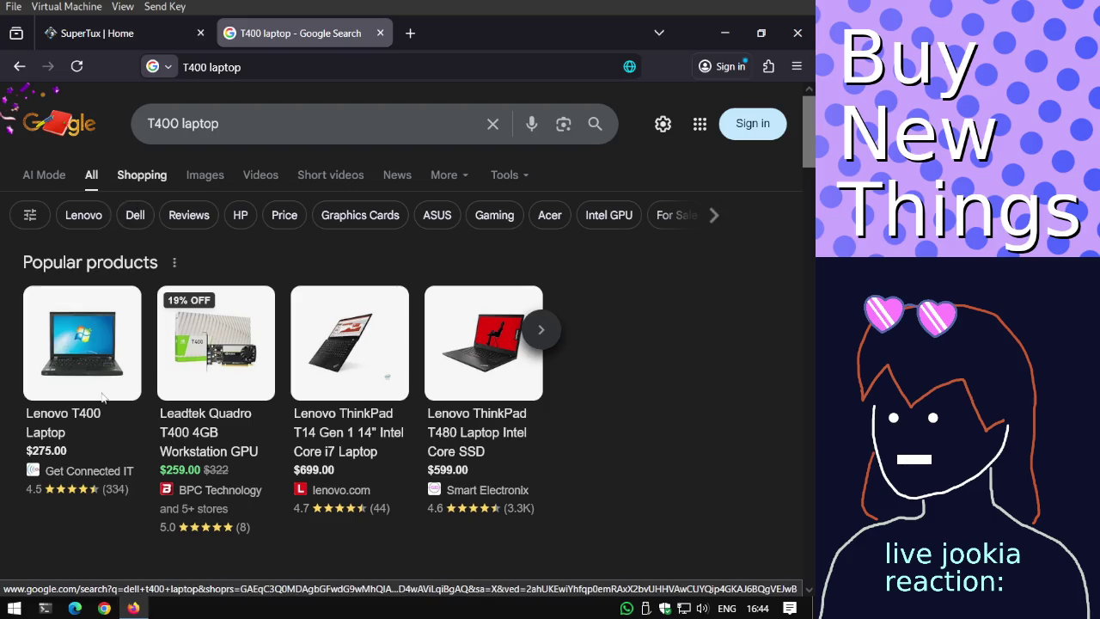
left_click(74, 384)
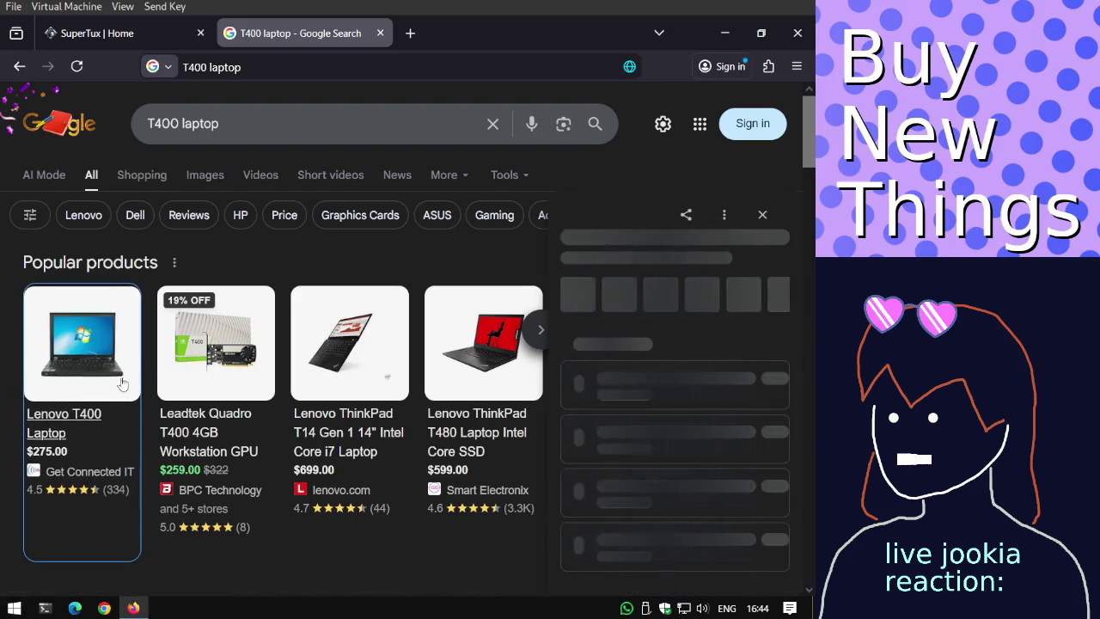
scroll(275, 388, "down", 1)
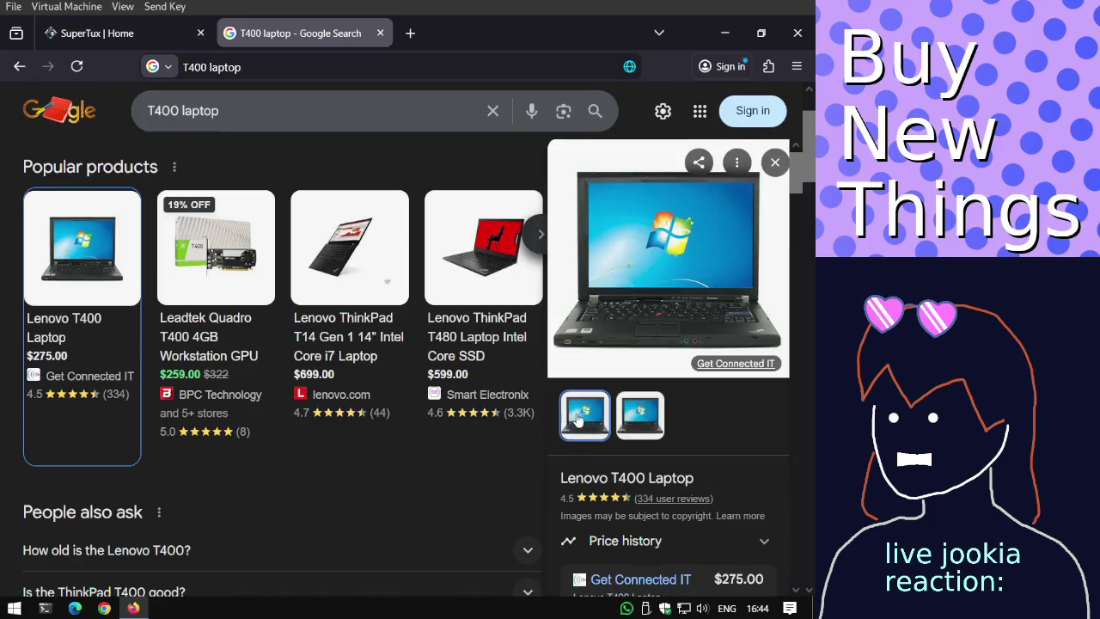
scroll(581, 404, "down", 3)
scroll(345, 444, "down", 3)
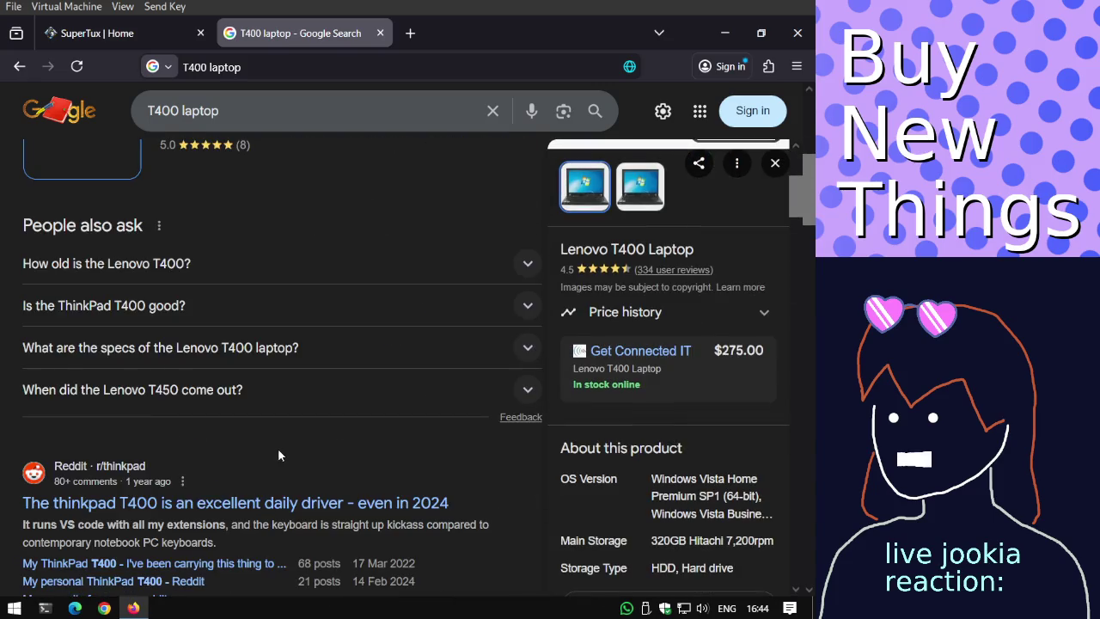
middle_click(230, 502)
scroll(231, 502, "up", 4)
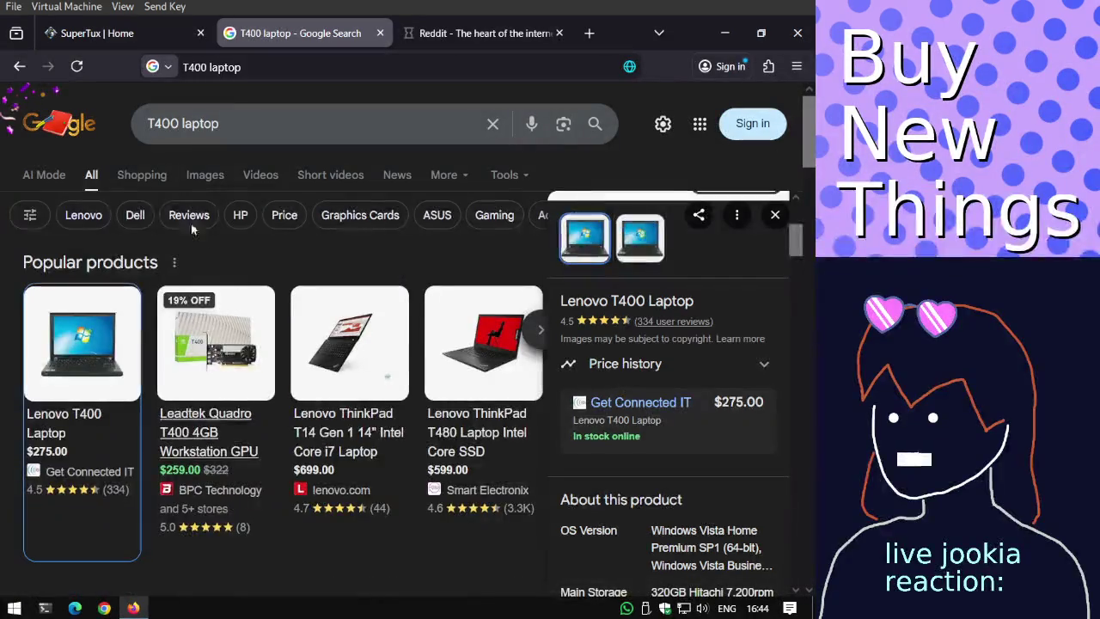
Preview the Australian Computer Traders ThinkPad T400 image in the image results.
left_click(191, 178)
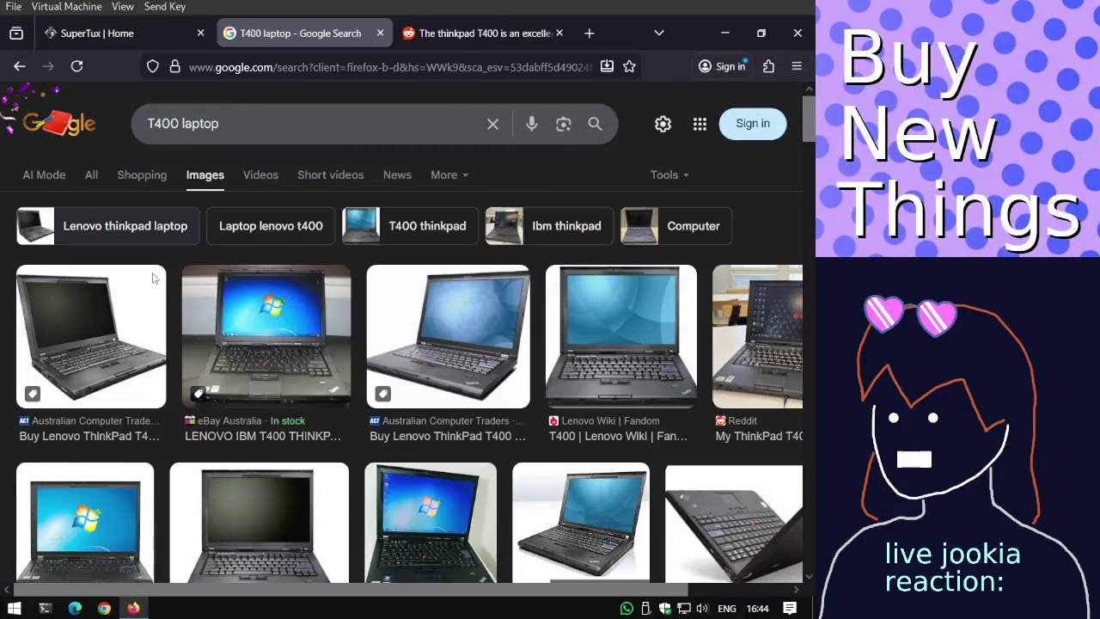
left_click(138, 311)
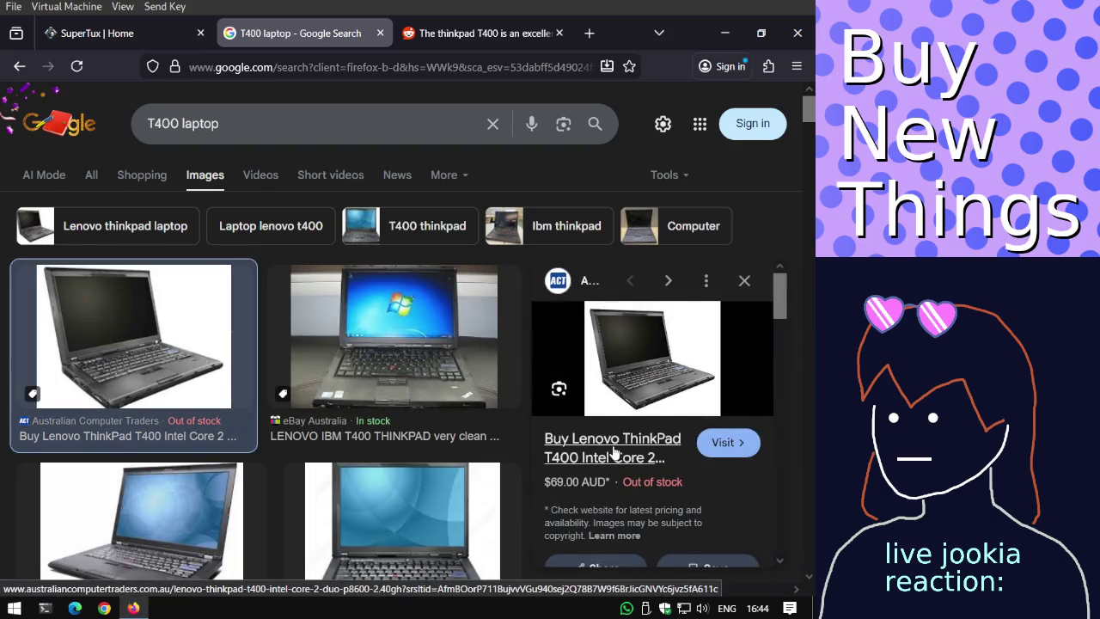
left_click(613, 445)
Review the $69.00 out-of-stock ThinkPad T400 listing, dismissing the $10 Off signup popup.
scroll(366, 260, "down", 2)
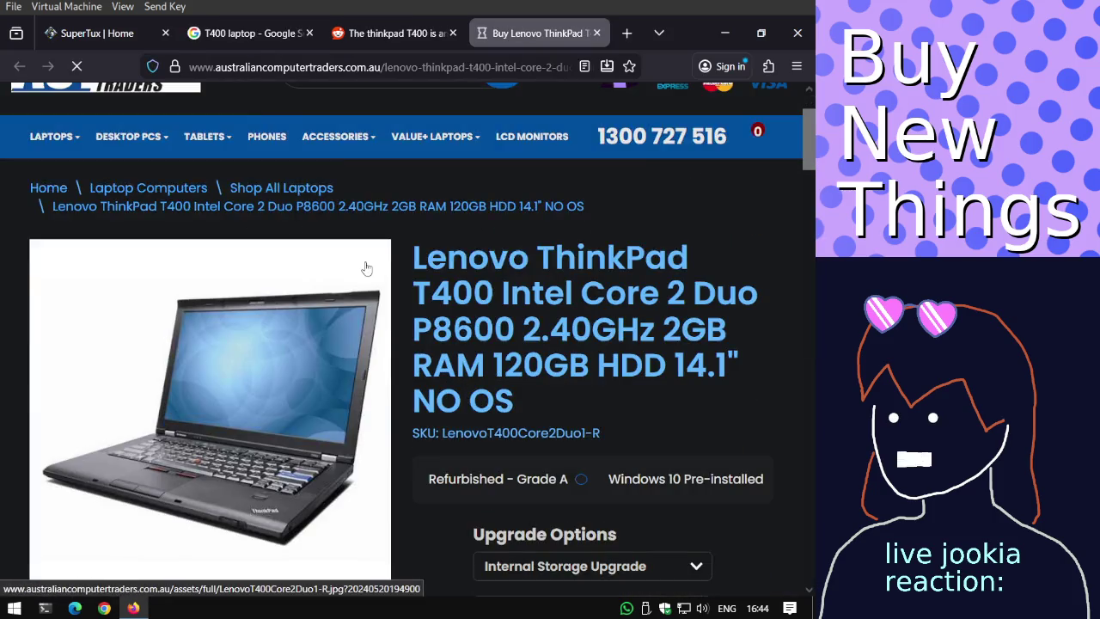
scroll(364, 266, "down", 2)
scroll(364, 266, "down", 2)
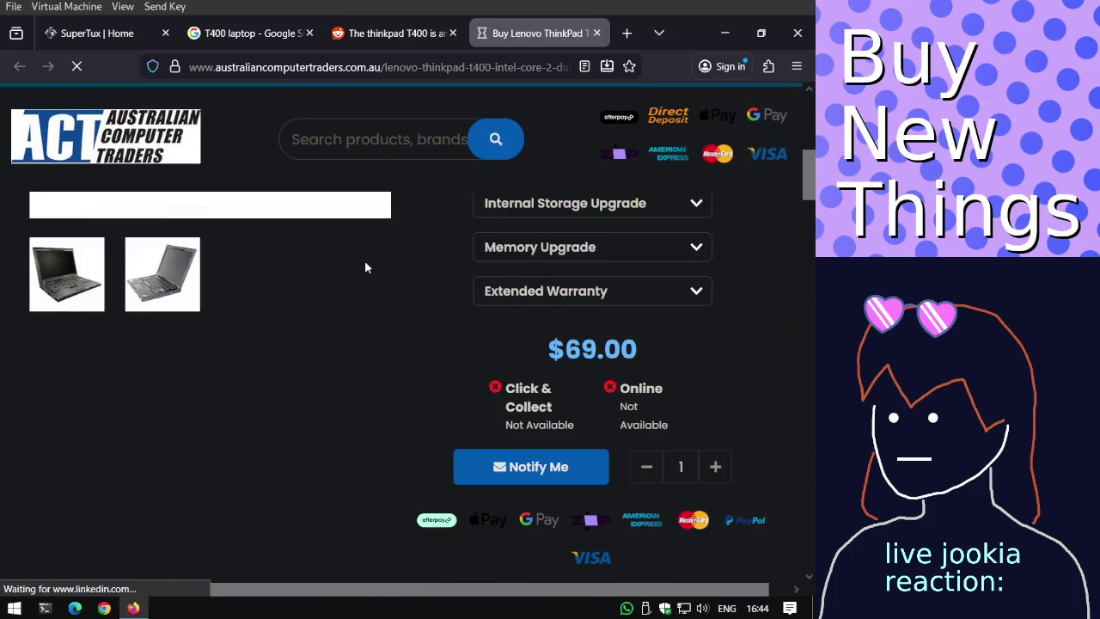
scroll(364, 267, "up", 2)
scroll(176, 407, "up", 2)
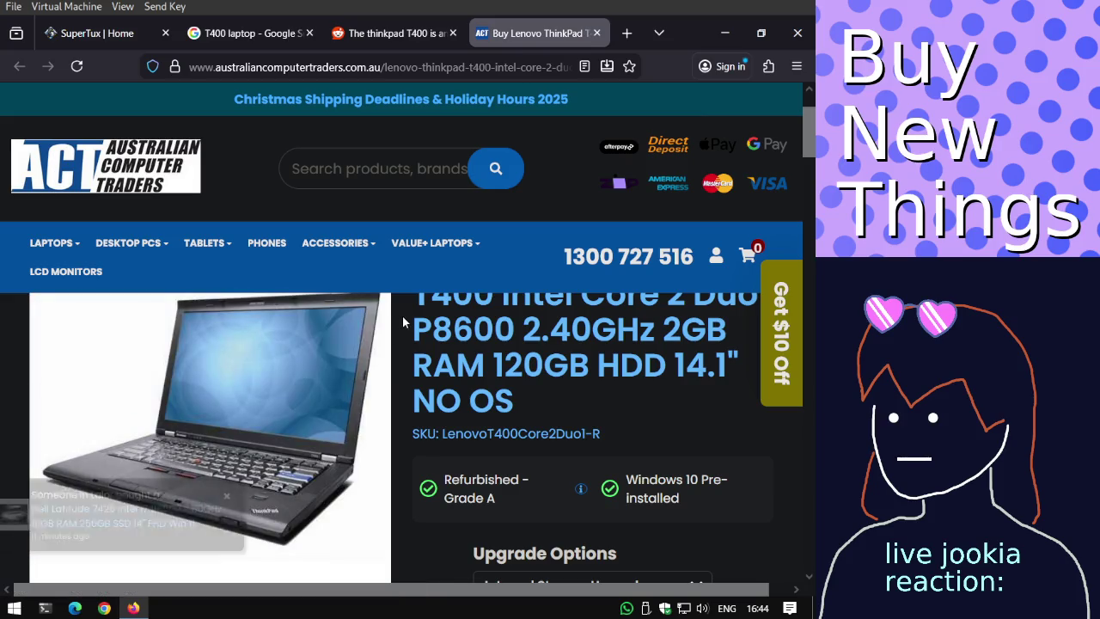
scroll(403, 321, "up", 1)
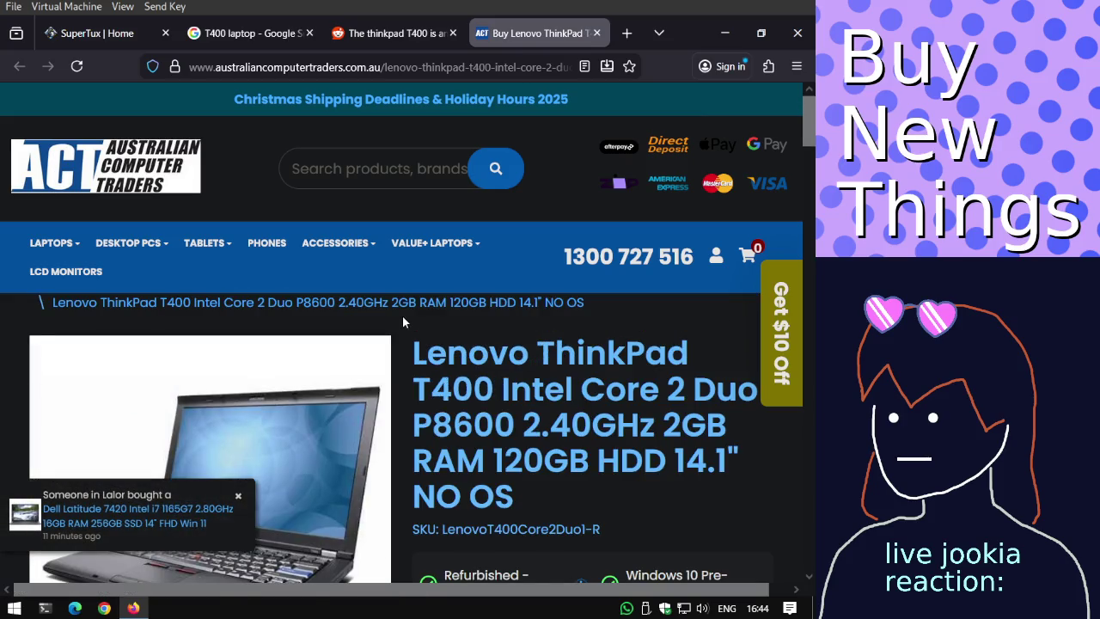
scroll(403, 322, "down", 1)
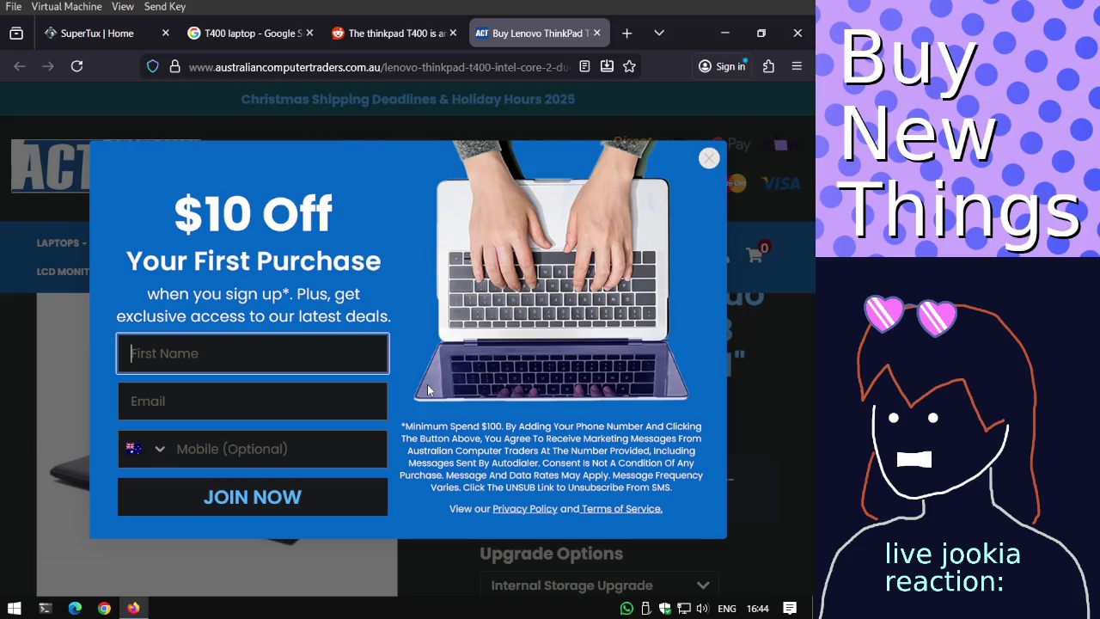
left_click(709, 160)
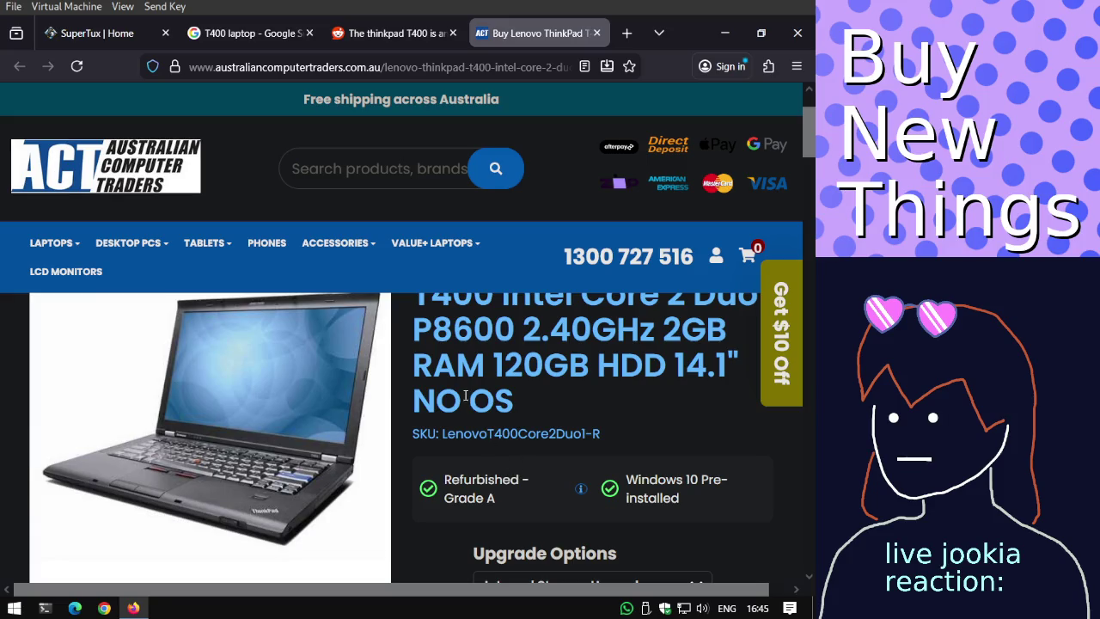
scroll(465, 395, "down", 2)
scroll(465, 394, "down", 2)
scroll(465, 394, "down", 3)
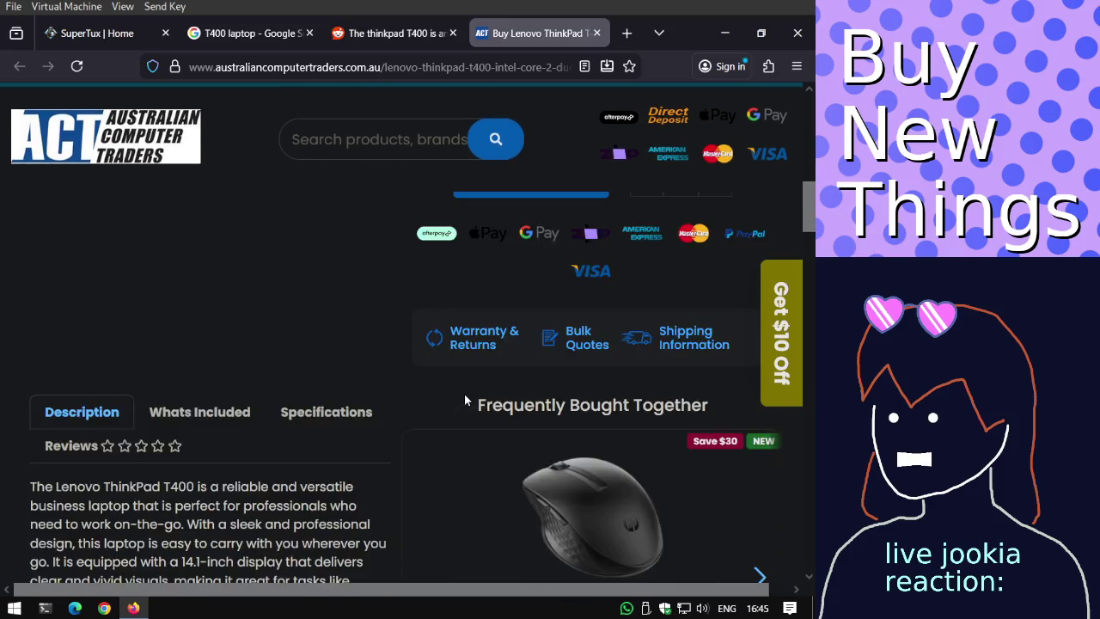
scroll(464, 399, "down", 2)
Close the product page tab and the Google search tab.
key("ctrl+w")
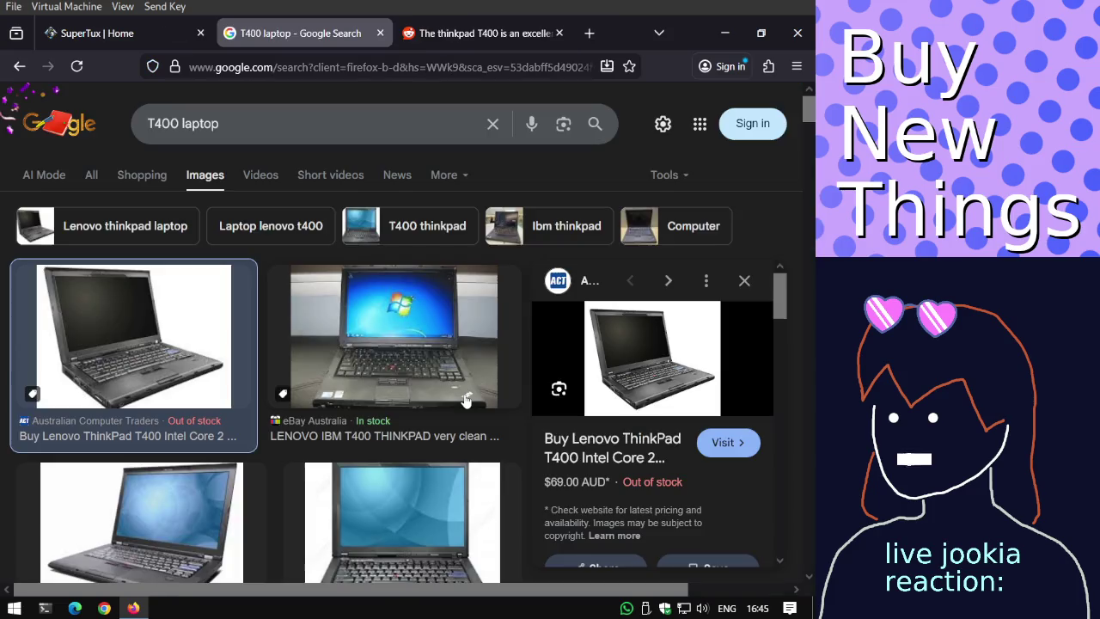
scroll(251, 443, "down", 4)
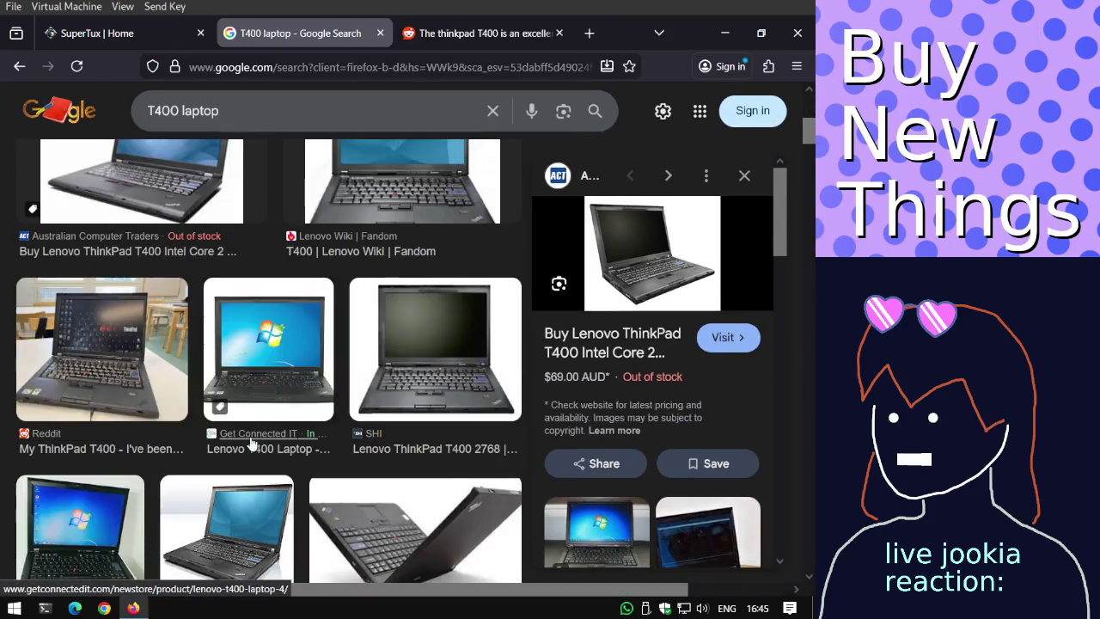
scroll(166, 385, "down", 5)
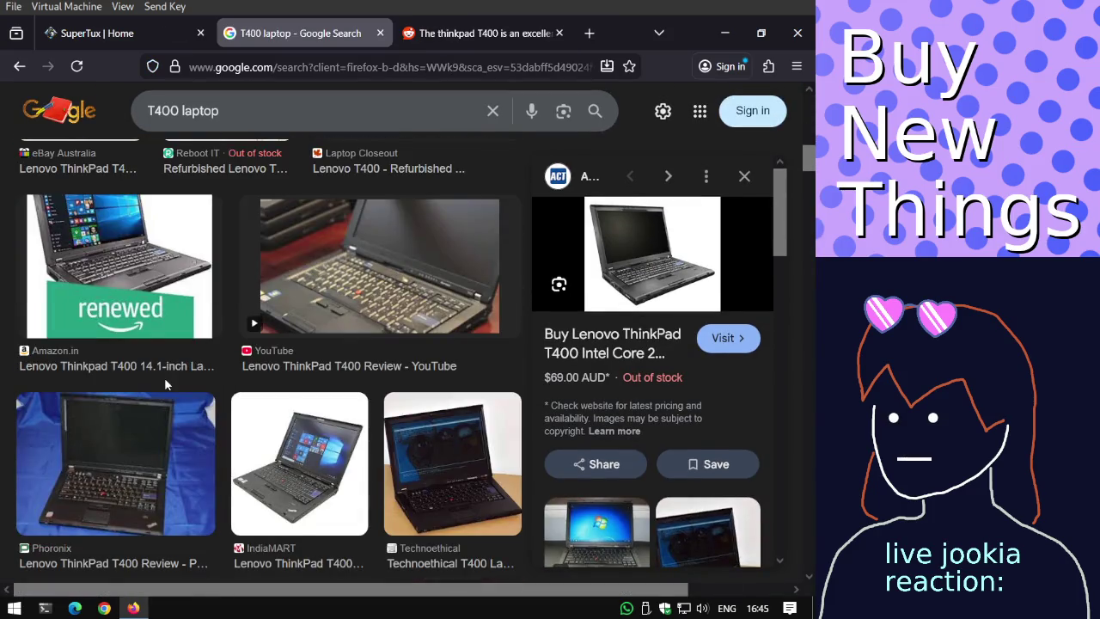
key("ctrl+w")
key("ctrl+w")
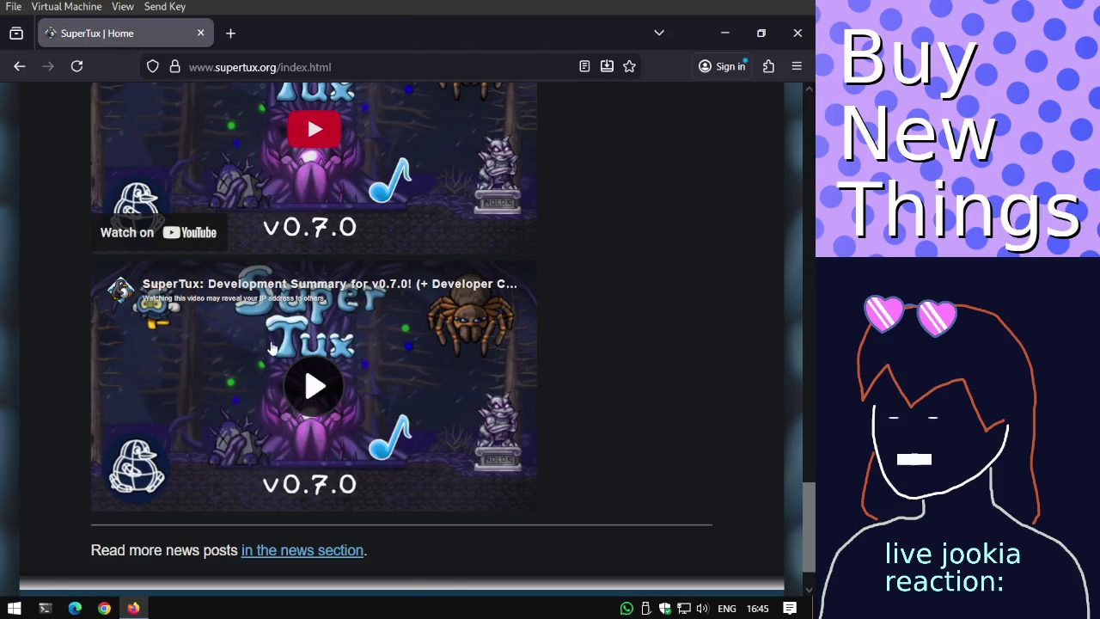
Reload the SuperTux home page, review the 0.7.0 beta 1 announcement, and follow its GitHub link.
scroll(271, 347, "up", 5)
scroll(270, 347, "up", 10)
scroll(275, 347, "up", 10)
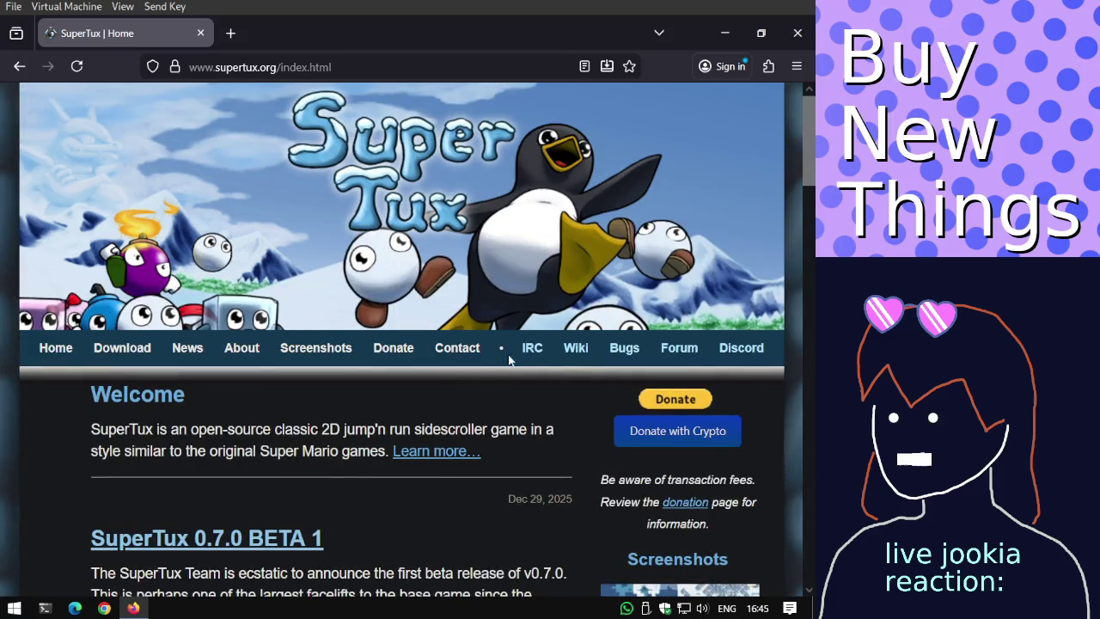
left_click(53, 354)
scroll(52, 349, "down", 2)
scroll(52, 348, "down", 5)
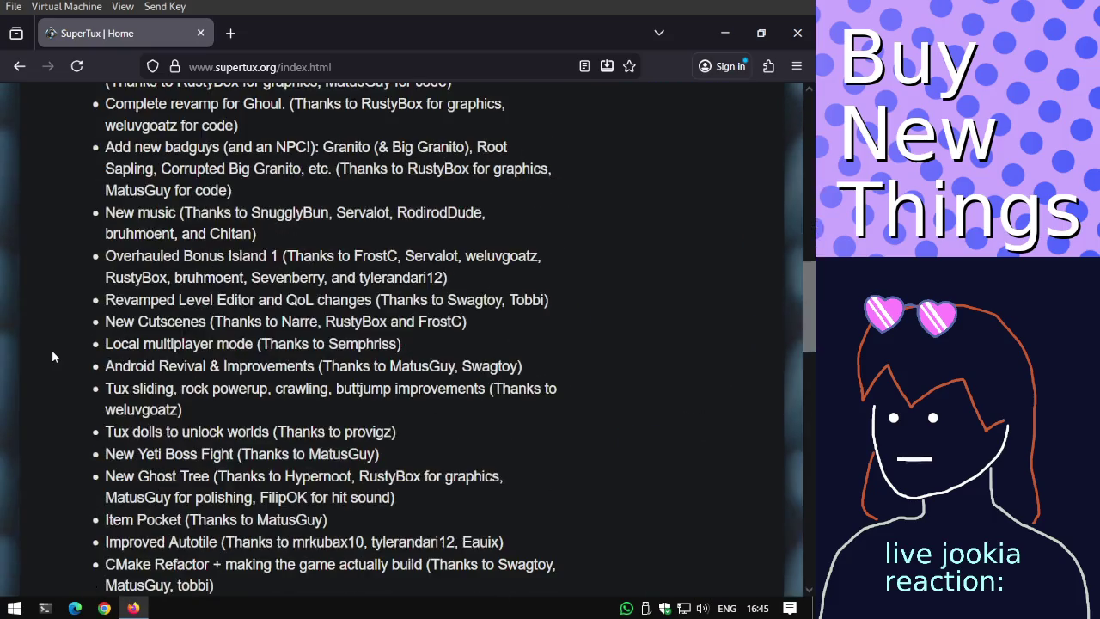
scroll(52, 349, "down", 5)
scroll(52, 348, "down", 2)
scroll(51, 349, "up", 2)
scroll(86, 344, "up", 3)
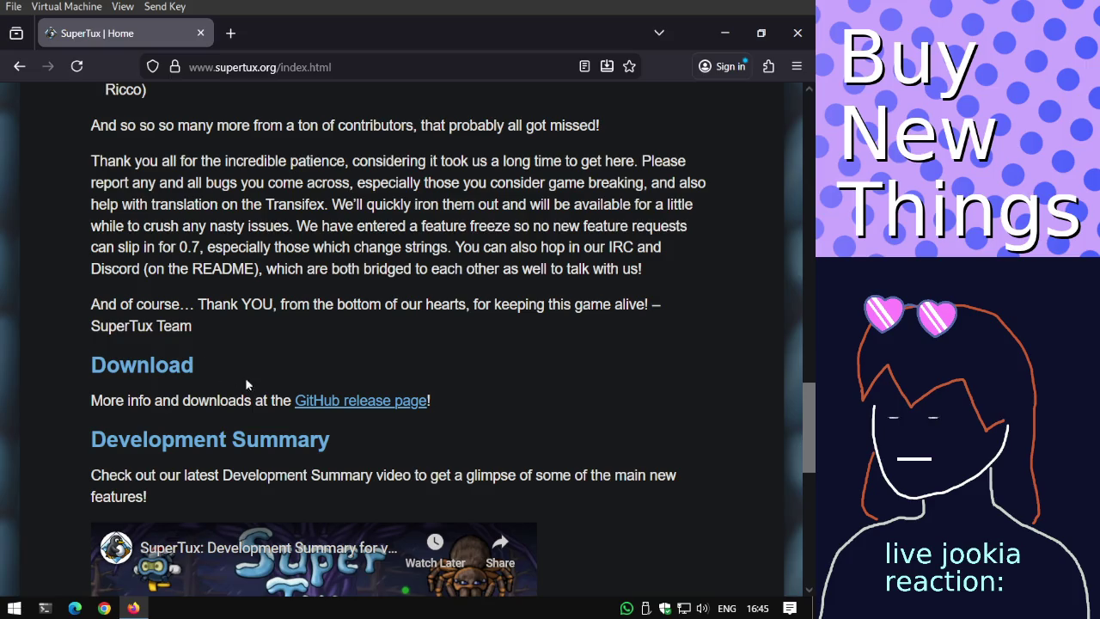
left_click(319, 402)
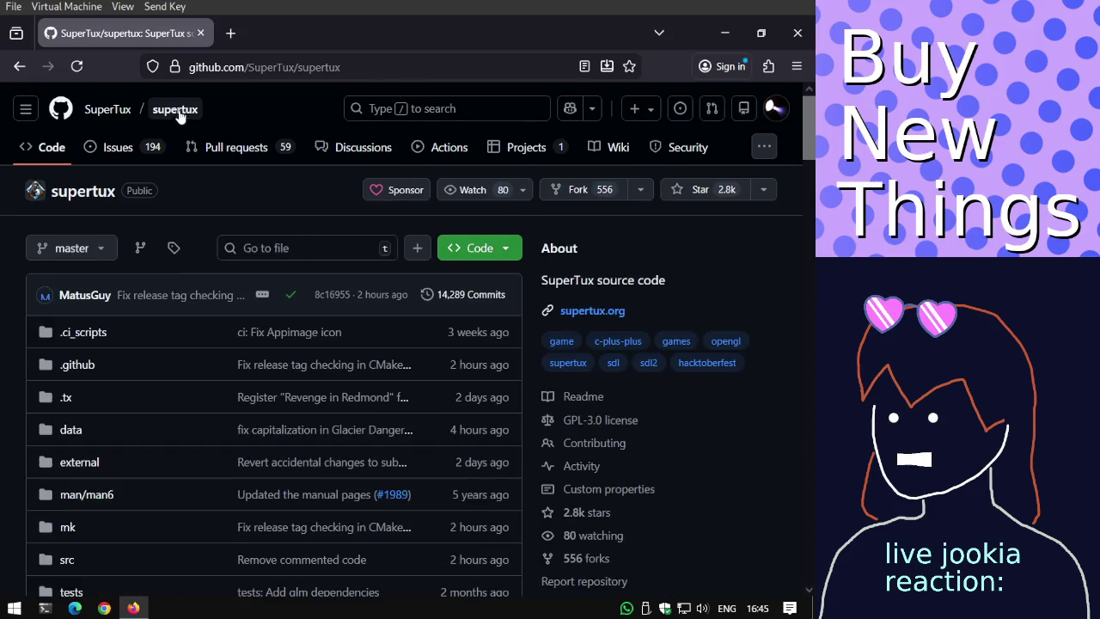
Scroll through the SuperTux/supertux repository file list and README, then back to the top.
scroll(221, 250, "down", 6)
scroll(221, 249, "down", 6)
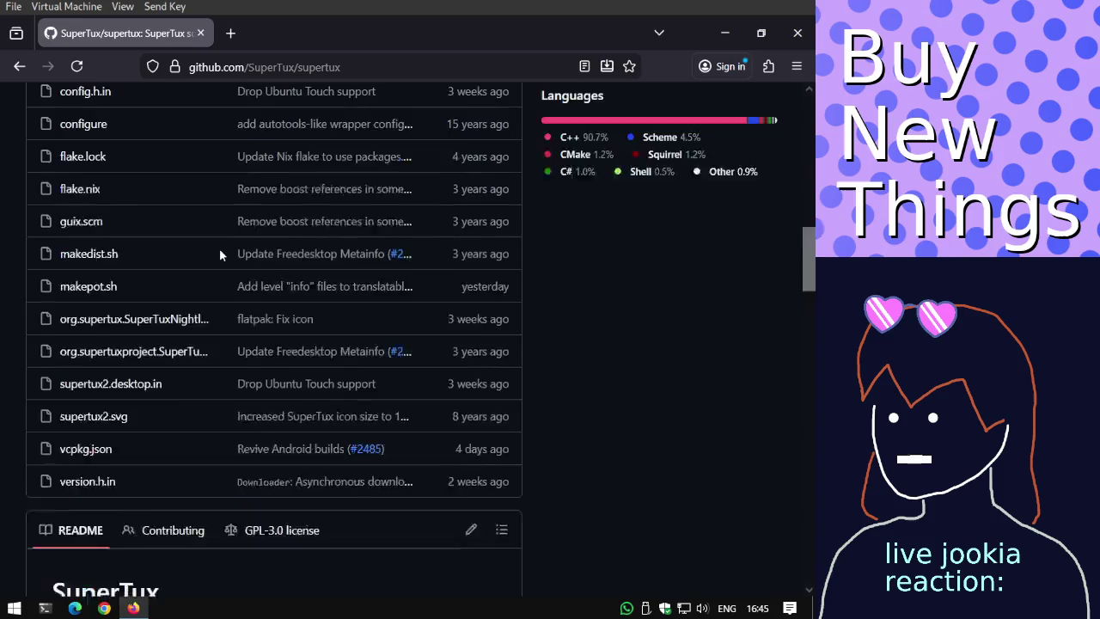
scroll(221, 249, "down", 4)
scroll(221, 249, "down", 3)
scroll(221, 255, "down", 4)
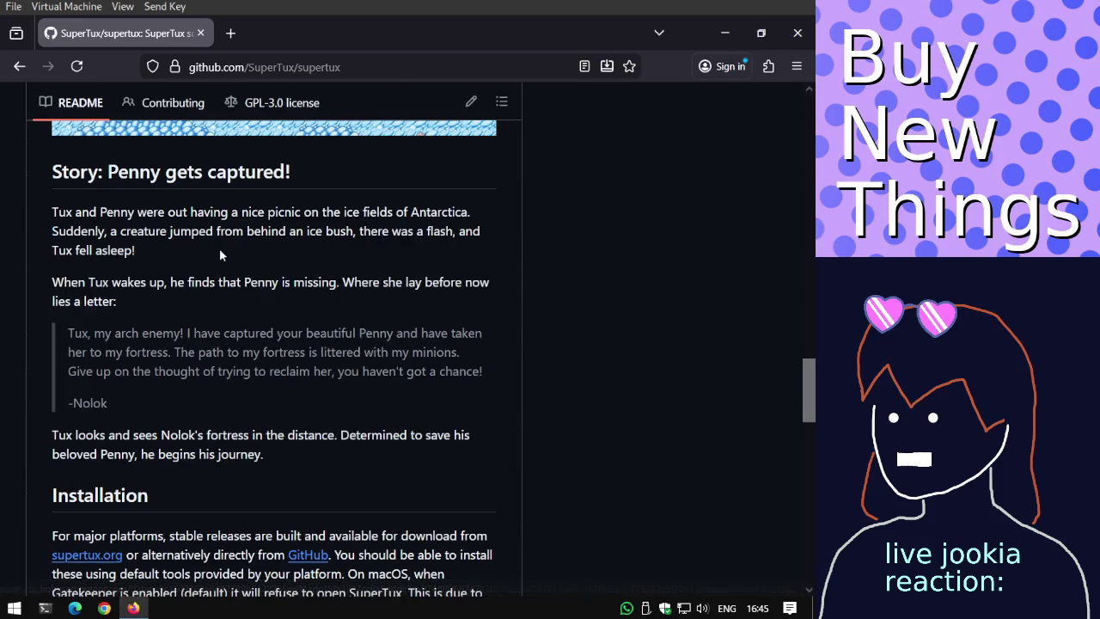
scroll(221, 253, "down", 3)
scroll(221, 249, "down", 1)
scroll(220, 249, "down", 4)
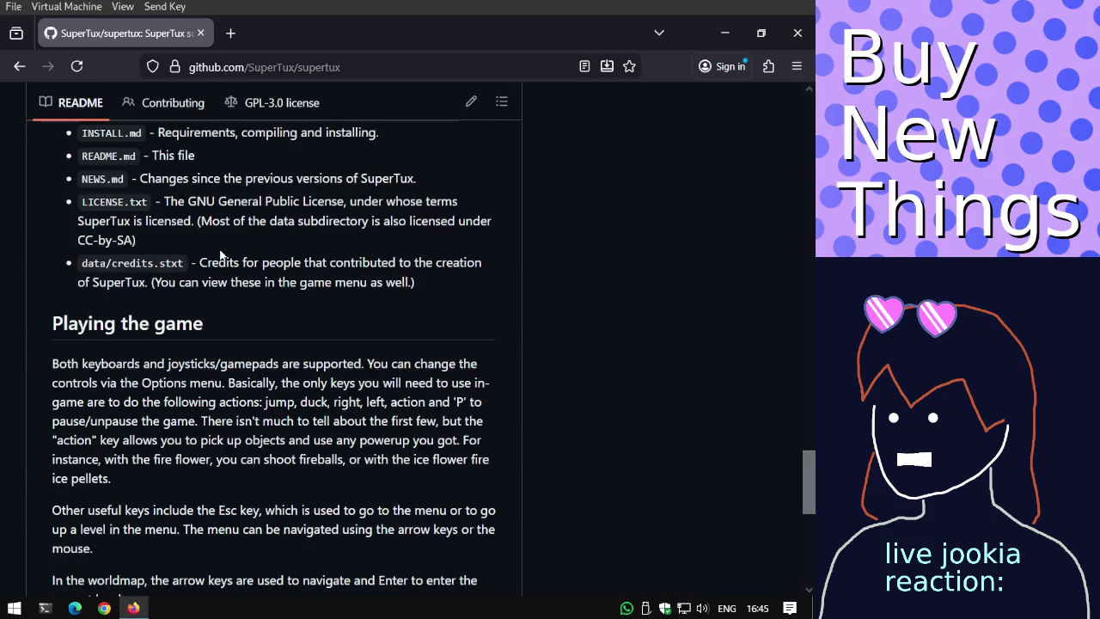
scroll(221, 250, "down", 3)
scroll(220, 250, "down", 2)
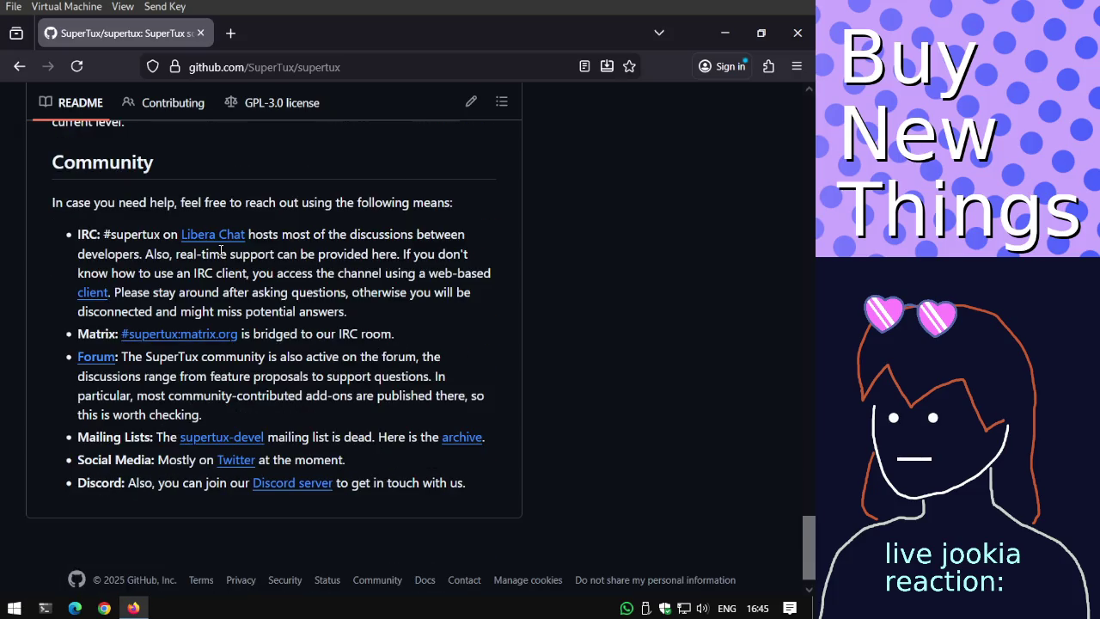
scroll(221, 251, "up", 4)
scroll(221, 252, "up", 3)
scroll(221, 252, "up", 4)
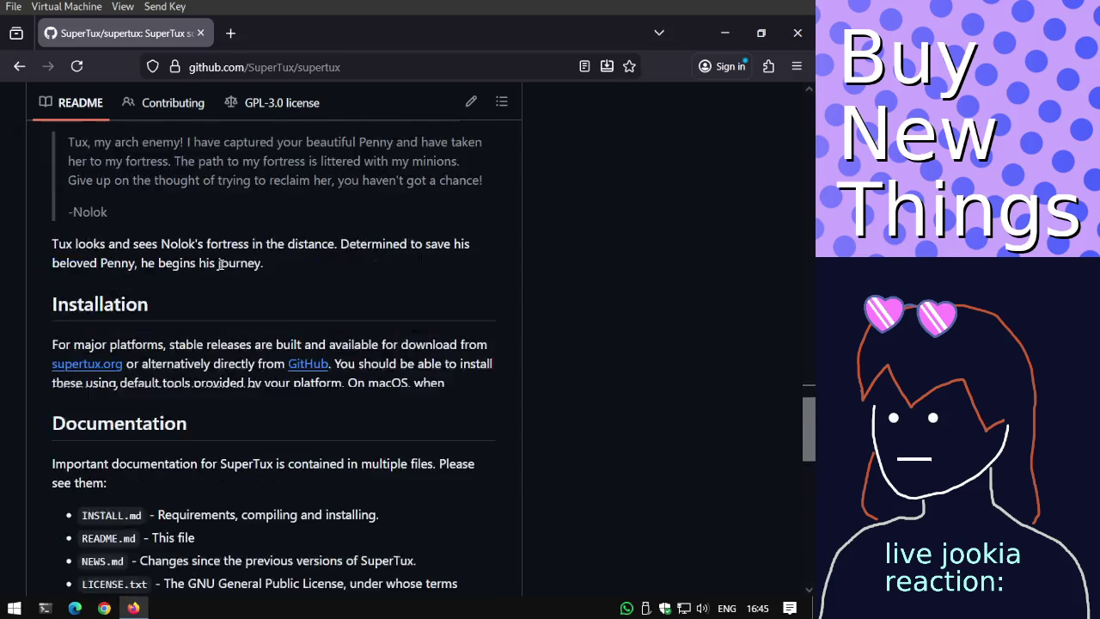
scroll(221, 258, "up", 3)
scroll(221, 266, "up", 2)
scroll(221, 267, "up", 2)
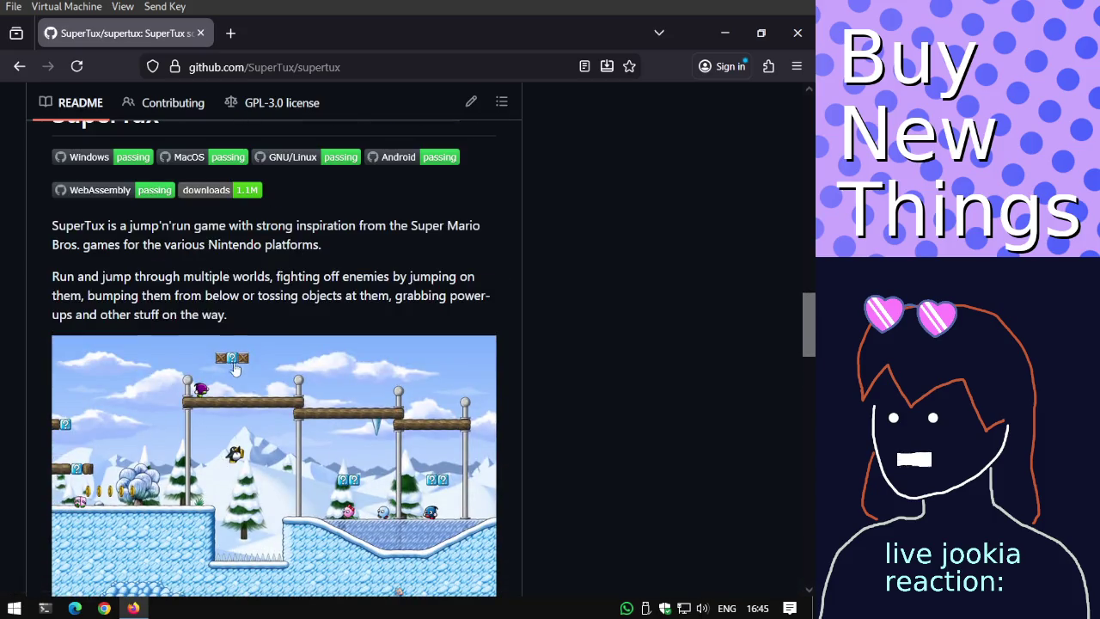
scroll(230, 359, "up", 4)
scroll(230, 359, "up", 2)
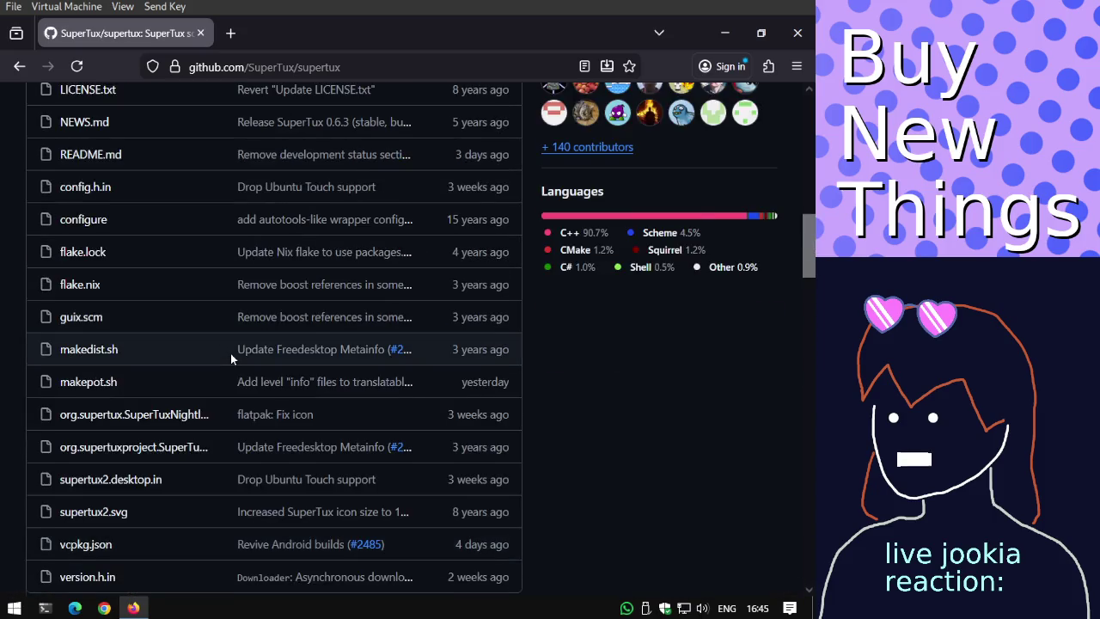
scroll(230, 360, "up", 4)
scroll(230, 359, "up", 3)
Open main.cpp from the repository's src folder in a new tab, skim it, and close it.
left_click(67, 465)
scroll(125, 373, "down", 3)
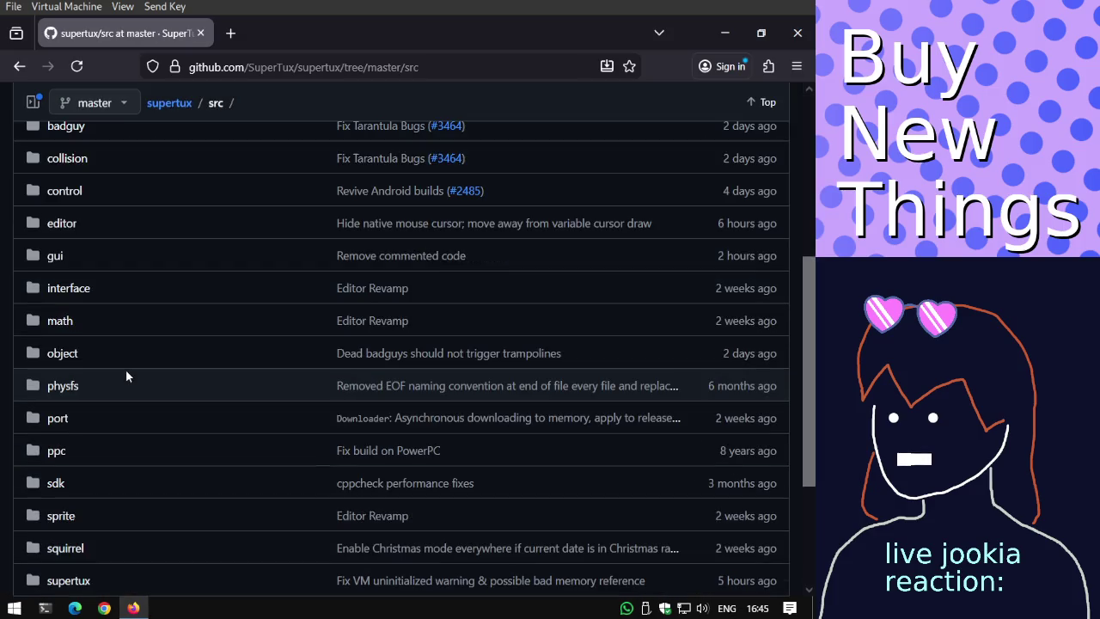
scroll(128, 370, "down", 2)
middle_click(77, 548)
left_click(250, 34)
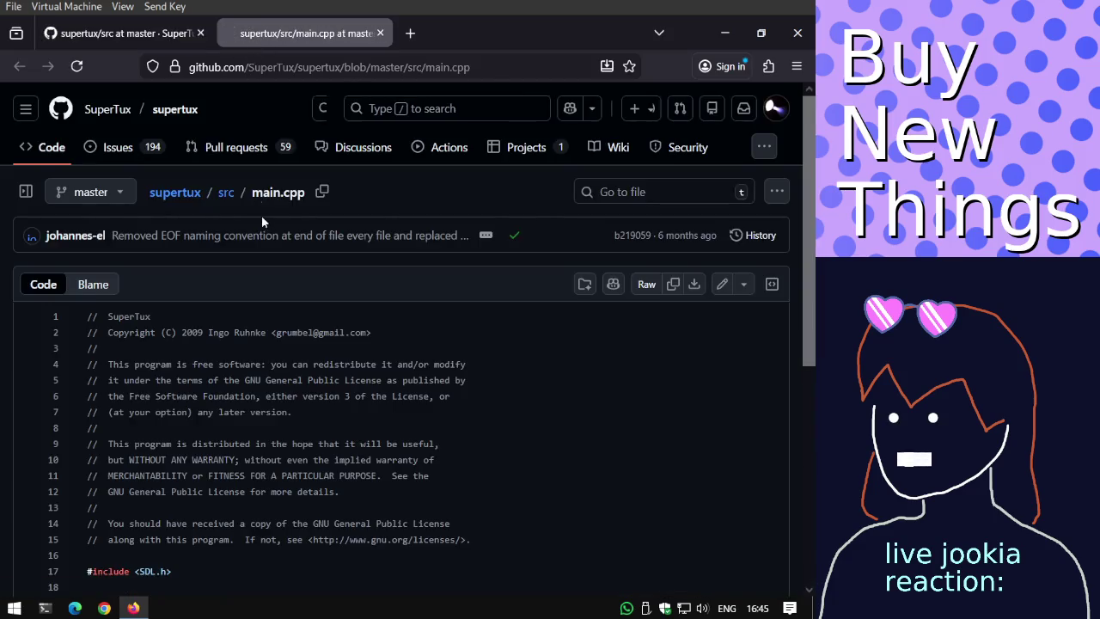
scroll(261, 215, "down", 5)
key("ctrl+w")
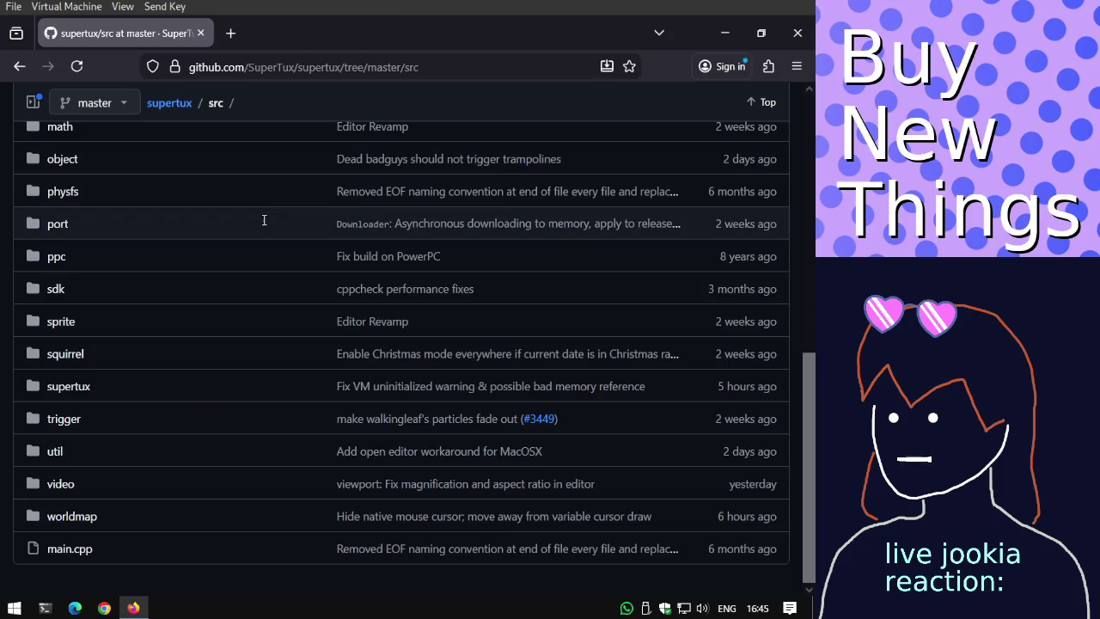
Open the supertux folder in a background tab and go into the collision folder.
middle_click(70, 394)
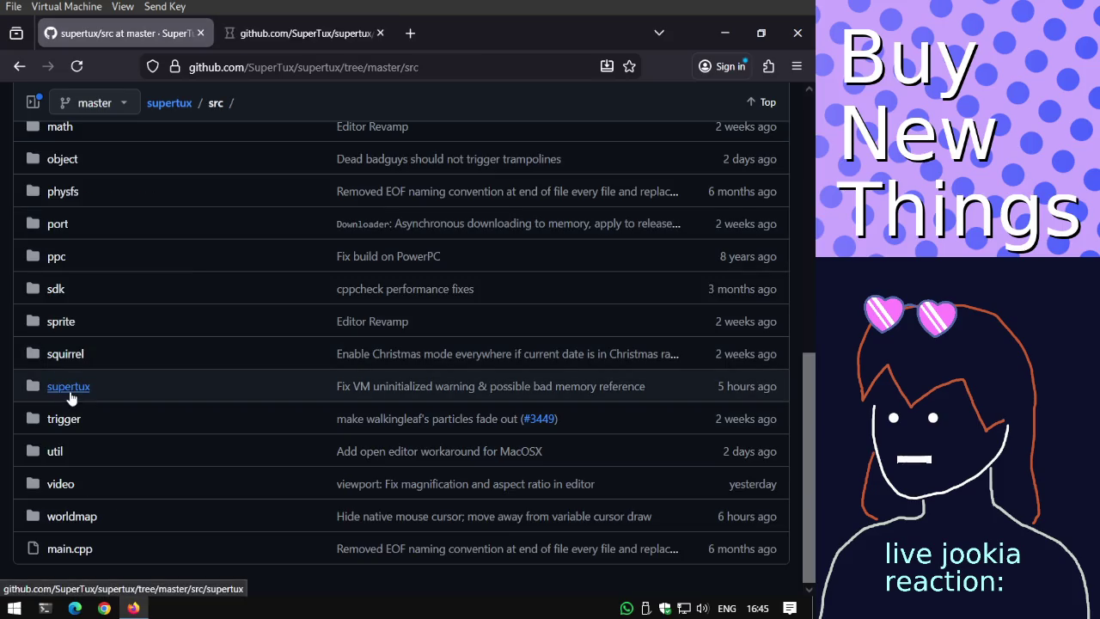
scroll(71, 393, "up", 3)
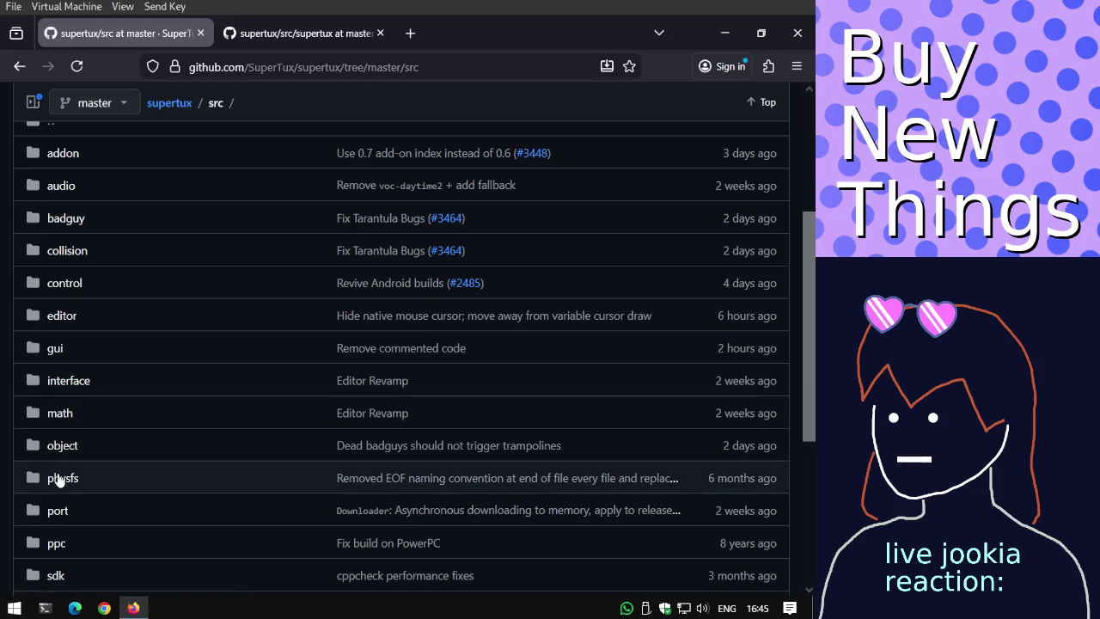
scroll(70, 453, "up", 3)
scroll(72, 448, "down", 6)
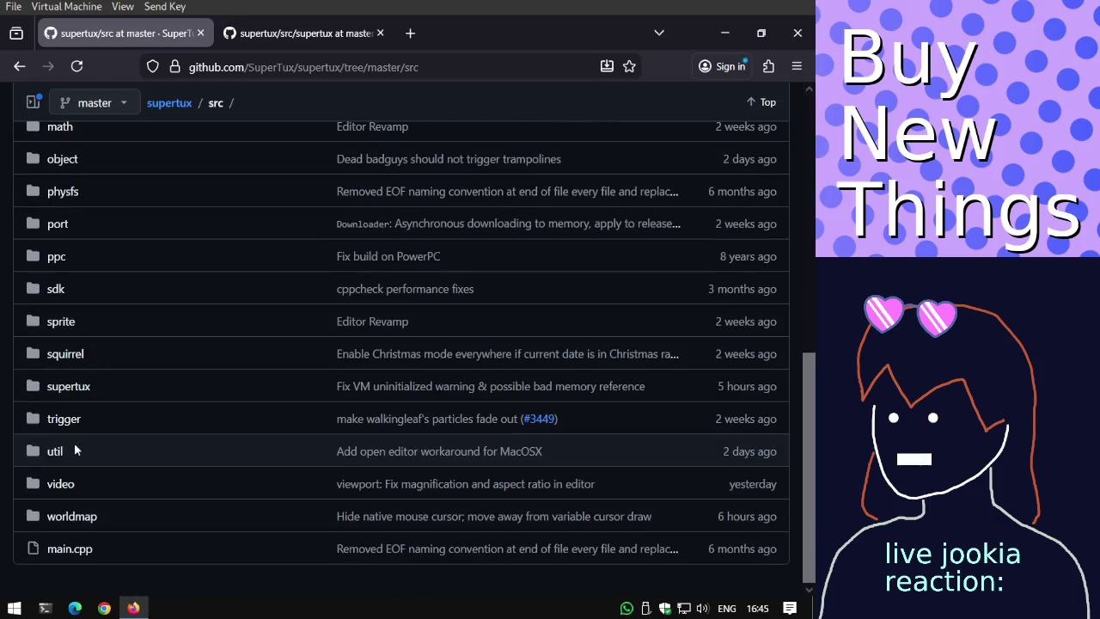
scroll(74, 447, "up", 3)
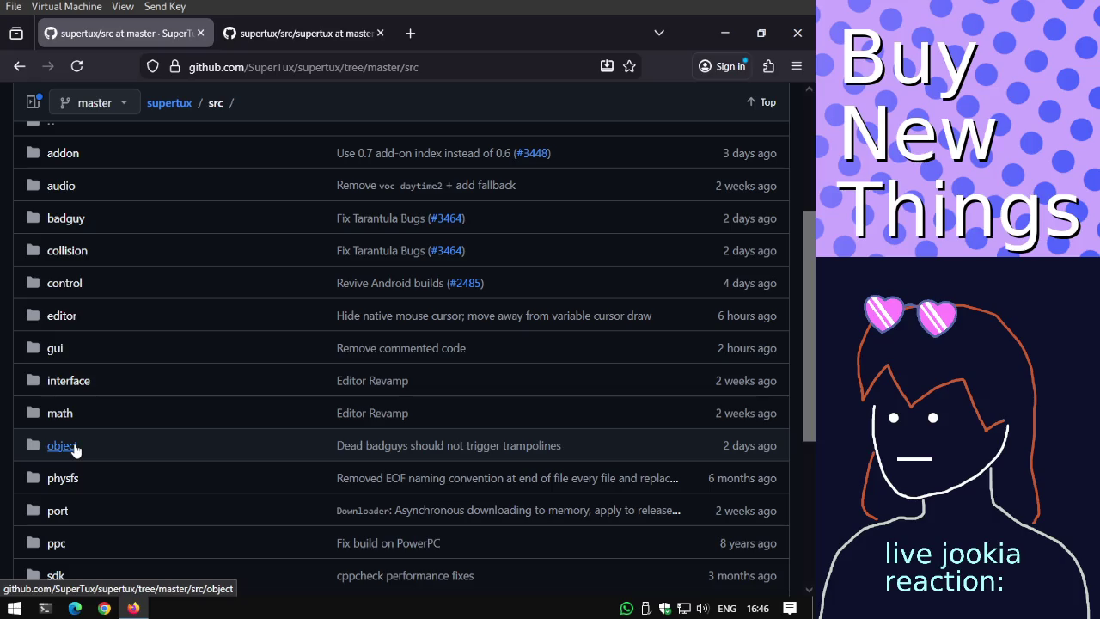
scroll(75, 447, "up", 1)
left_click(66, 307)
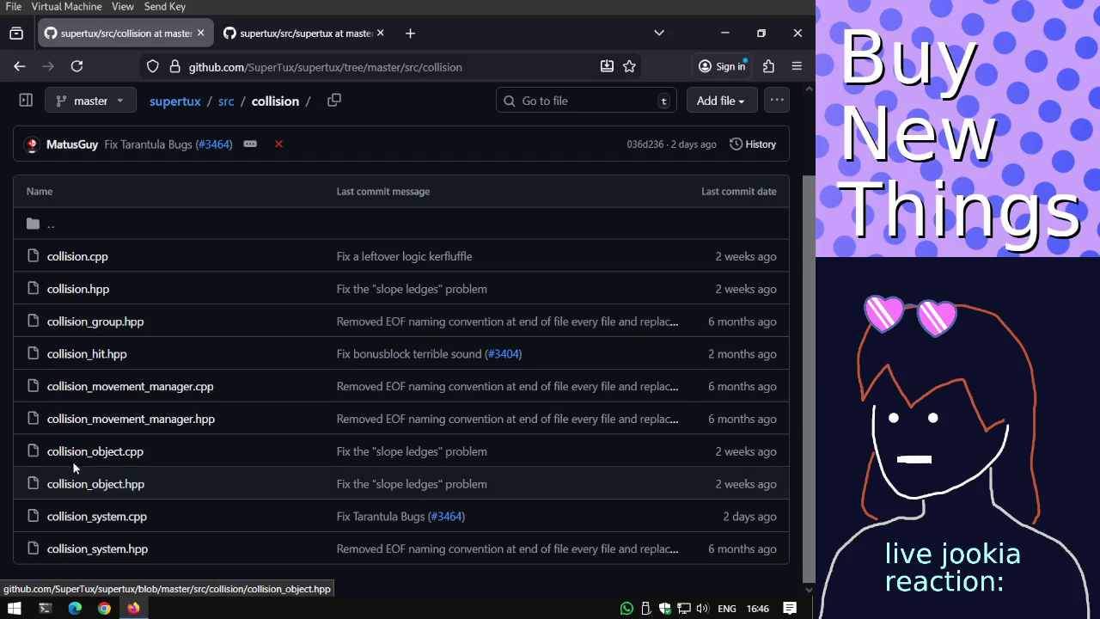
Open collision_object.cpp, collision_system.cpp, collision_movement_manager.cpp, collision_hit.hpp and another file in tabs; show collision_object.cpp.
middle_click(75, 458)
middle_click(88, 518)
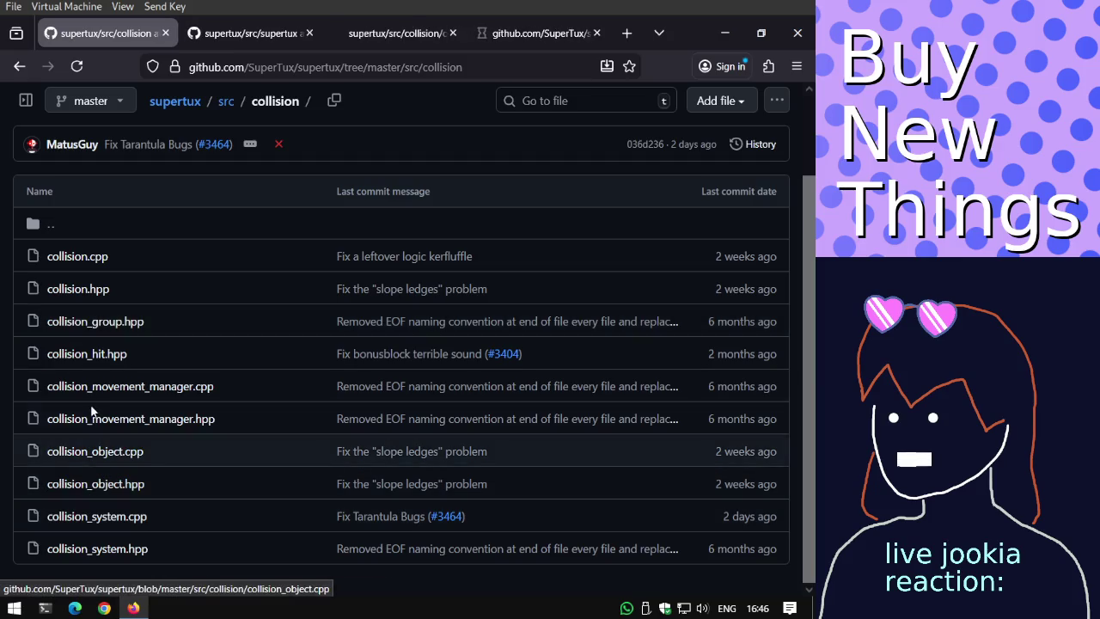
middle_click(93, 389)
middle_click(91, 355)
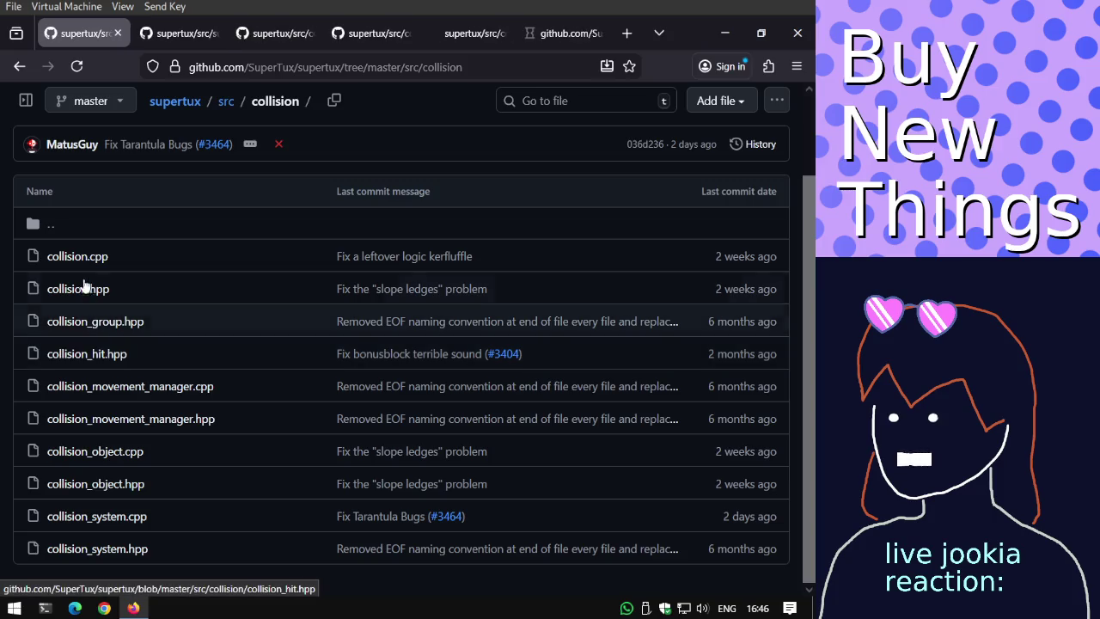
middle_click(99, 256)
left_click(238, 36)
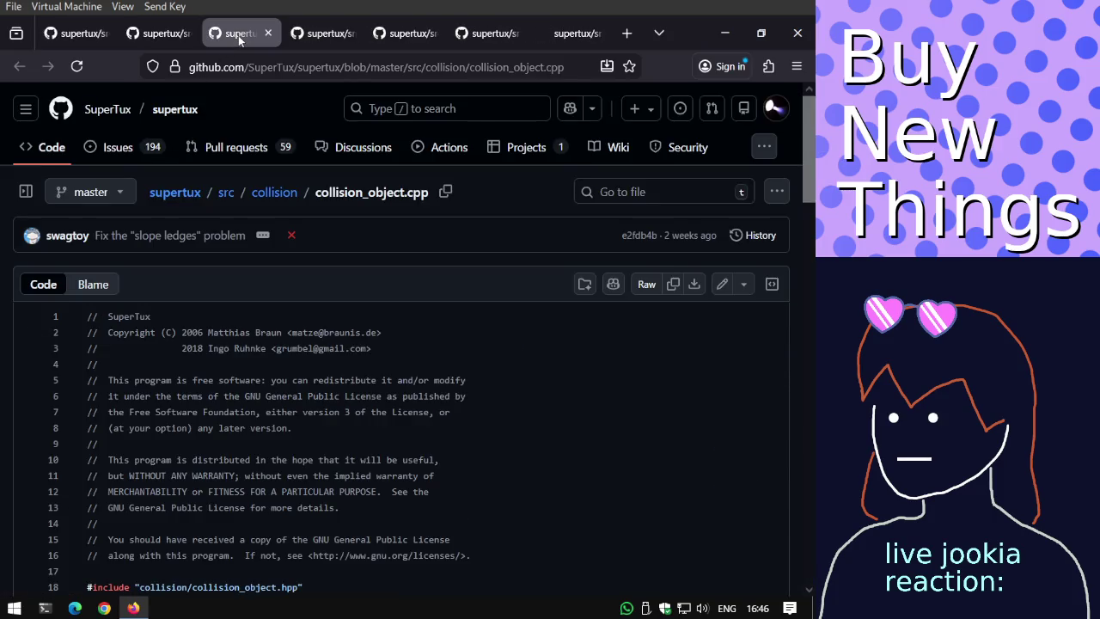
Scroll through the collision_object.cpp source code.
scroll(341, 167, "down", 3)
scroll(341, 162, "up", 3)
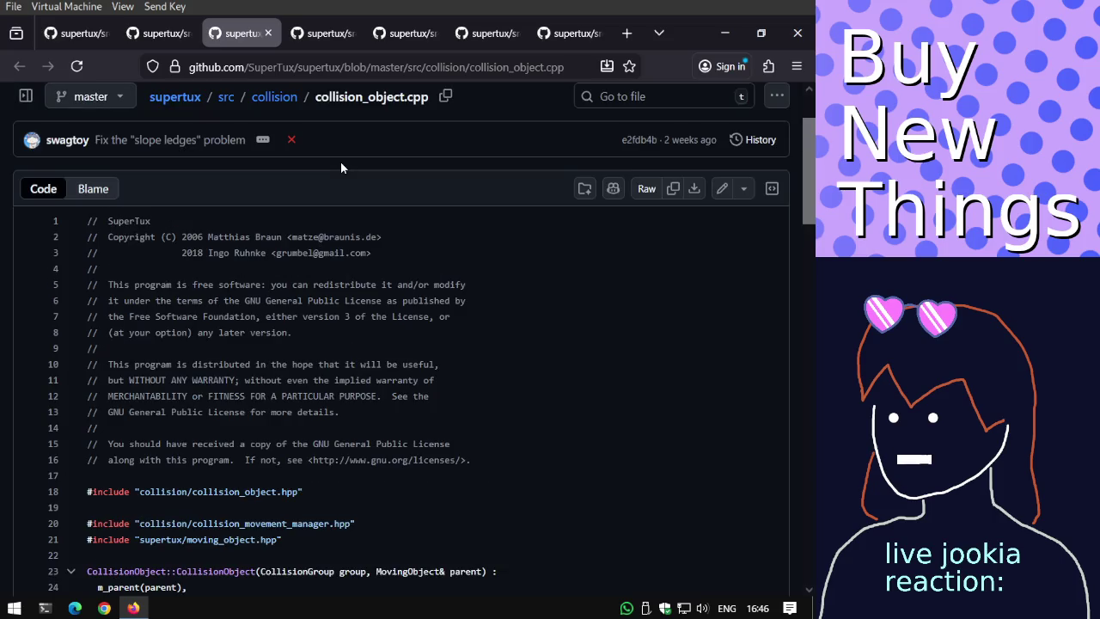
scroll(342, 162, "down", 4)
scroll(341, 163, "down", 4)
scroll(341, 163, "down", 3)
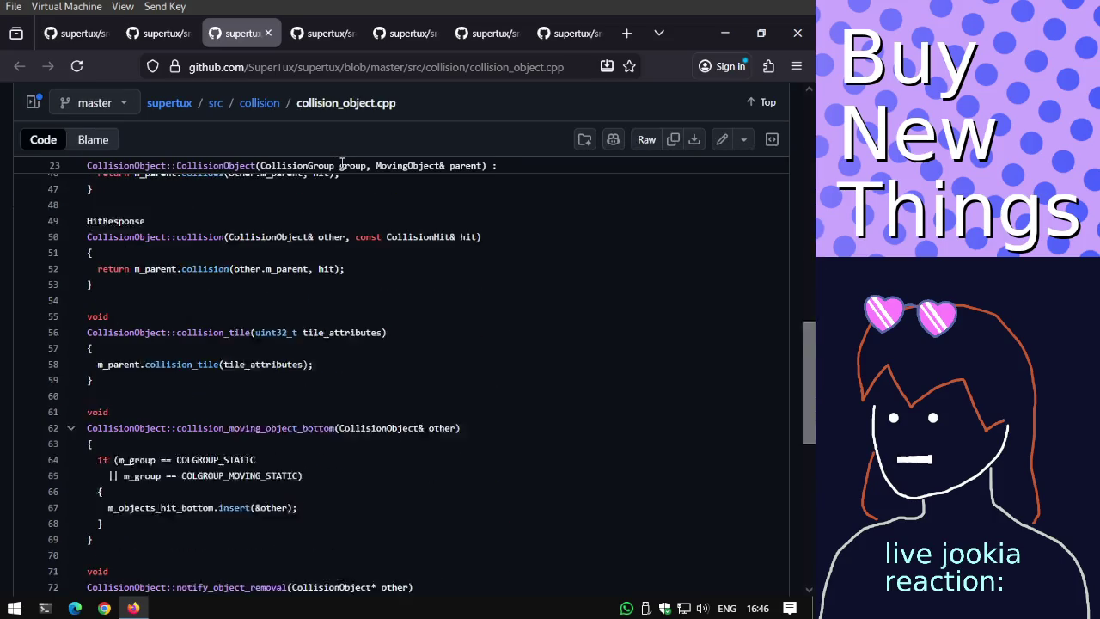
scroll(341, 164, "down", 2)
scroll(341, 163, "down", 3)
scroll(341, 163, "up", 3)
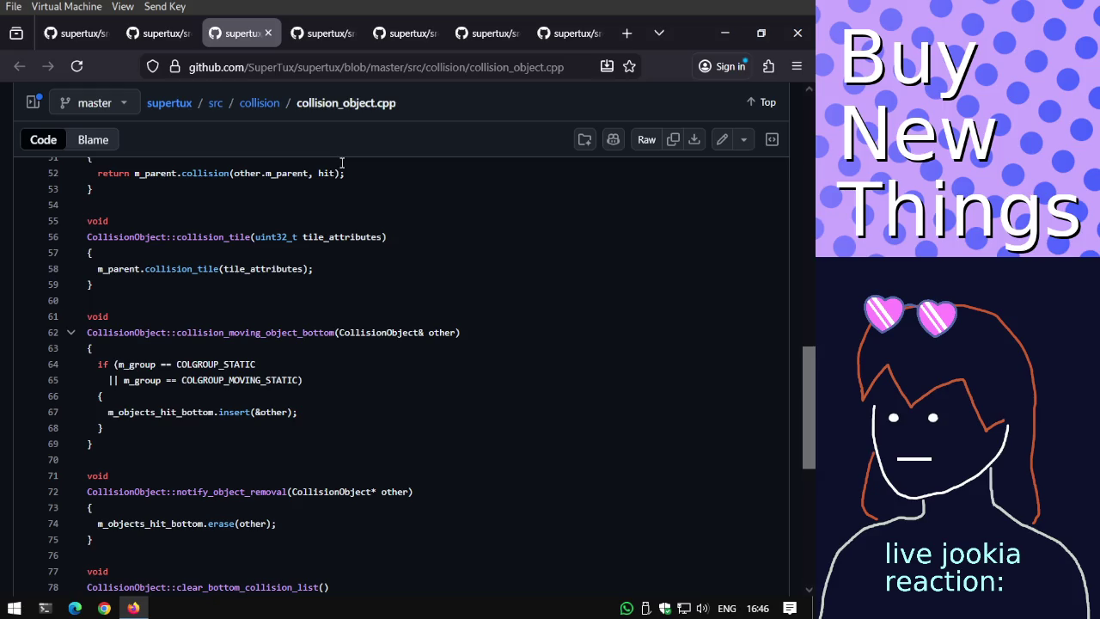
scroll(341, 163, "down", 5)
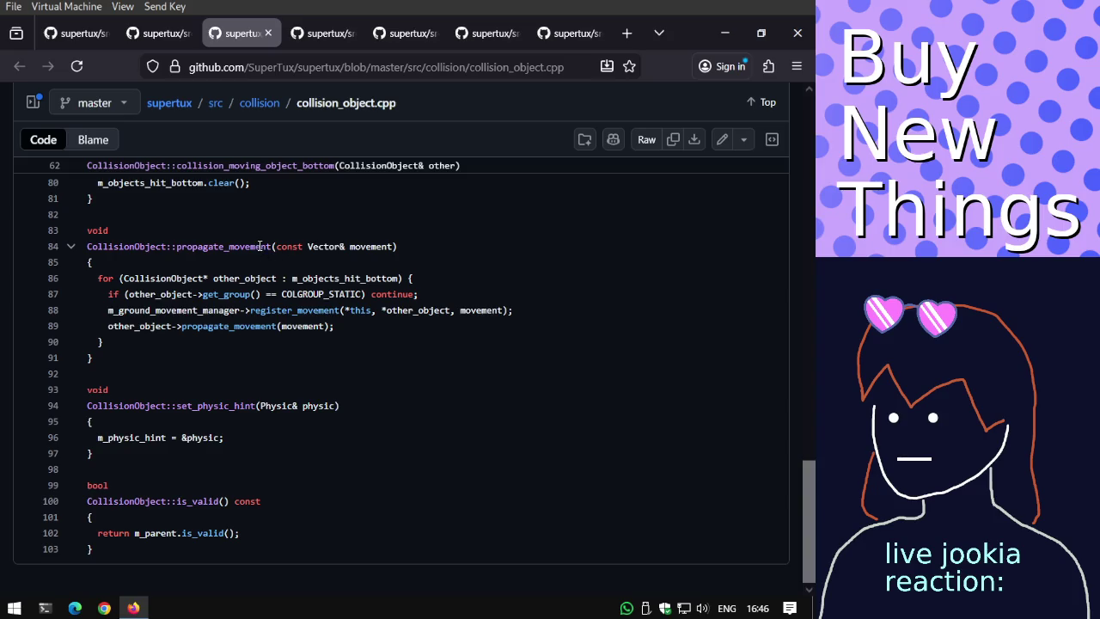
scroll(260, 246, "up", 2)
scroll(259, 246, "up", 9)
scroll(260, 246, "up", 3)
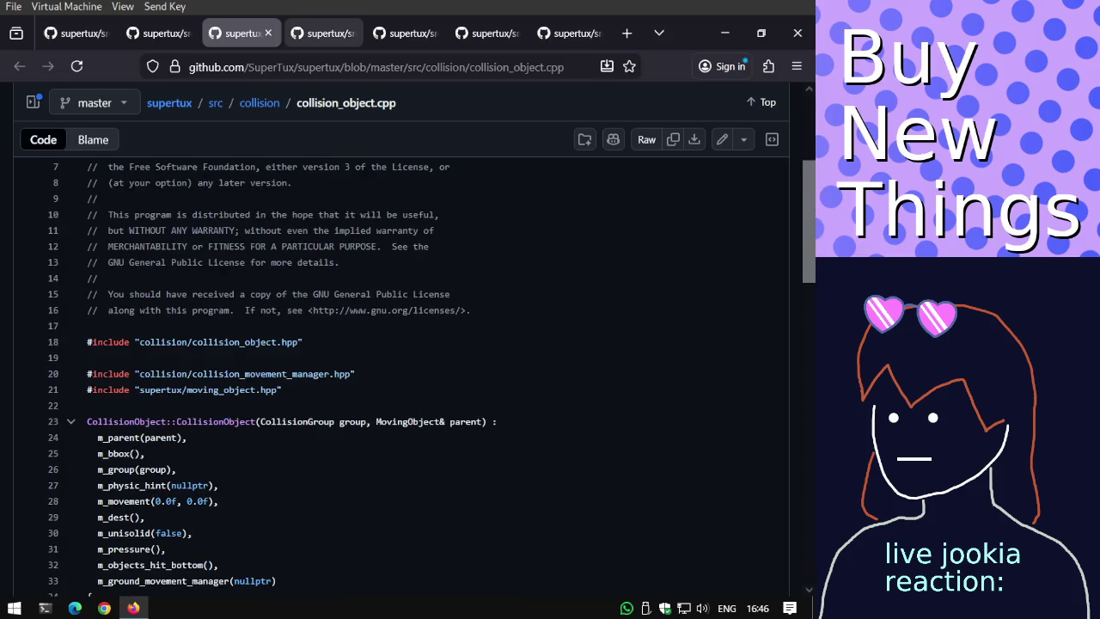
Read collision_system.cpp down to the CollisionSystem::draw debug-color code.
left_click(330, 33)
scroll(350, 269, "down", 7)
scroll(350, 268, "down", 6)
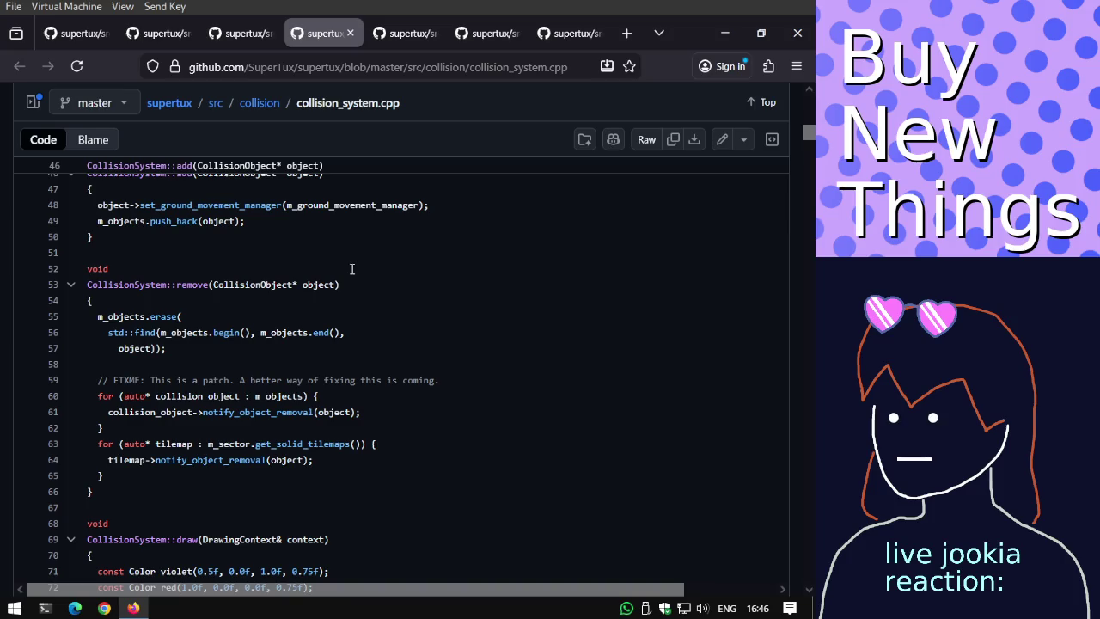
scroll(351, 269, "up", 2)
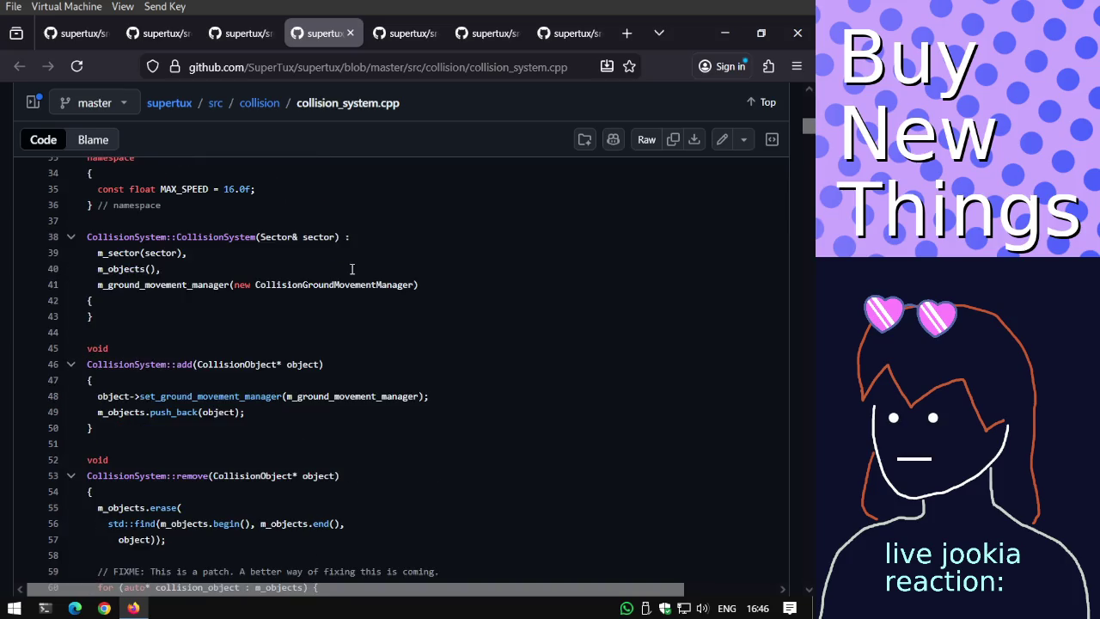
scroll(352, 269, "down", 3)
scroll(351, 269, "down", 3)
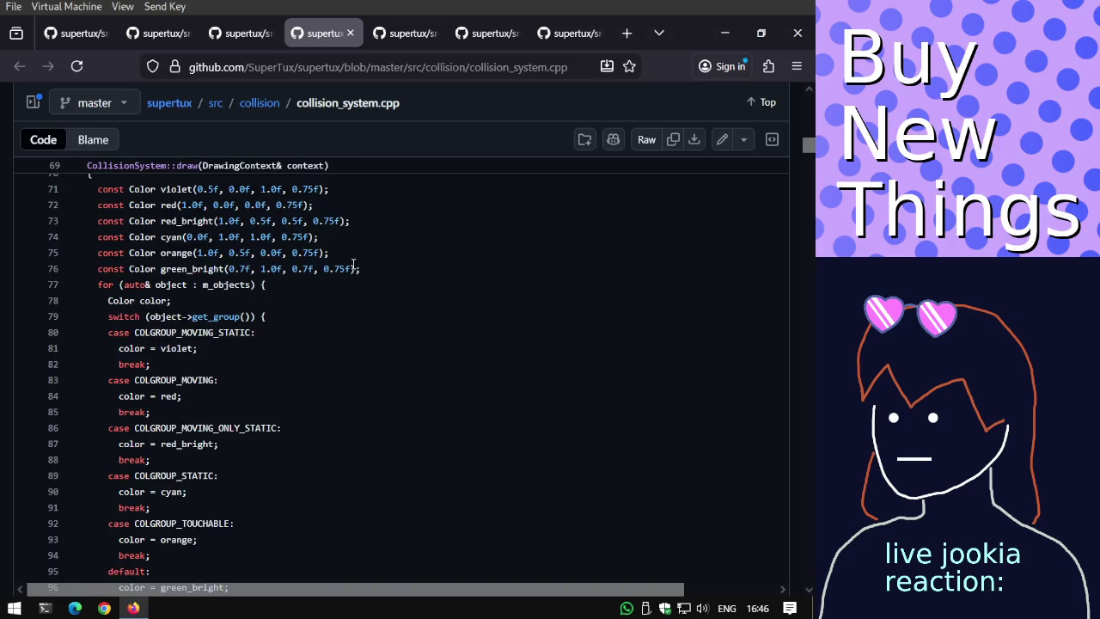
scroll(352, 264, "up", 1)
scroll(352, 263, "down", 2)
scroll(353, 264, "down", 2)
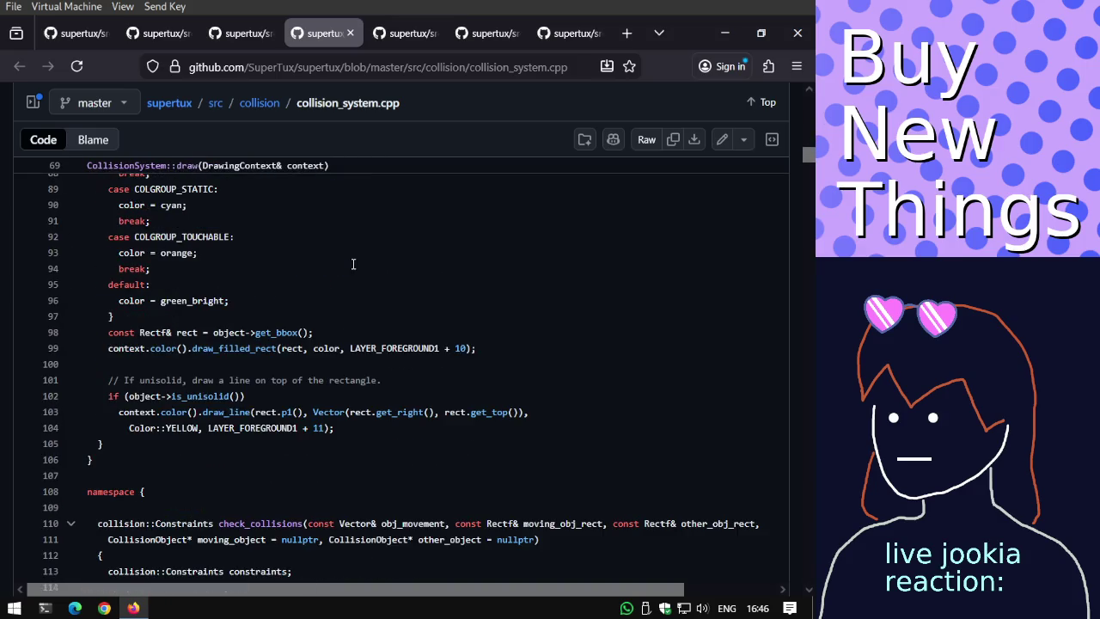
scroll(352, 264, "down", 2)
scroll(353, 264, "down", 1)
scroll(352, 264, "down", 2)
scroll(352, 264, "up", 2)
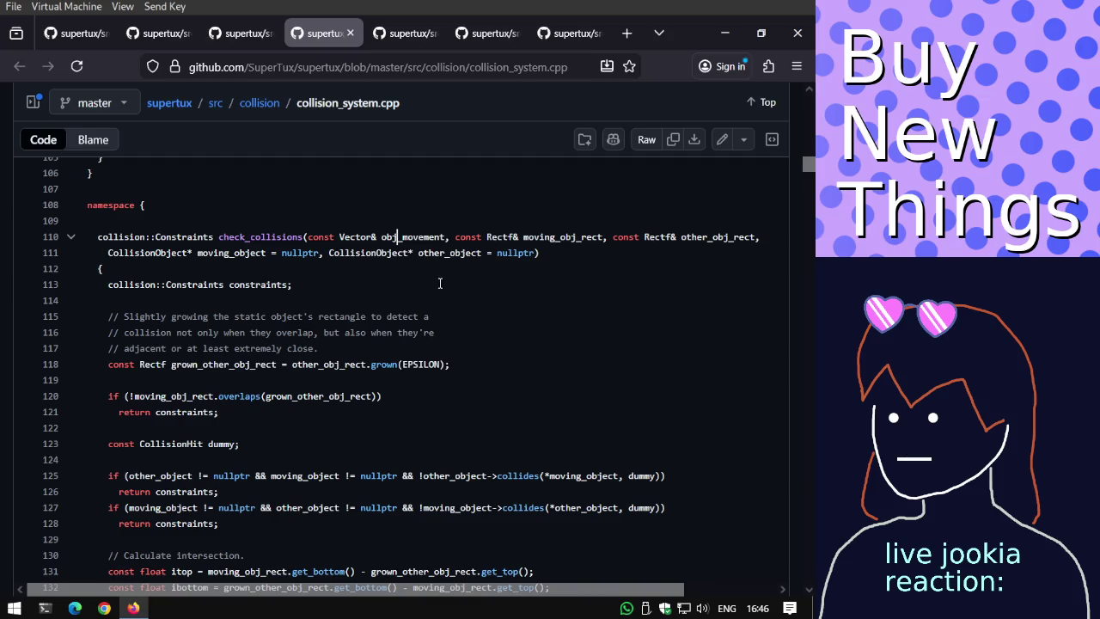
scroll(439, 282, "down", 5)
scroll(439, 283, "up", 1)
scroll(439, 282, "up", 2)
scroll(439, 283, "down", 2)
scroll(439, 282, "down", 5)
scroll(439, 283, "down", 3)
scroll(440, 283, "down", 5)
scroll(439, 283, "down", 2)
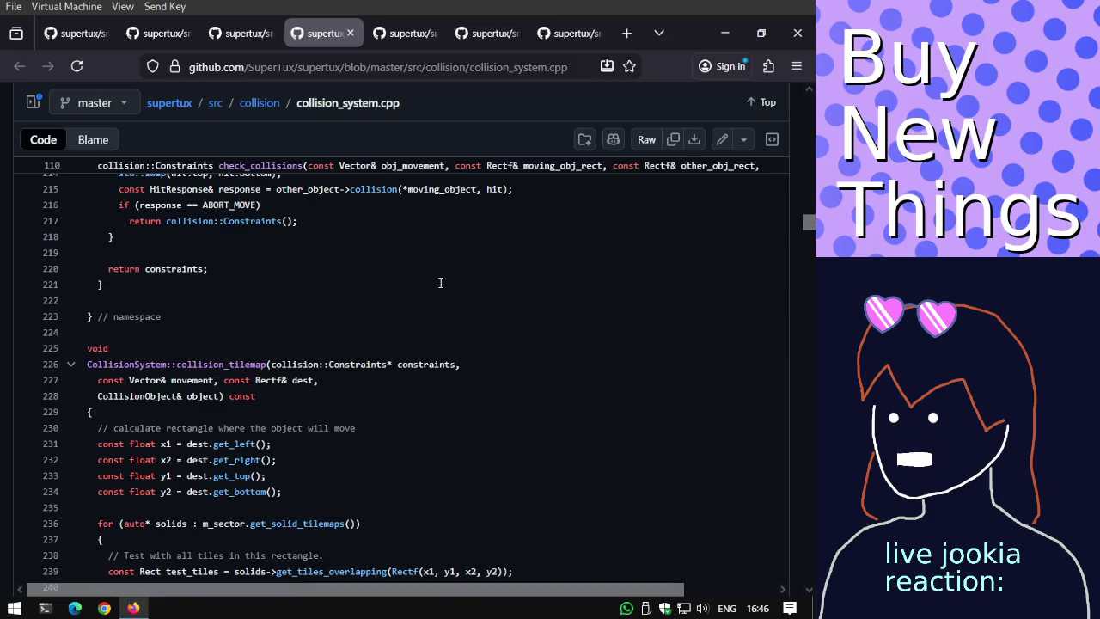
scroll(440, 283, "down", 2)
scroll(440, 283, "down", 3)
scroll(440, 283, "down", 6)
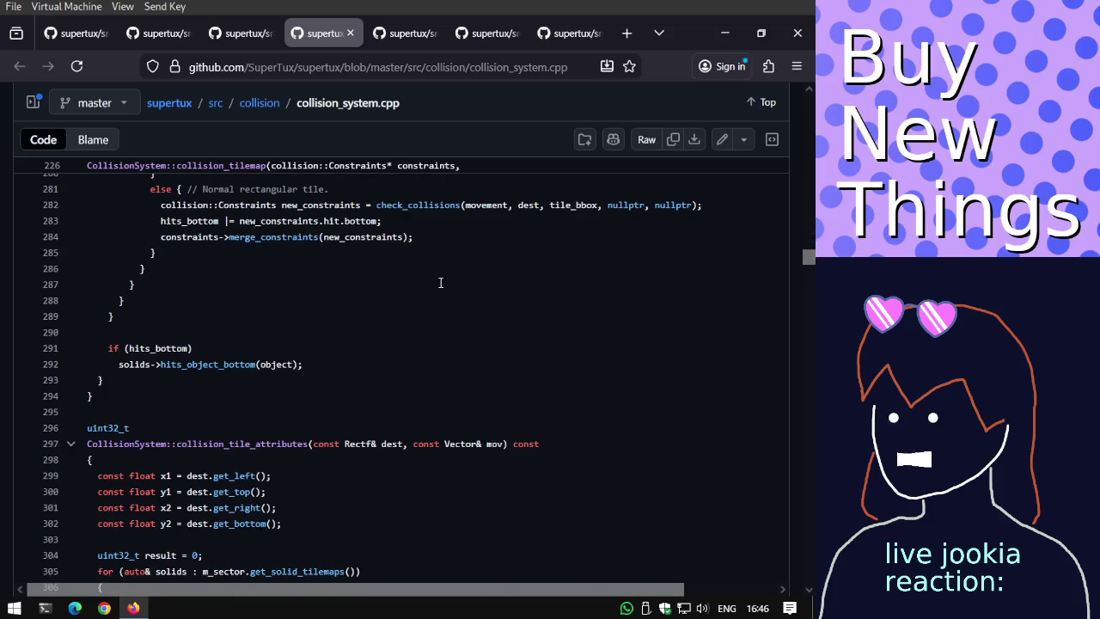
scroll(440, 283, "down", 5)
scroll(440, 282, "down", 5)
scroll(440, 283, "down", 1)
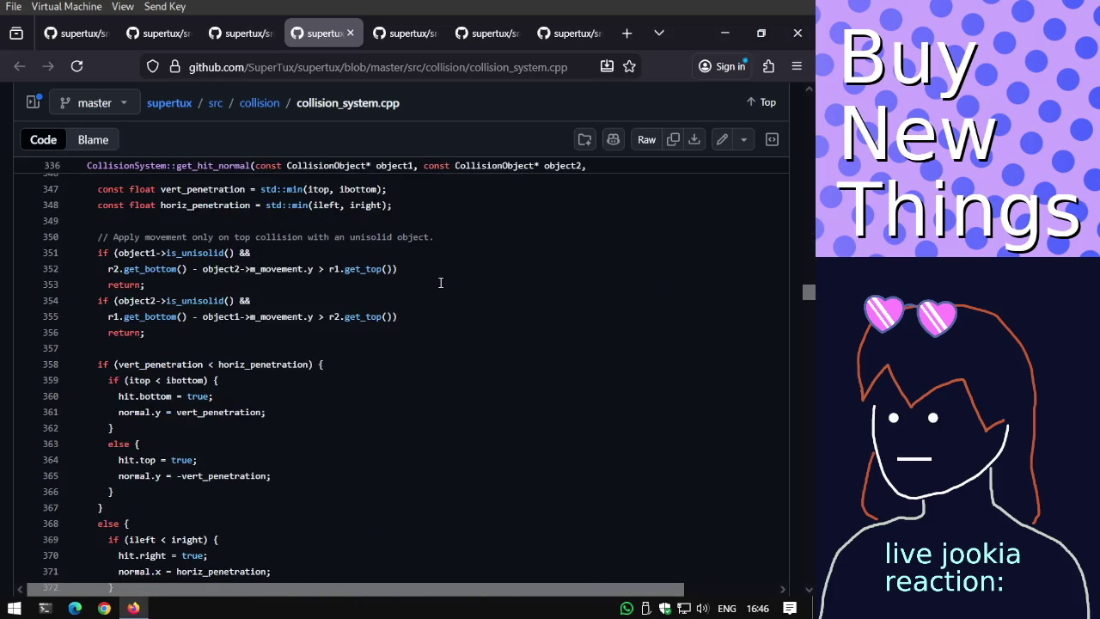
scroll(439, 282, "up", 3)
scroll(440, 283, "down", 5)
scroll(440, 283, "down", 4)
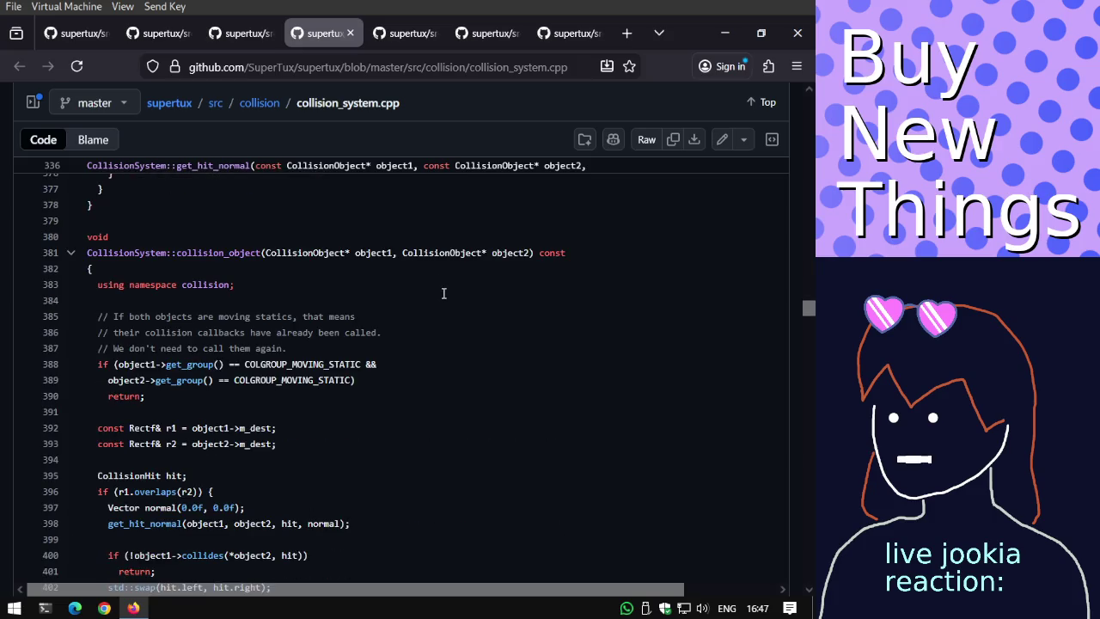
Search collision_system.cpp for 'check_collisions(' and jump to the next of its 3 matches.
key("ctrl+f")
type("check_collisions(")
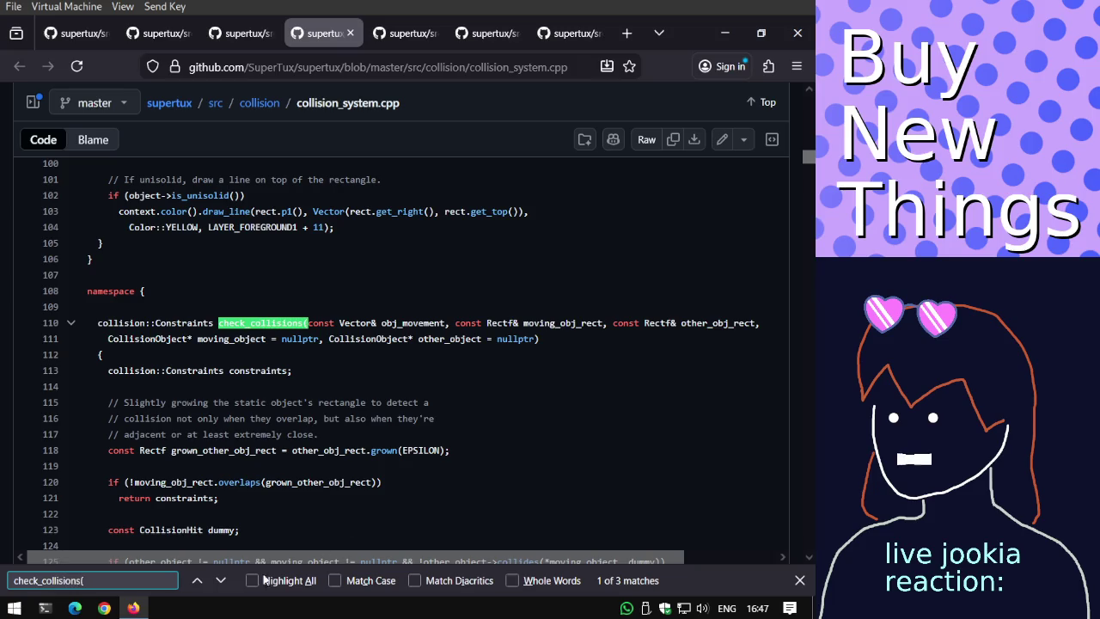
left_click(221, 580)
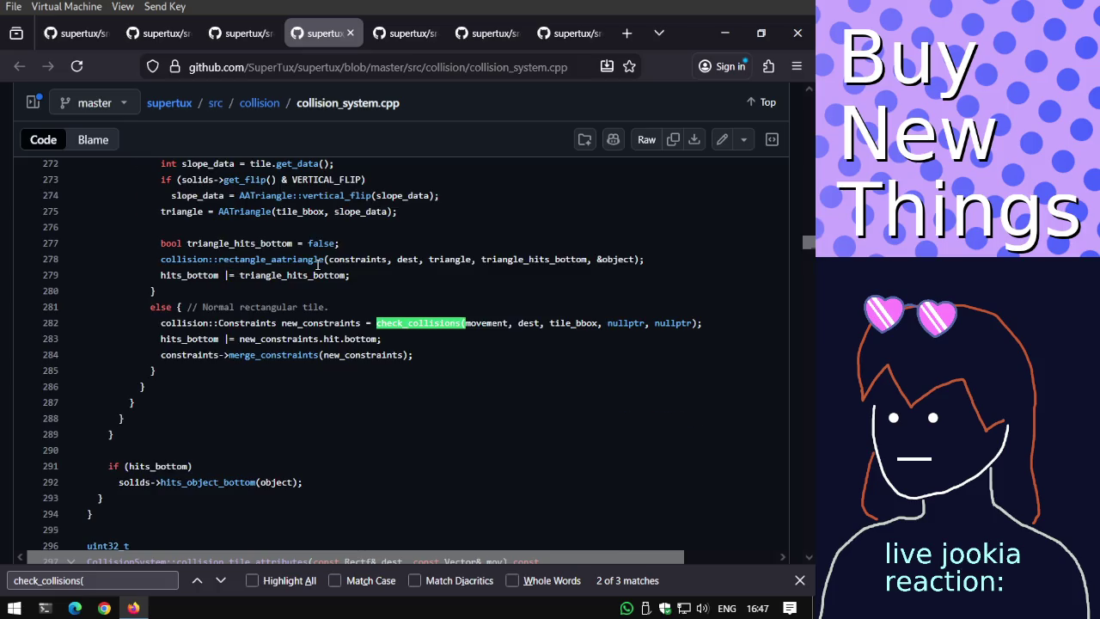
scroll(317, 264, "up", 10)
scroll(317, 264, "up", 4)
scroll(317, 264, "up", 2)
scroll(318, 264, "up", 2)
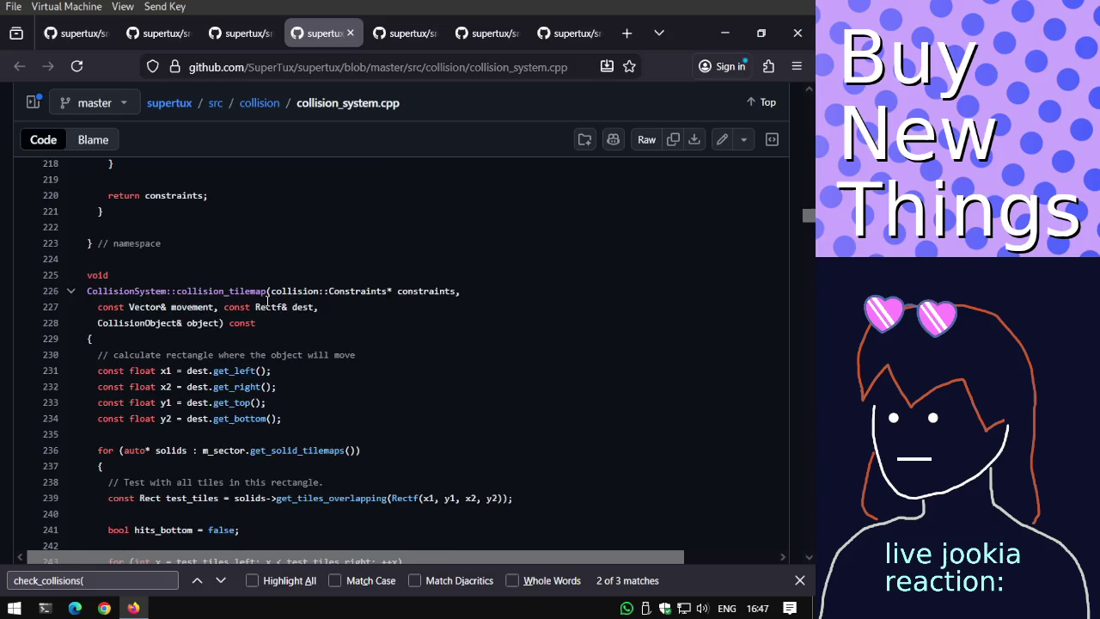
Examine the check_collisions call for rectangular tiles inside collision_tilemap.
scroll(268, 301, "down", 6)
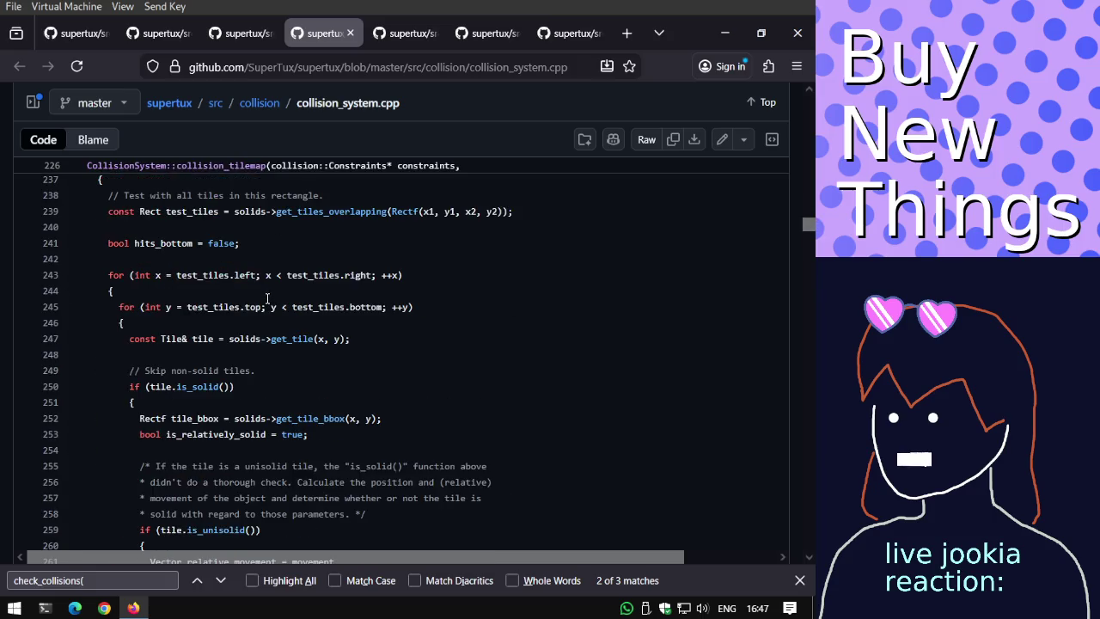
scroll(268, 298, "down", 2)
scroll(272, 294, "down", 4)
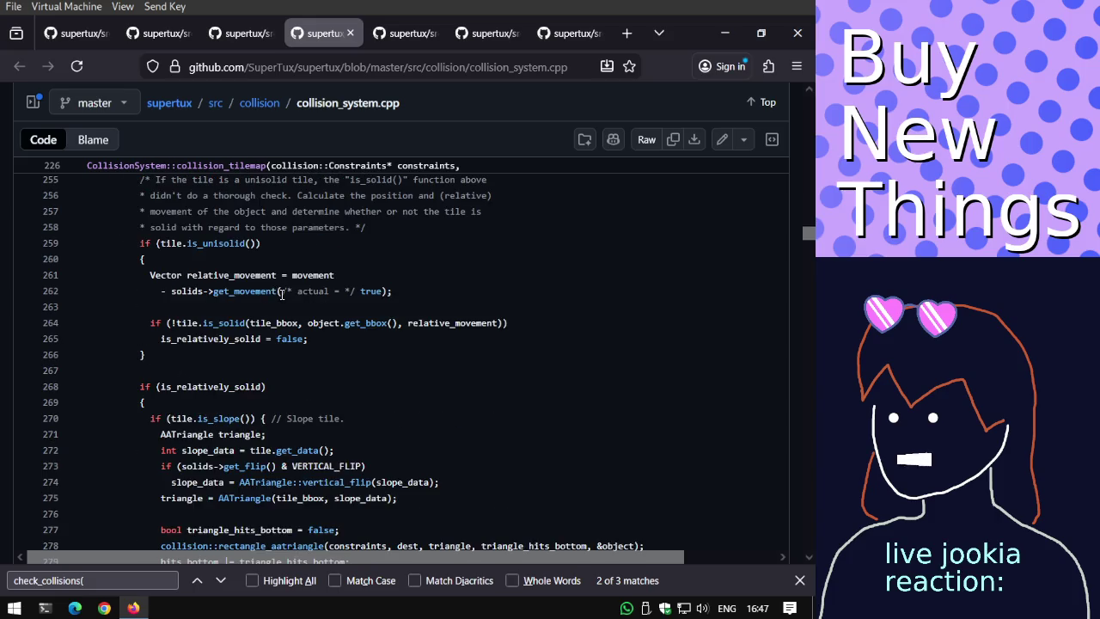
scroll(284, 294, "up", 2)
scroll(284, 293, "down", 4)
scroll(284, 293, "down", 2)
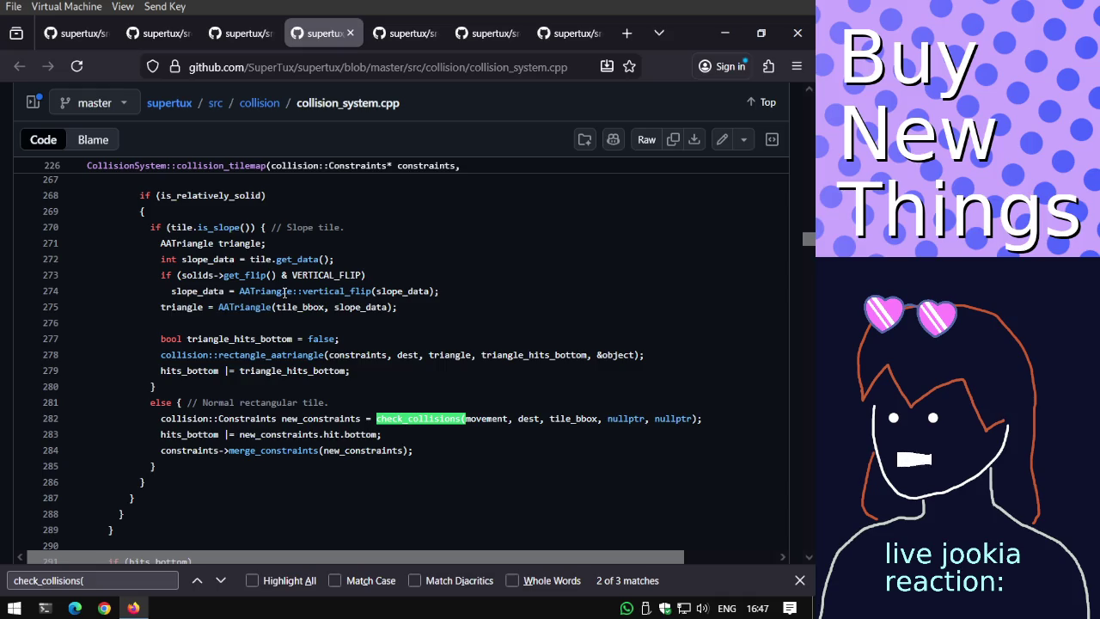
scroll(285, 325, "up", 8)
scroll(287, 327, "up", 2)
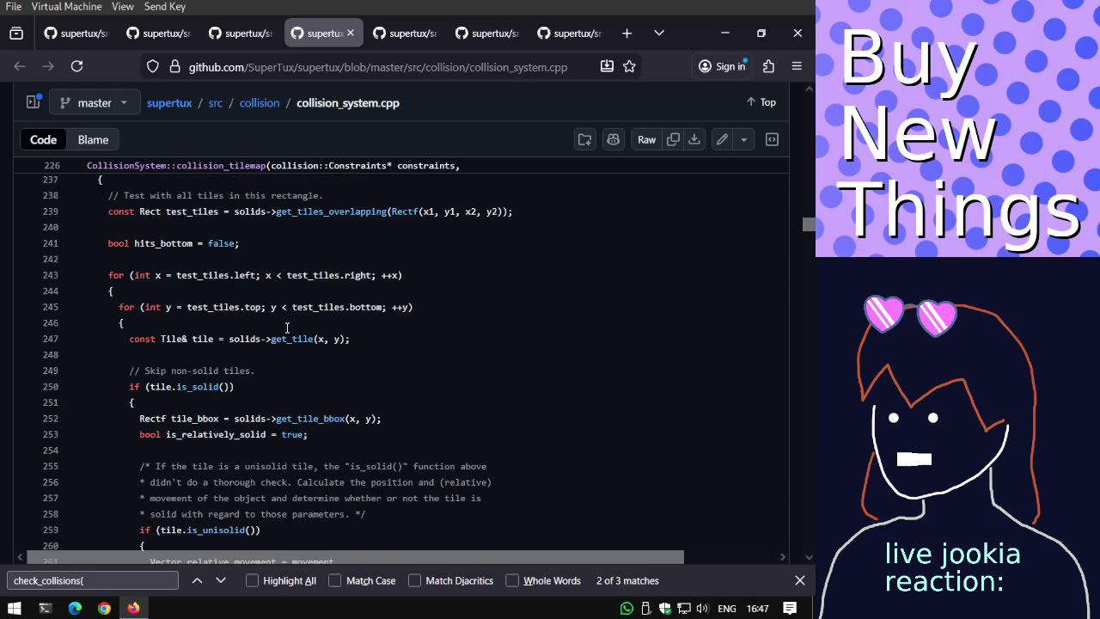
scroll(287, 327, "up", 4)
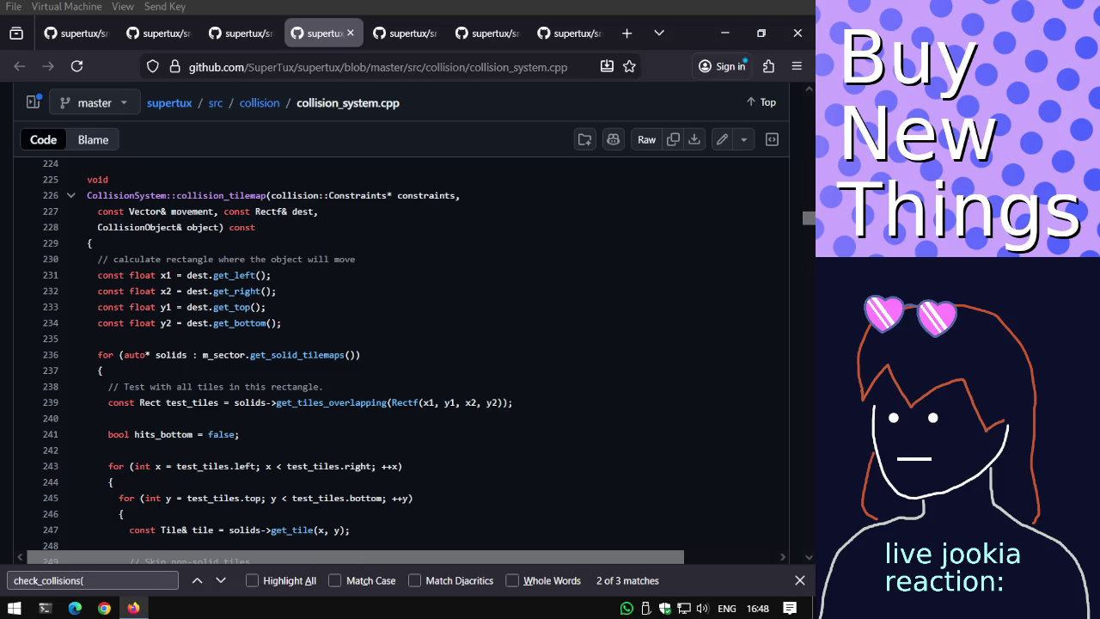
Skim collision_movement_manager.cpp and close its tab.
left_click(427, 36)
scroll(374, 262, "down", 4)
scroll(375, 262, "down", 5)
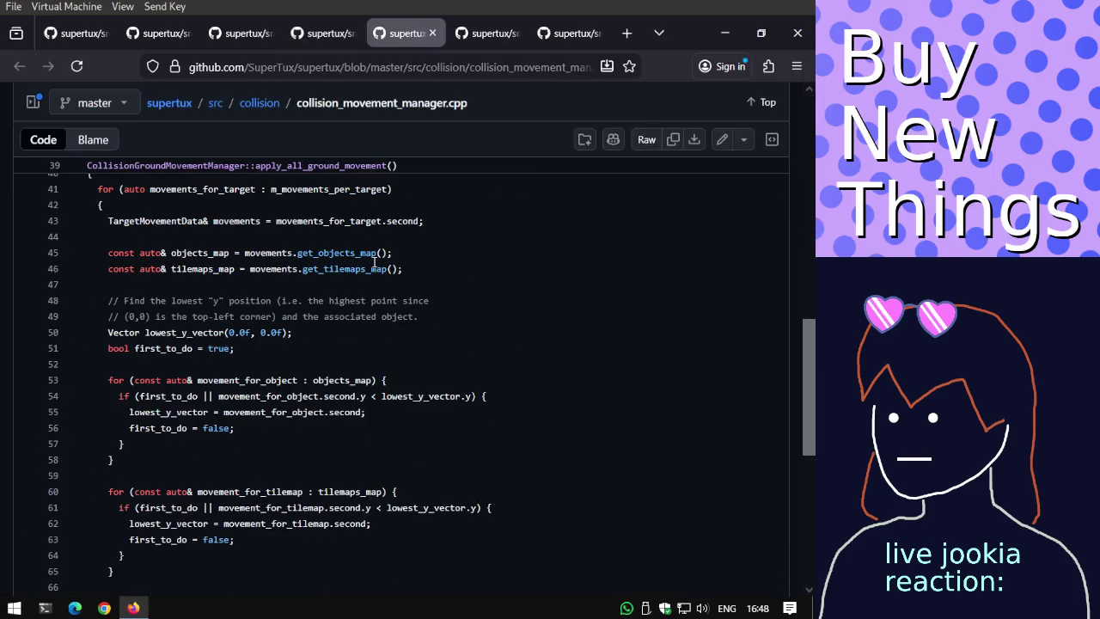
key("ctrl+w")
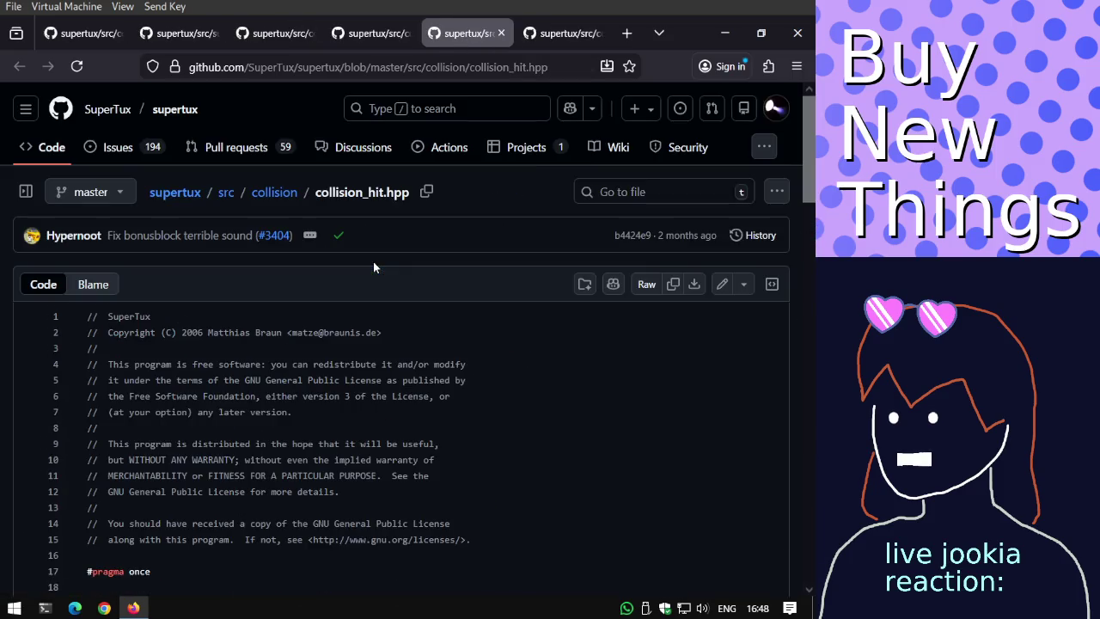
Skim collision_hit.hpp and close its tab.
scroll(372, 262, "down", 3)
scroll(373, 262, "down", 3)
scroll(373, 267, "down", 3)
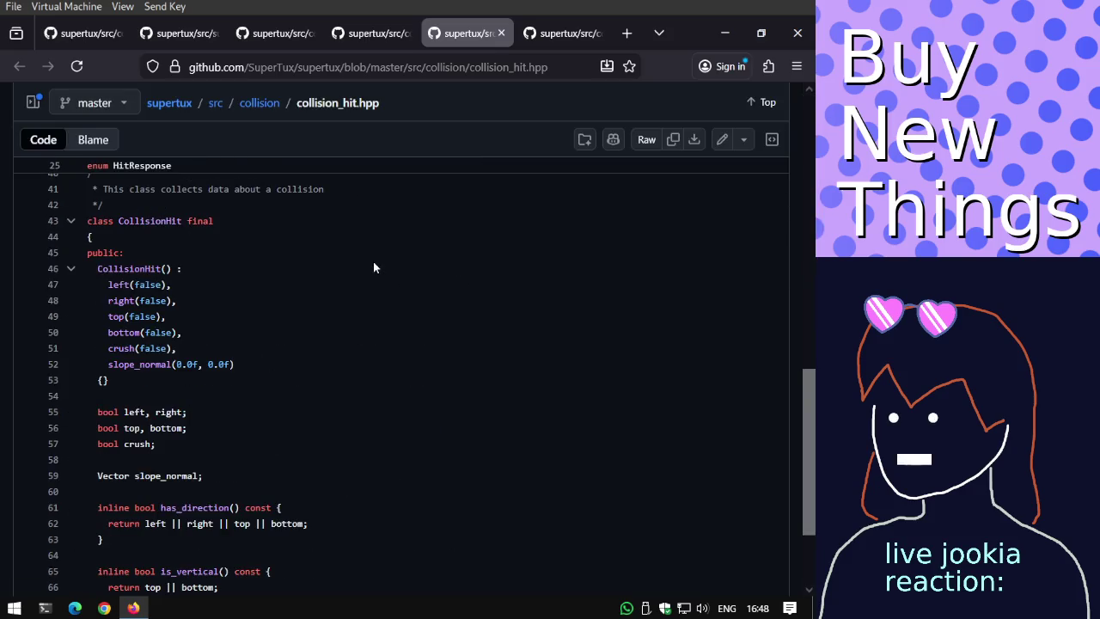
scroll(373, 268, "down", 2)
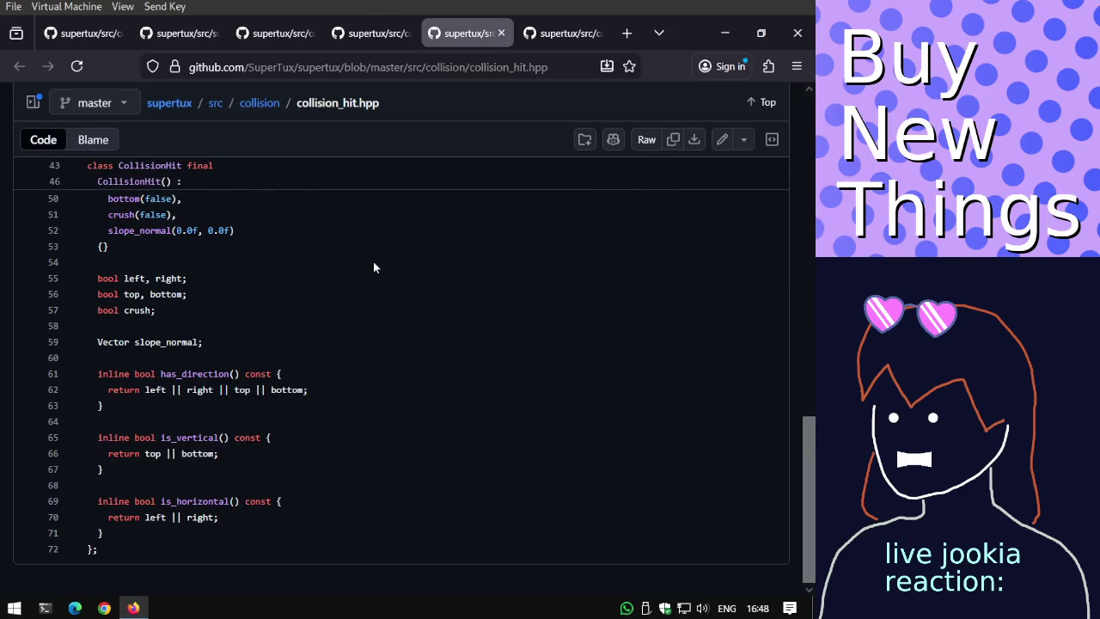
key("ctrl+w")
Read through collision.cpp, then close the remaining file tabs back to the src/supertux listing.
scroll(355, 251, "down", 4)
scroll(357, 252, "down", 4)
scroll(358, 253, "down", 4)
scroll(361, 254, "down", 4)
scroll(361, 255, "down", 5)
scroll(362, 255, "down", 3)
scroll(362, 256, "down", 2)
scroll(362, 258, "up", 3)
scroll(363, 257, "up", 3)
scroll(364, 259, "up", 5)
scroll(364, 260, "up", 1)
scroll(366, 262, "up", 4)
scroll(367, 265, "down", 7)
scroll(367, 263, "down", 9)
scroll(367, 261, "down", 3)
scroll(367, 257, "down", 3)
scroll(367, 258, "down", 4)
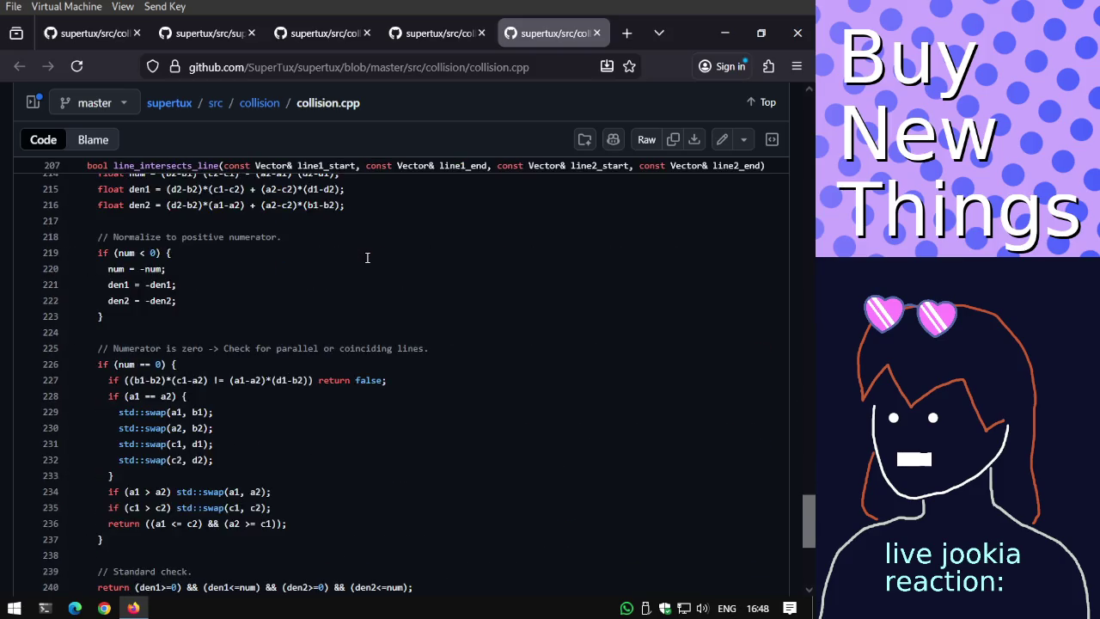
scroll(366, 257, "down", 3)
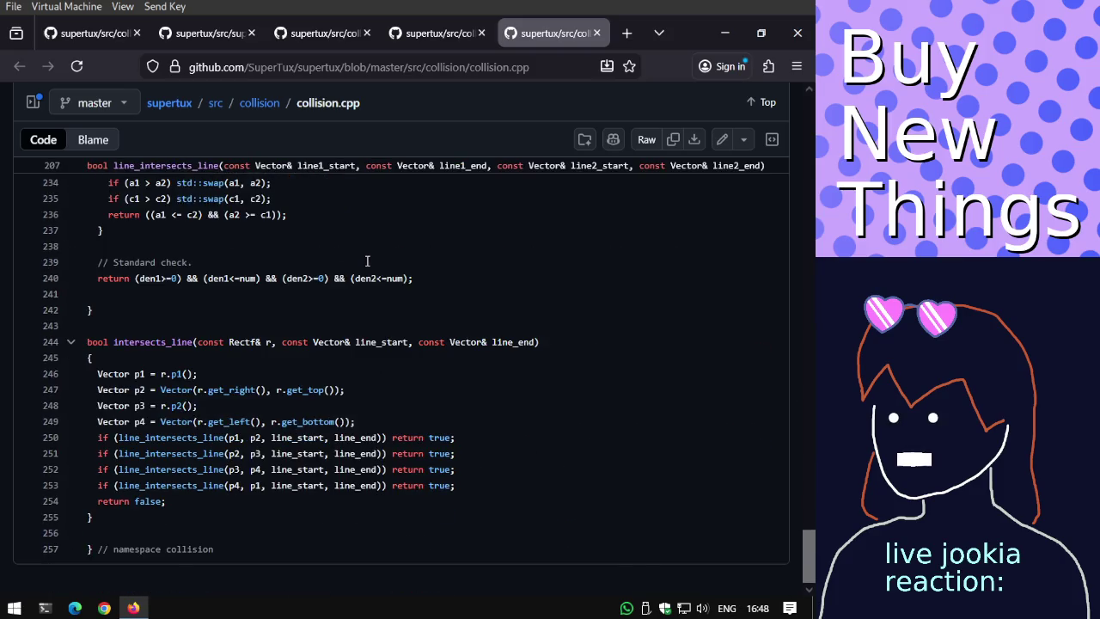
key("ctrl+w")
key("ctrl+w")
key("ctrl+w")
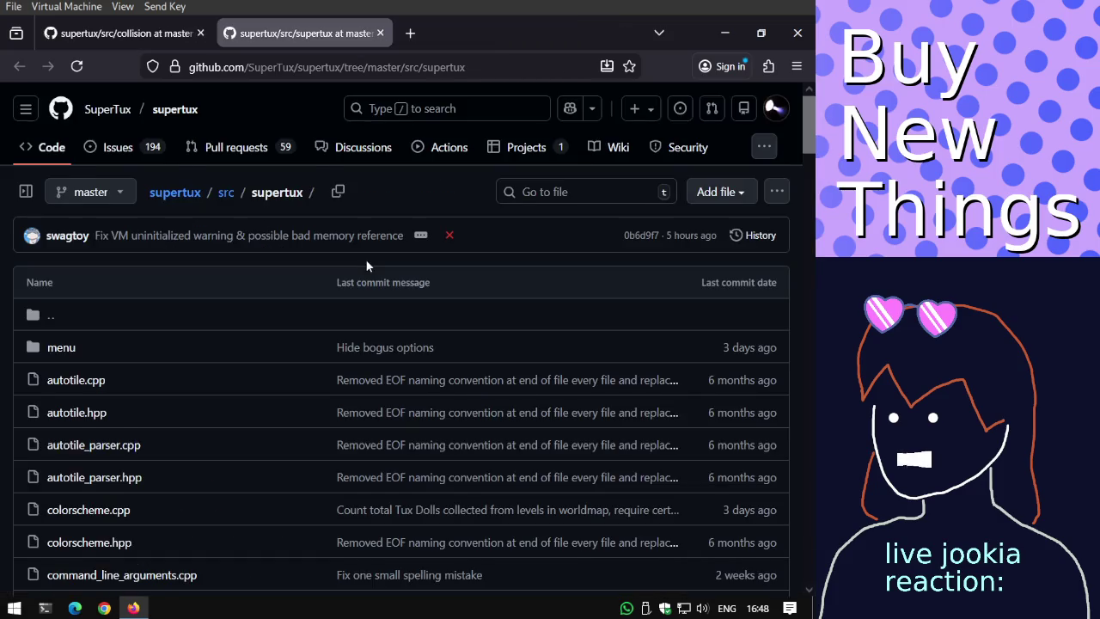
key("ctrl+w")
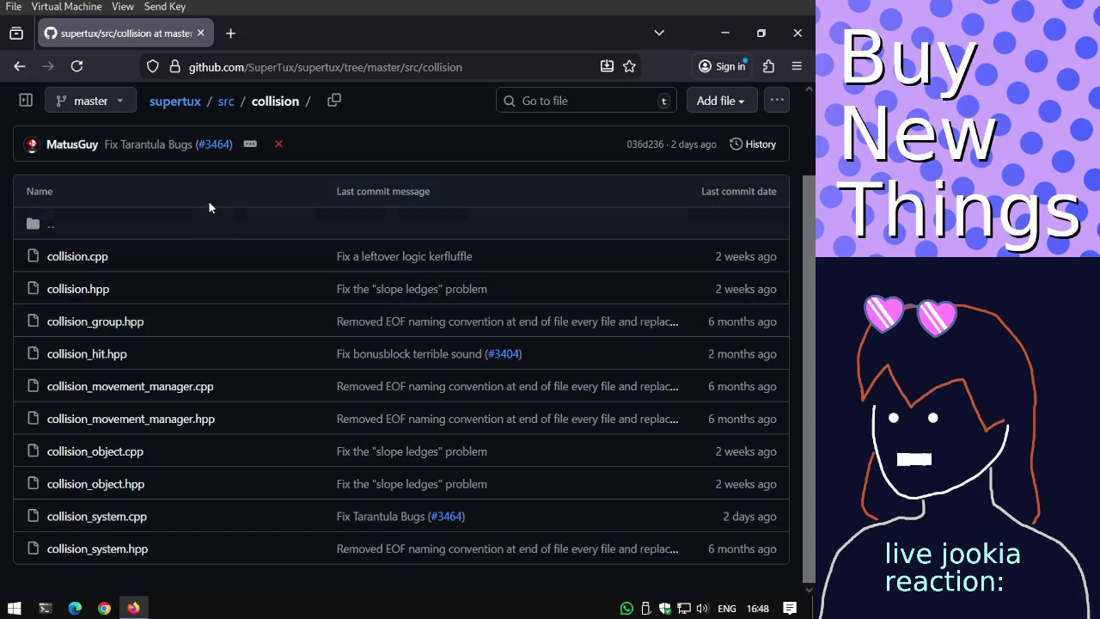
Go back through src, the repository root and the beta release page to supertux.org.
left_click(31, 68)
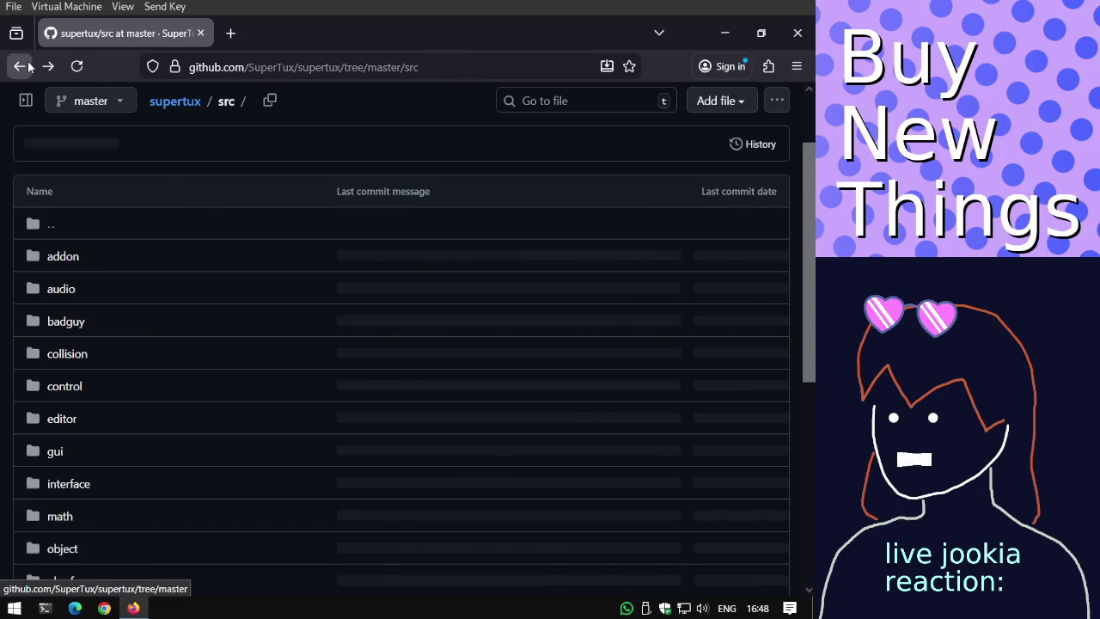
left_click(31, 73)
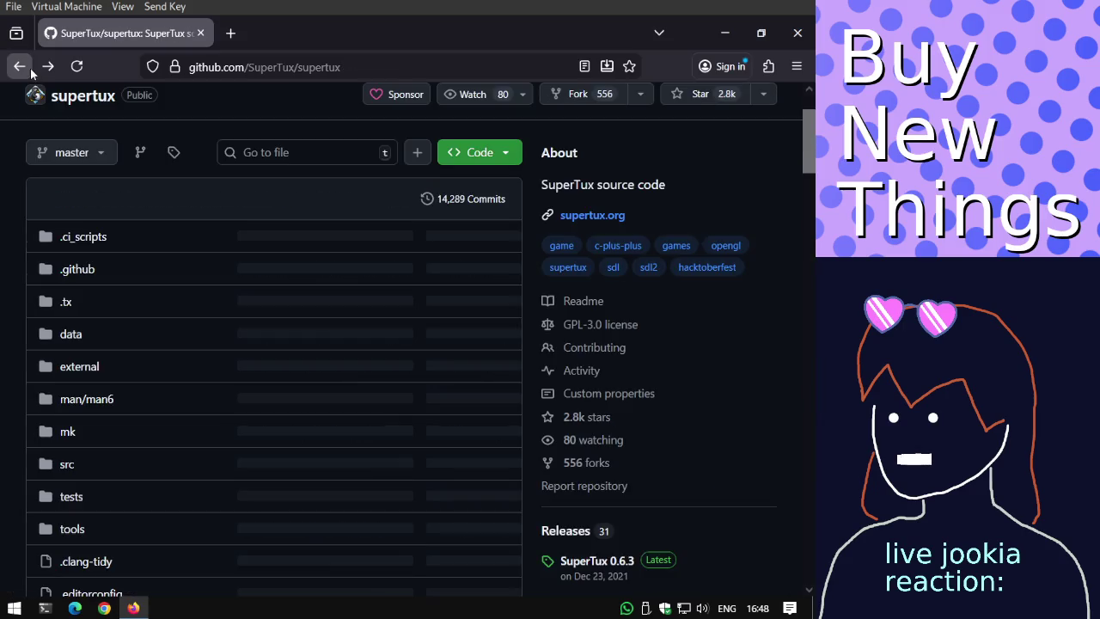
left_click(29, 73)
left_click(29, 73)
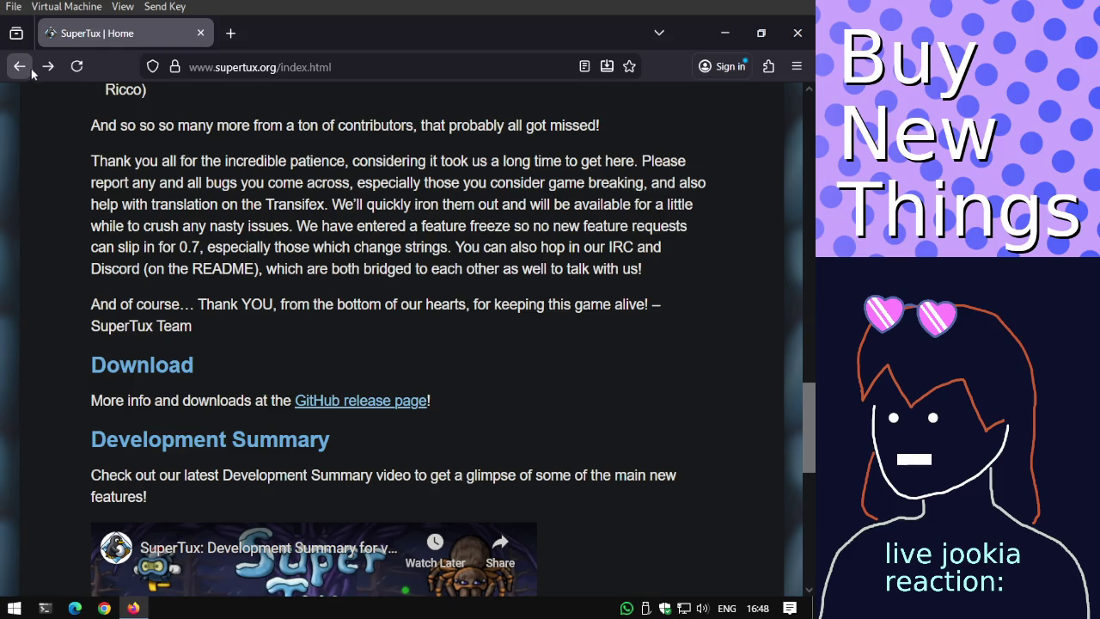
Go back via the Contact page to the Download page and review the stable 0.6.3 release.
left_click(29, 78)
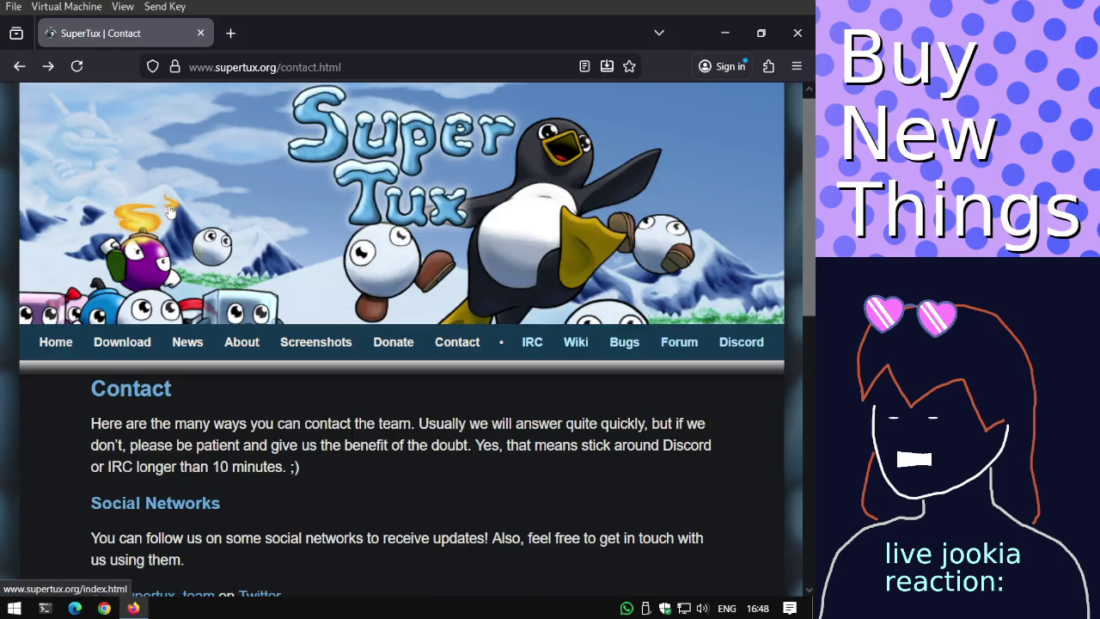
left_click(27, 69)
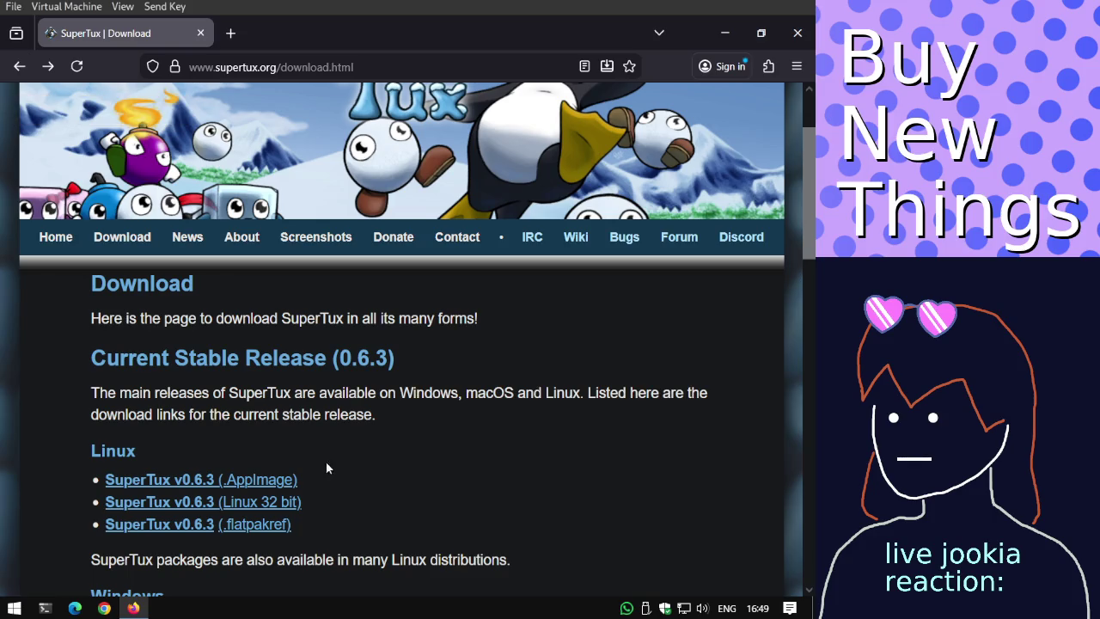
scroll(326, 488, "down", 2)
scroll(326, 488, "down", 4)
scroll(327, 487, "down", 5)
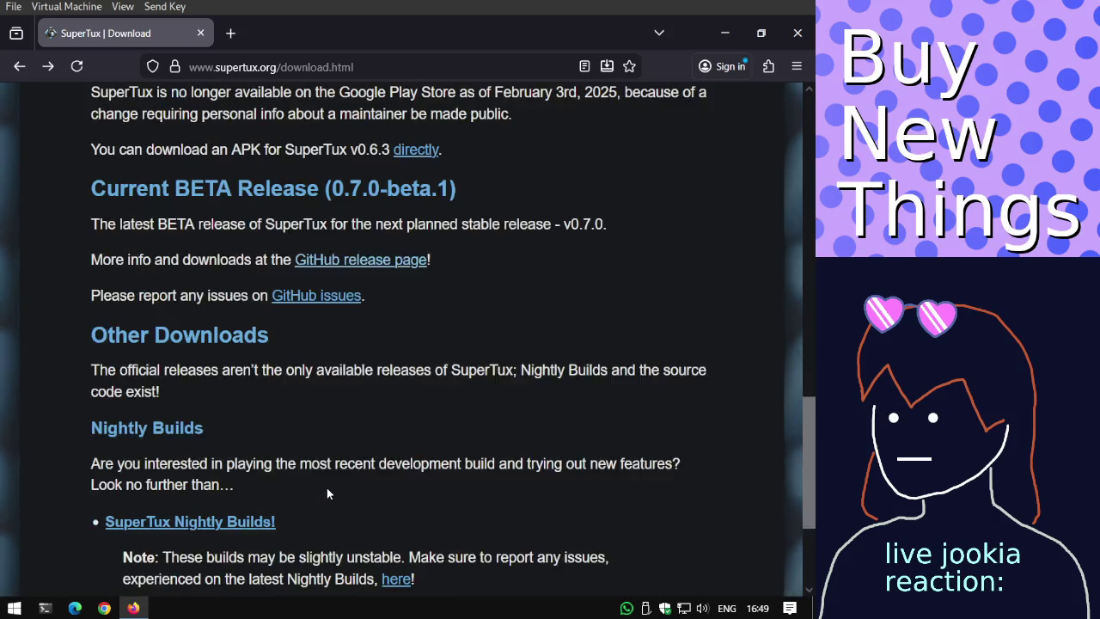
scroll(326, 487, "up", 10)
scroll(327, 487, "up", 2)
scroll(313, 268, "up", 2)
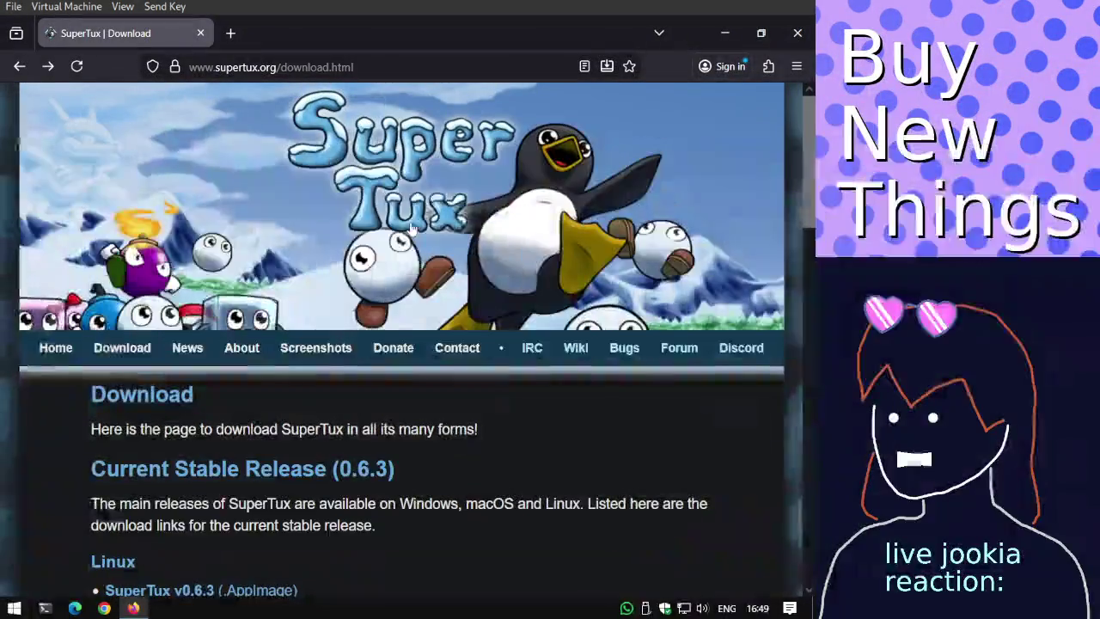
Open the Home page and scroll to the list of significant 0.7.0 changes.
left_click(521, 237)
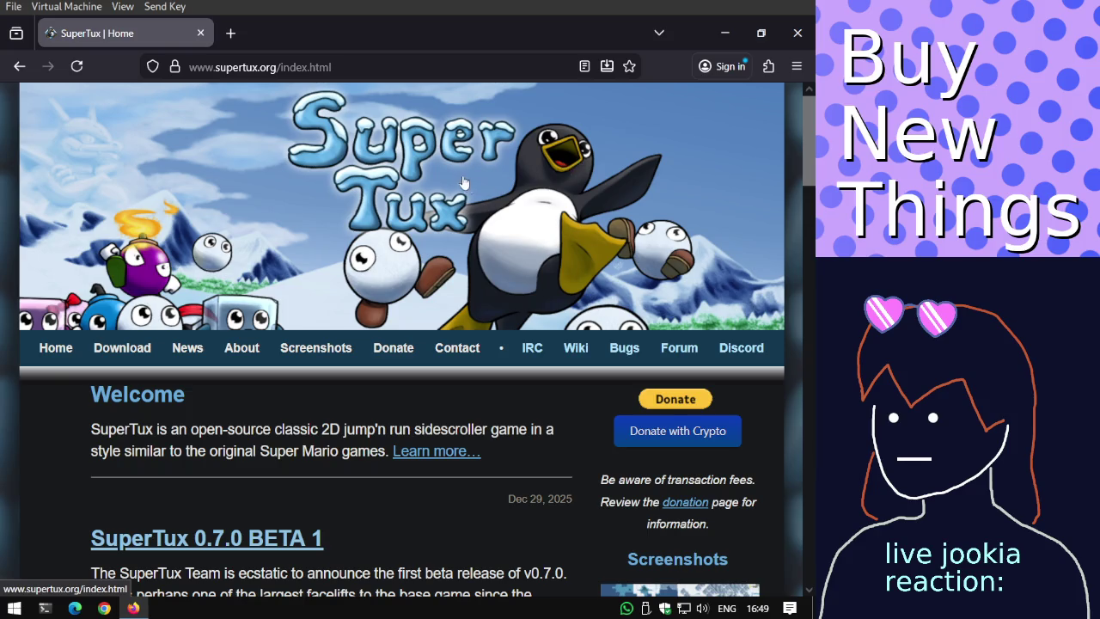
scroll(449, 196, "down", 3)
scroll(455, 187, "down", 5)
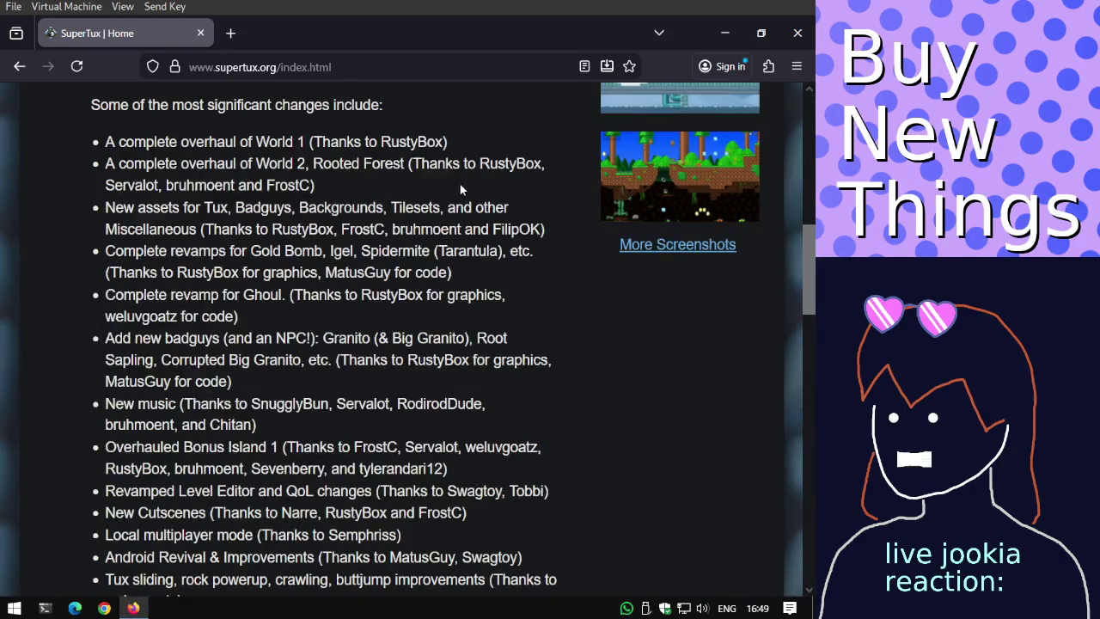
scroll(458, 182, "down", 4)
left_click(384, 61)
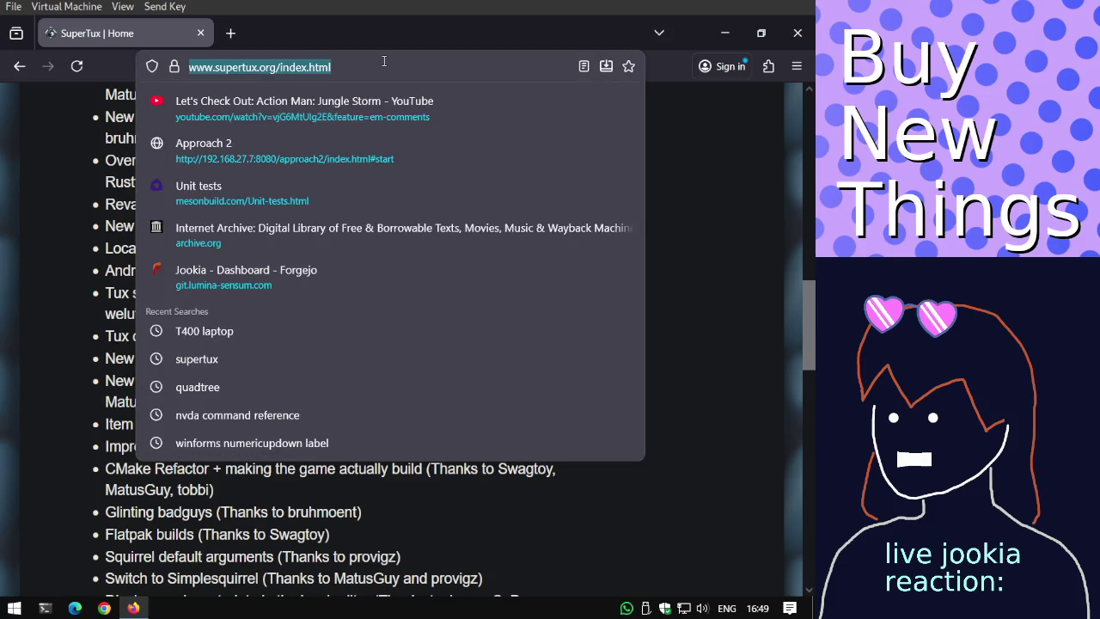
Search Google for 'zelda 1 collision' and scroll through the results.
type("zelda 1 collision")
key("Return")
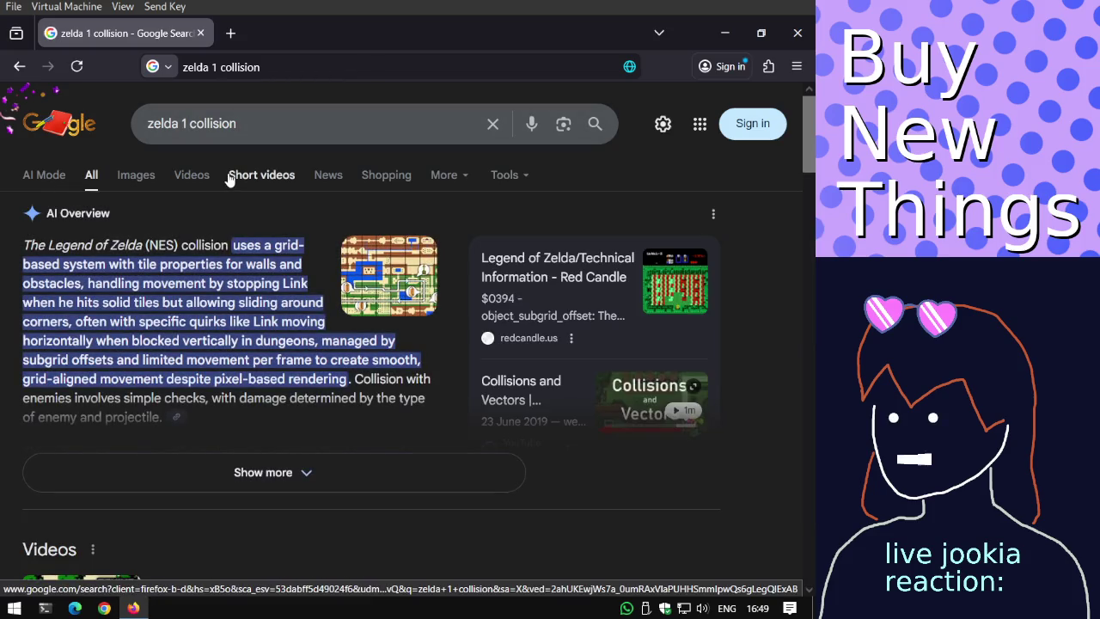
scroll(231, 180, "down", 2)
scroll(232, 183, "down", 4)
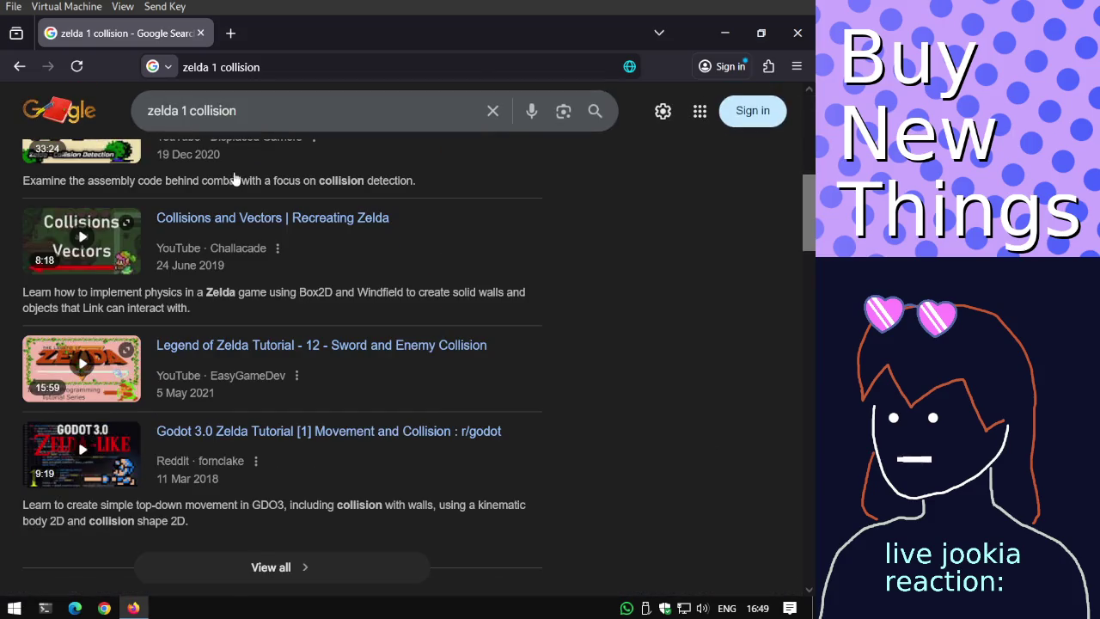
scroll(237, 182, "down", 4)
scroll(239, 182, "down", 3)
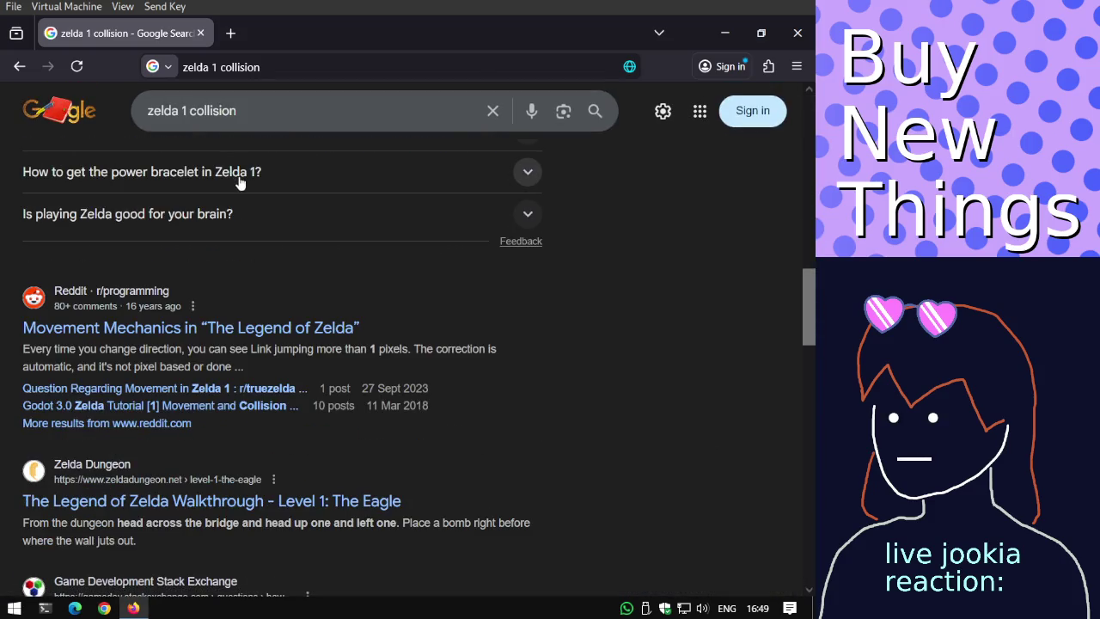
scroll(239, 177, "down", 3)
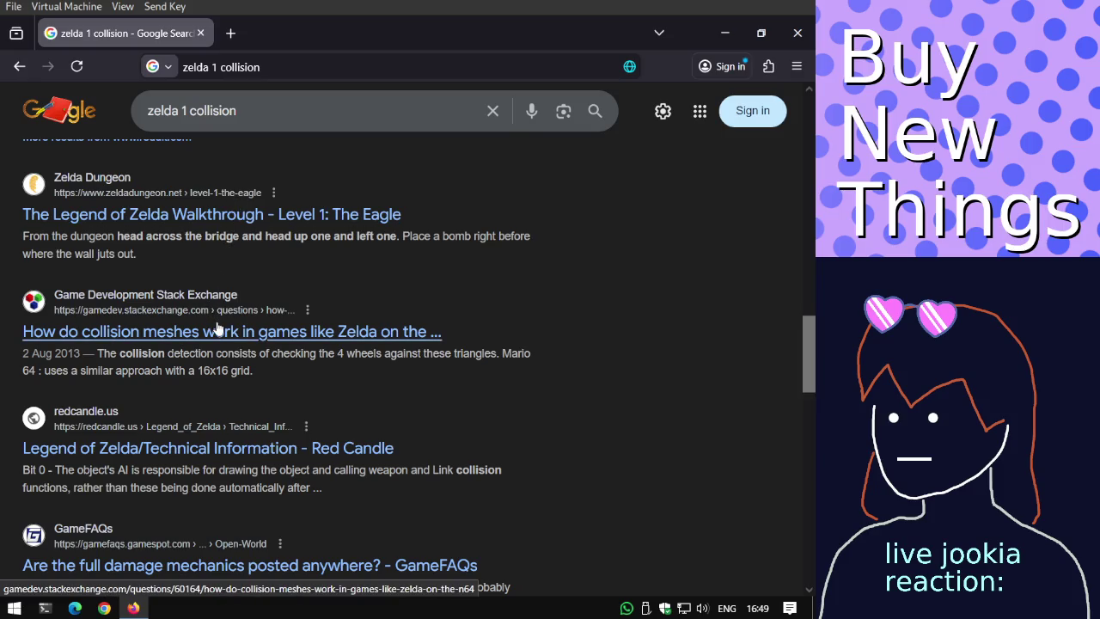
scroll(219, 327, "down", 1)
Open the Red Candle Legend of Zelda Technical Information result in a new tab and view it.
middle_click(251, 354)
scroll(225, 337, "down", 3)
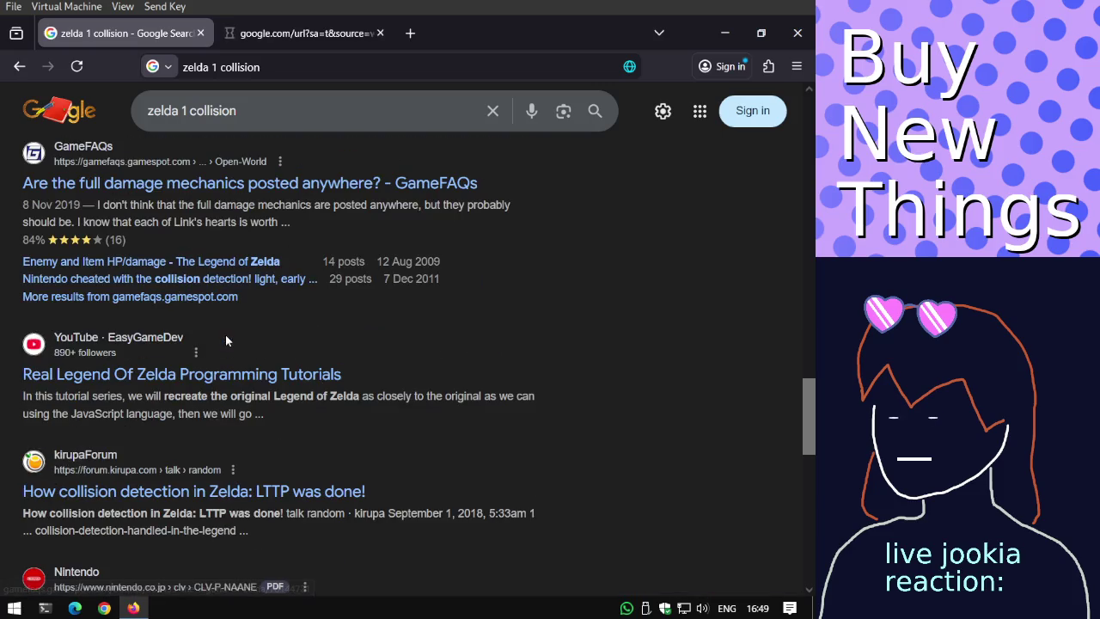
scroll(225, 332, "down", 2)
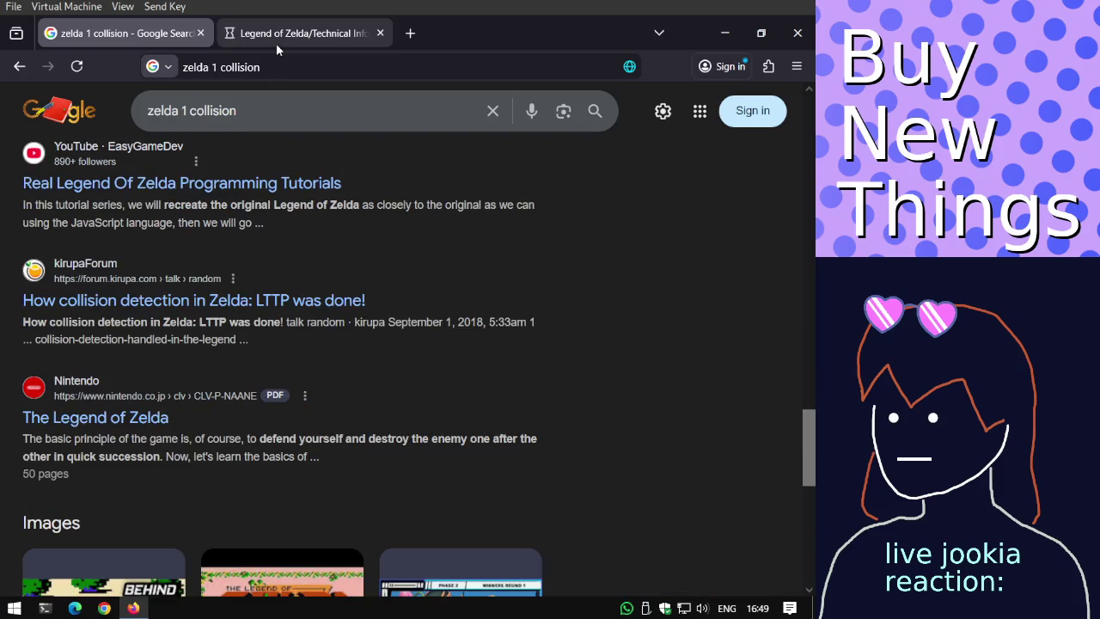
left_click(278, 47)
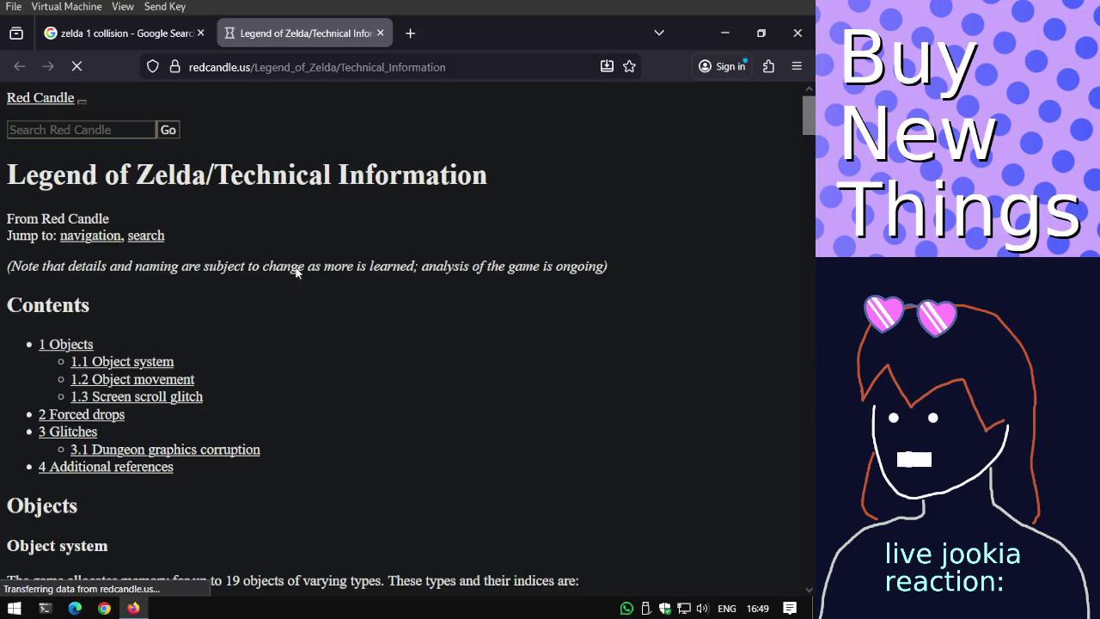
Find 'collision' on the Technical Information page and cycle through its 13 matches.
key("ctrl+f")
type("co")
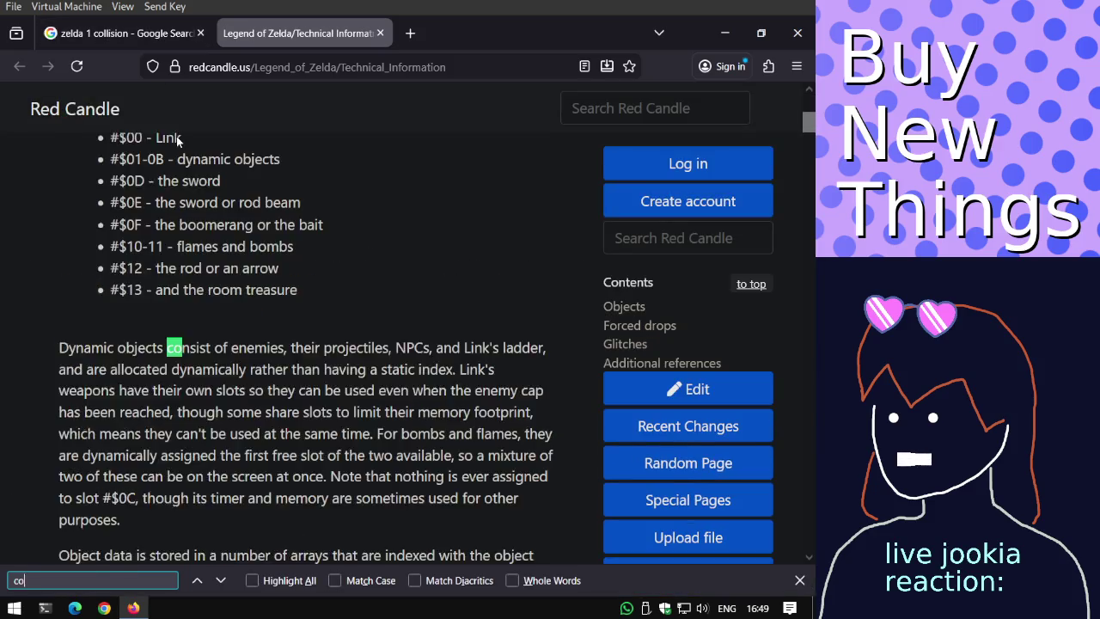
type("llision")
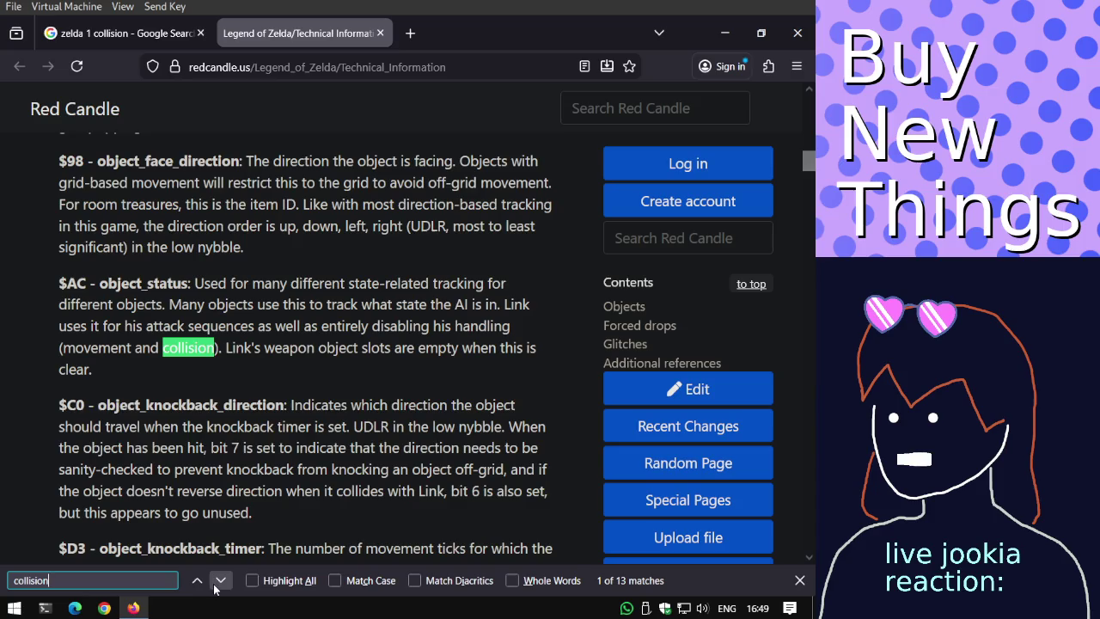
left_click(220, 580)
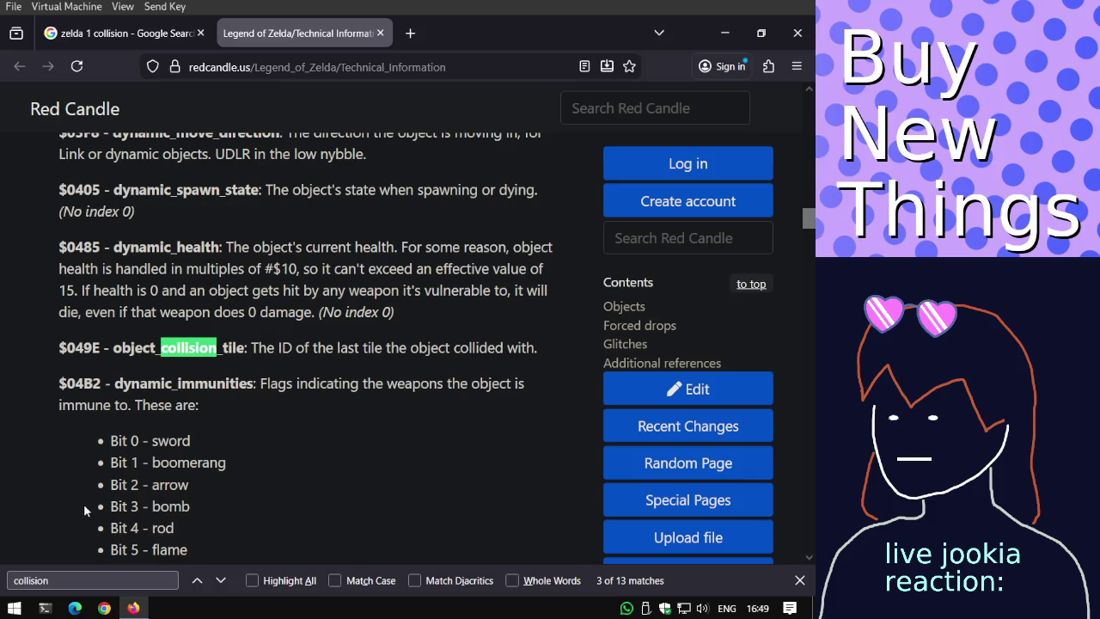
left_click(222, 581)
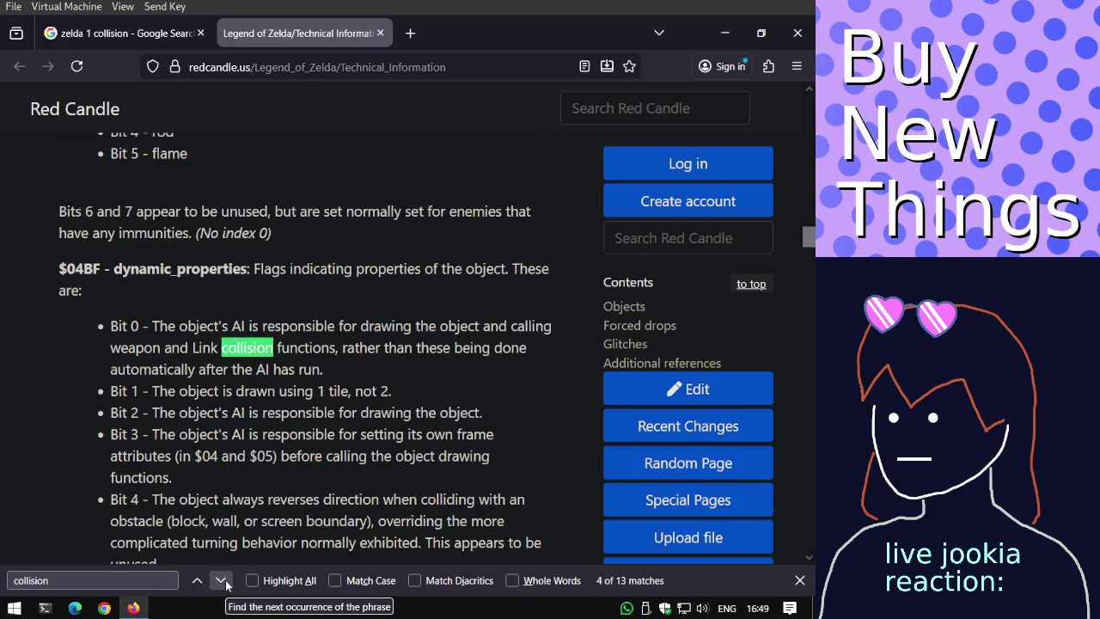
left_click(221, 581)
left_click(221, 580)
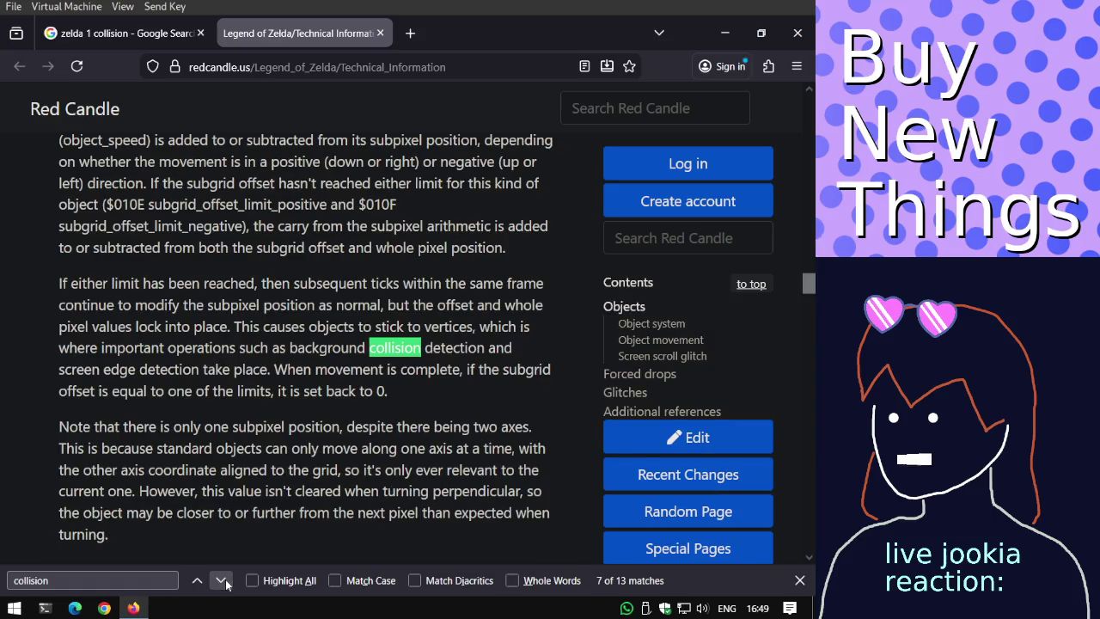
left_click(223, 581)
left_click(222, 581)
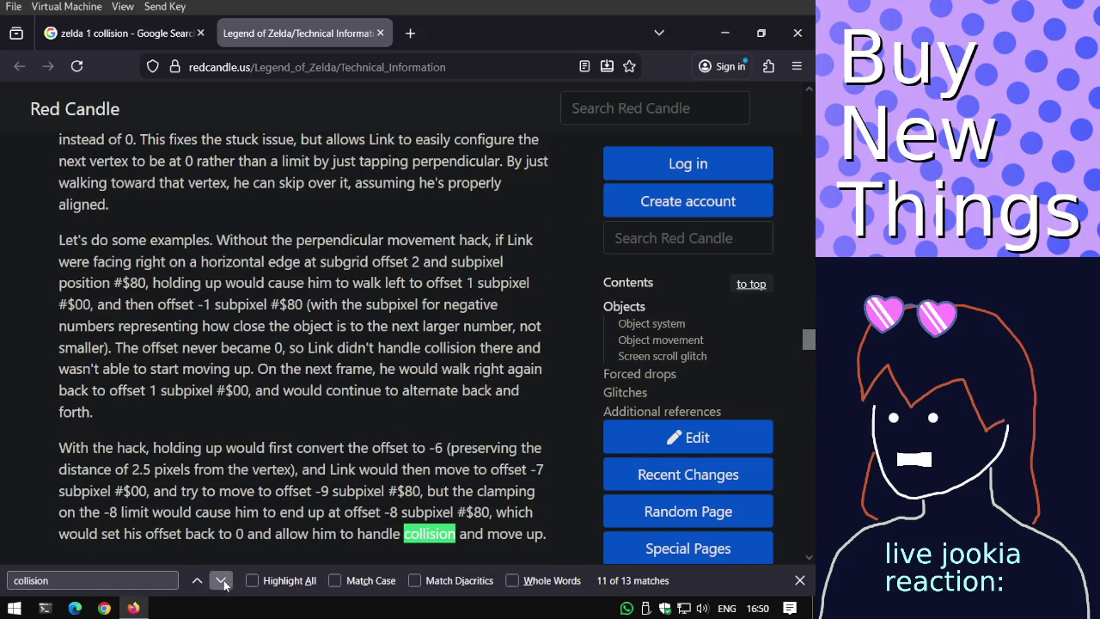
left_click(222, 581)
left_click(222, 581)
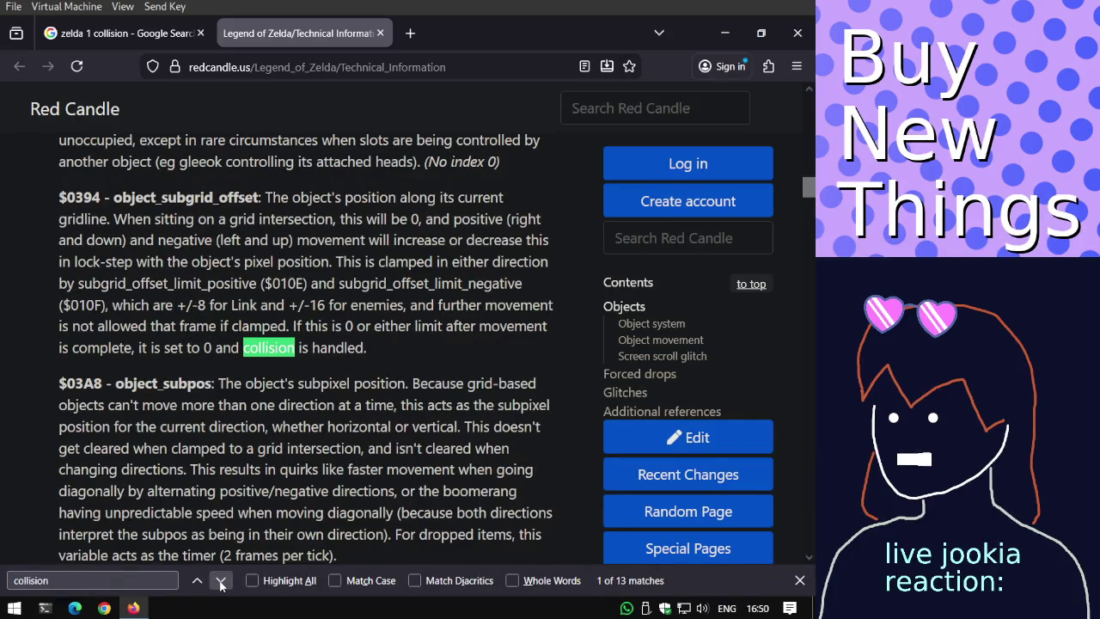
left_click(222, 581)
left_click(222, 580)
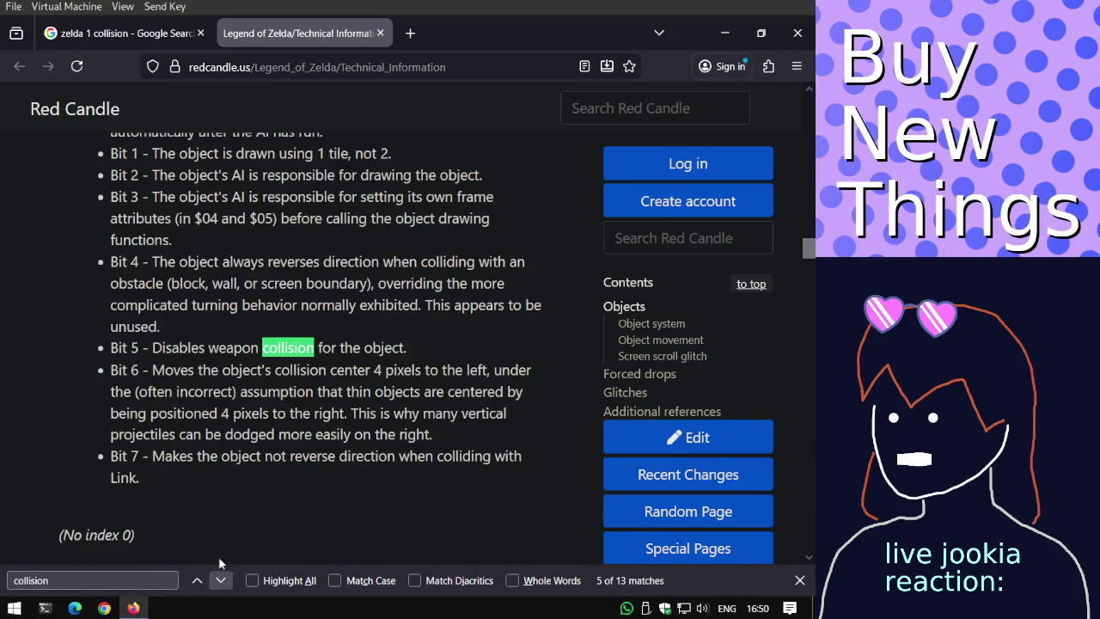
left_click(127, 33)
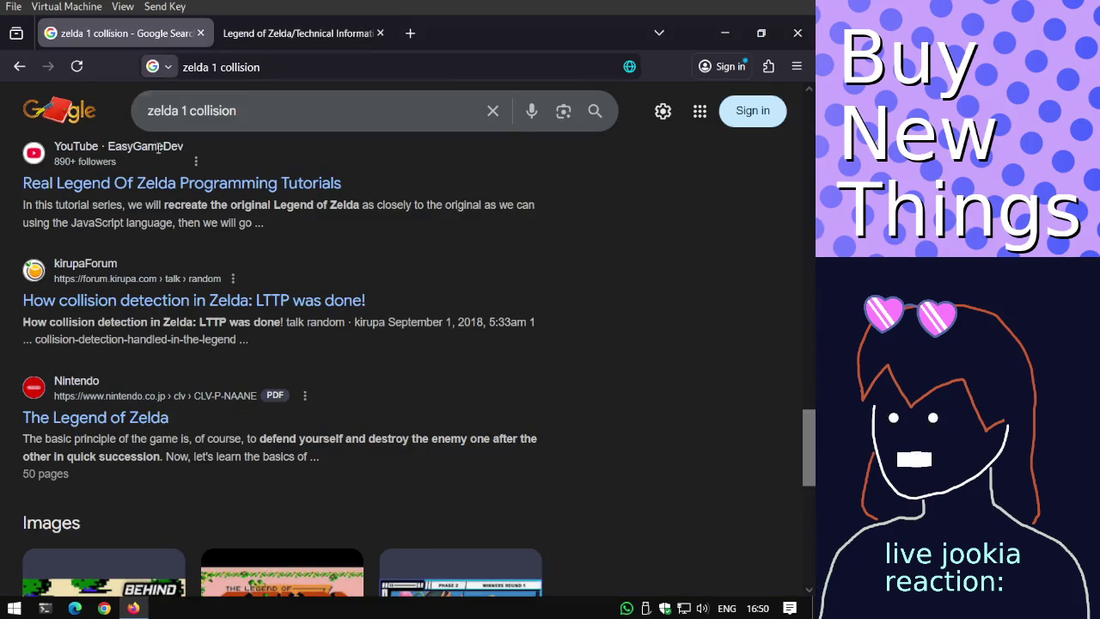
Go to results page 2 and open the Medium 'Zelda-style tilemap collision' article in a new tab.
scroll(152, 284, "down", 2)
scroll(153, 290, "down", 4)
scroll(152, 289, "down", 2)
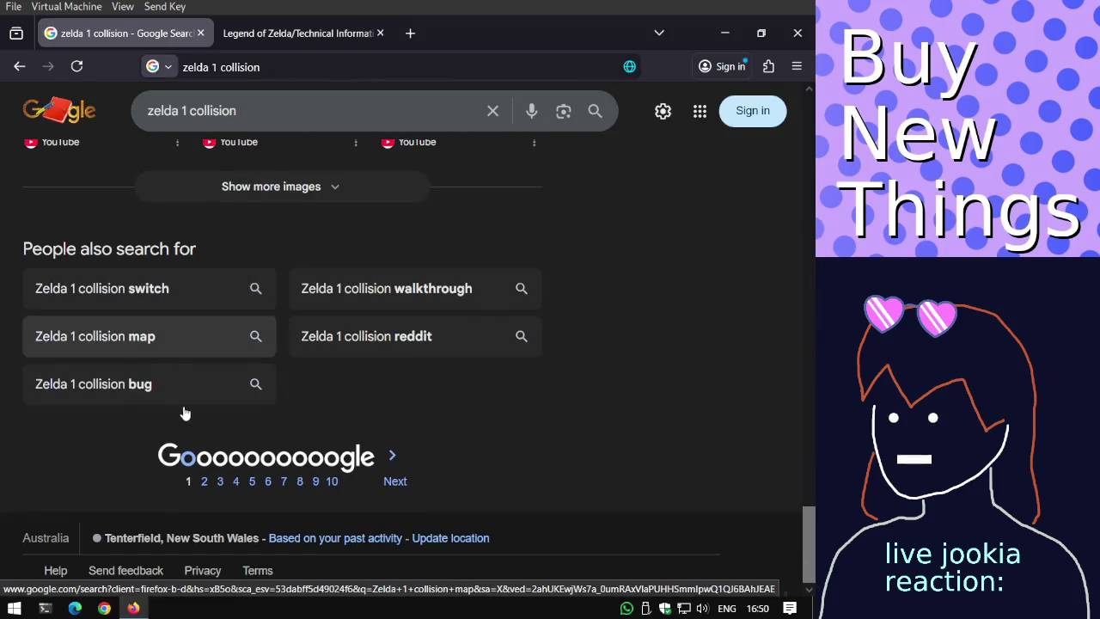
left_click(200, 455)
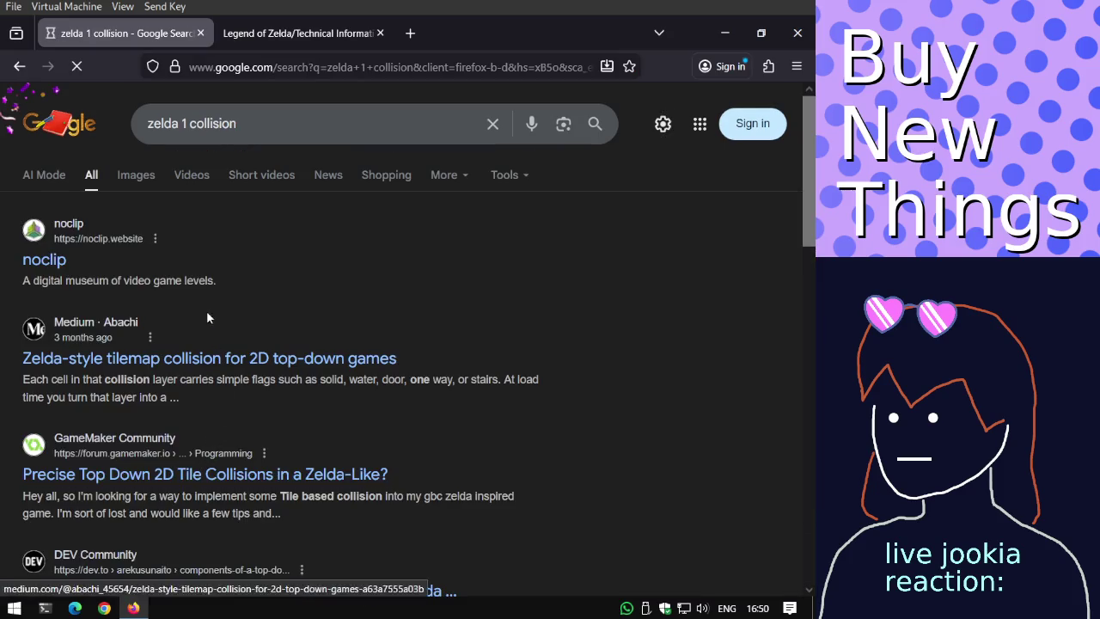
middle_click(196, 358)
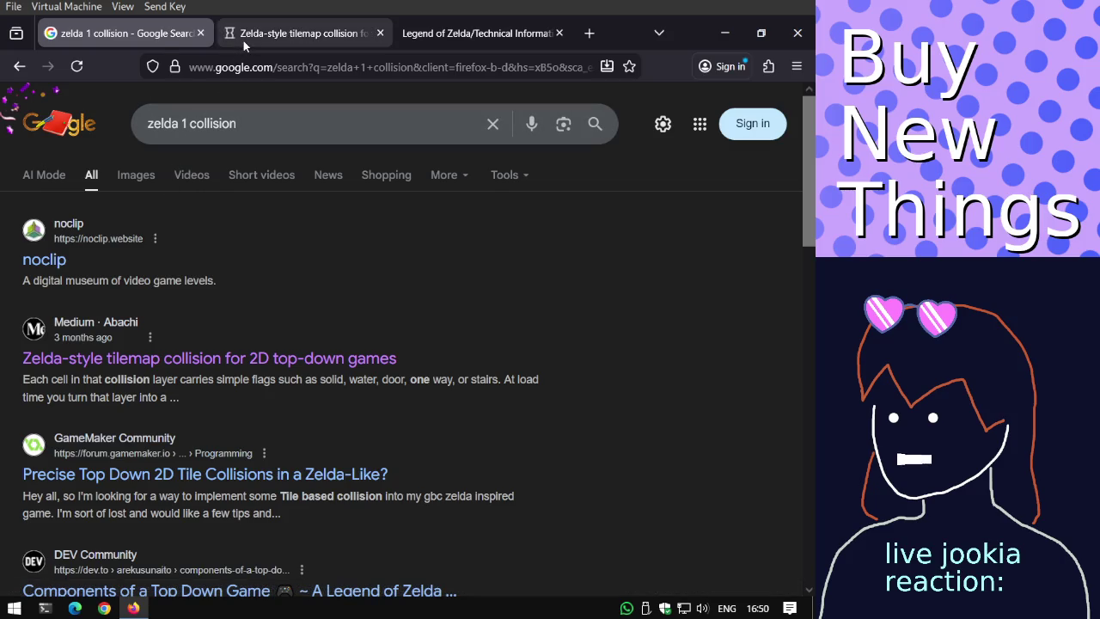
Bring up the tilemap collision article and dismiss its newsletter signup prompt.
left_click(244, 41)
scroll(269, 199, "down", 2)
scroll(269, 199, "down", 3)
scroll(269, 199, "down", 3)
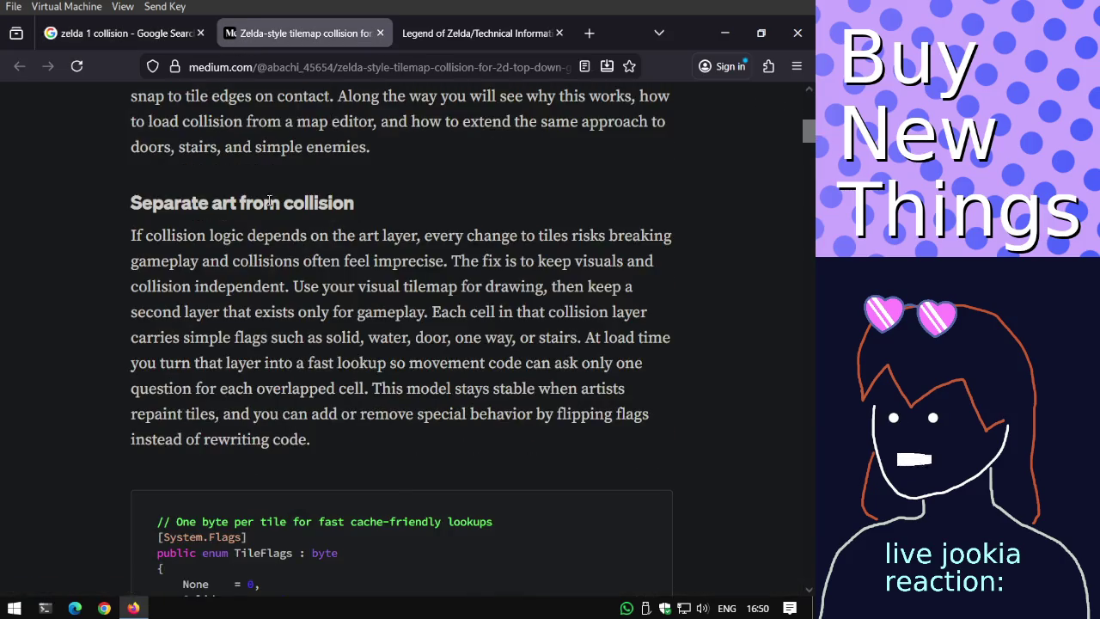
scroll(269, 199, "down", 3)
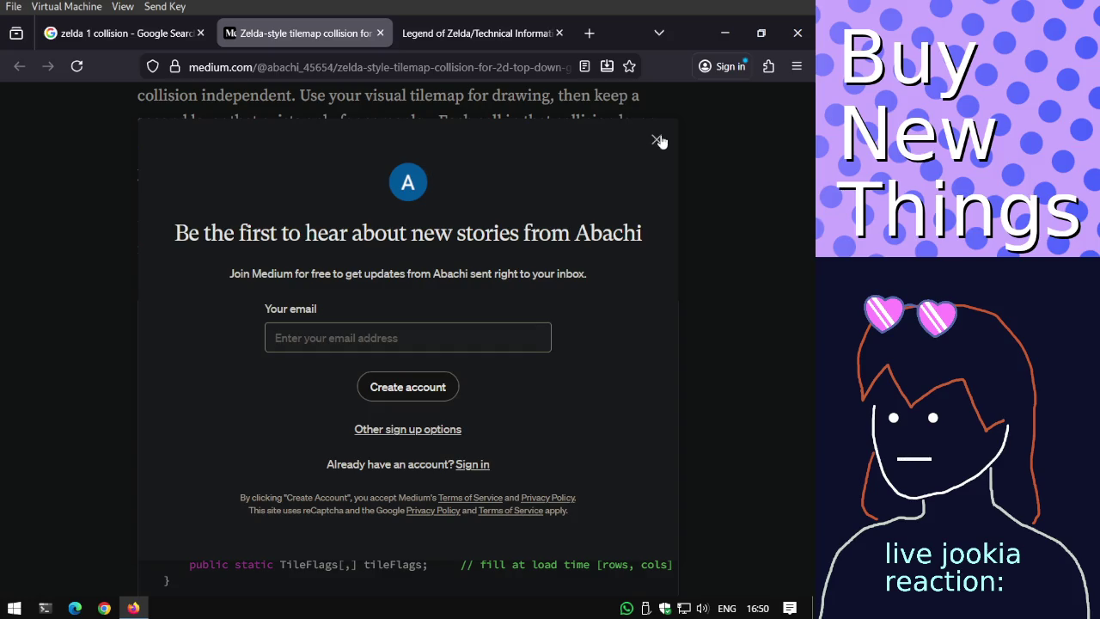
left_click(657, 139)
Read through the first part of the tilemap collision article.
scroll(620, 194, "up", 3)
scroll(620, 193, "up", 3)
scroll(620, 197, "up", 2)
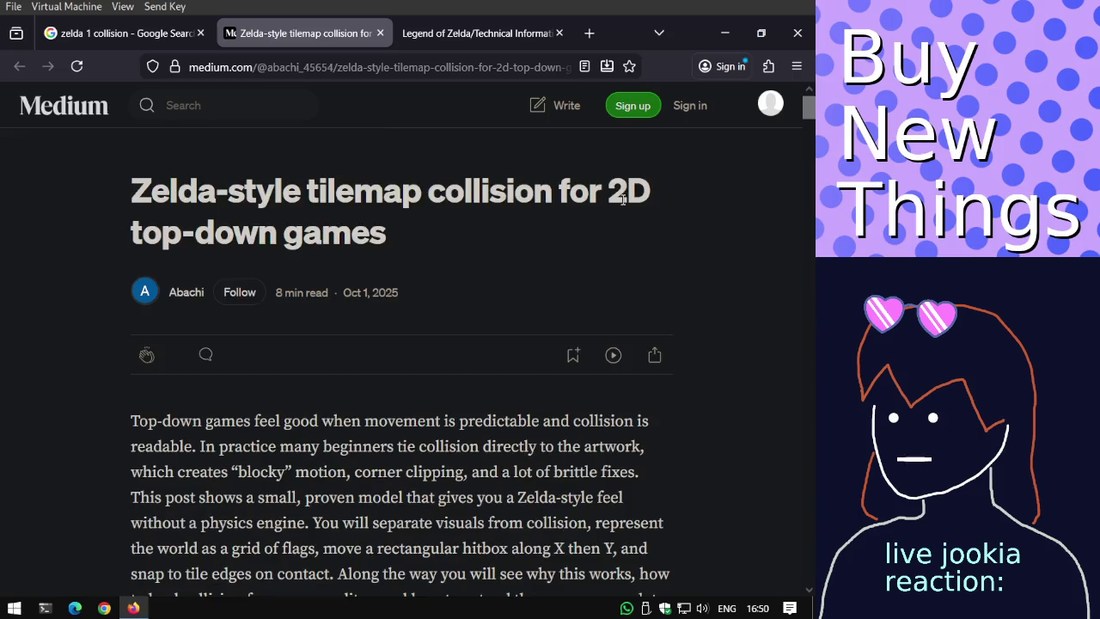
scroll(623, 199, "down", 1)
scroll(623, 199, "down", 1)
scroll(623, 199, "down", 2)
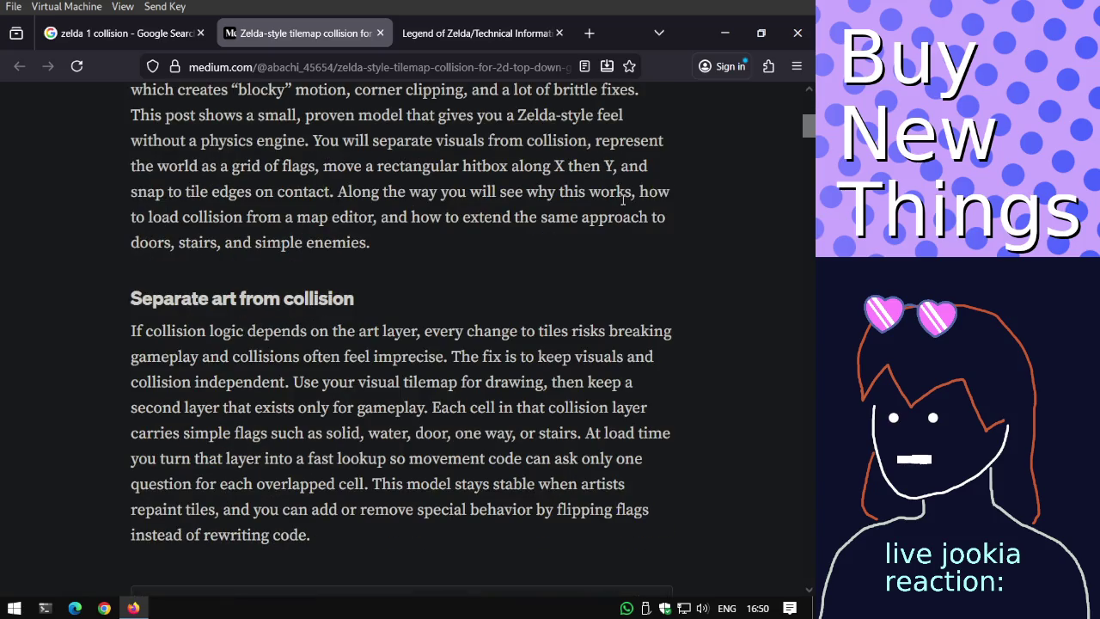
scroll(623, 199, "down", 2)
scroll(623, 199, "down", 4)
scroll(622, 199, "down", 2)
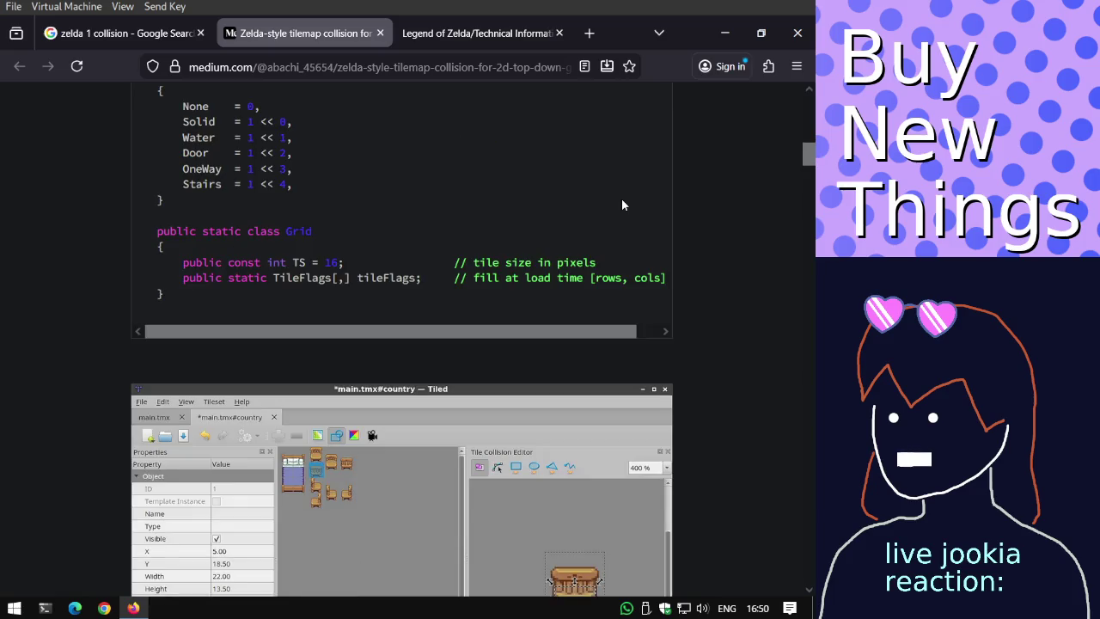
scroll(623, 204, "down", 3)
scroll(623, 199, "down", 3)
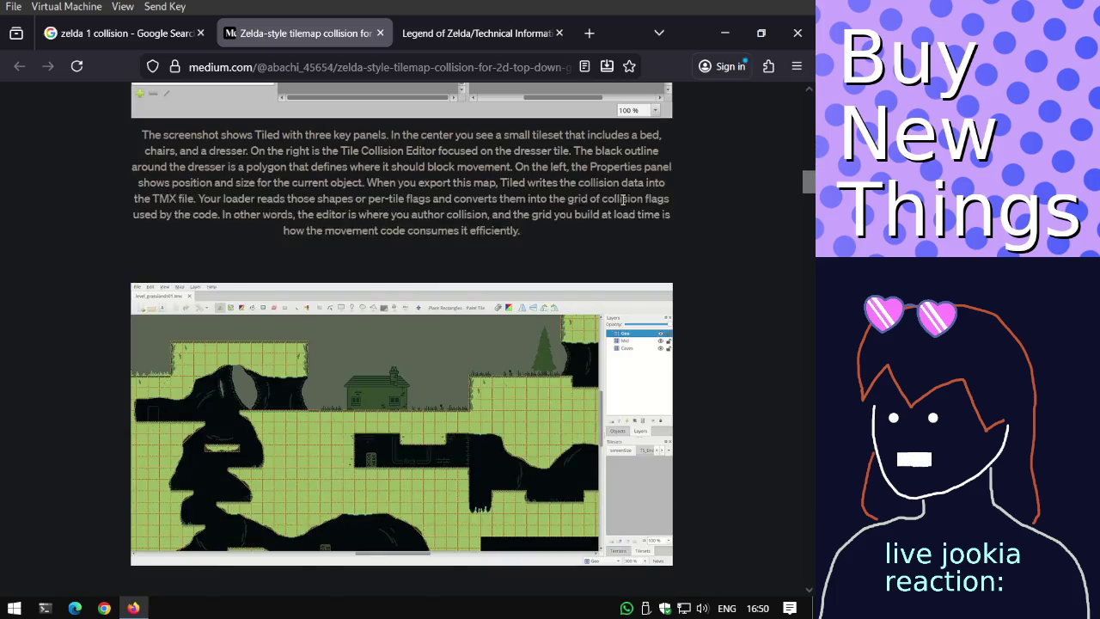
scroll(622, 200, "down", 3)
scroll(623, 200, "down", 2)
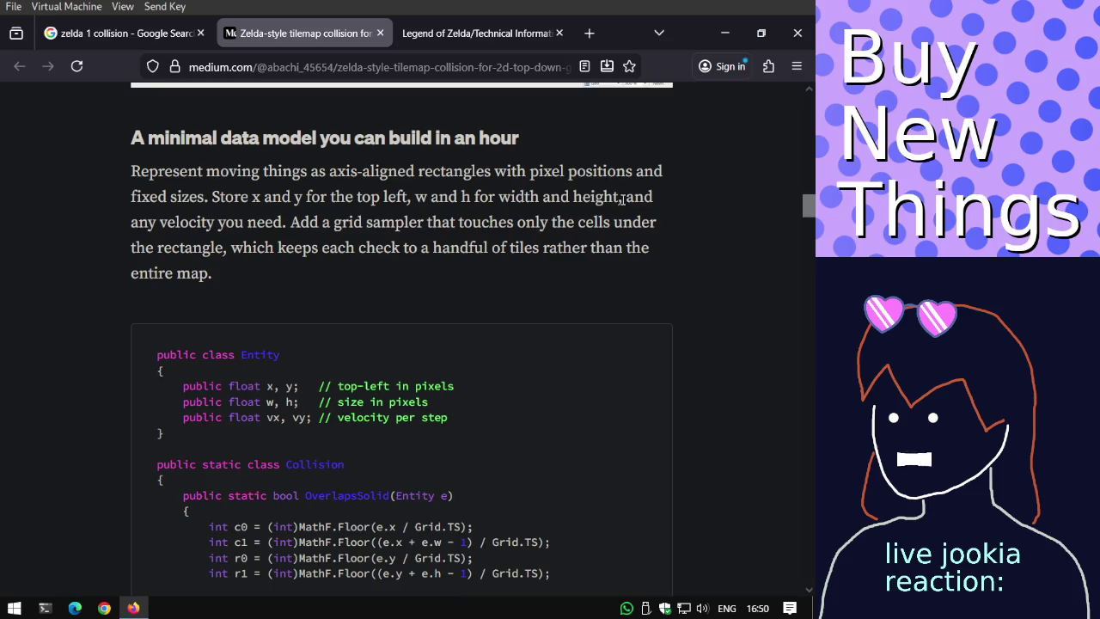
scroll(623, 204, "down", 2)
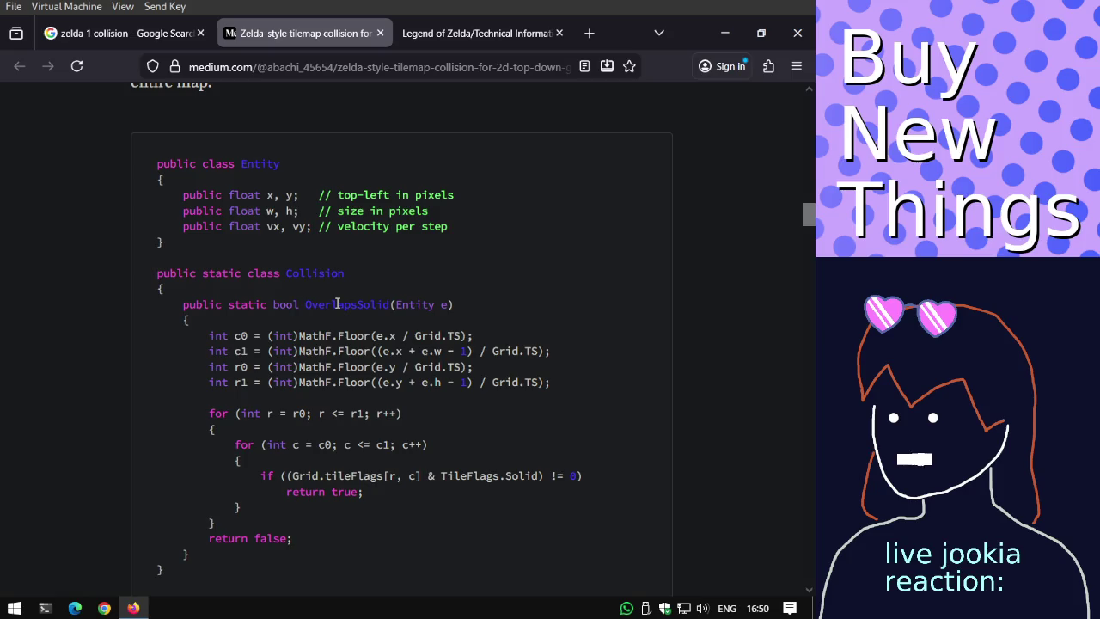
scroll(337, 303, "down", 1)
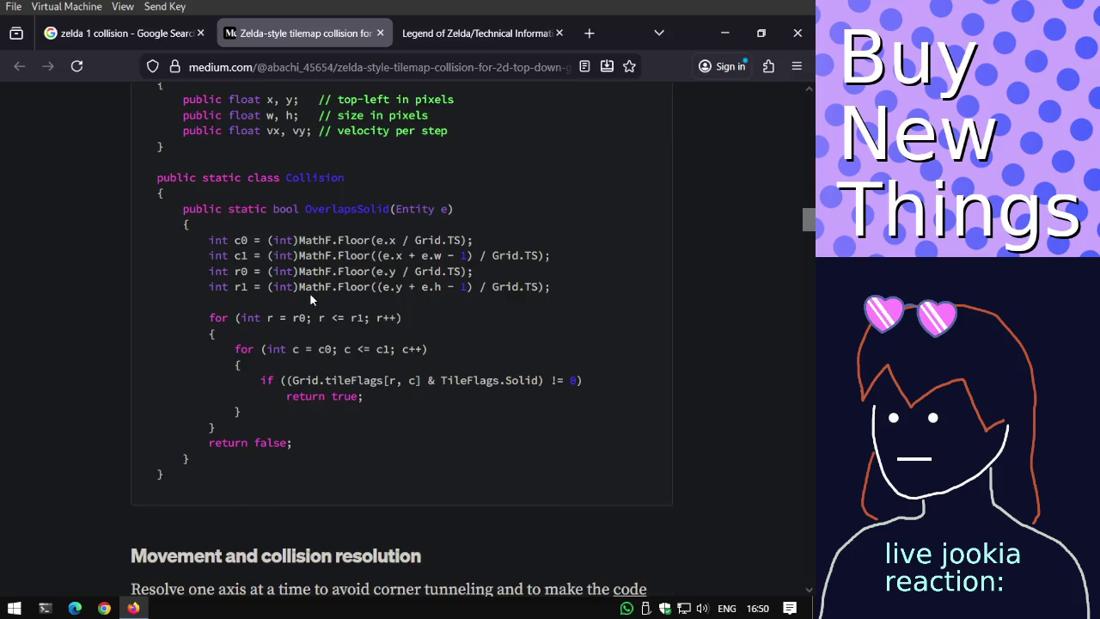
scroll(309, 292, "up", 4)
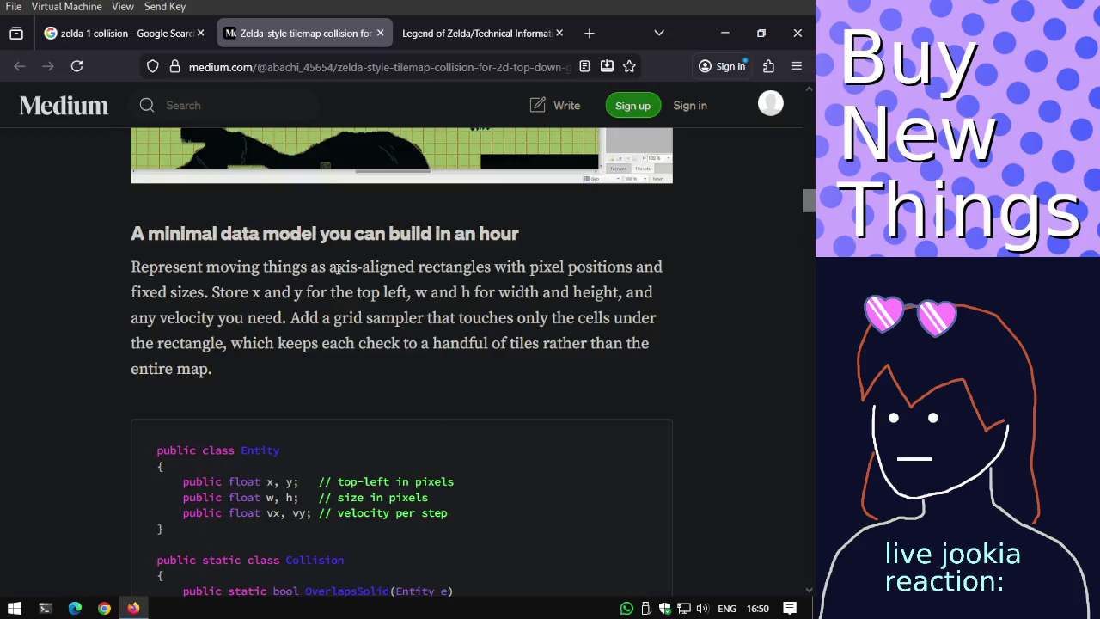
Highlight the axis-aligned rectangles passage, read to the references, then return to Red Candle's Technical Information page.
left_click_drag(338, 267, 343, 293)
scroll(343, 293, "down", 2)
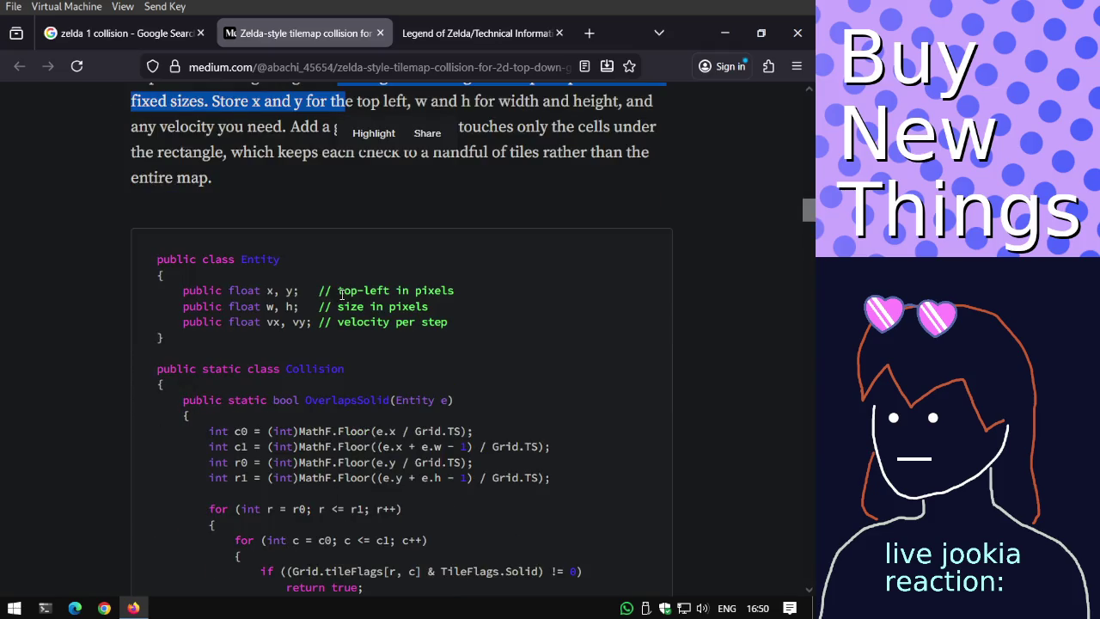
scroll(340, 299, "up", 1)
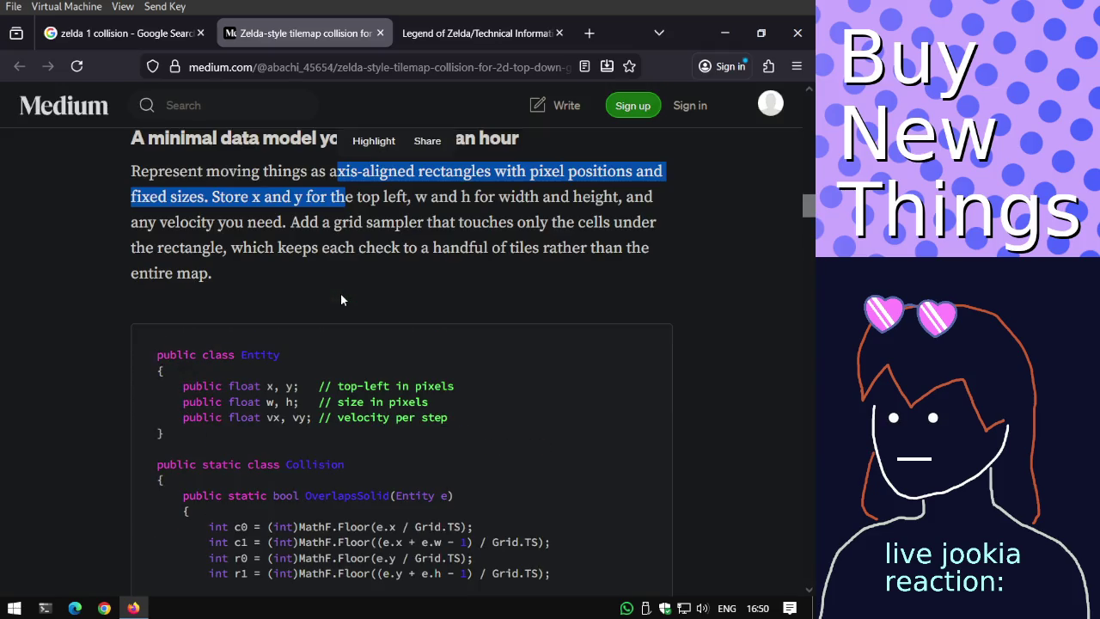
scroll(341, 299, "down", 5)
scroll(340, 299, "down", 1)
scroll(341, 299, "down", 3)
scroll(340, 299, "down", 1)
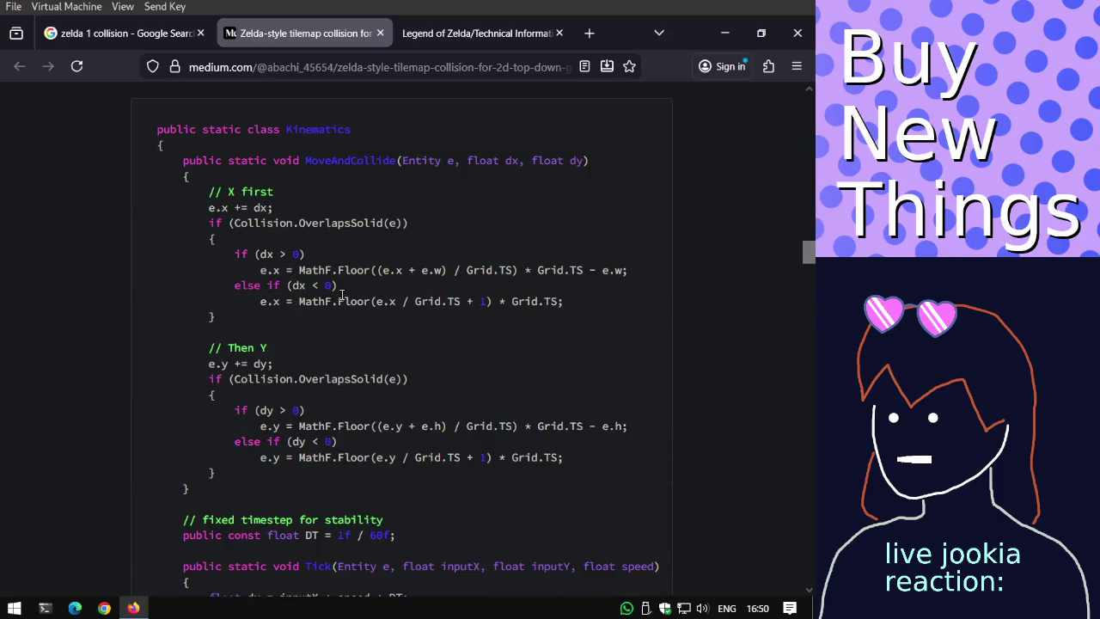
scroll(340, 299, "down", 3)
scroll(340, 299, "down", 2)
scroll(340, 299, "down", 1)
scroll(341, 296, "down", 3)
scroll(341, 297, "down", 1)
scroll(341, 296, "down", 1)
scroll(341, 296, "down", 3)
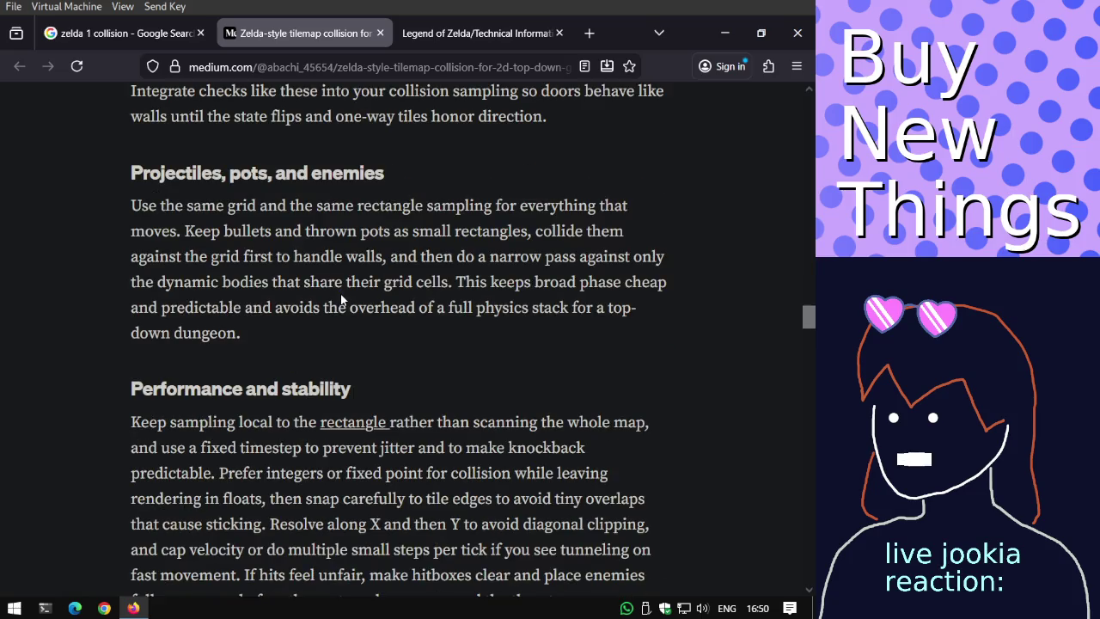
scroll(341, 299, "down", 3)
scroll(341, 299, "down", 5)
scroll(340, 295, "down", 3)
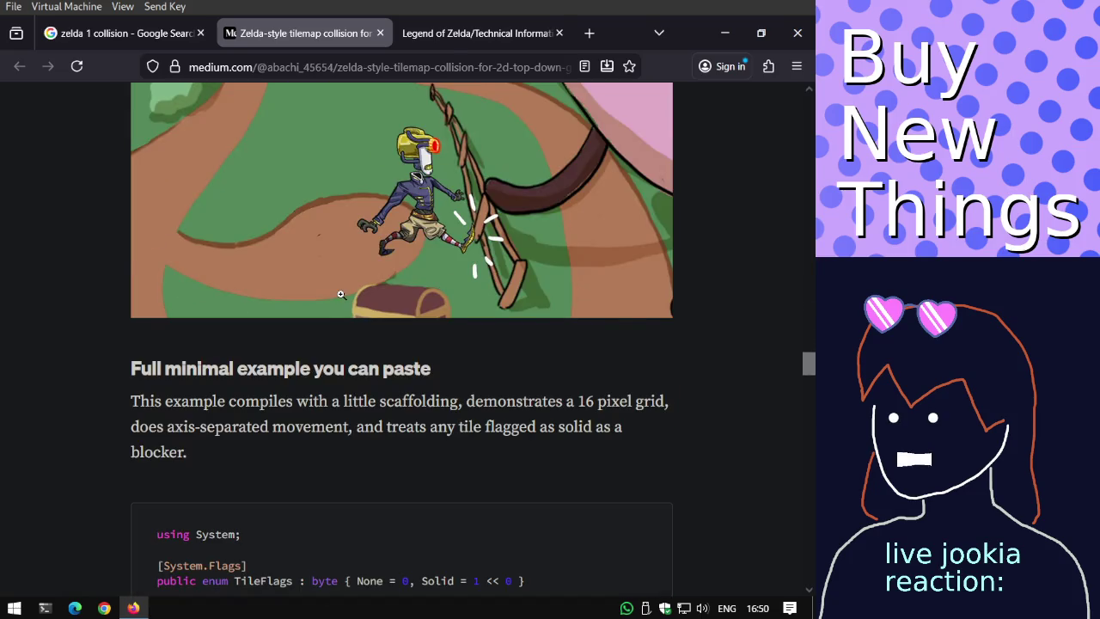
scroll(340, 295, "down", 3)
scroll(340, 299, "down", 4)
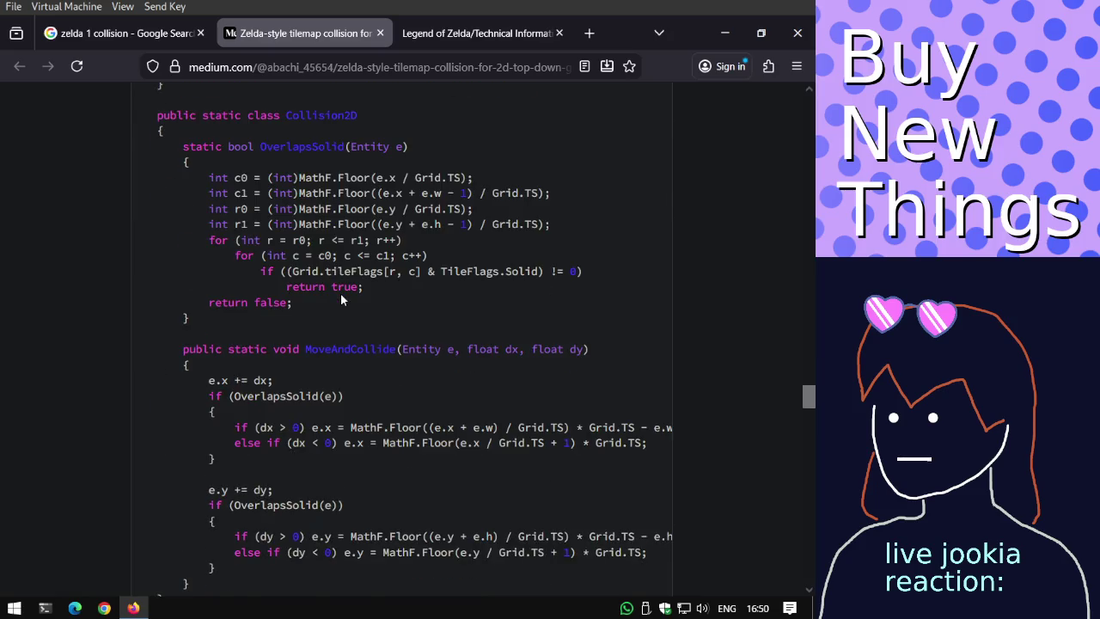
scroll(340, 299, "down", 5)
scroll(340, 299, "down", 4)
scroll(340, 296, "down", 3)
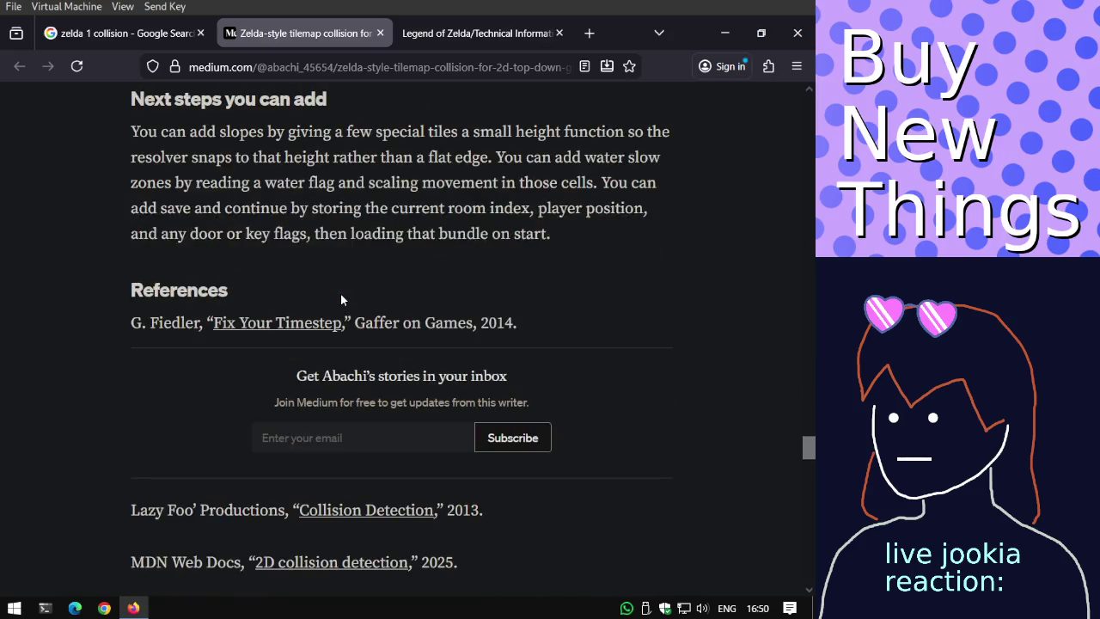
scroll(340, 293, "down", 2)
scroll(340, 295, "up", 5)
left_click(450, 36)
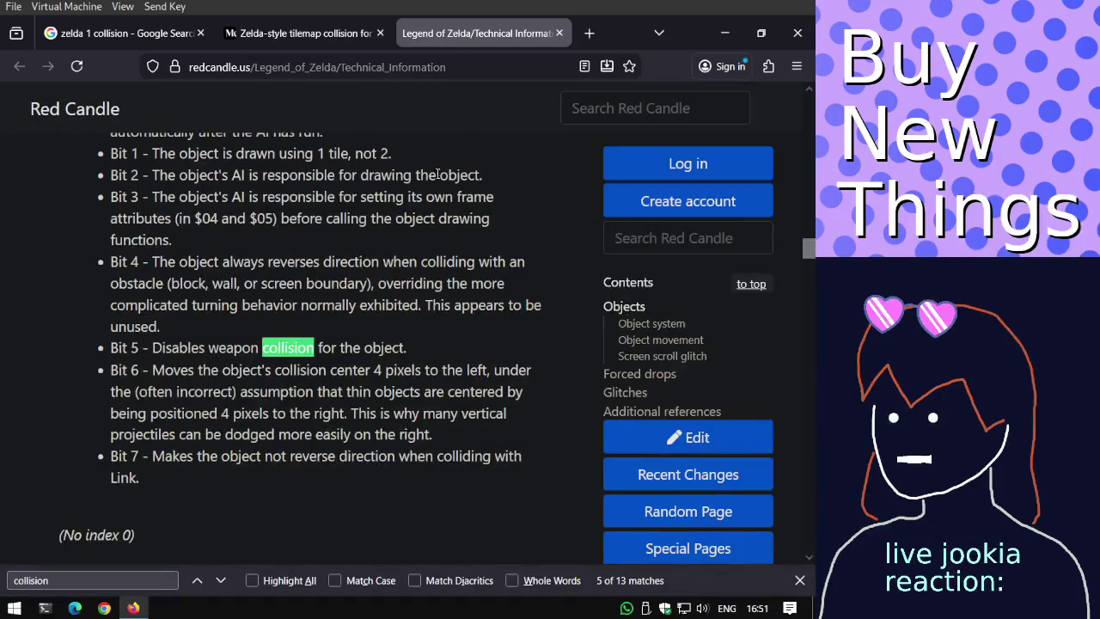
From the zelda 1 collision results, glance at Wikipedia's The Legend of Zelda (video game) article and go back.
left_click(156, 36)
scroll(289, 225, "down", 2)
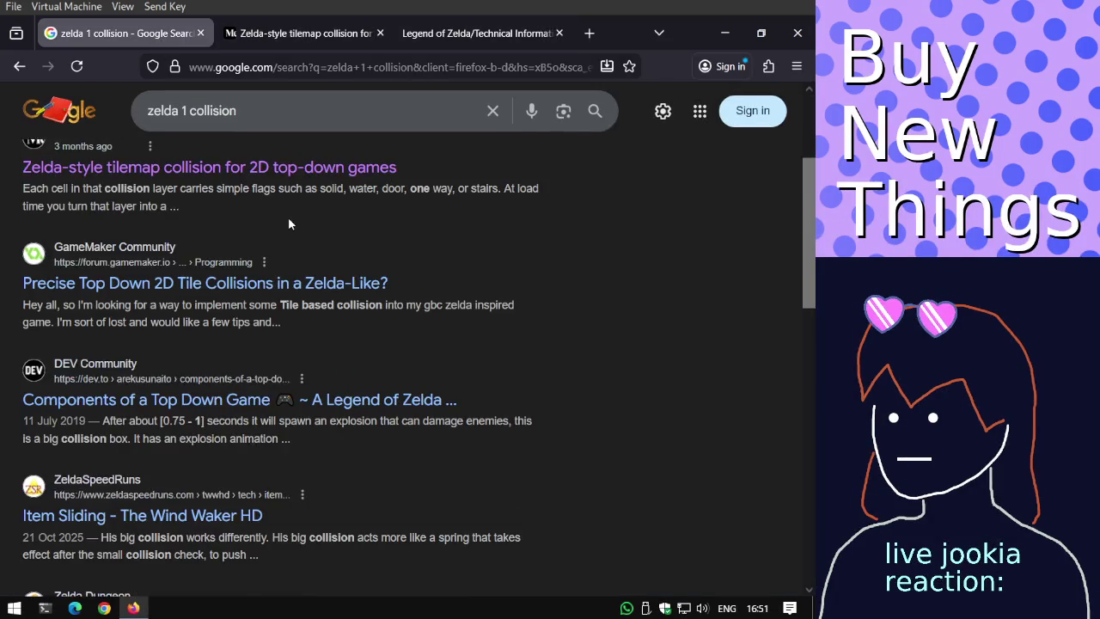
scroll(289, 224, "down", 4)
scroll(288, 224, "down", 1)
scroll(291, 221, "down", 3)
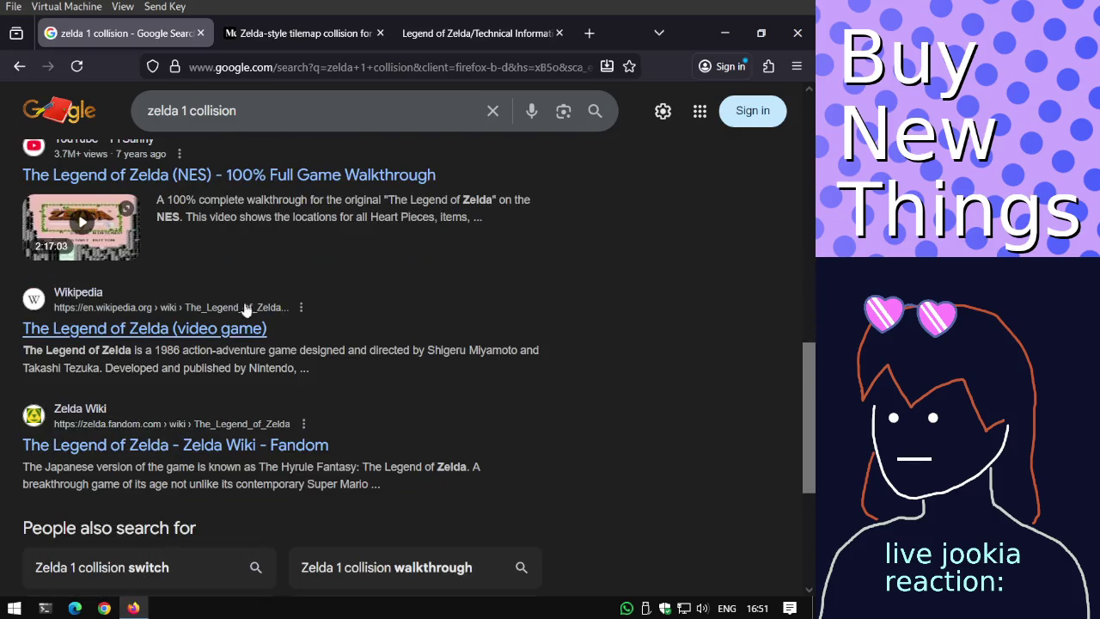
left_click(233, 327)
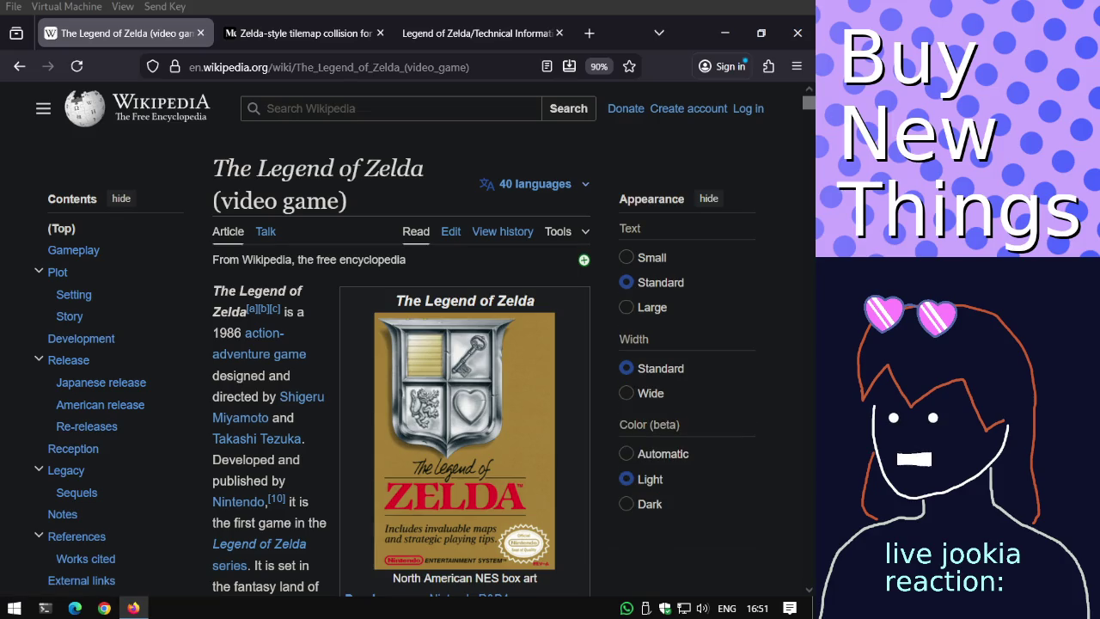
left_click(19, 66)
Load the next page of zelda 1 collision results and focus the search box.
scroll(342, 447, "down", 2)
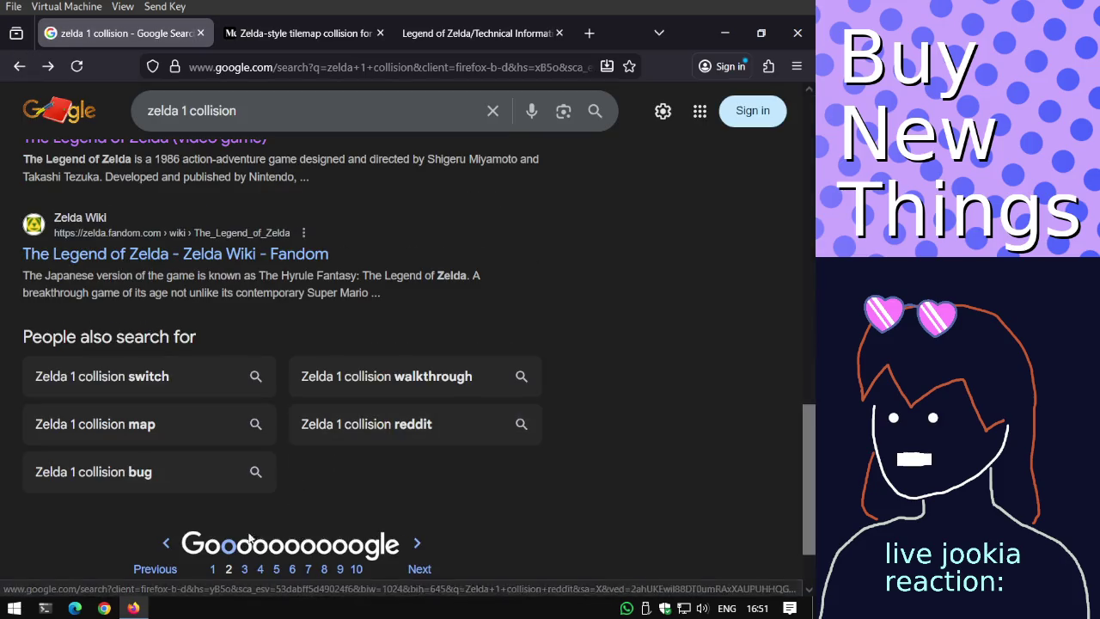
left_click(239, 554)
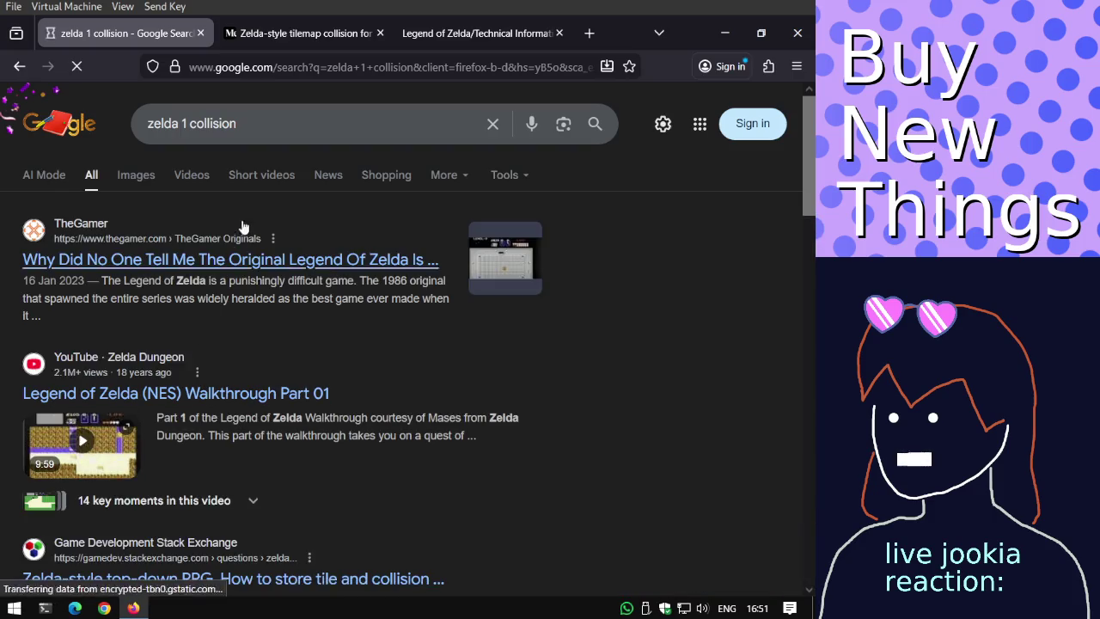
left_click(232, 138)
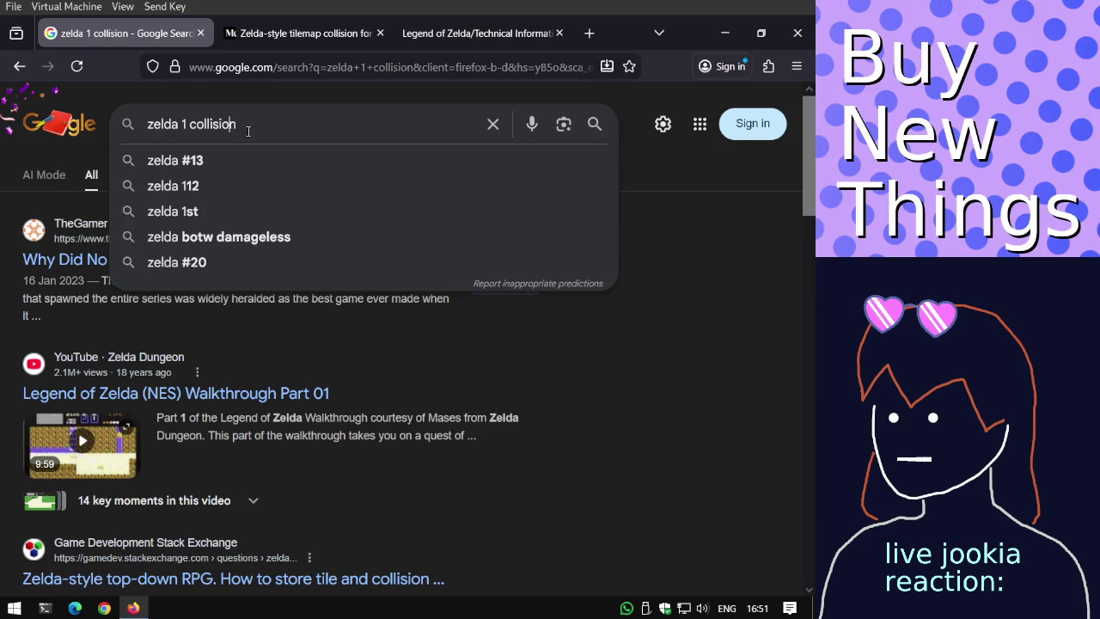
Search Google for 'collision check'.
key("ctrl+a")
type("collision check")
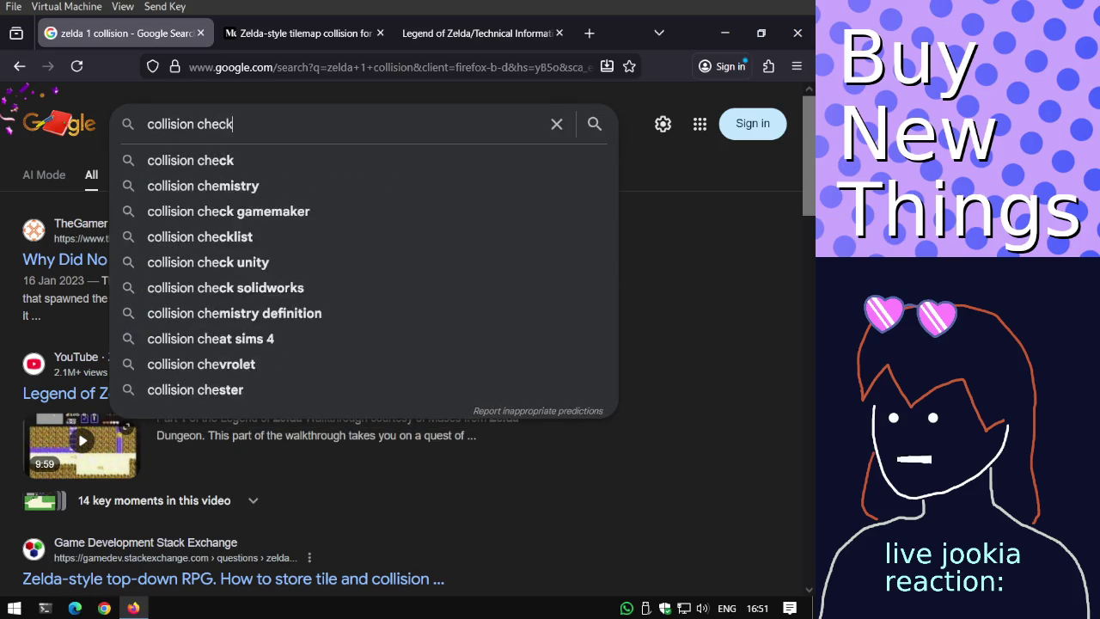
key("Return")
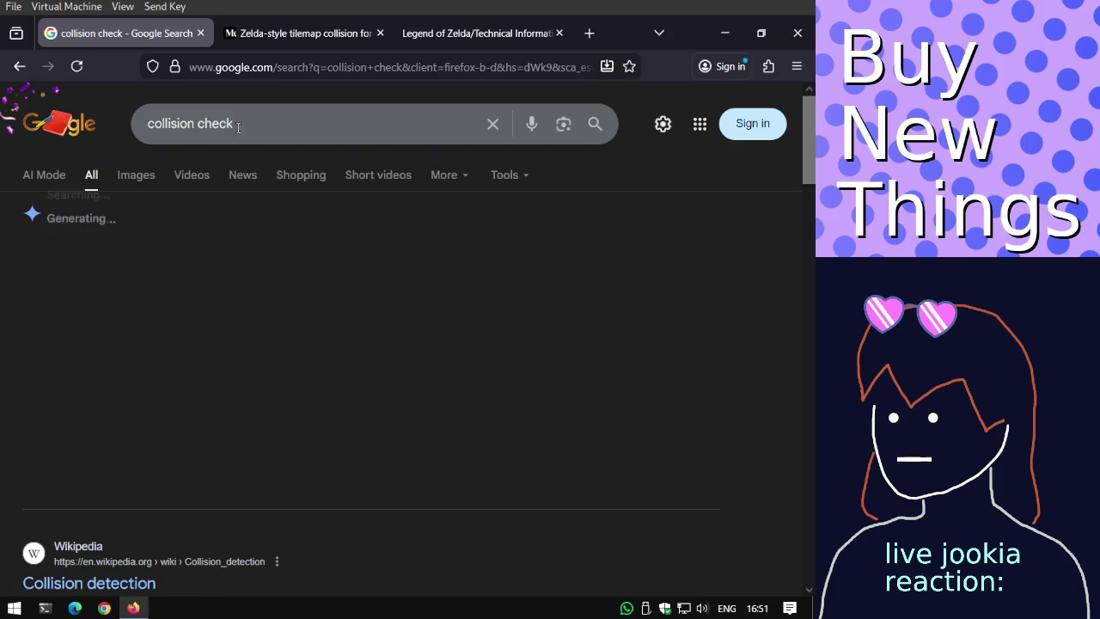
scroll(219, 238, "down", 2)
scroll(219, 238, "down", 2)
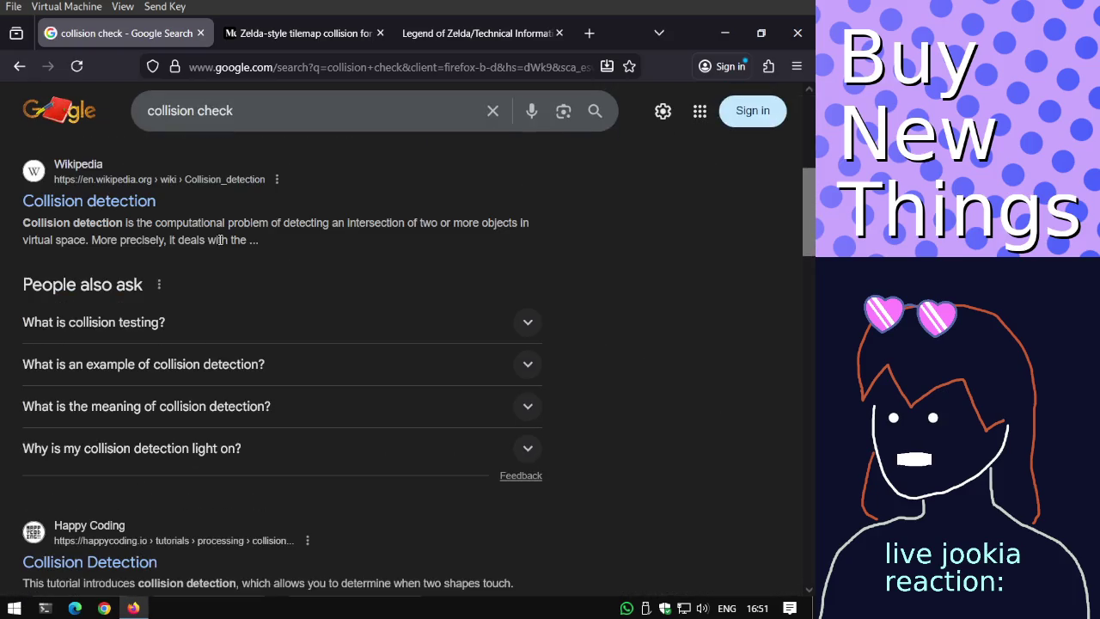
Open Wikipedia's Collision detection article in a new tab and skim it.
middle_click(49, 196)
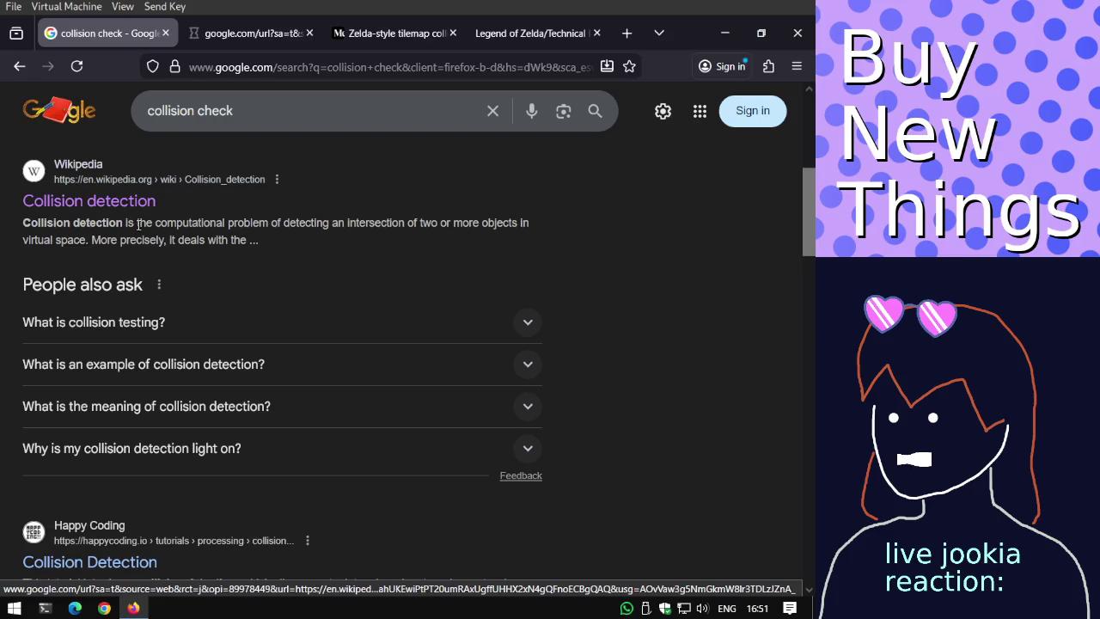
key("ctrl+Tab")
scroll(273, 193, "down", 3)
scroll(272, 187, "down", 3)
scroll(272, 186, "down", 3)
scroll(273, 187, "down", 4)
scroll(272, 186, "down", 3)
scroll(272, 185, "down", 2)
scroll(202, 98, "down", 2)
Open page 2 of the collision check results and focus the search box.
left_click(127, 39)
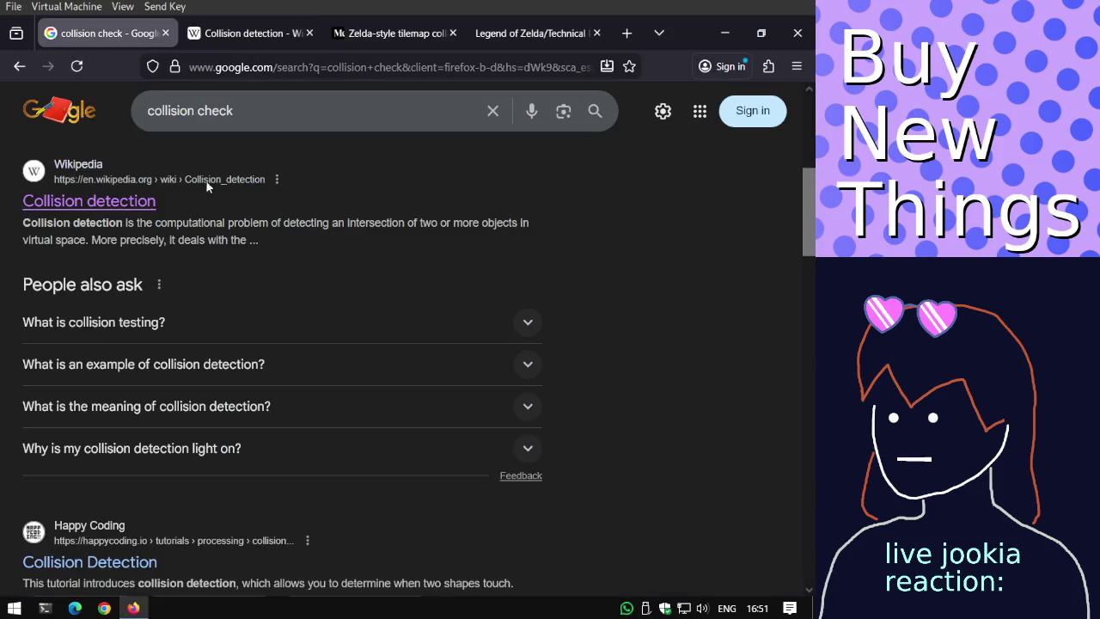
scroll(206, 187, "down", 3)
scroll(181, 224, "down", 2)
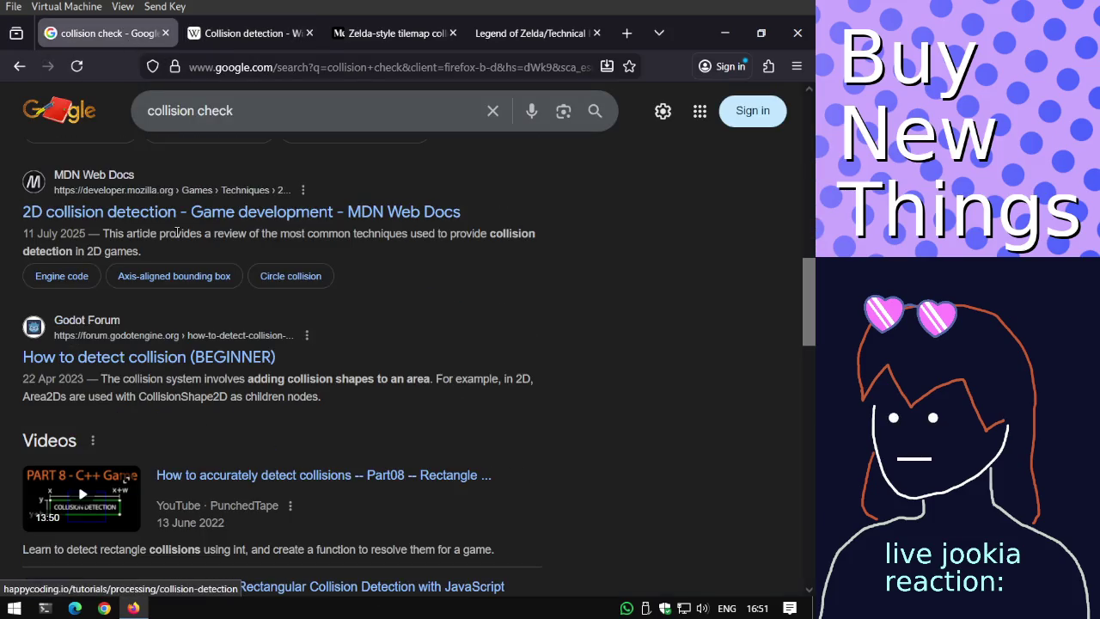
scroll(176, 237, "down", 2)
scroll(176, 237, "down", 3)
scroll(176, 237, "down", 4)
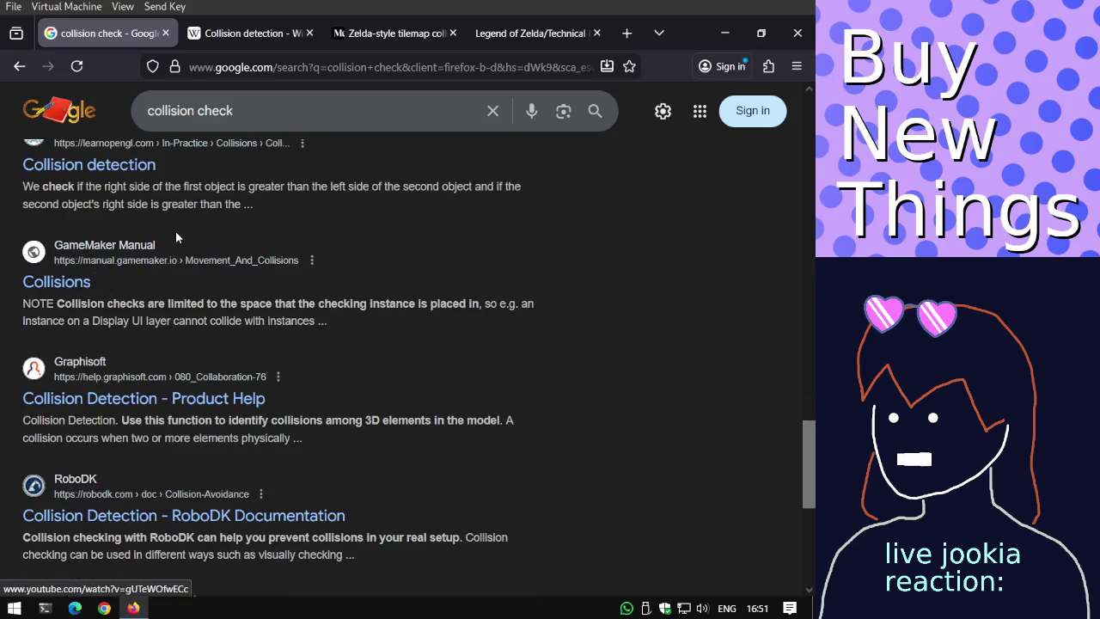
scroll(175, 230, "down", 3)
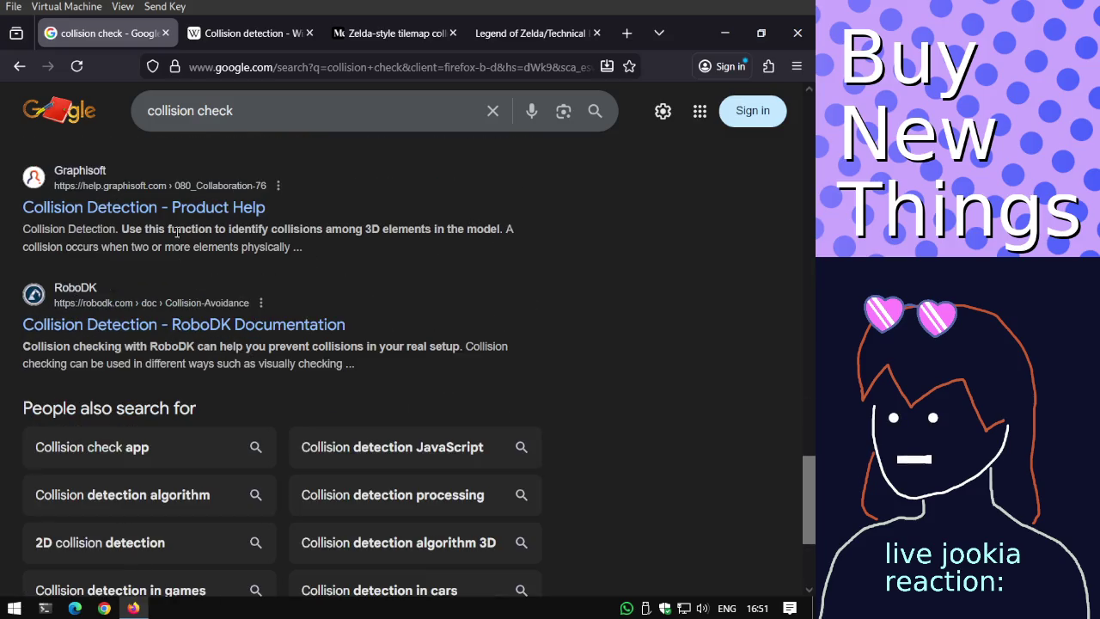
scroll(202, 301, "down", 1)
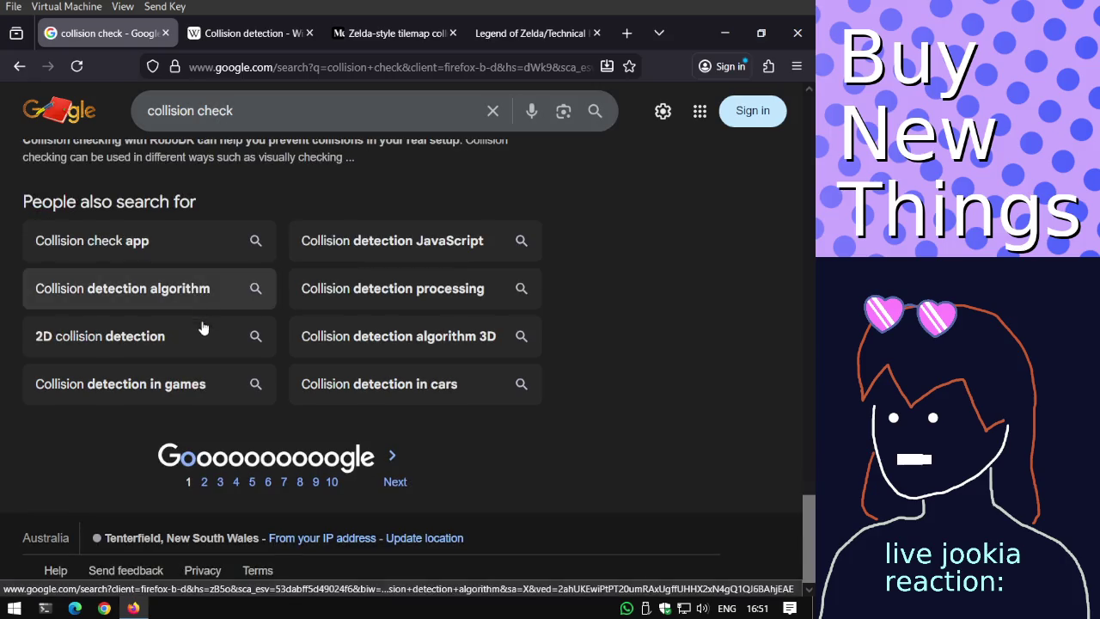
left_click(202, 464)
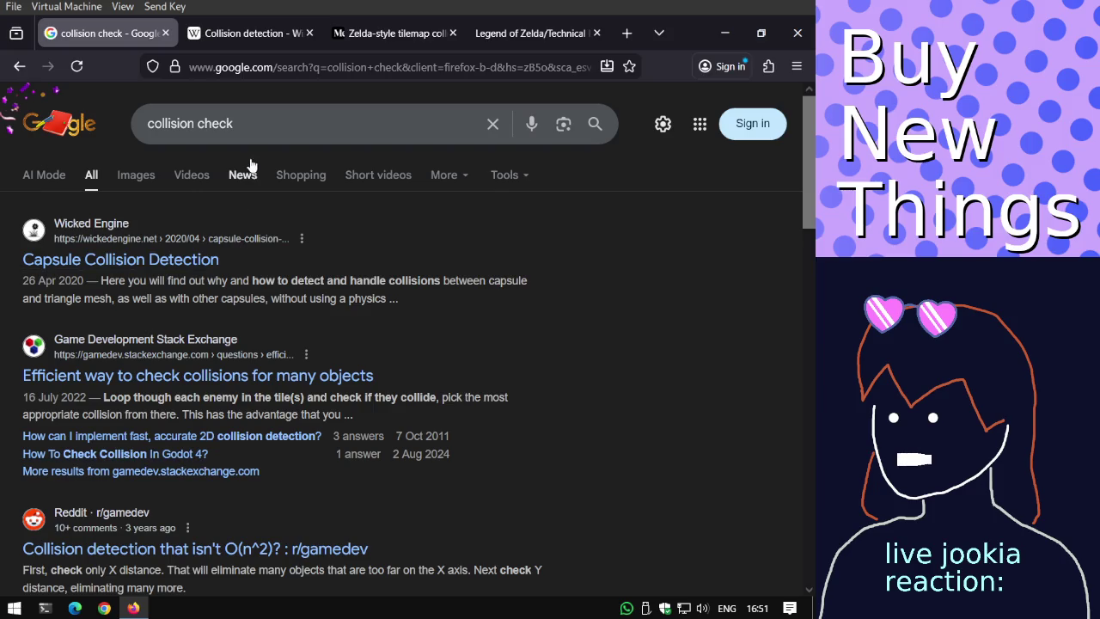
left_click(249, 120)
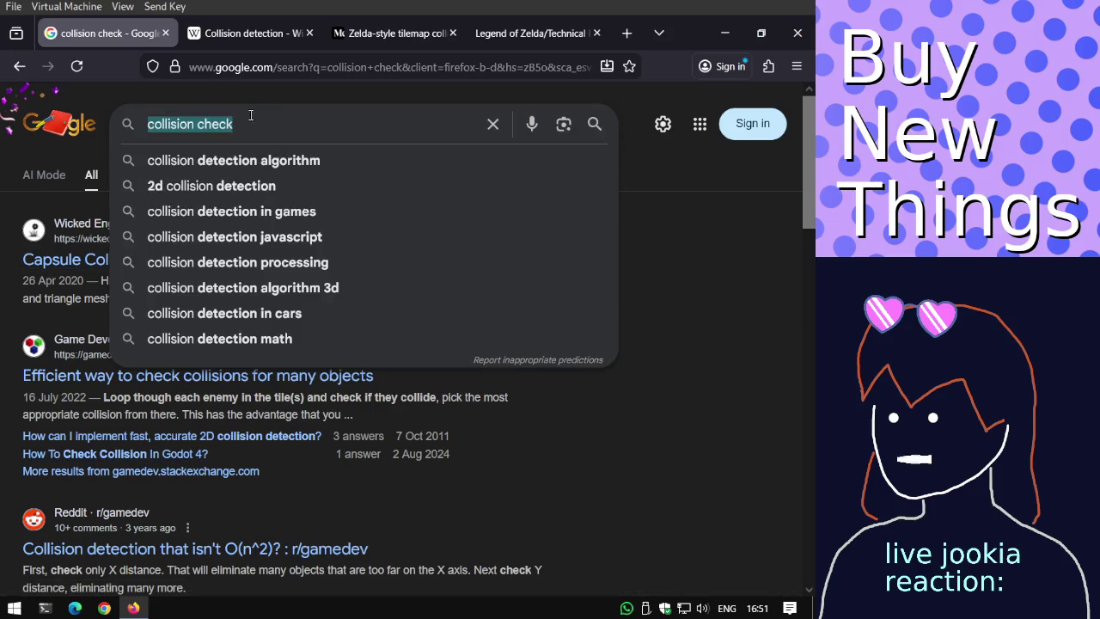
Search Google Images for 'raspberry pi'.
key("ctrl+a")
type("raspberry pi")
key("Return")
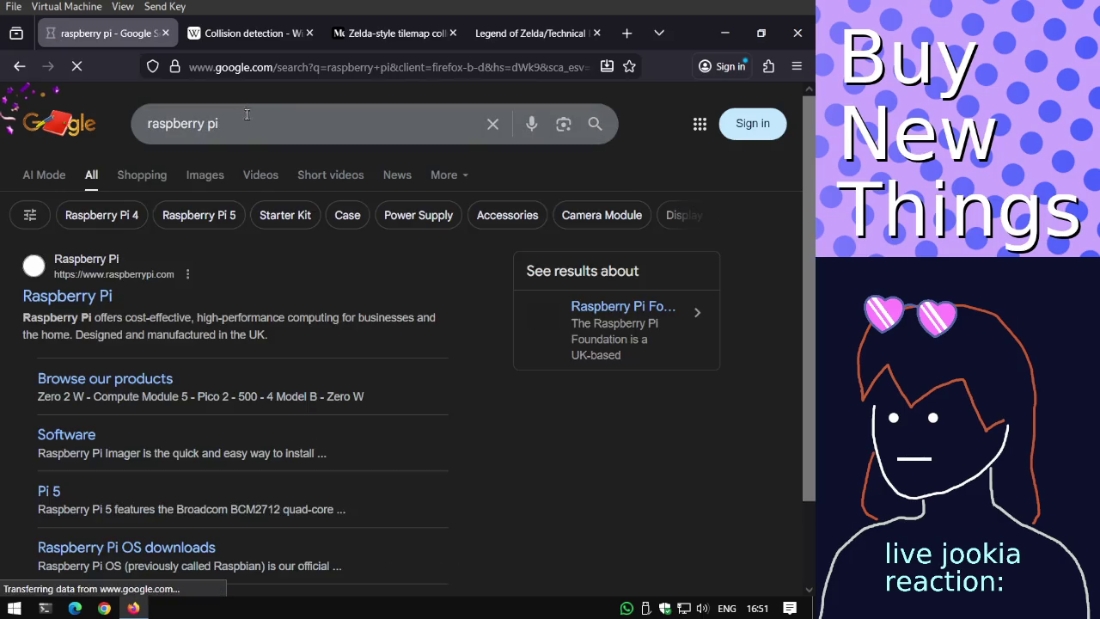
left_click(184, 175)
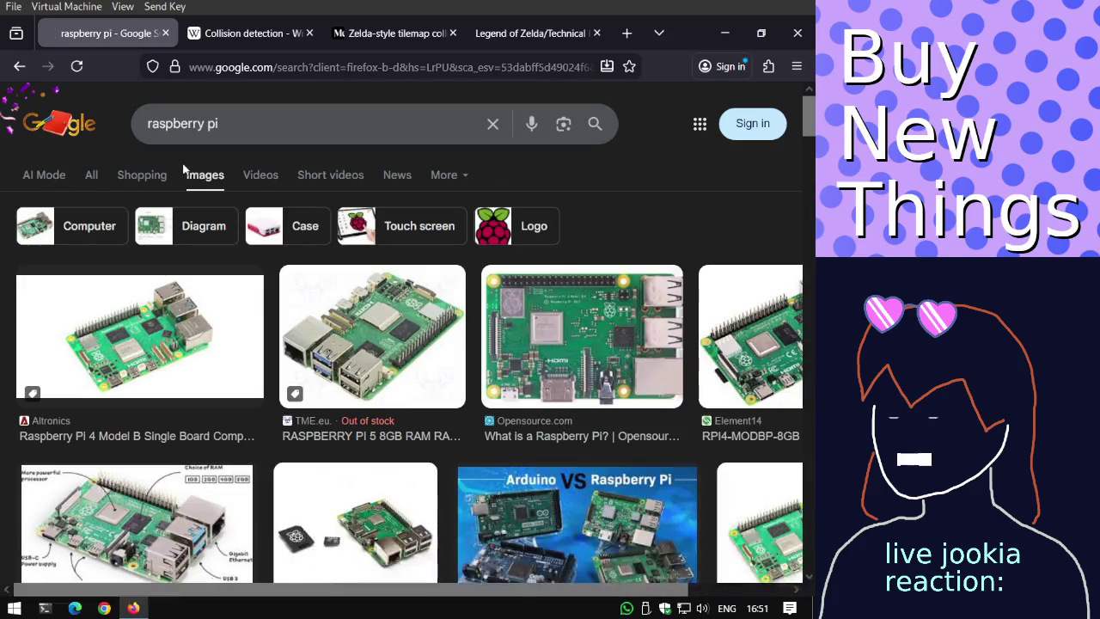
scroll(221, 301, "down", 2)
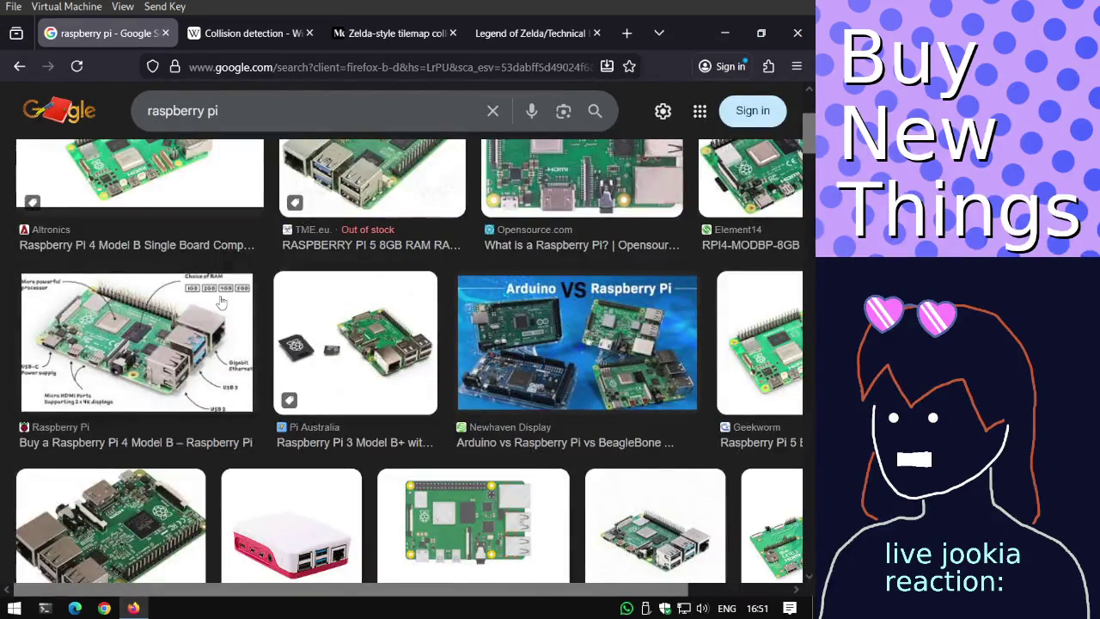
scroll(221, 301, "down", 2)
scroll(220, 301, "down", 2)
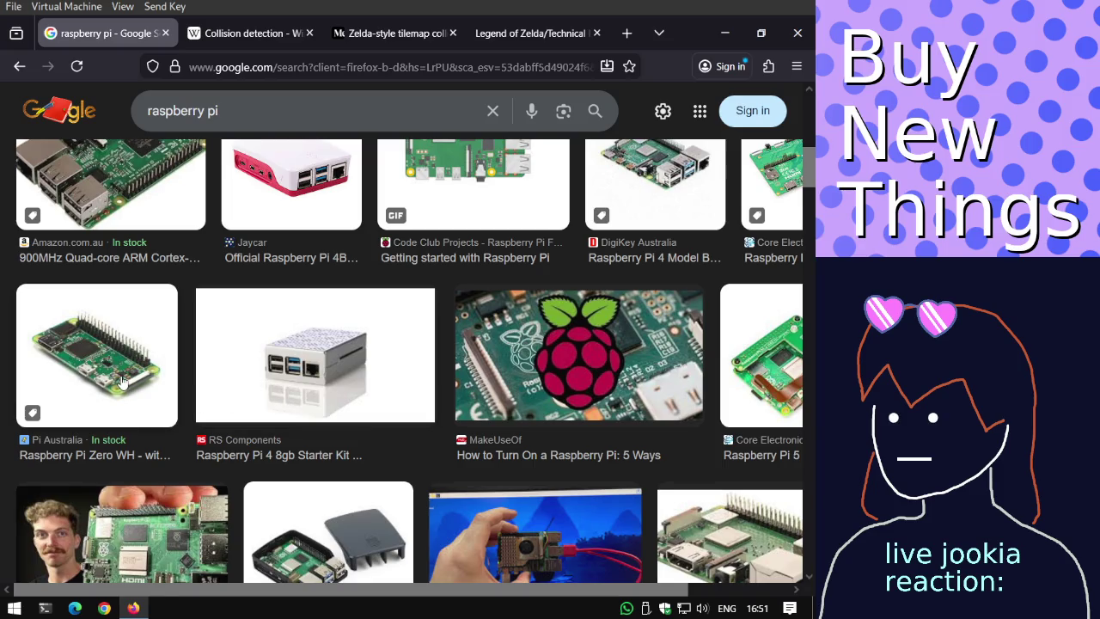
scroll(120, 378, "down", 2)
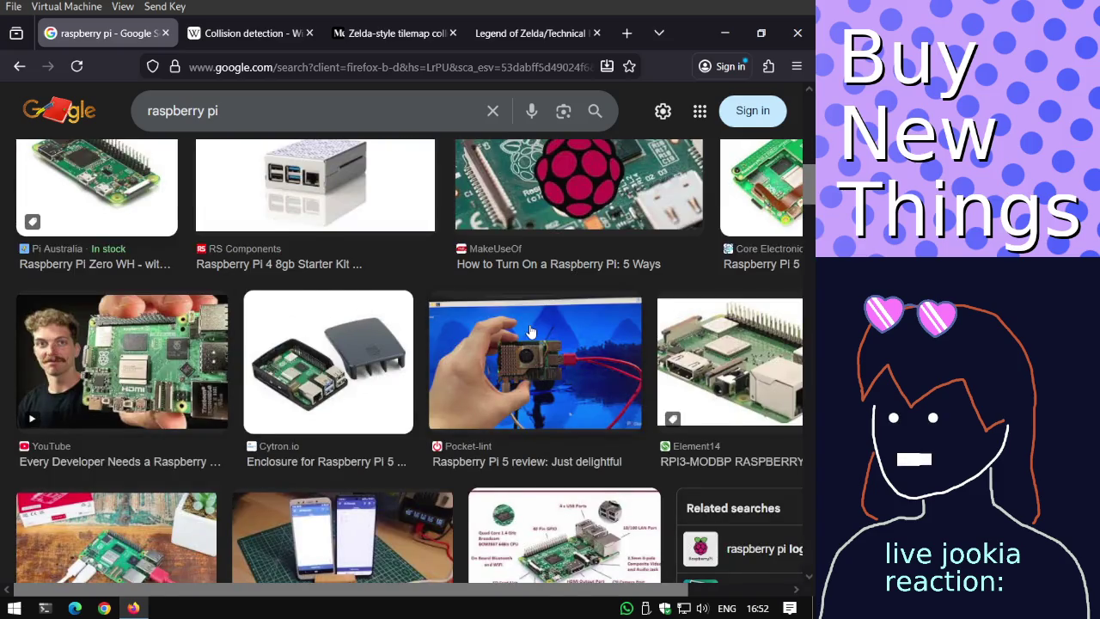
Preview the Pocket-lint, Kitronik, Wonderful PCB and Raspberry Pi Zero 2 board photos.
left_click(530, 332)
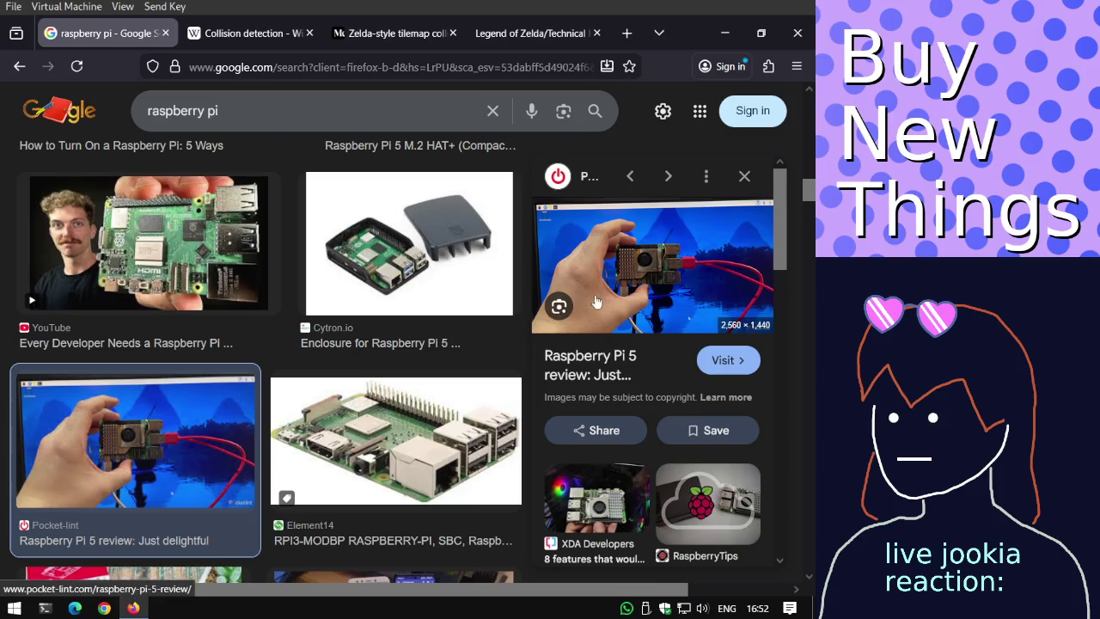
scroll(443, 369, "down", 2)
scroll(443, 370, "down", 2)
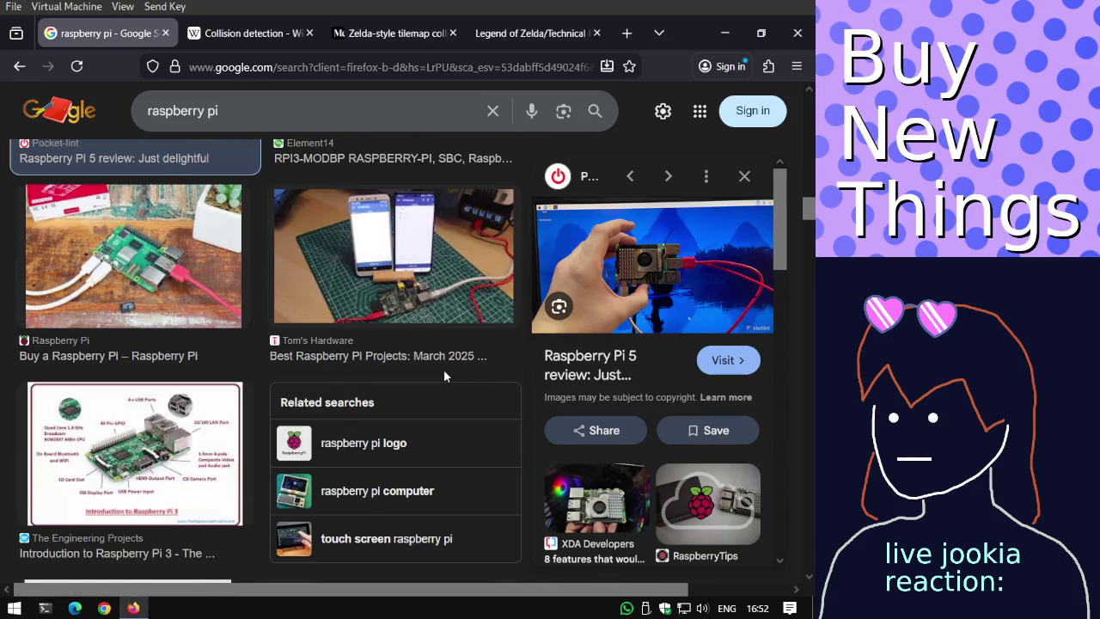
scroll(444, 369, "down", 3)
left_click(434, 371)
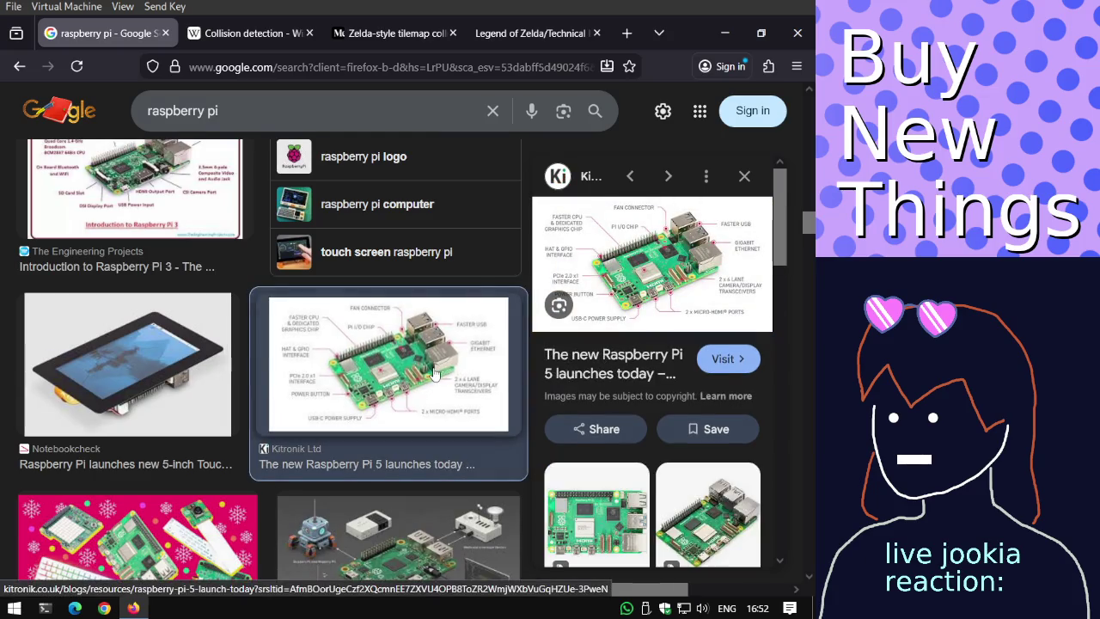
scroll(433, 374, "down", 2)
left_click(434, 374)
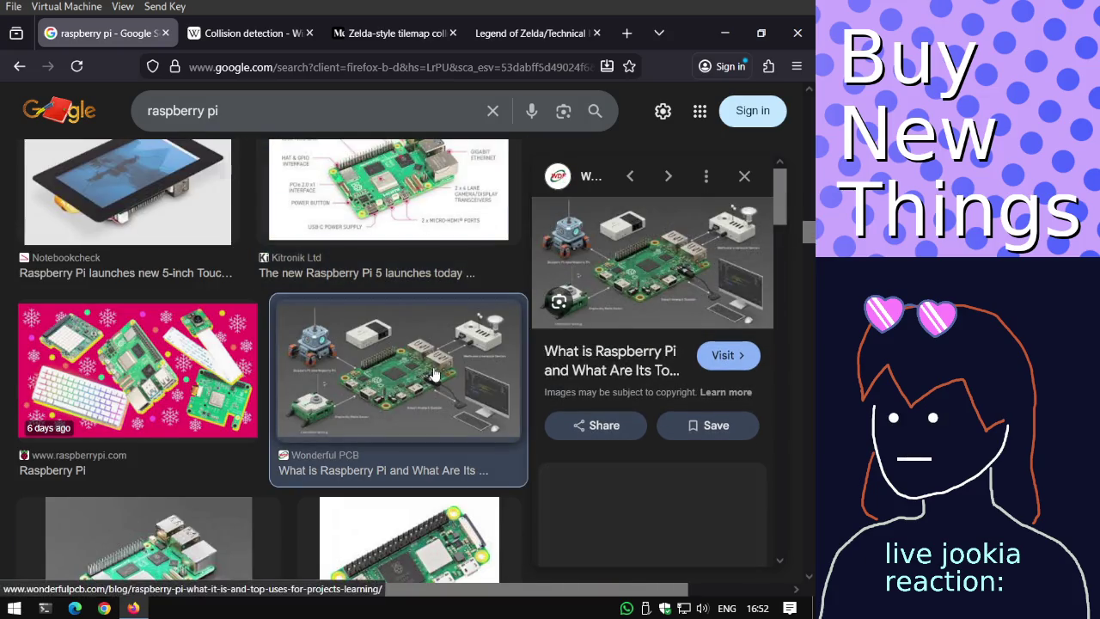
scroll(433, 374, "down", 2)
left_click(433, 374)
scroll(434, 374, "down", 3)
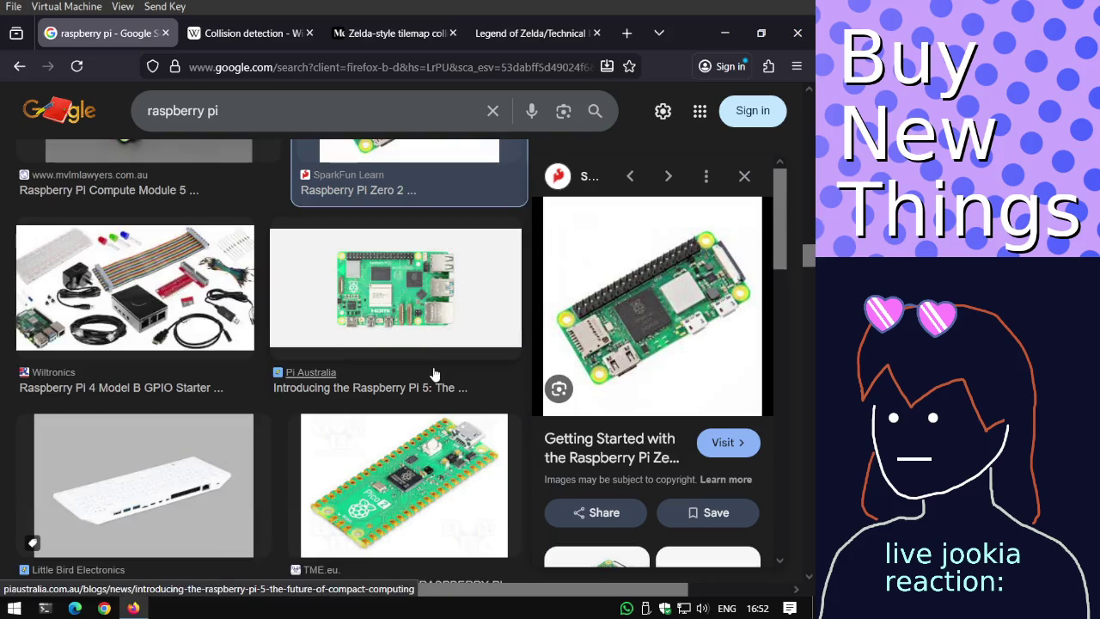
scroll(434, 374, "down", 4)
scroll(434, 378, "down", 2)
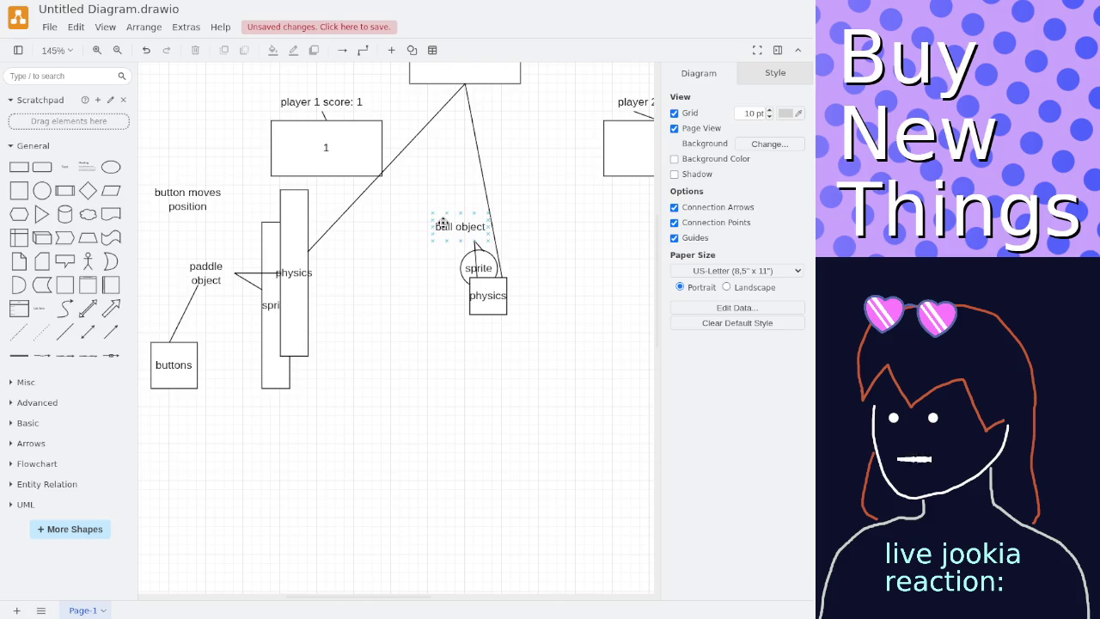
Zoom the canvas to 120% and pan to reveal the right-hand shapes.
scroll(442, 223, "up", 2)
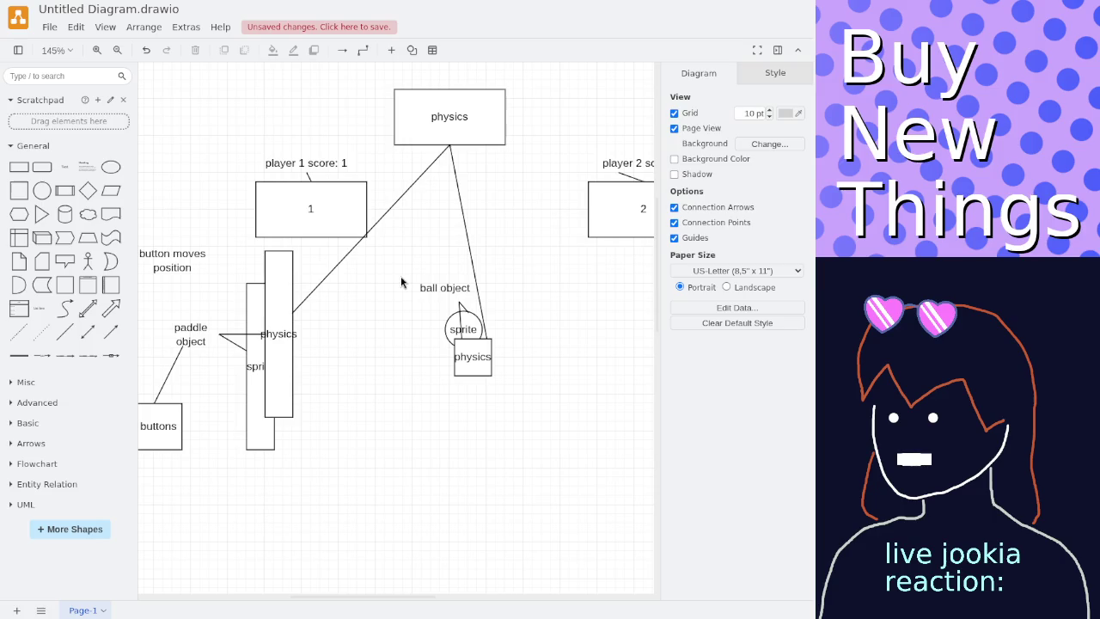
scroll(400, 282, "down", 1)
scroll(401, 281, "down", 1)
scroll(400, 282, "up", 1)
left_click_drag(401, 281, 346, 280)
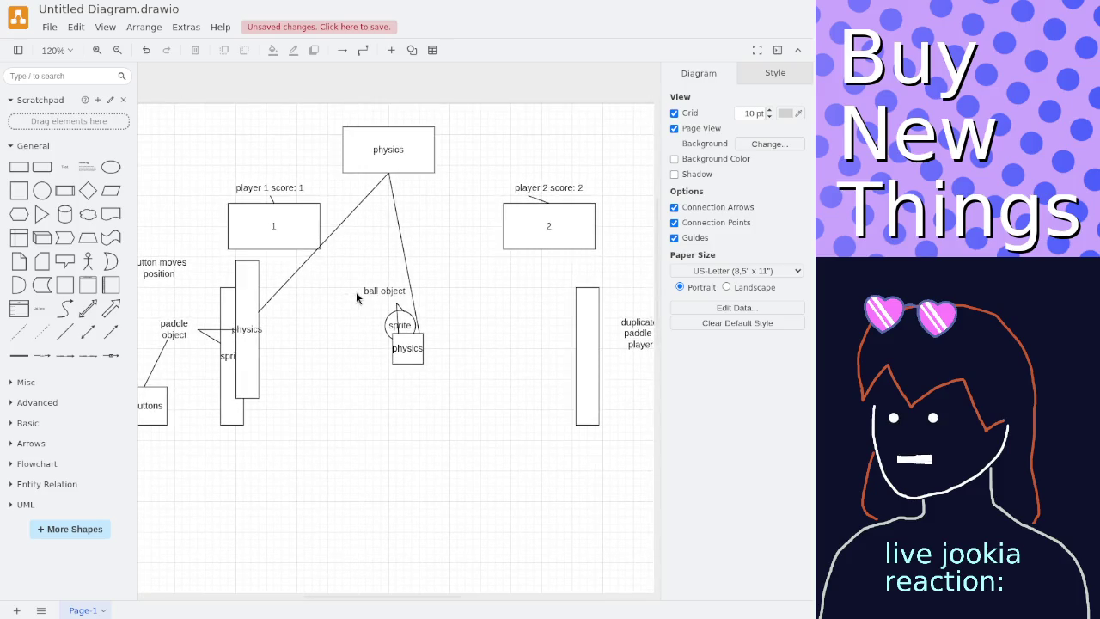
Nudge the 'ball object' label slightly and add a plain line near the ball.
left_click(375, 287)
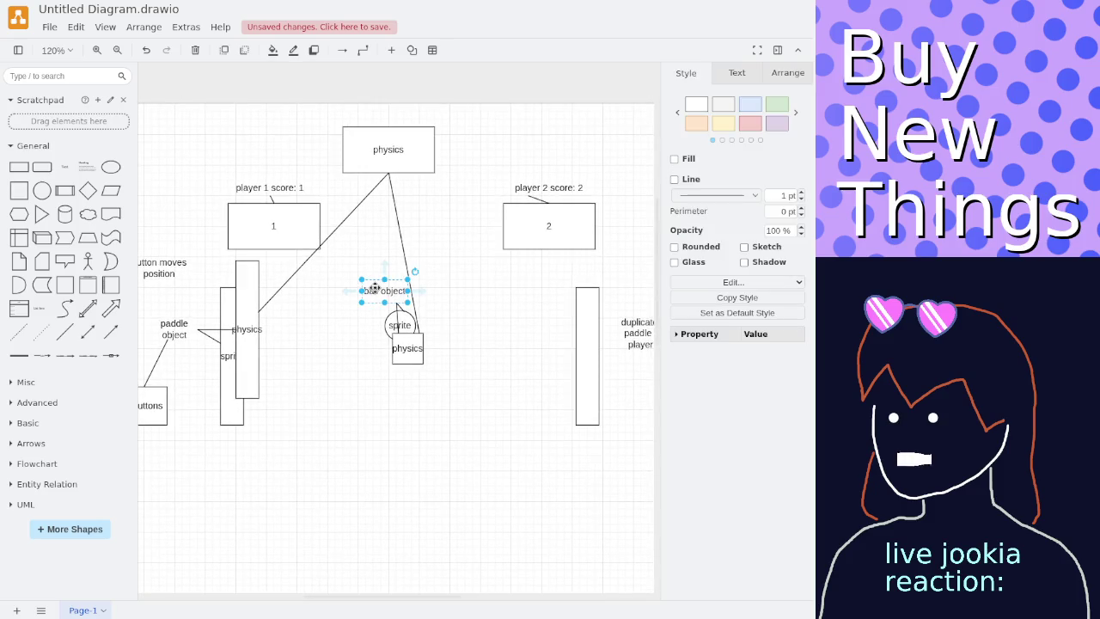
left_click_drag(356, 269, 427, 390)
left_click(427, 390)
left_click(392, 293)
mouse_move(392, 293)
left_mouse_down()
mouse_move(395, 260)
mouse_move(394, 296)
left_mouse_up()
left_click(442, 298)
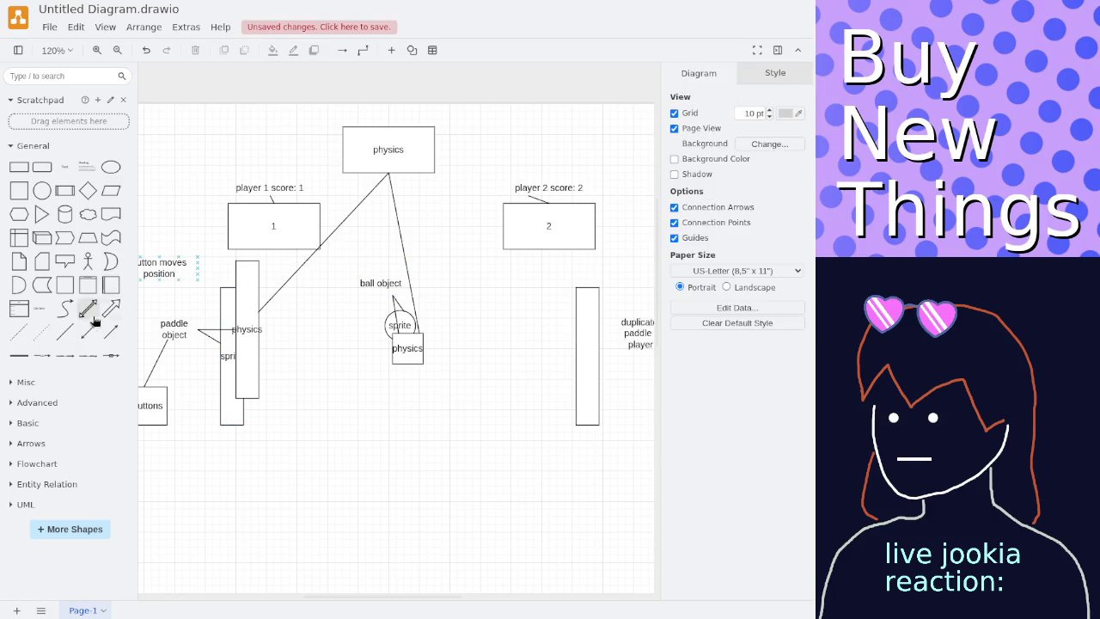
left_click(64, 332)
mouse_move(419, 309)
left_mouse_down()
mouse_move(526, 197)
mouse_move(503, 214)
left_mouse_up()
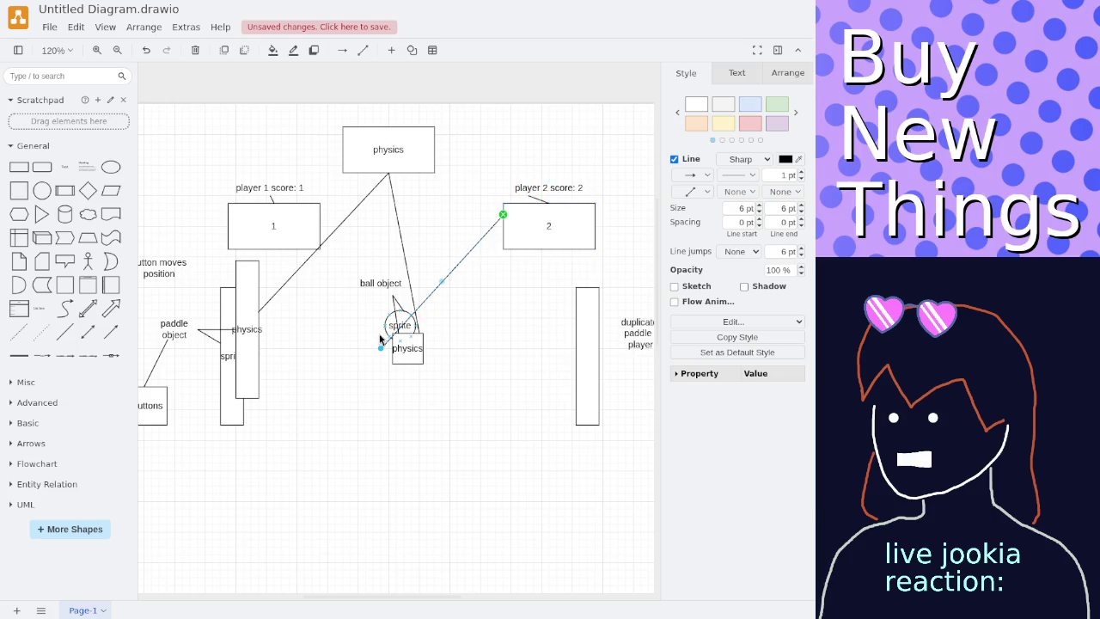
left_click_drag(382, 350, 409, 286)
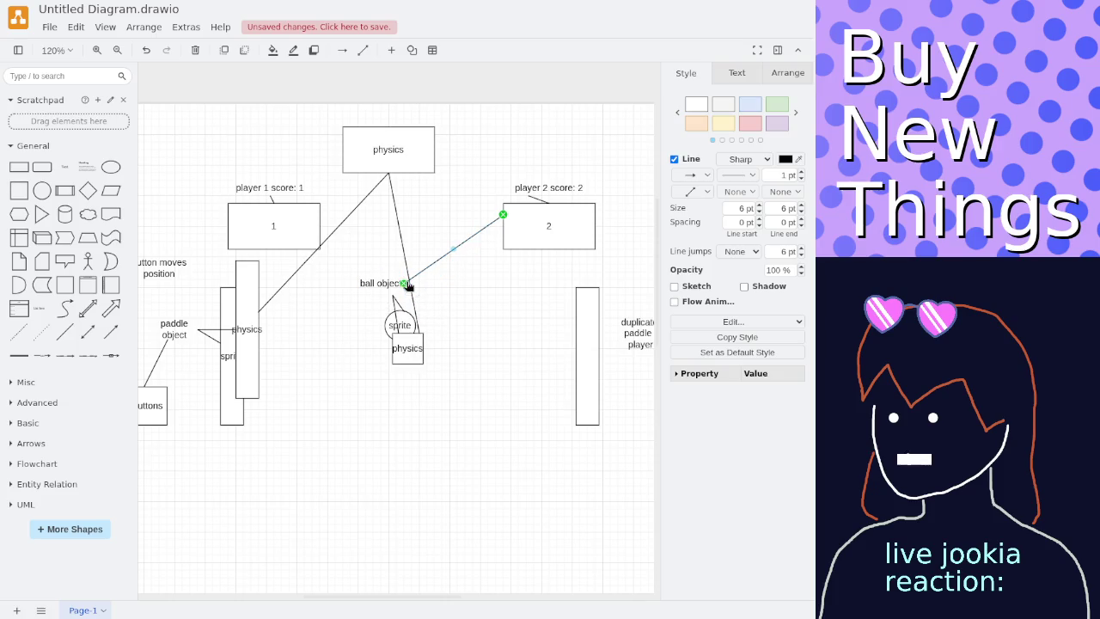
left_click(444, 288)
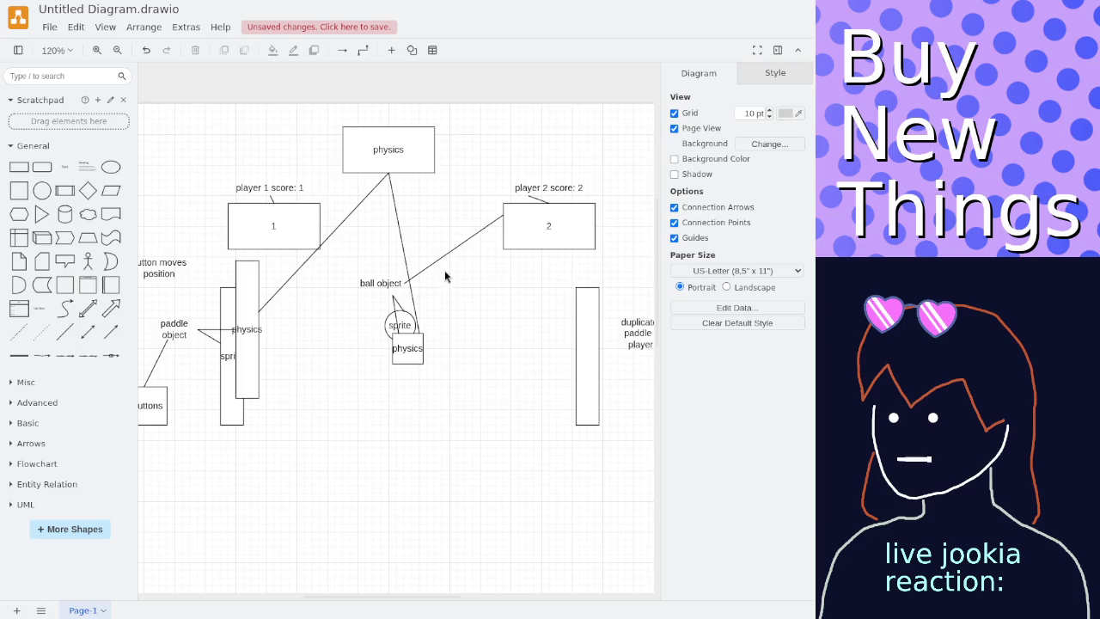
left_click(443, 256)
left_click_drag(445, 253, 449, 239)
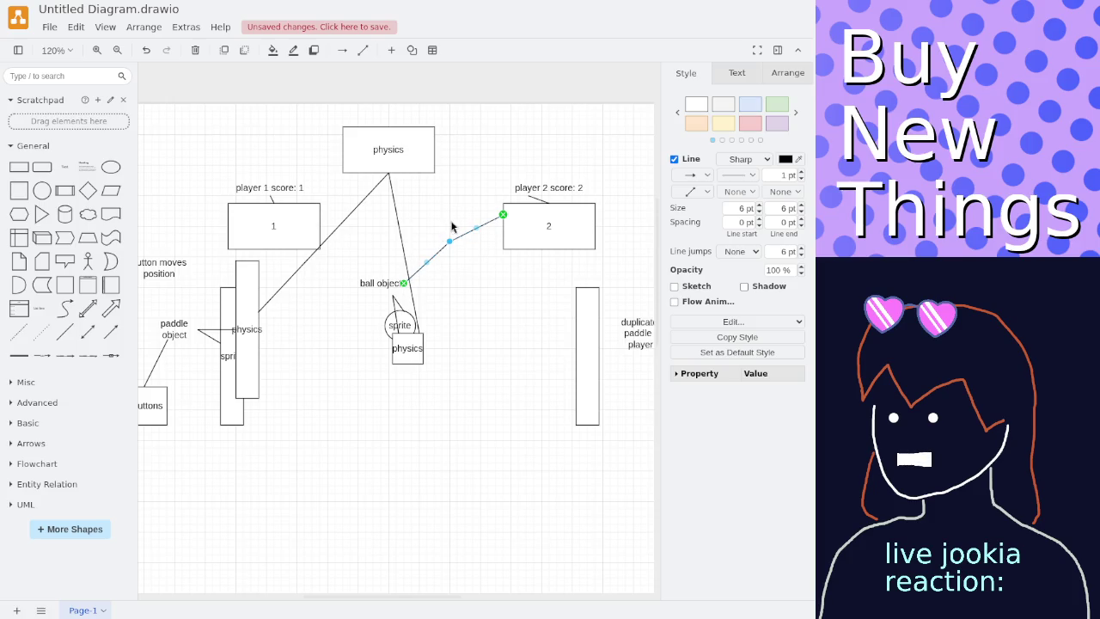
key("Delete")
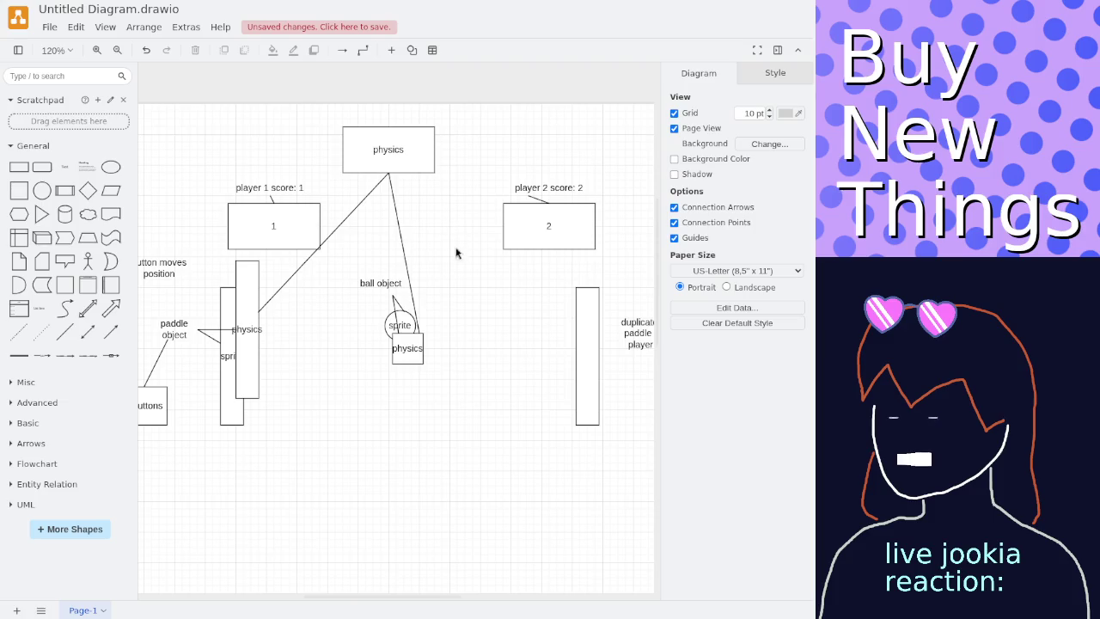
left_click_drag(344, 276, 450, 372)
left_click(400, 226)
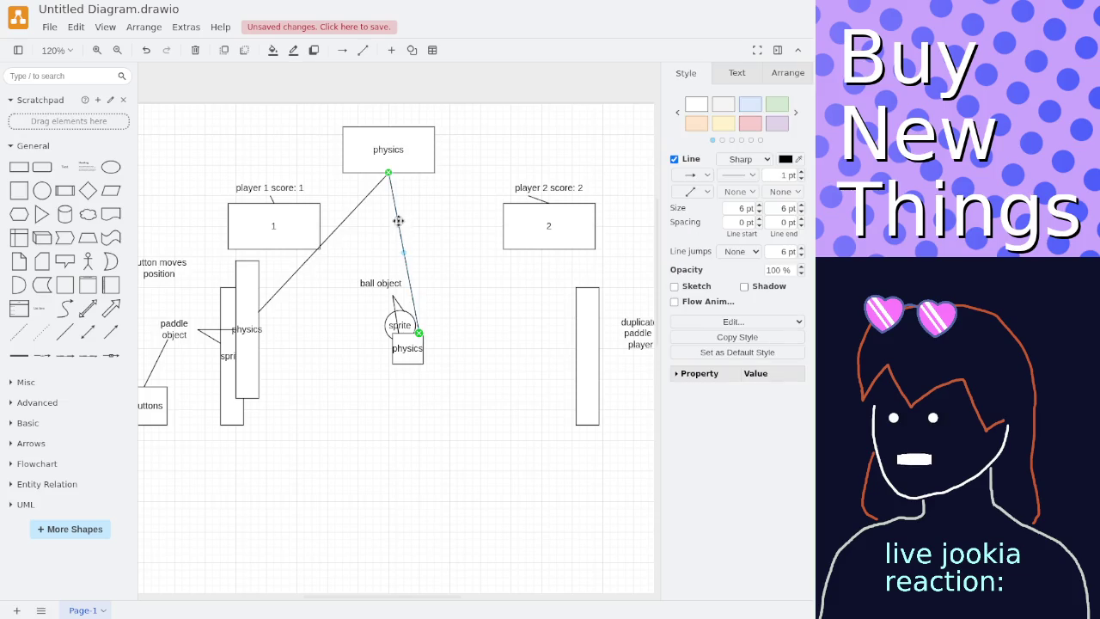
left_click(361, 243)
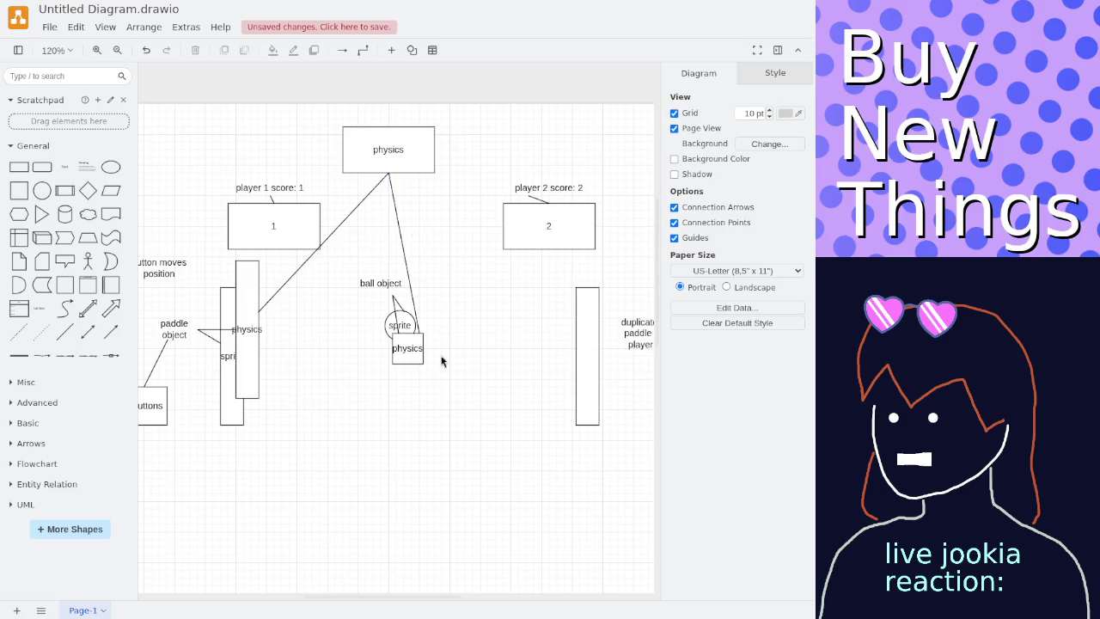
left_click(413, 345)
left_click(409, 283)
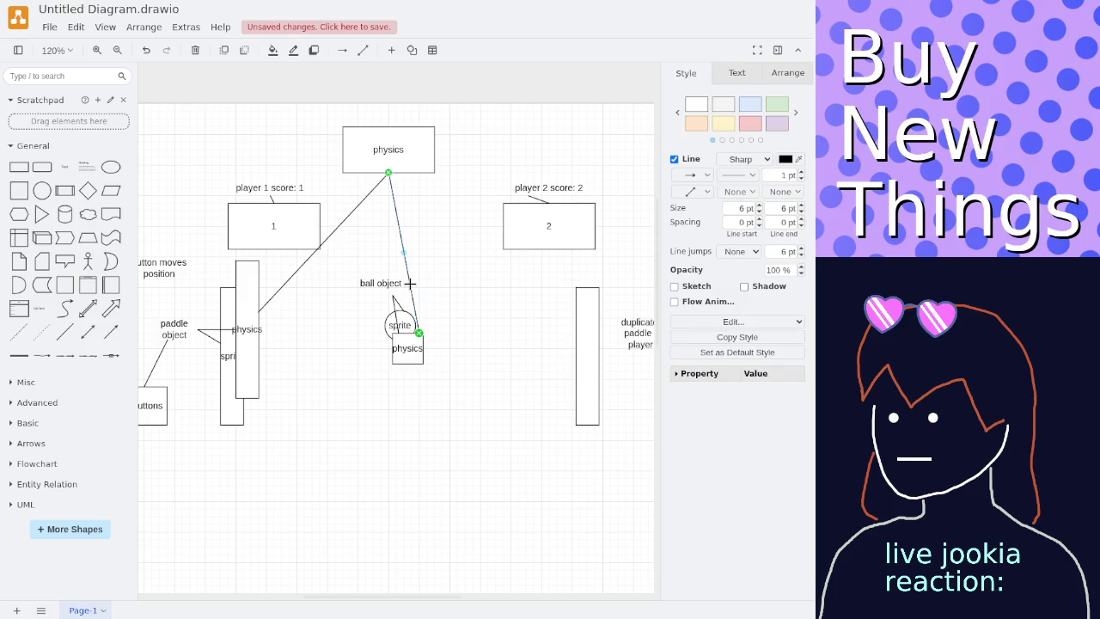
left_click(386, 262)
left_click(384, 152)
left_click_drag(384, 152, 383, 151)
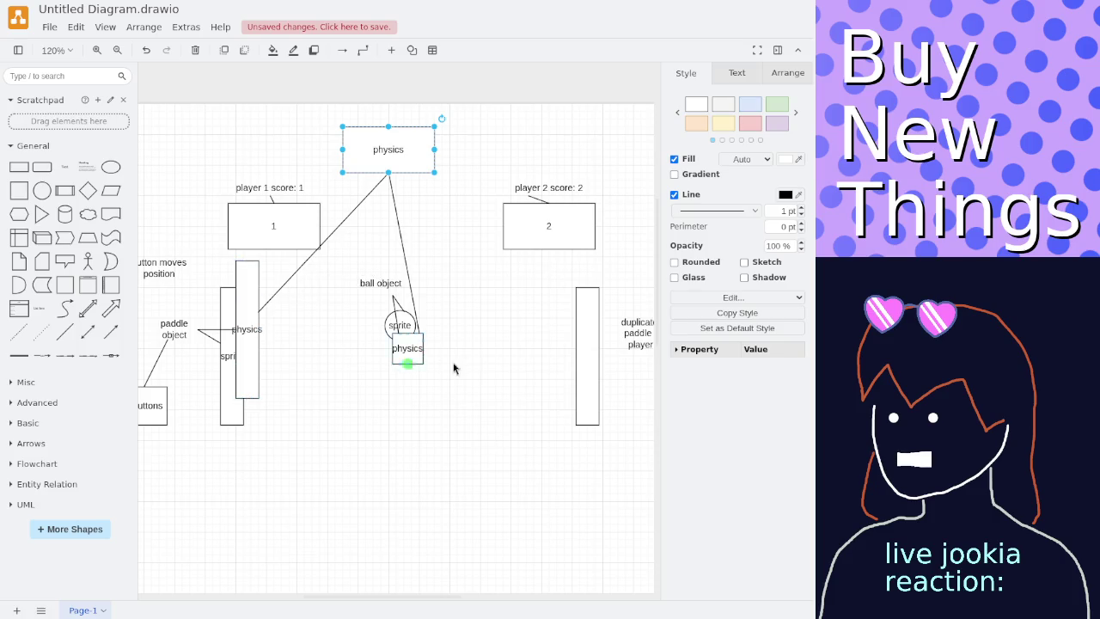
mouse_move(381, 282)
scroll(383, 301, "up", 1, "ctrl")
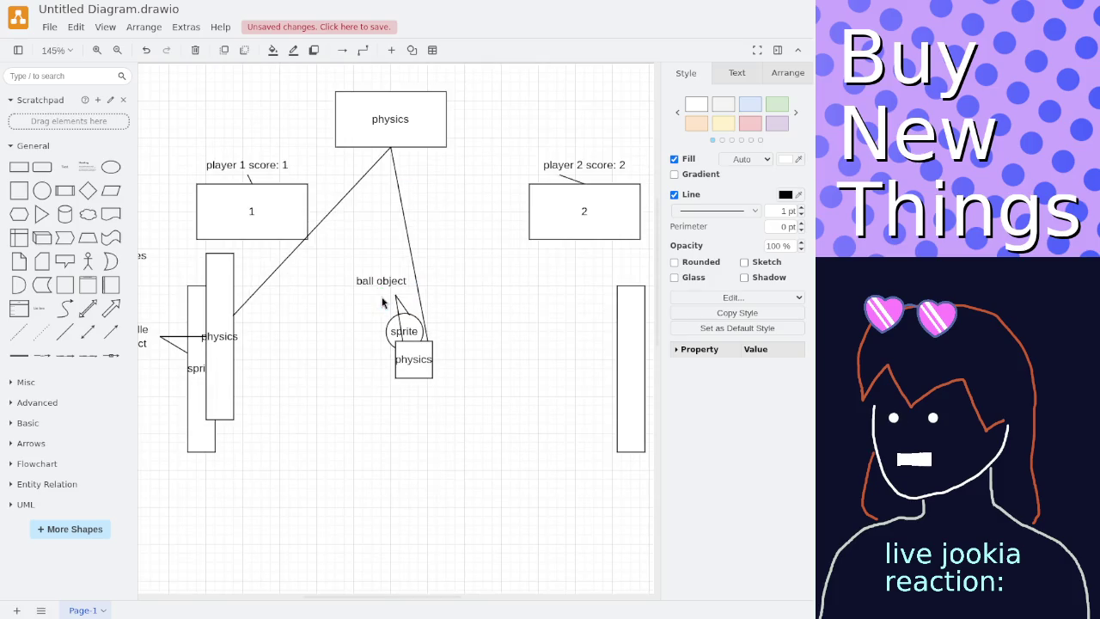
Inspect the ball object label and physics box, dismissing the quick shape picker.
mouse_move(327, 251)
left_mouse_down()
mouse_move(458, 394)
mouse_move(344, 248)
left_mouse_up()
double_click(331, 238)
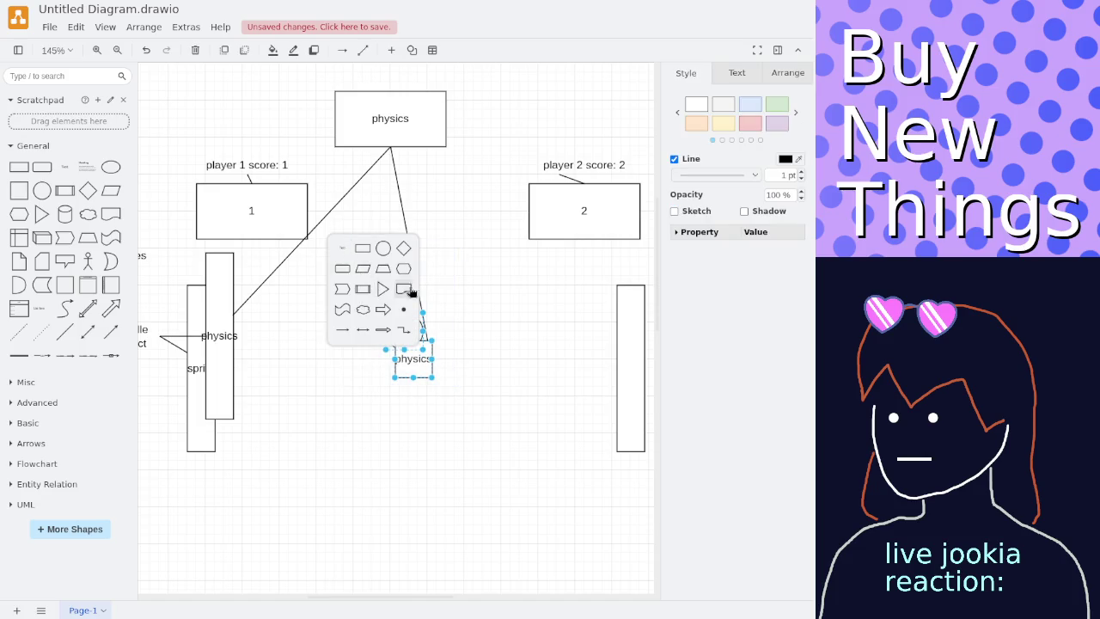
left_click(477, 216)
left_click(386, 272)
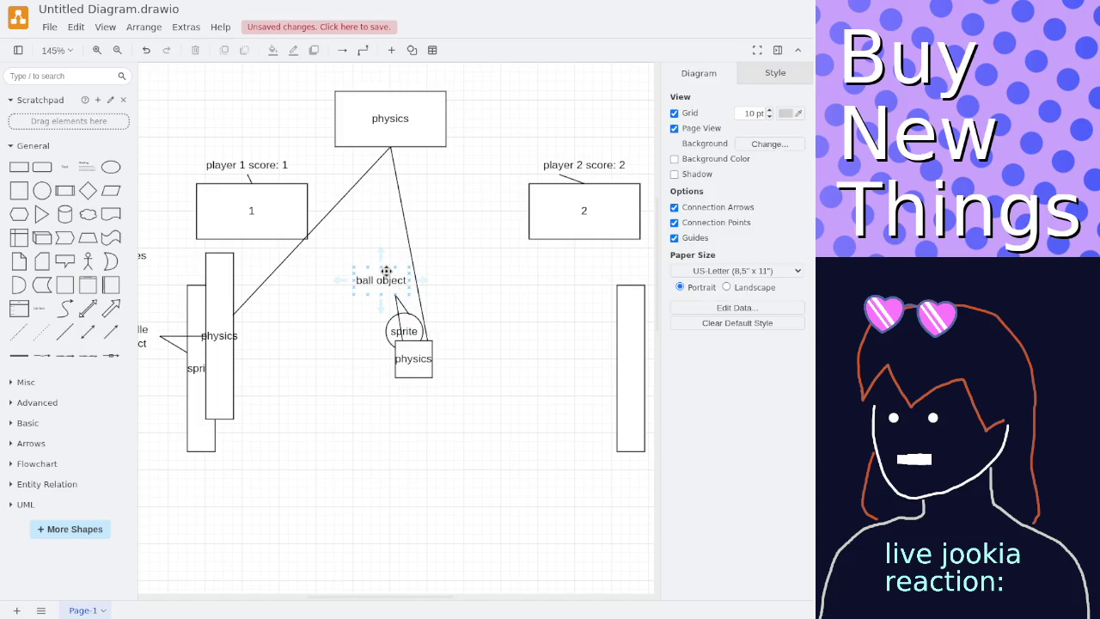
left_click(386, 272)
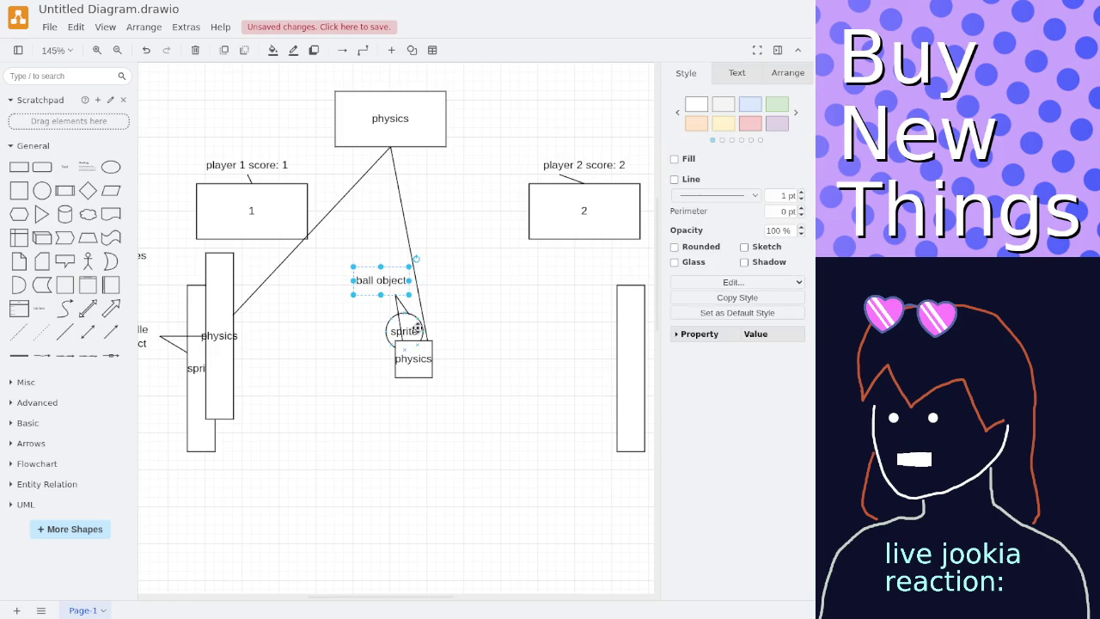
left_click(423, 365)
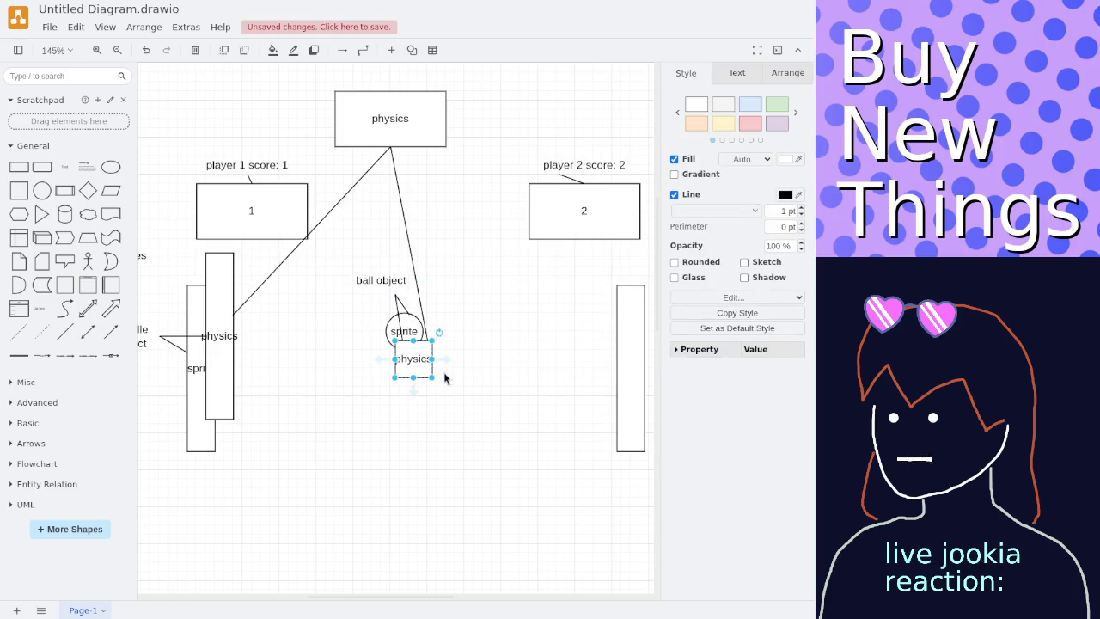
left_click(400, 319)
left_click(342, 314)
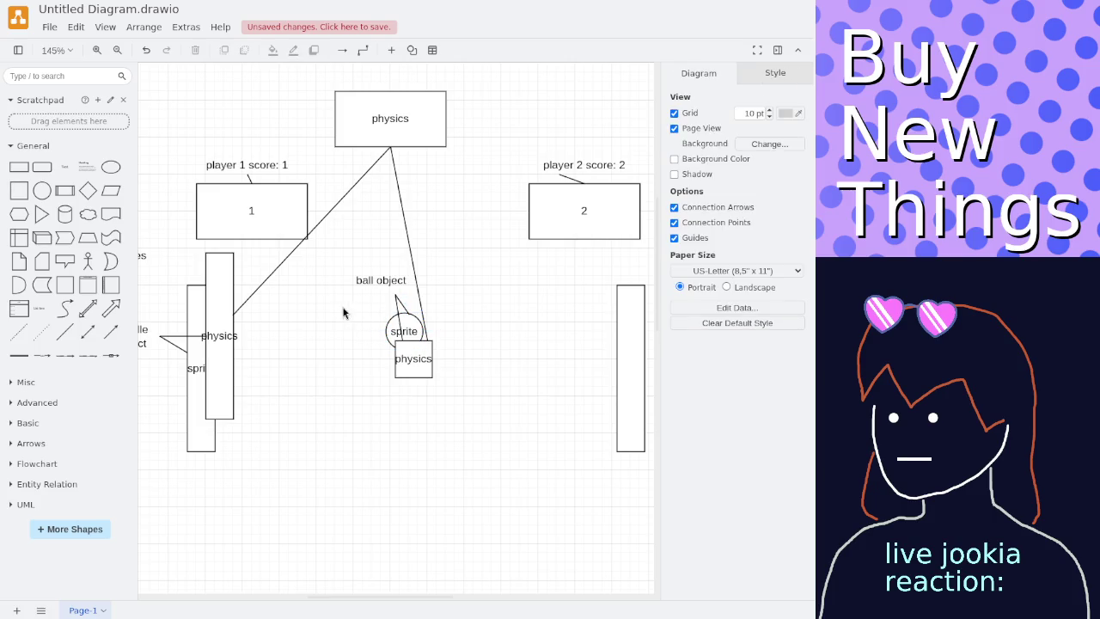
Pan to the paddle side and inspect its sprite and physics rectangles.
left_click_drag(343, 313, 431, 286)
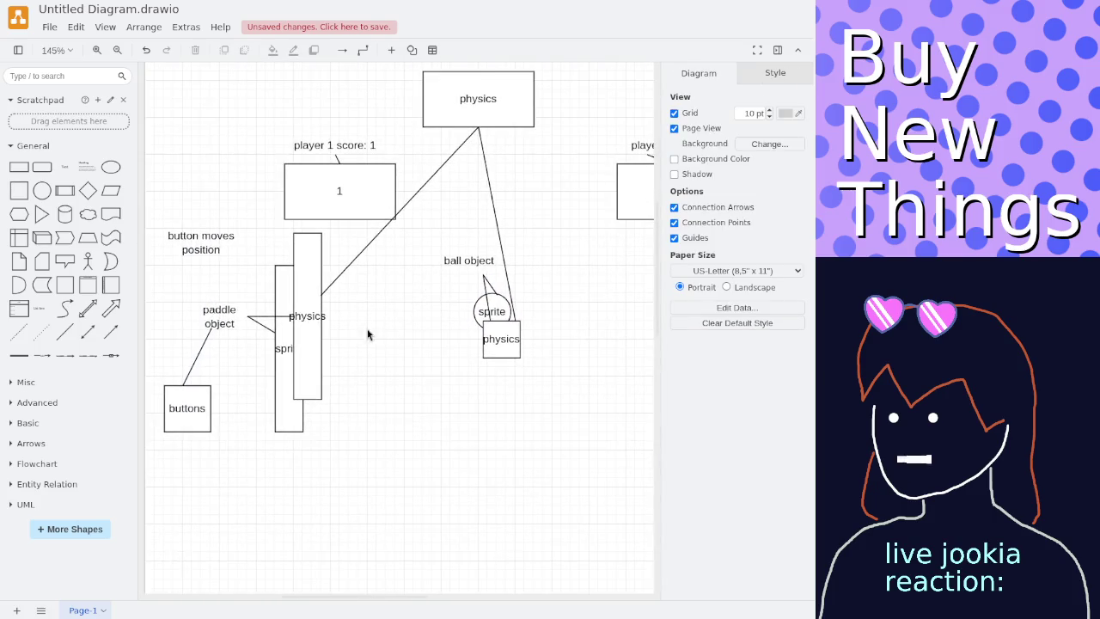
left_click(311, 332)
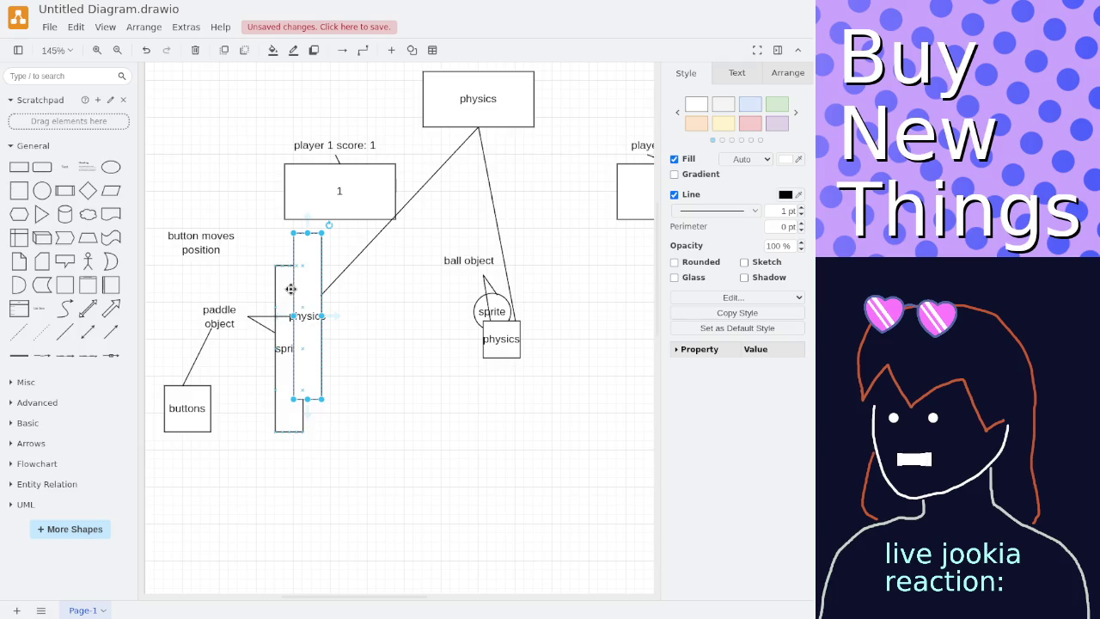
left_click(286, 283)
left_click(304, 285)
left_click(274, 292)
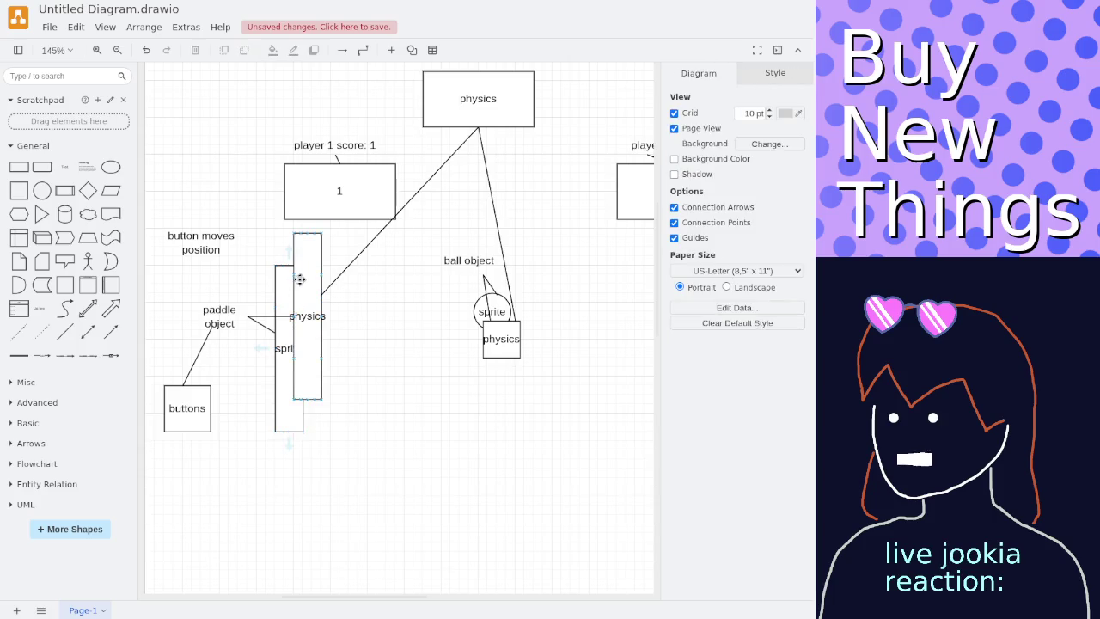
left_click(301, 280)
left_click(302, 281)
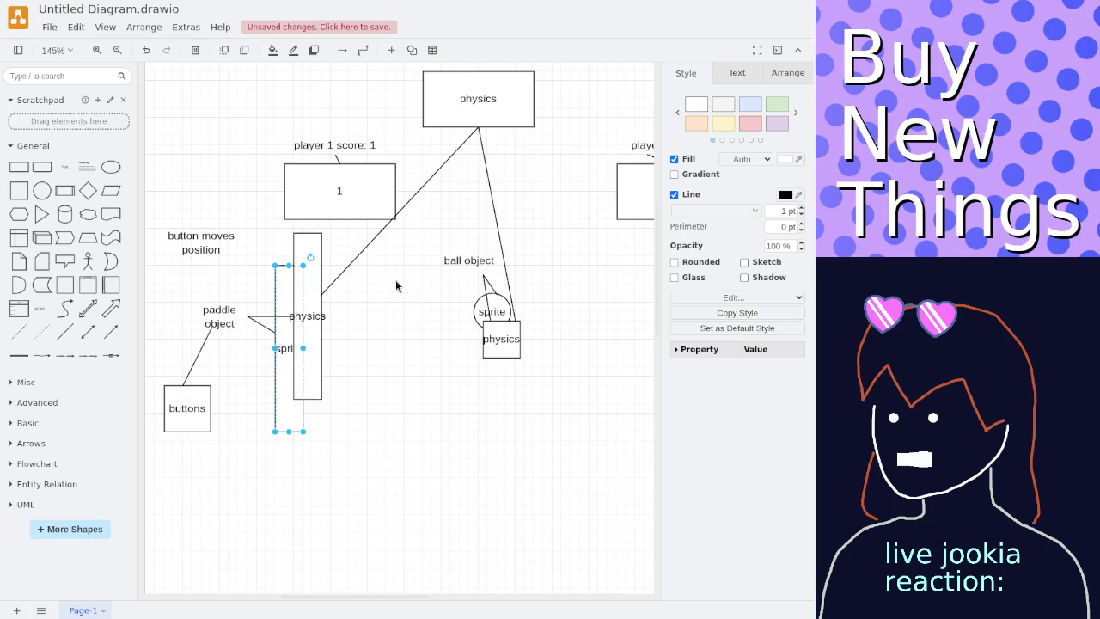
left_click(412, 294)
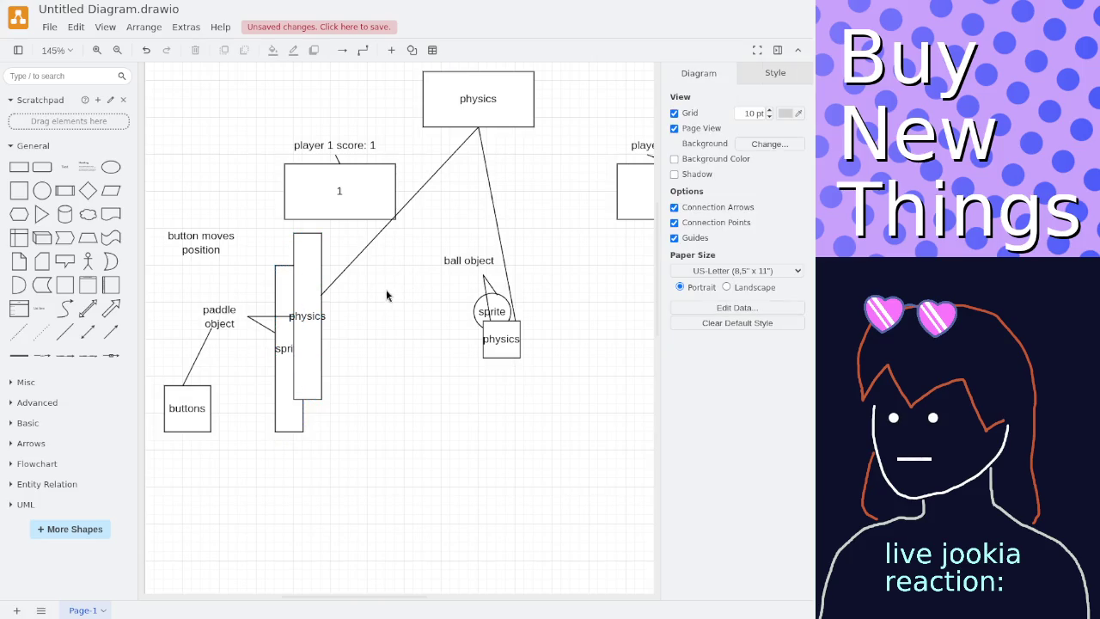
Move the buttons box slightly up, keeping its link to the paddle object label.
left_click(209, 324)
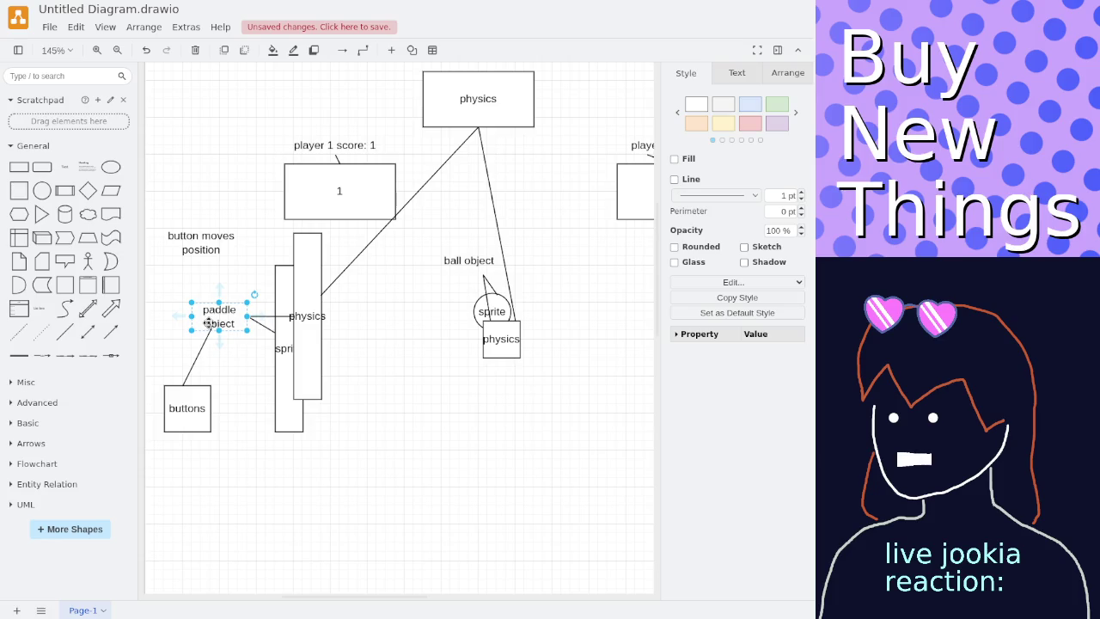
left_click(188, 393)
mouse_move(187, 394)
left_mouse_down()
mouse_move(183, 379)
mouse_move(190, 391)
left_mouse_up()
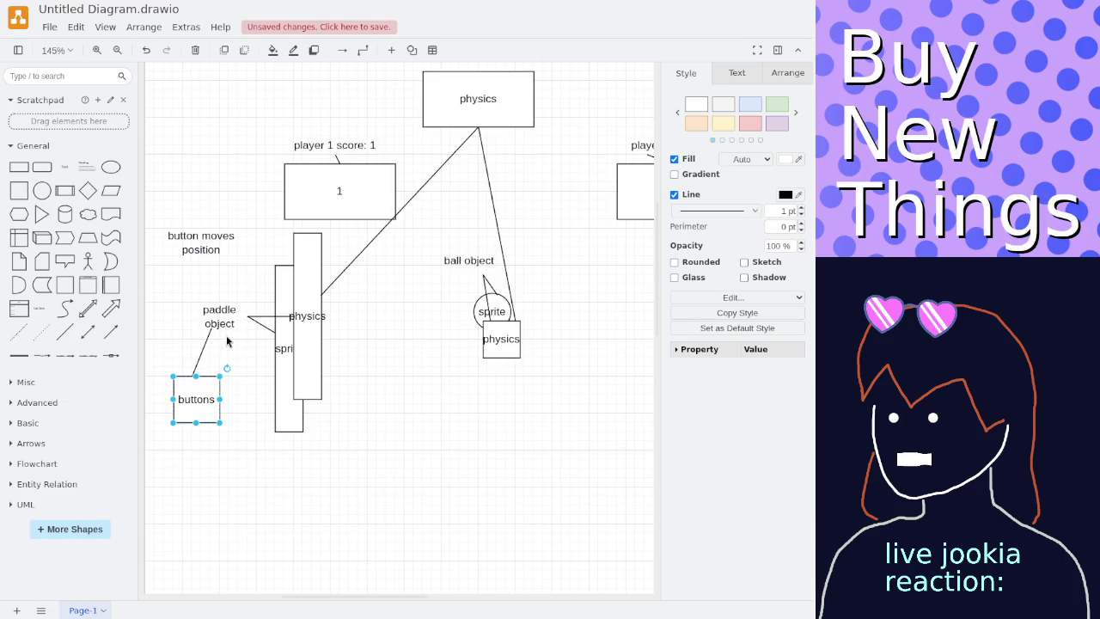
left_click(398, 295)
scroll(343, 184, "right", 2)
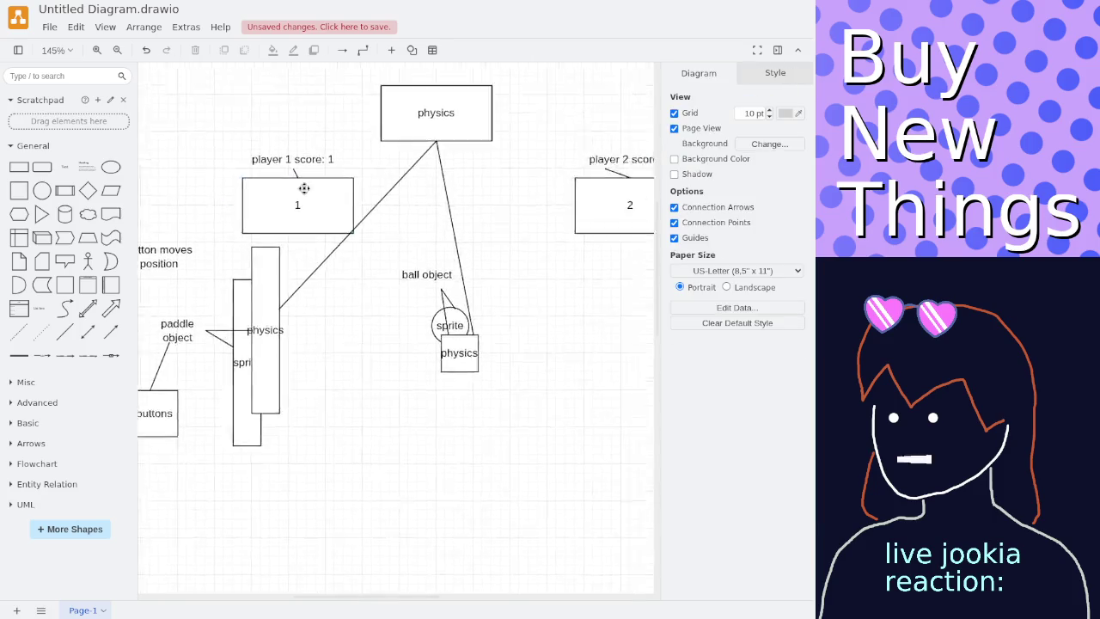
Zoom from 145% to 120% and pan to fit the whole diagram, then add a square shape.
scroll(300, 206, "up", 2)
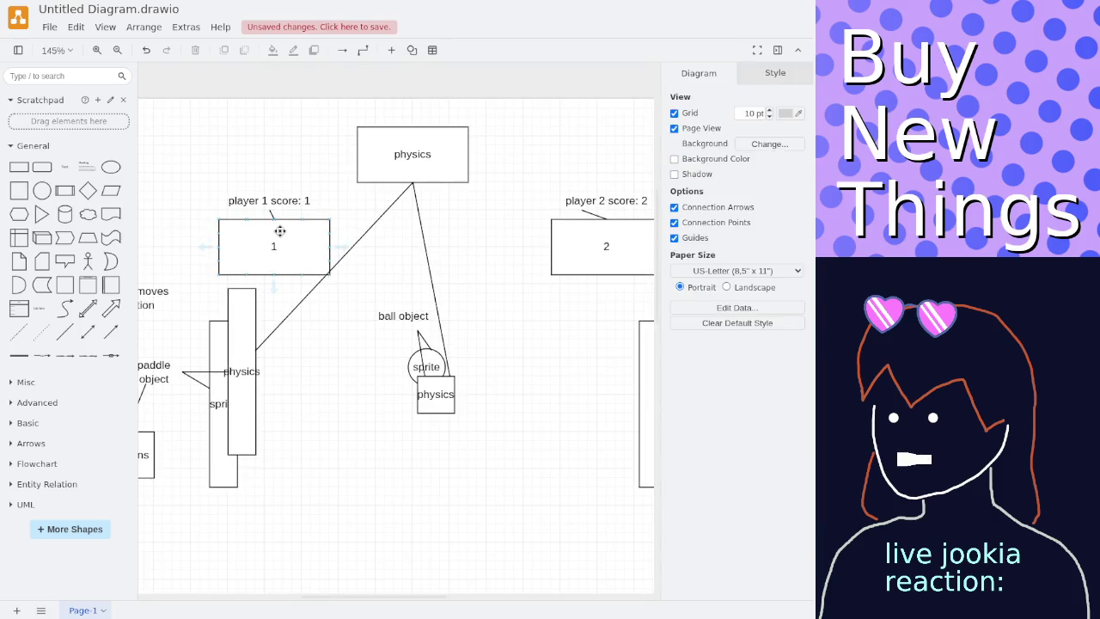
scroll(281, 229, "down", 3)
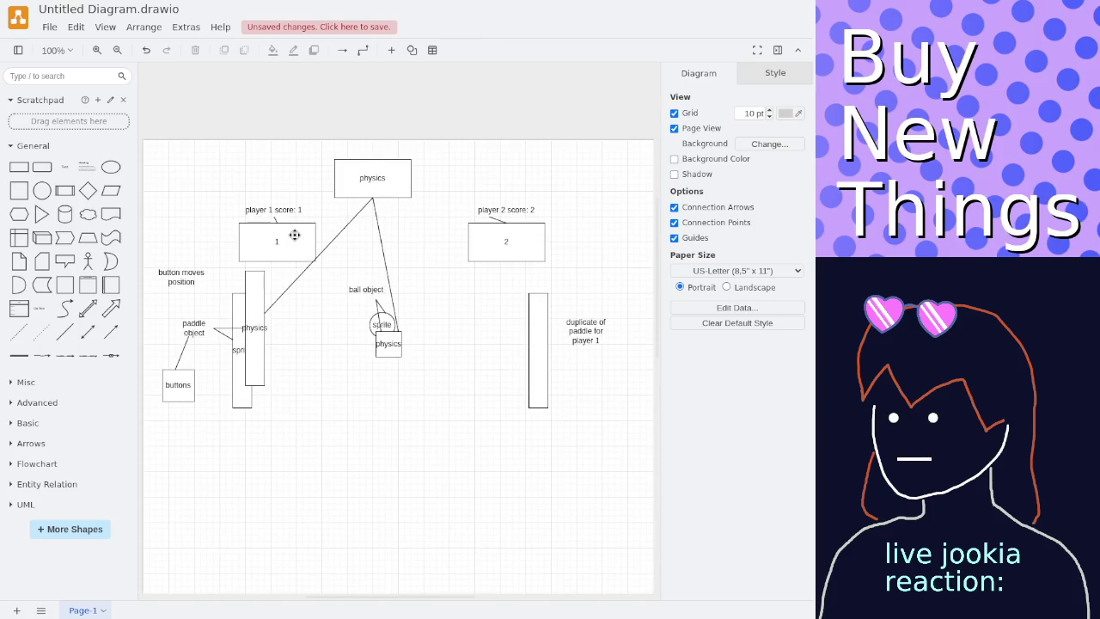
scroll(294, 236, "up", 2)
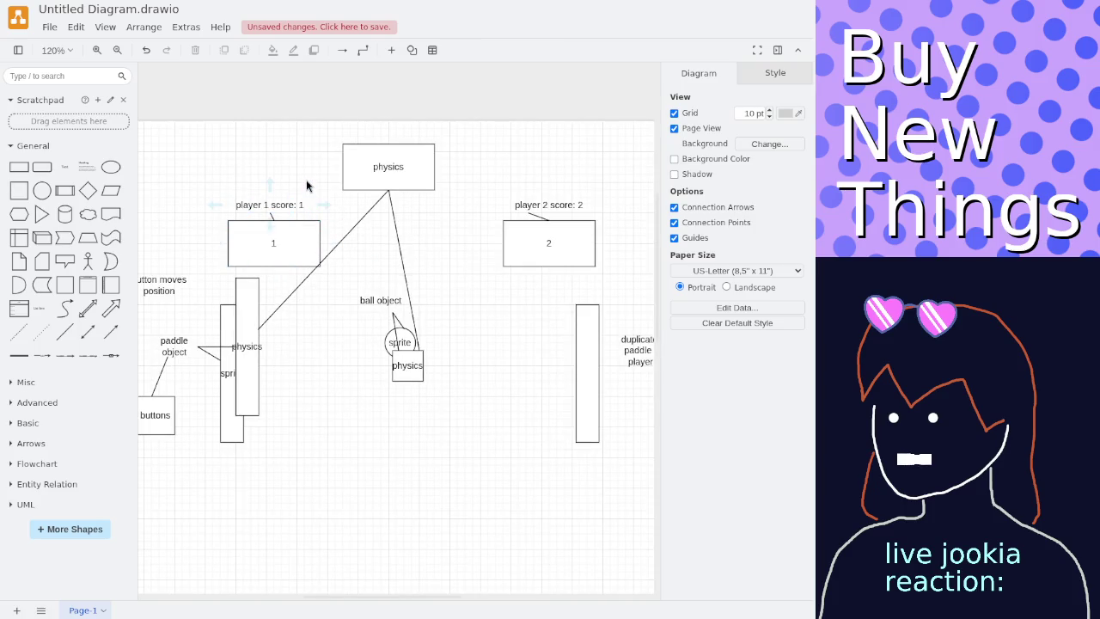
scroll(309, 179, "left", 1)
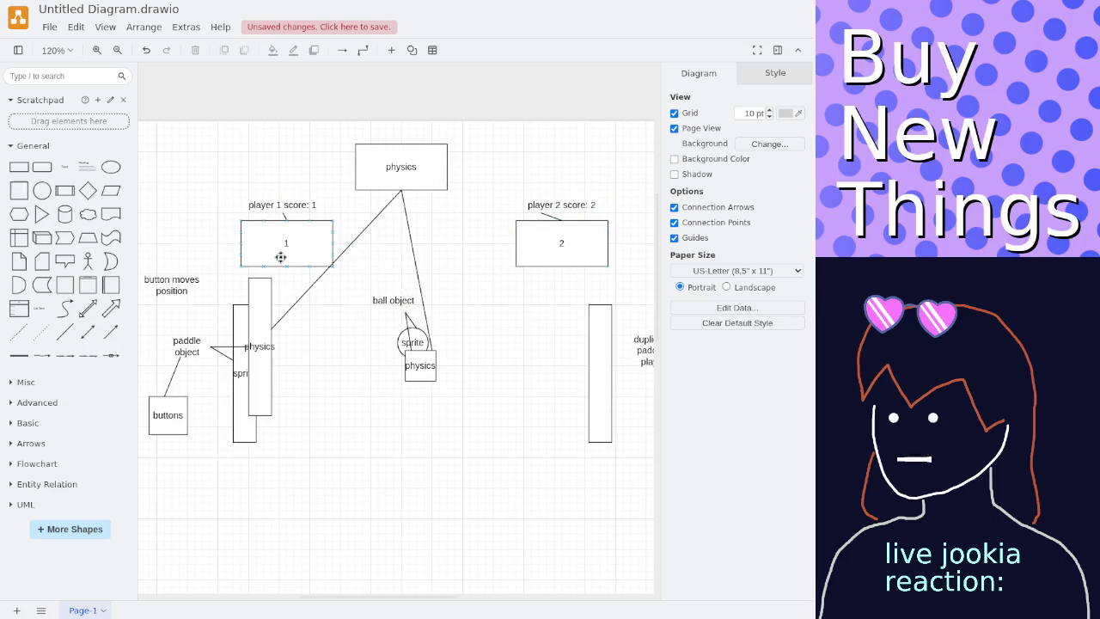
left_click_drag(301, 173, 270, 149)
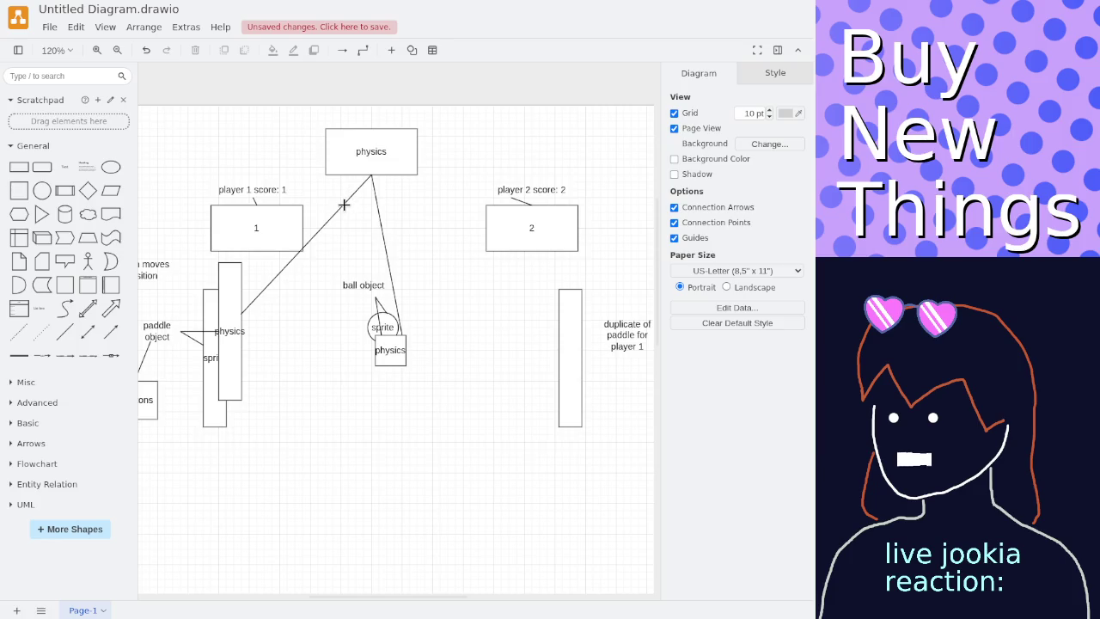
left_click(21, 189)
Place a new square below the buttons box and label it 'goal'.
mouse_move(401, 307)
left_mouse_down()
mouse_move(304, 367)
mouse_move(199, 413)
left_mouse_up()
left_click_drag(280, 374, 249, 383)
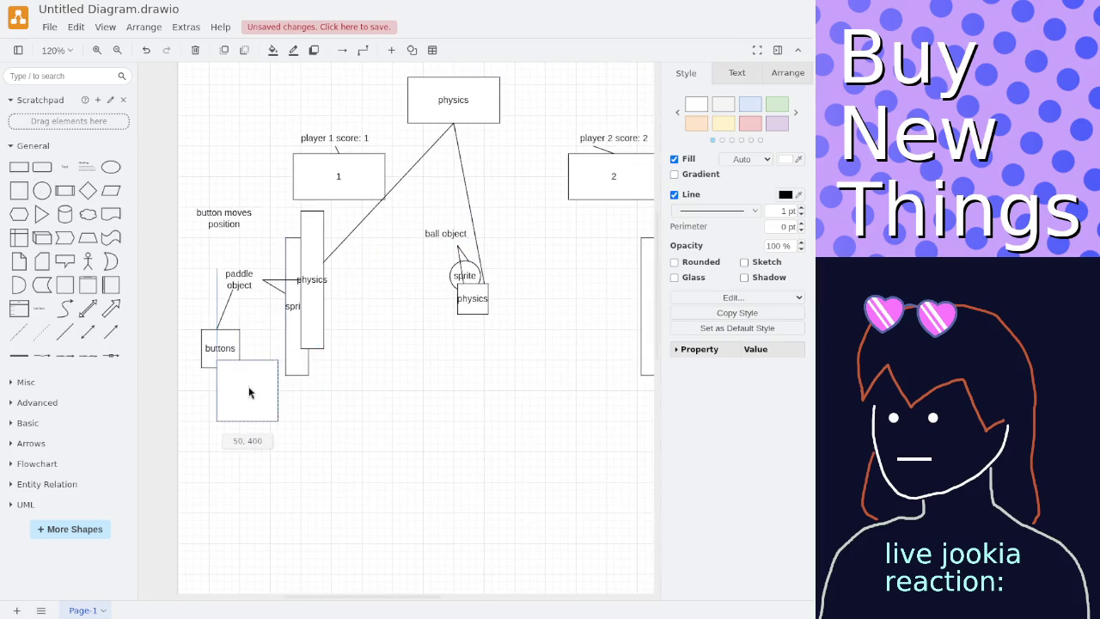
double_click(257, 384)
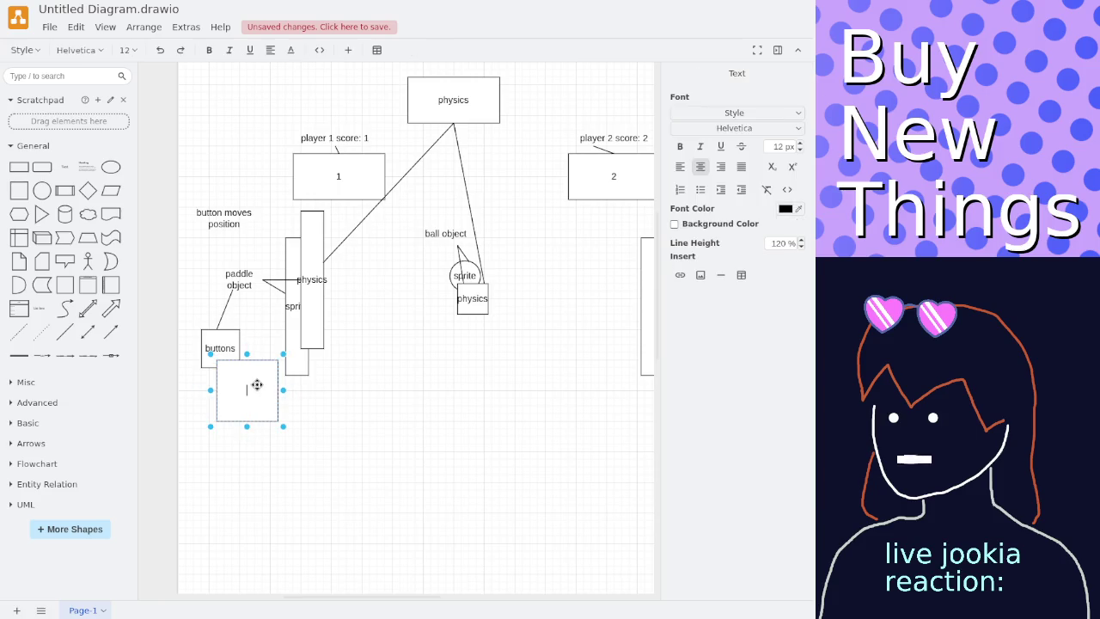
left_click(302, 412)
Resize the goal box to 80x80 and reposition it just below the buttons box.
mouse_move(262, 374)
left_mouse_down()
mouse_move(278, 376)
mouse_move(245, 414)
left_mouse_up()
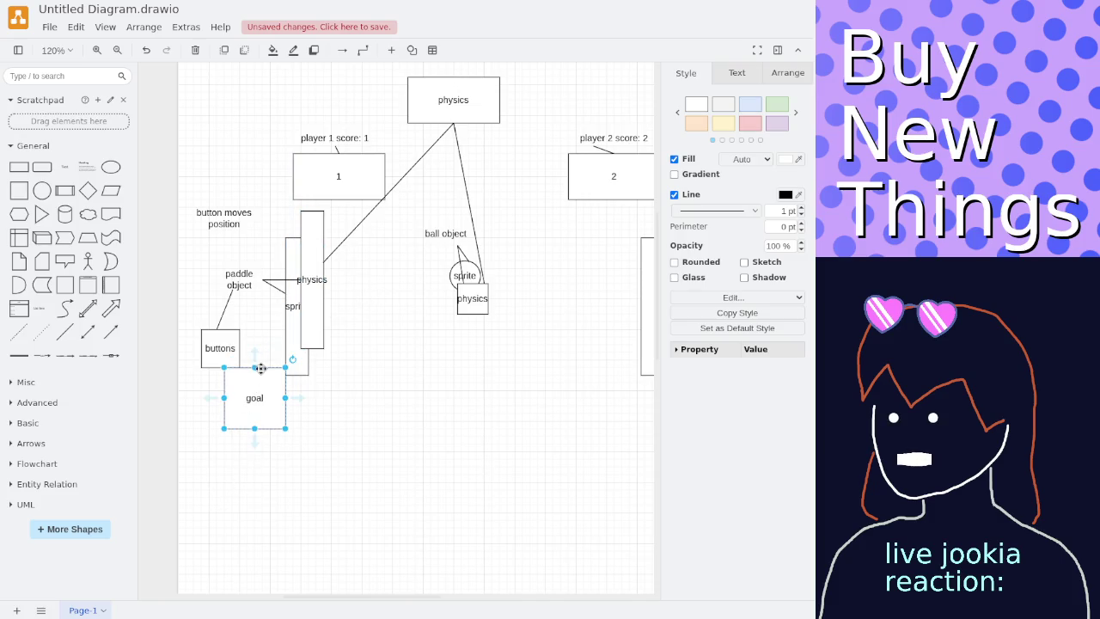
left_click_drag(257, 372, 249, 372)
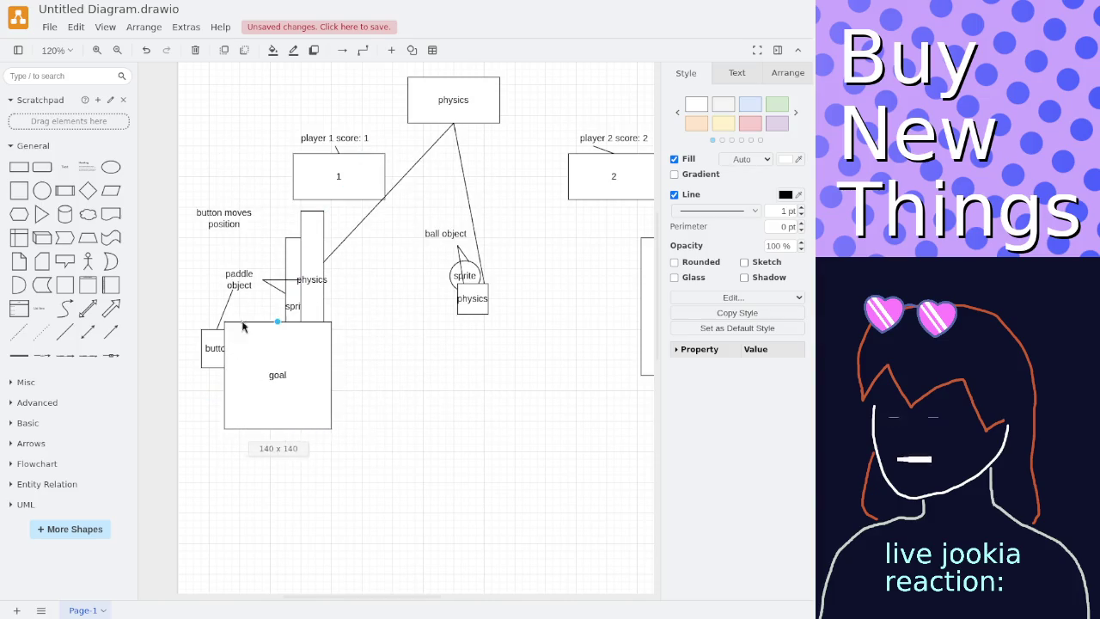
mouse_move(249, 372)
left_mouse_down()
mouse_move(226, 322)
mouse_move(215, 356)
left_mouse_up()
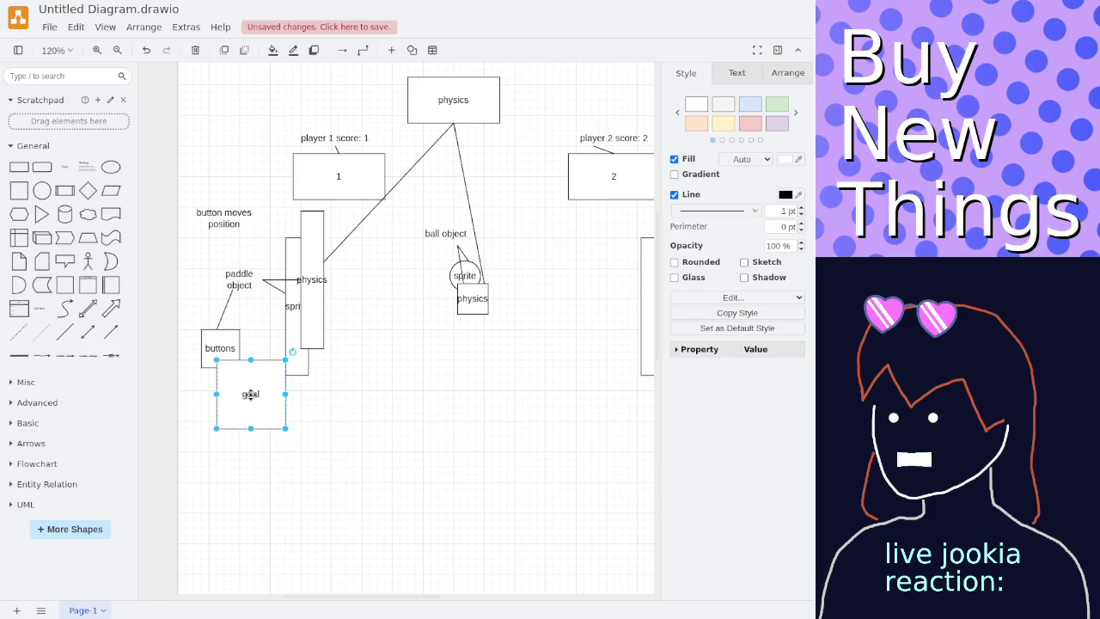
mouse_move(248, 393)
left_mouse_down()
mouse_move(246, 414)
mouse_move(269, 402)
left_mouse_up()
left_click(313, 387)
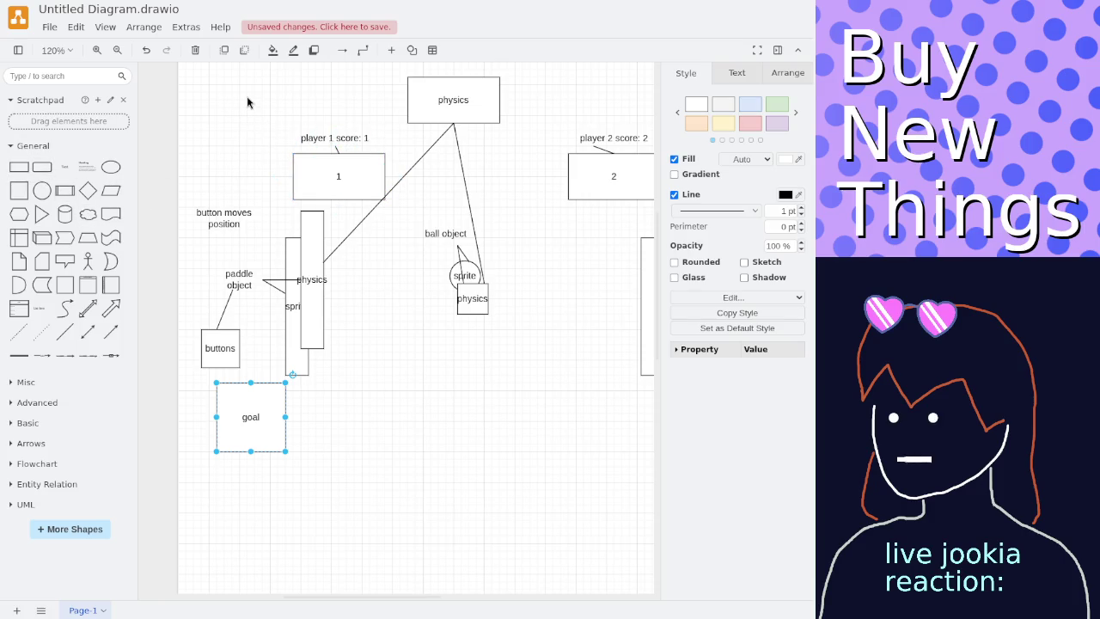
Undo the goal box's moves, resizes and creation, removing it from the Pong diagram.
key("shift+Up")
key("shift+Up")
key("ctrl+shift+Left")
key("ctrl+shift+Up")
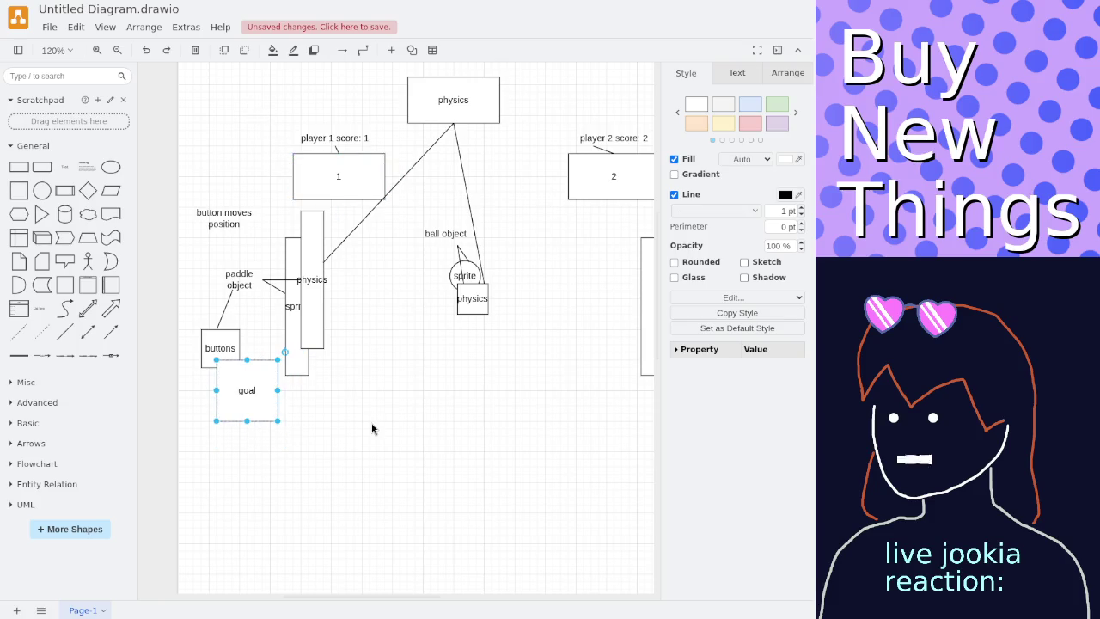
key("ctrl+z")
key("ctrl+z")
key("ctrl+z")
key("ctrl+z")
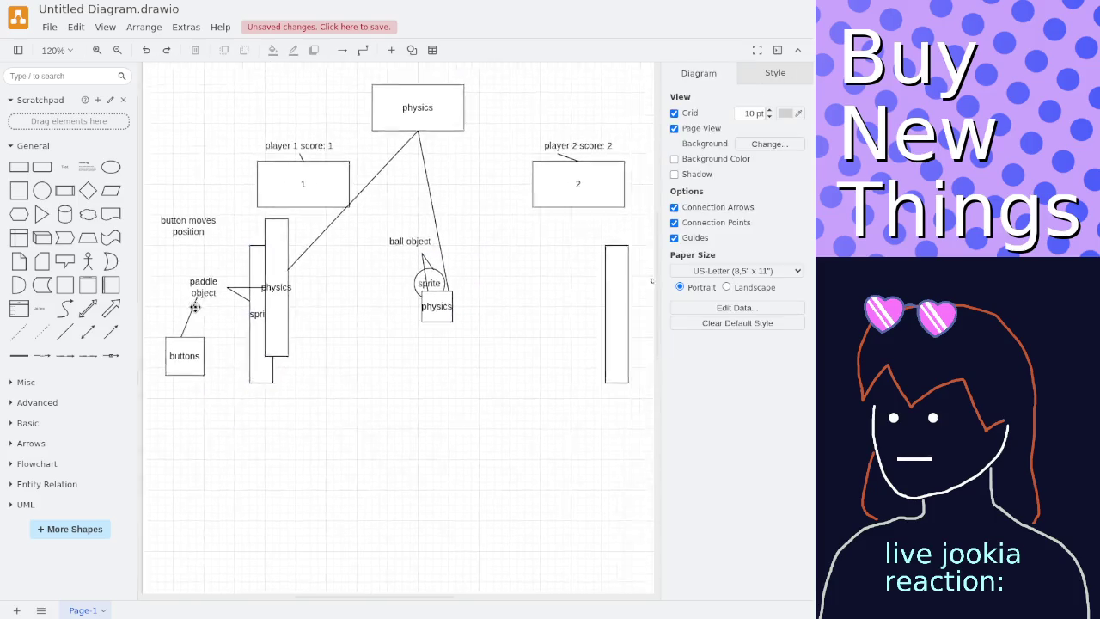
scroll(184, 326, "up", 2)
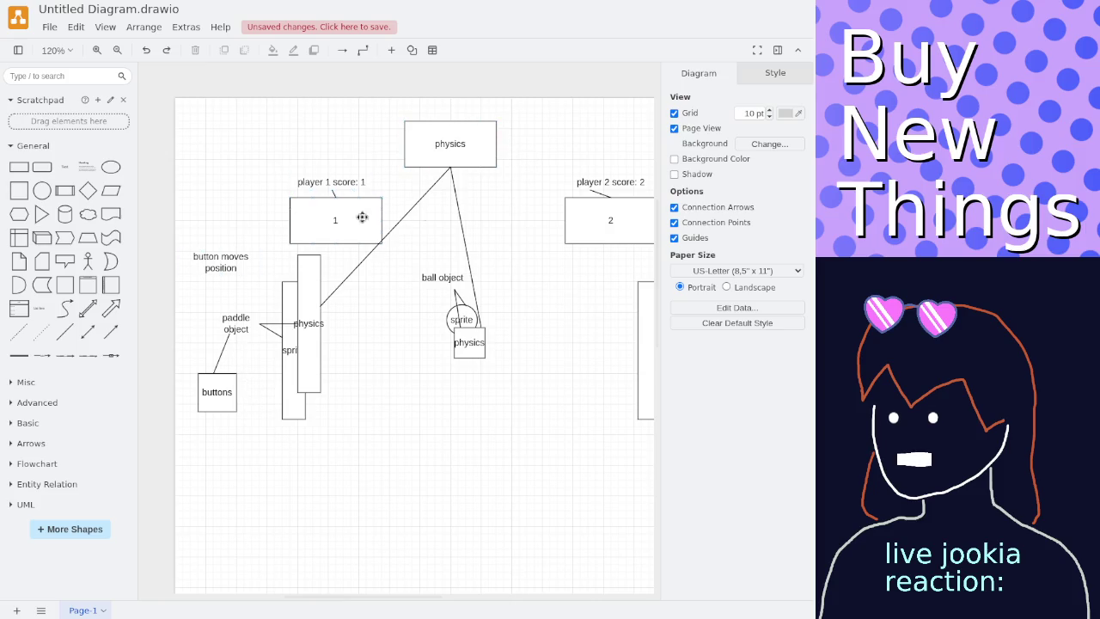
scroll(197, 301, "right", 4)
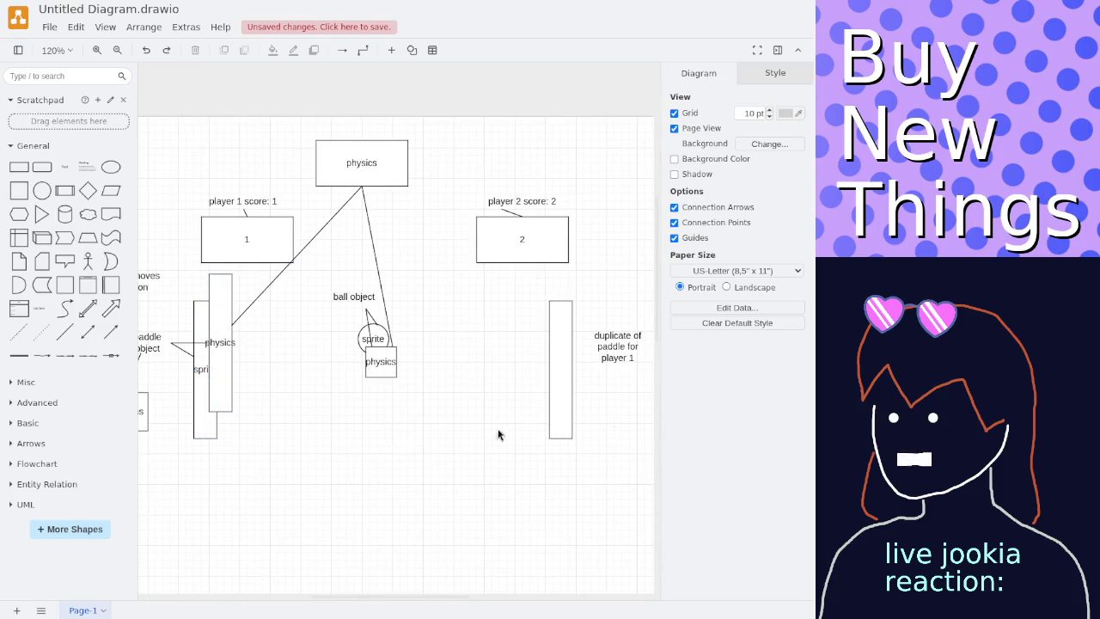
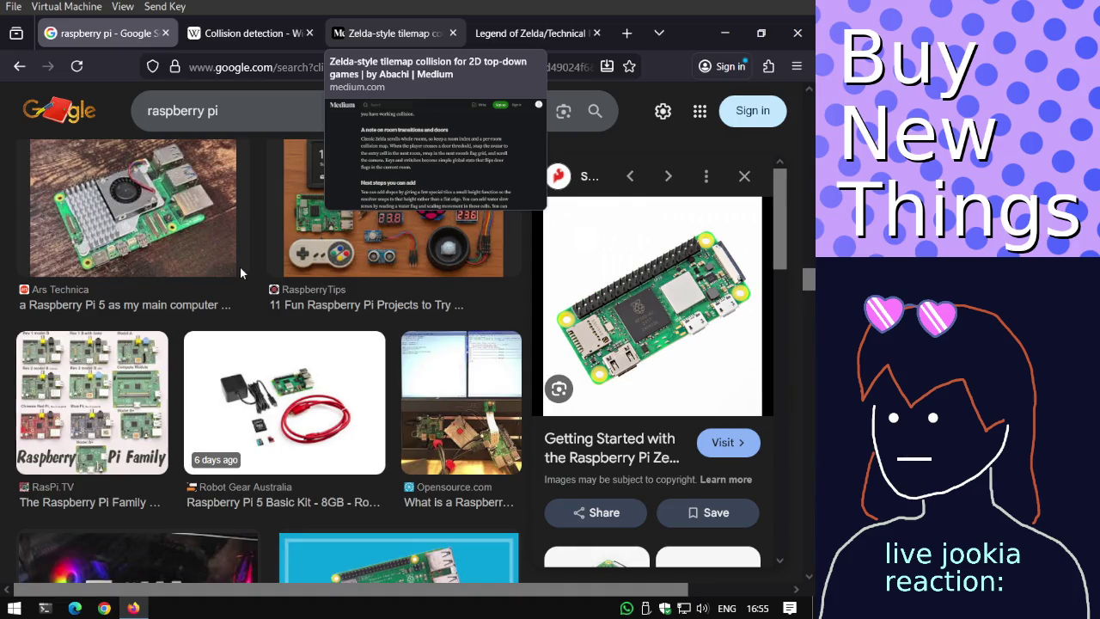
Search Google Images for 'godot player movement' and scroll through the results.
left_click(263, 110)
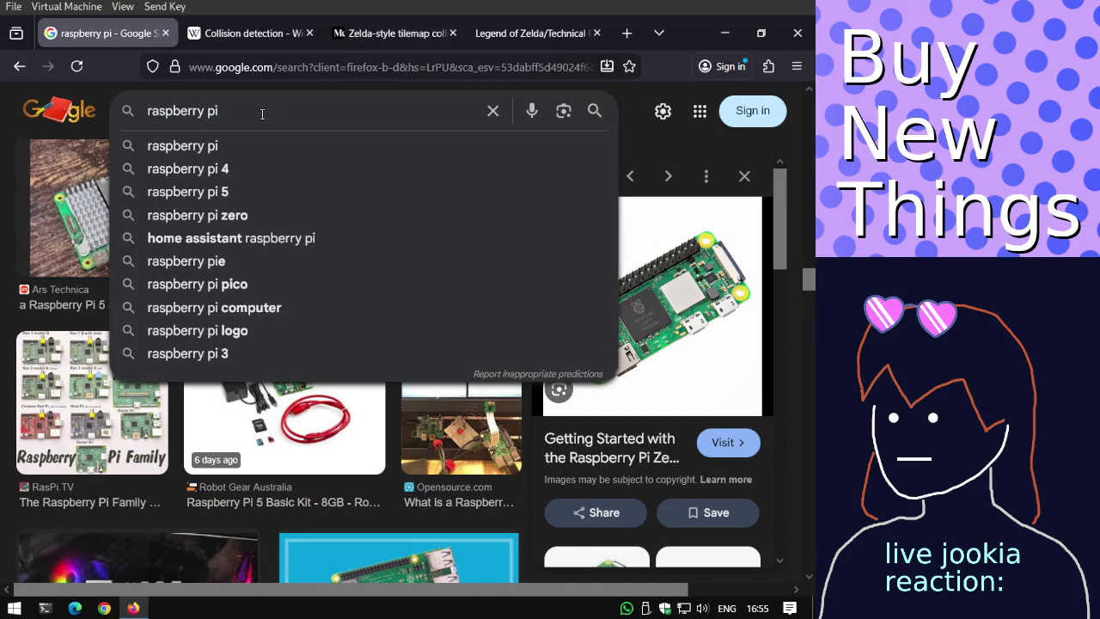
key("ctrl+a")
type("godot player con")
key("BackSpace")
key("BackSpace")
key("BackSpace")
type("movement")
key("Return")
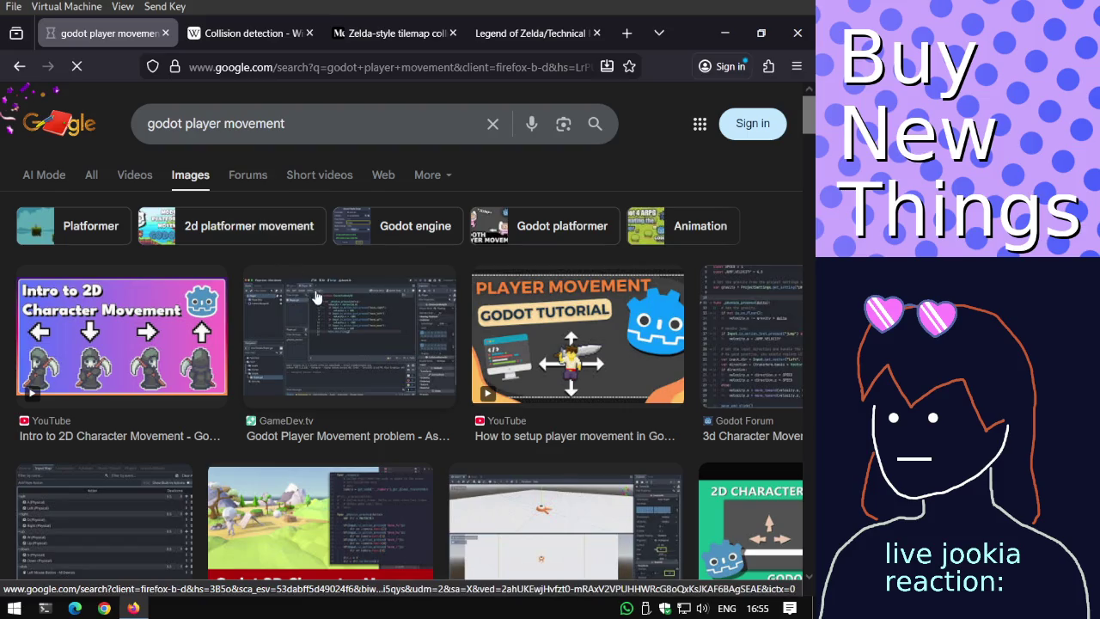
scroll(323, 307, "down", 2)
scroll(322, 306, "down", 3)
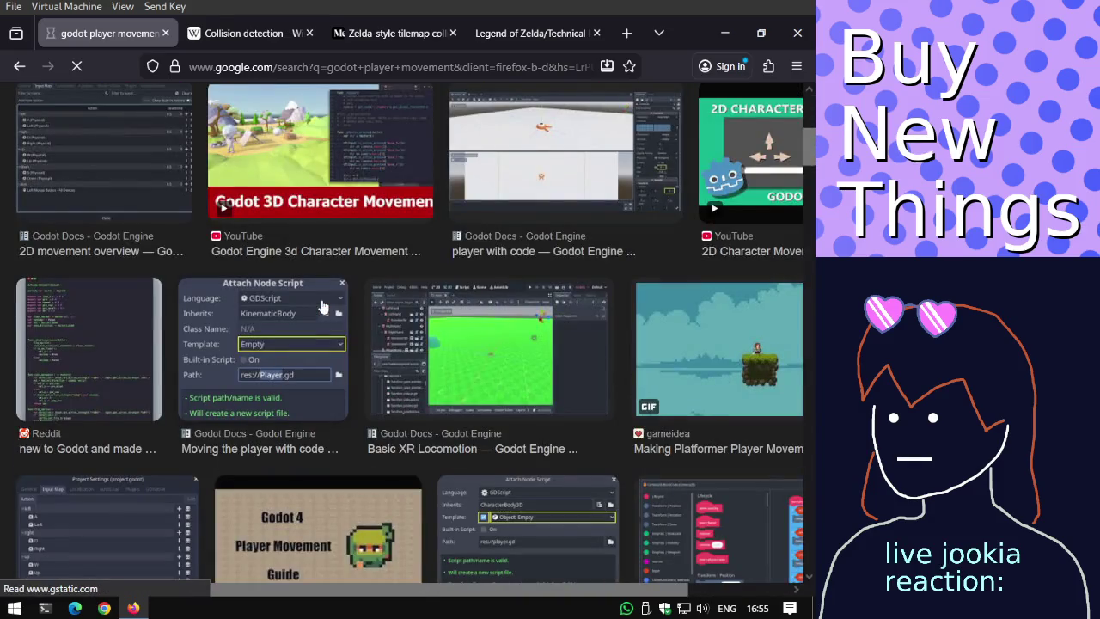
scroll(335, 307, "down", 2)
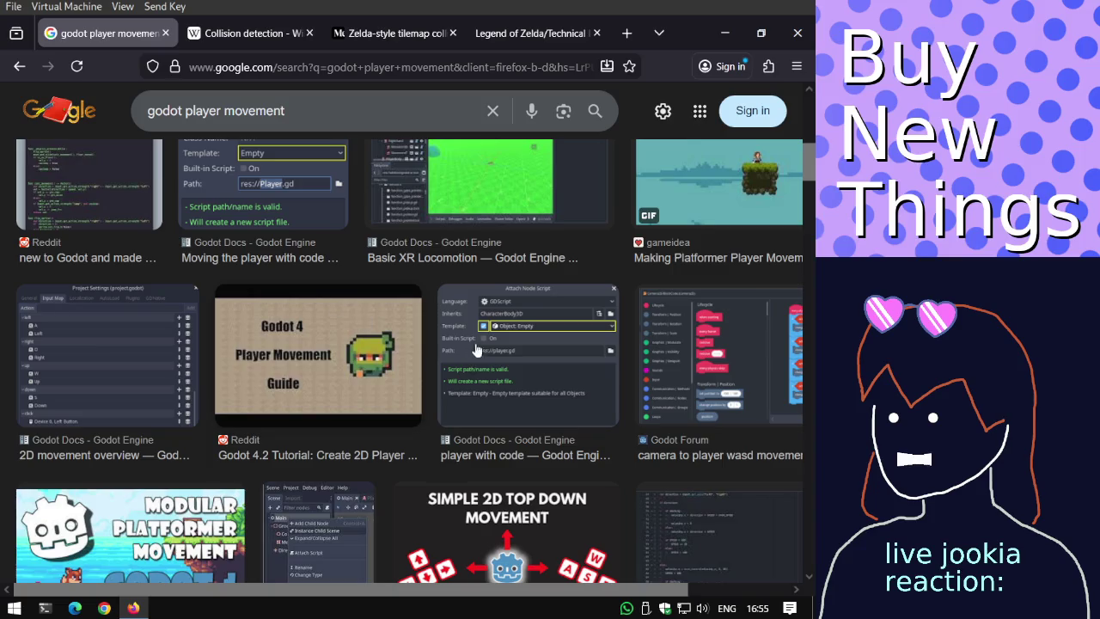
scroll(429, 342, "down", 2)
scroll(359, 346, "down", 1)
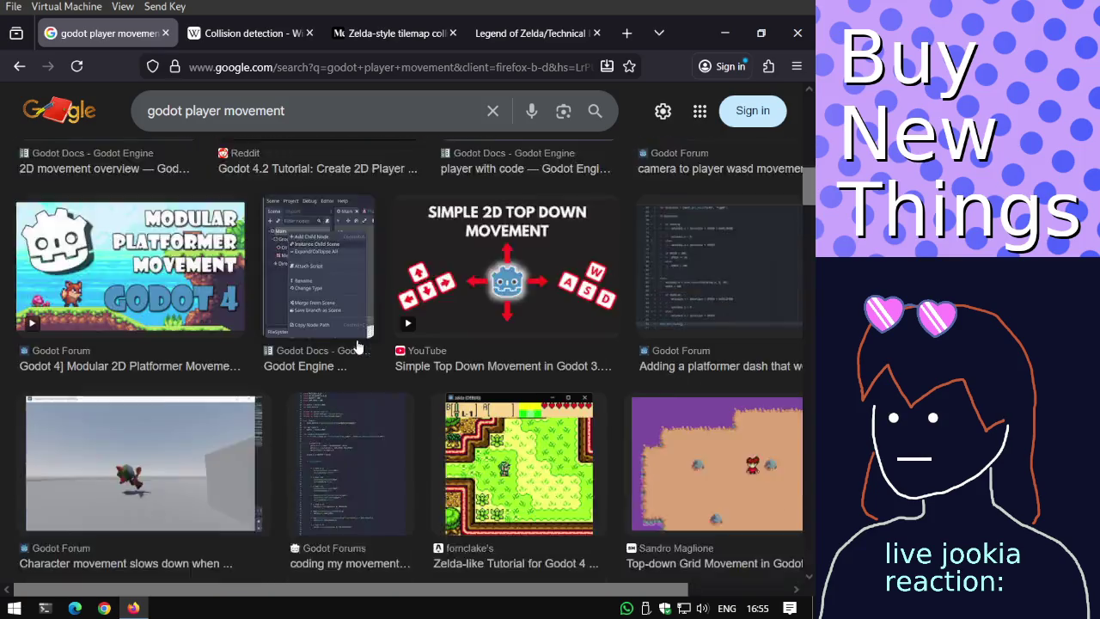
scroll(358, 346, "down", 2)
Refine the search to 'godot player movement nodes' and open the Godot Nodes and Scenes result.
left_click(301, 110)
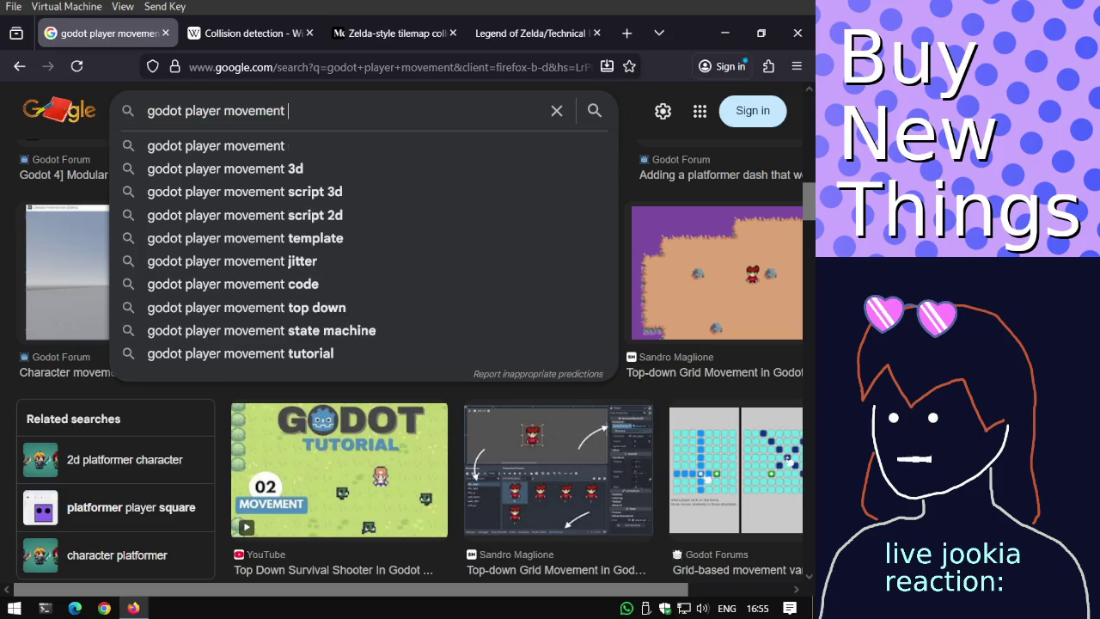
type("nodes")
key("Return")
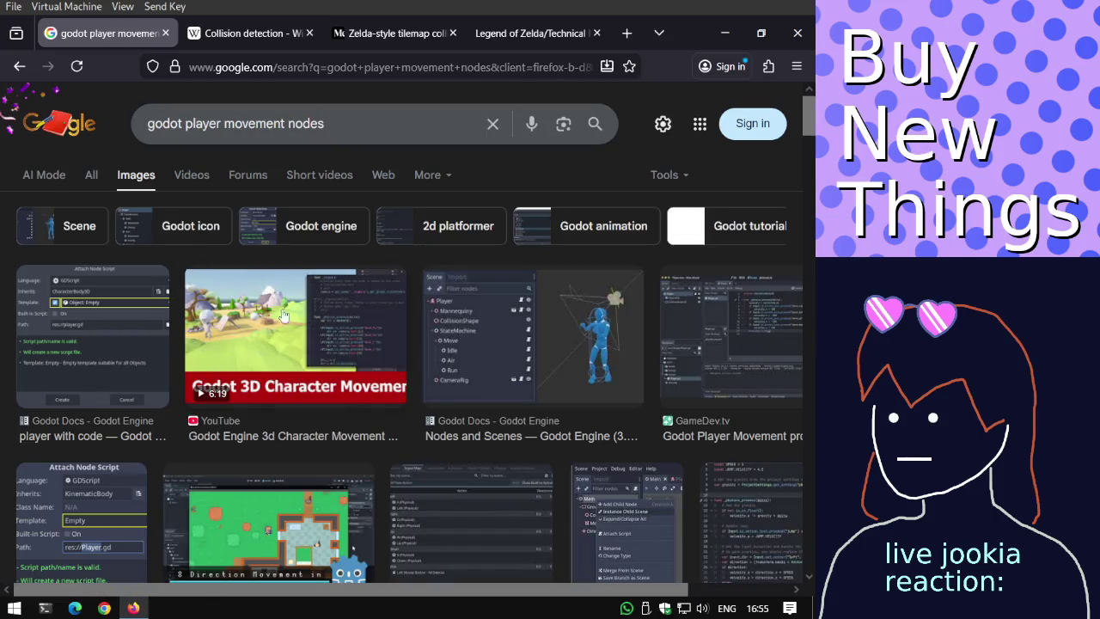
left_click(451, 336)
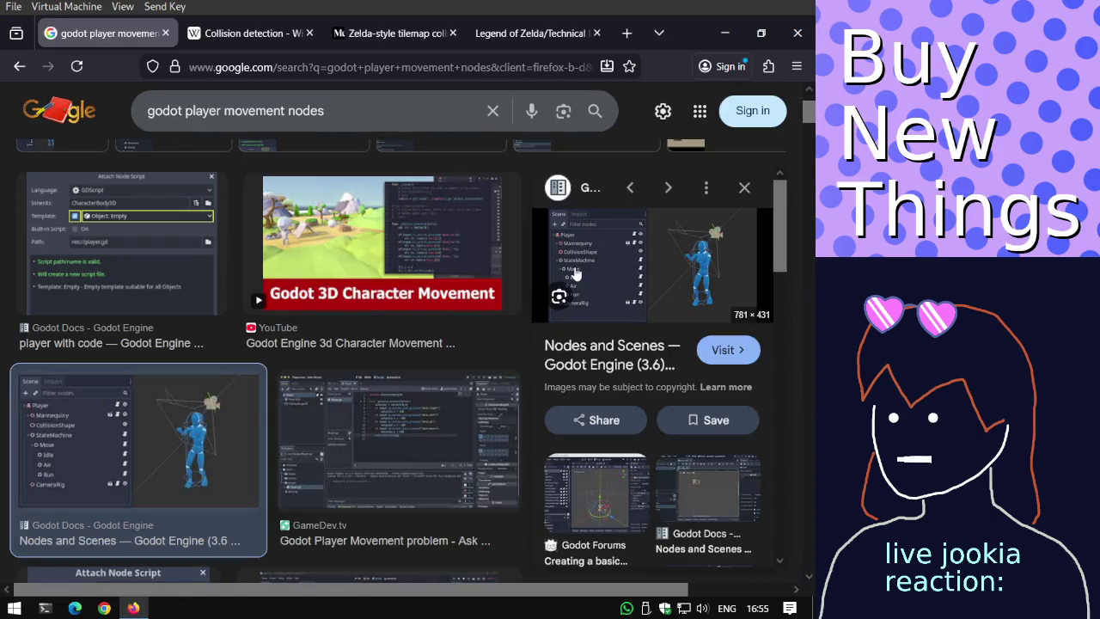
left_click(614, 266)
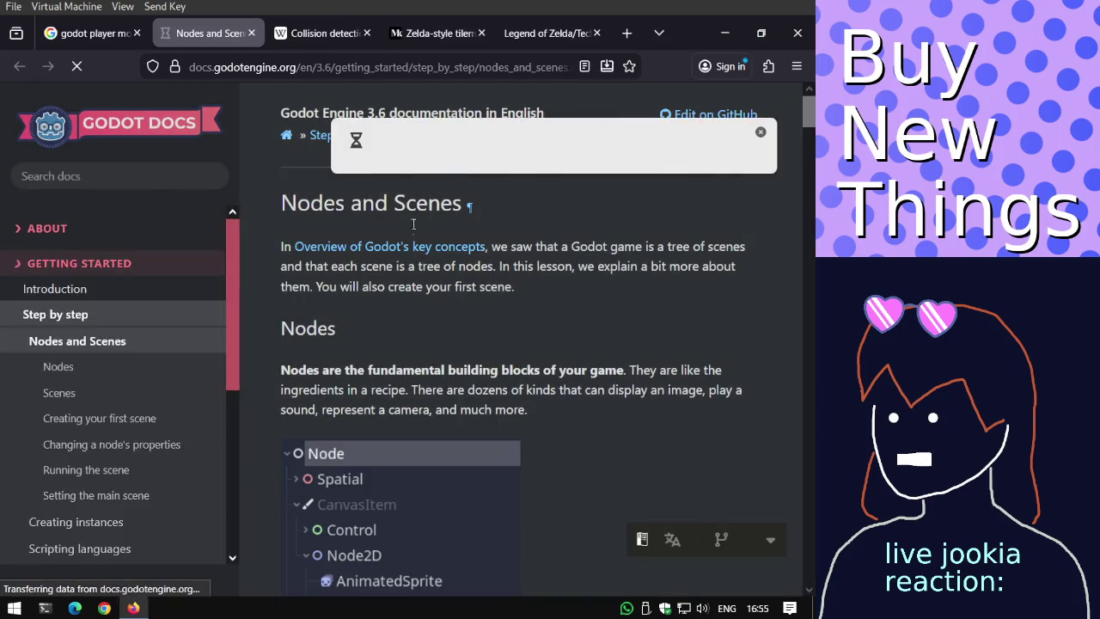
Dismiss the old-version notice on the Godot Nodes and Scenes docs page.
scroll(415, 257, "down", 2)
scroll(416, 256, "down", 2)
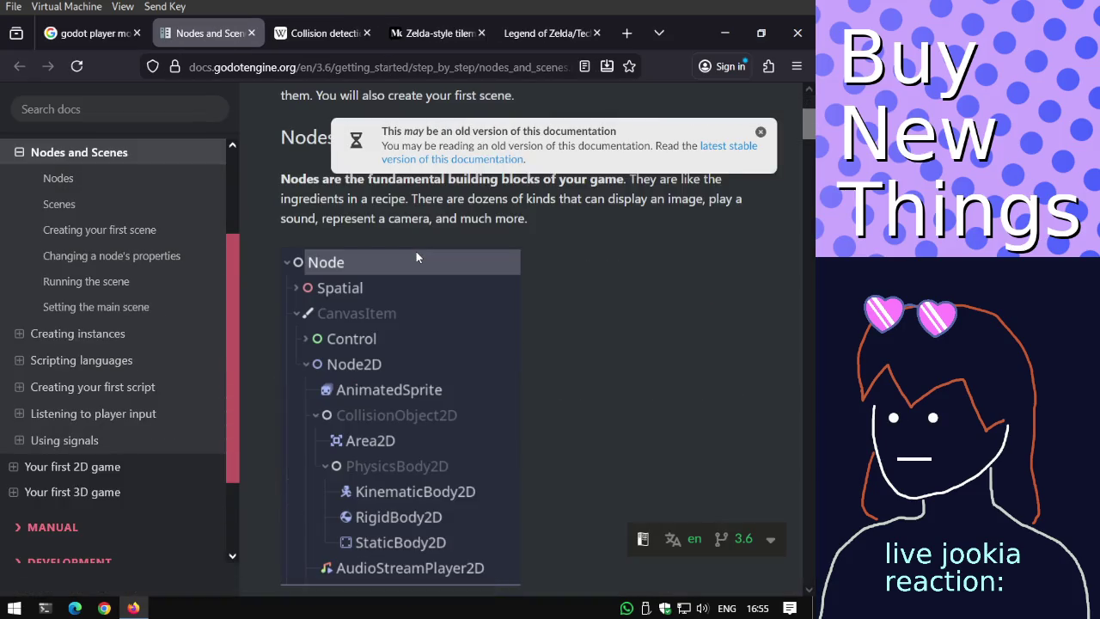
left_click(760, 132)
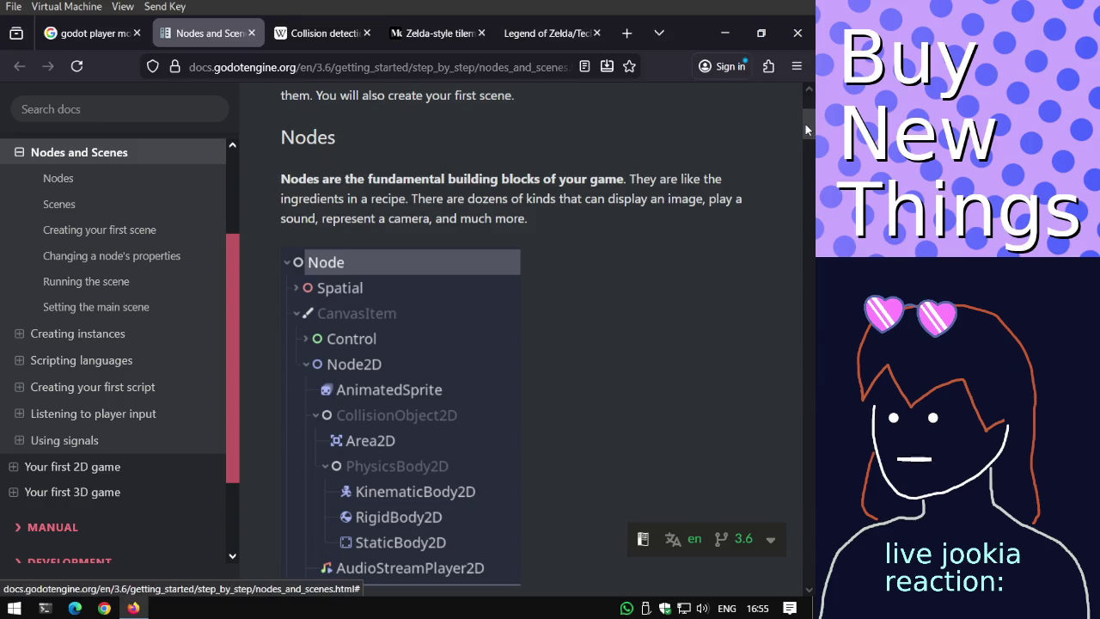
left_click_drag(806, 124, 805, 126)
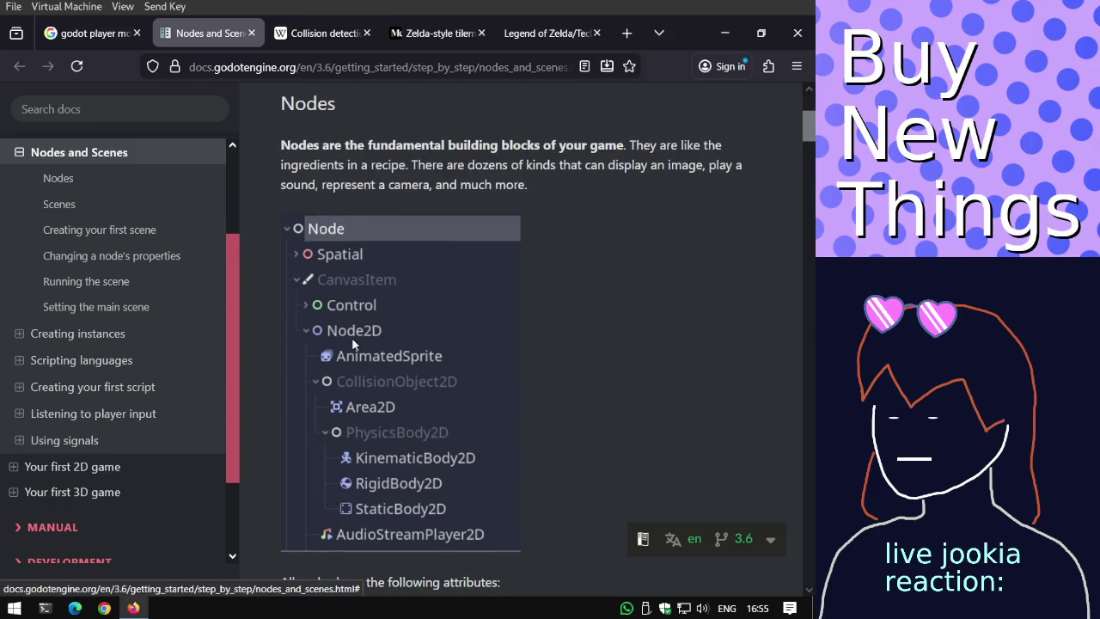
key("alt+Tab")
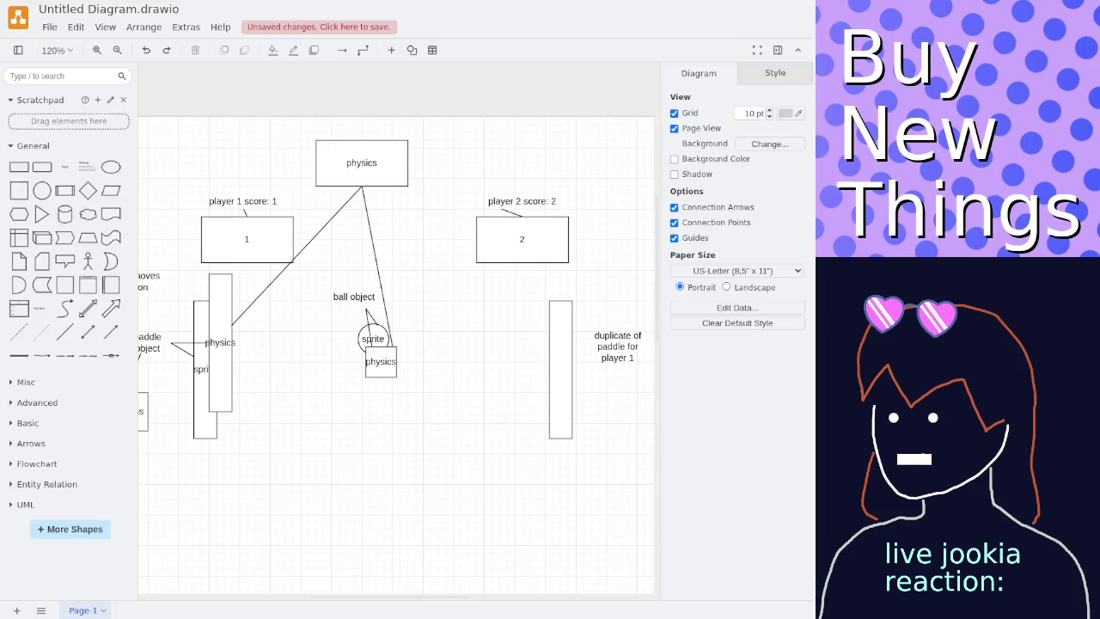
key("alt+Tab")
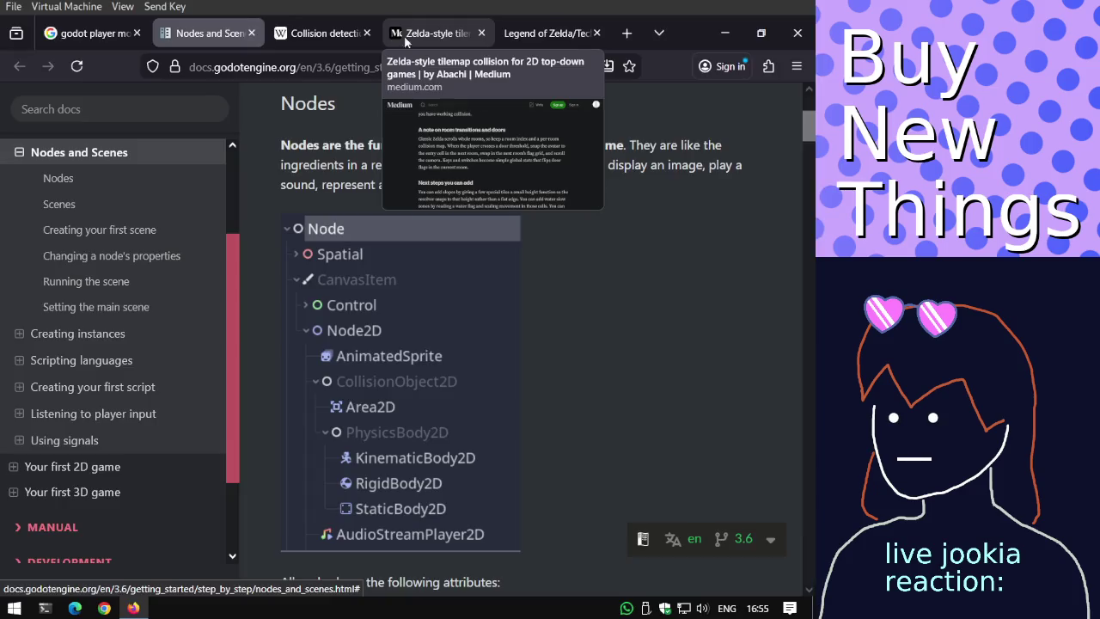
Scroll down through the Nodes and Scenes tutorial page.
scroll(468, 288, "down", 5)
scroll(468, 288, "down", 4)
scroll(466, 287, "up", 2)
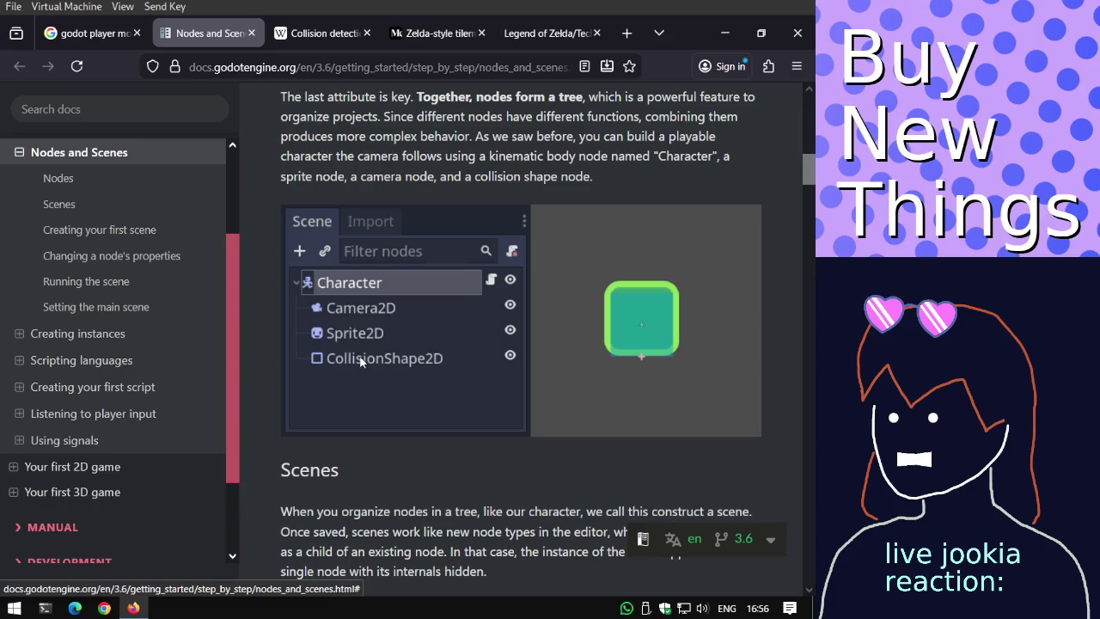
scroll(366, 366, "up", 1)
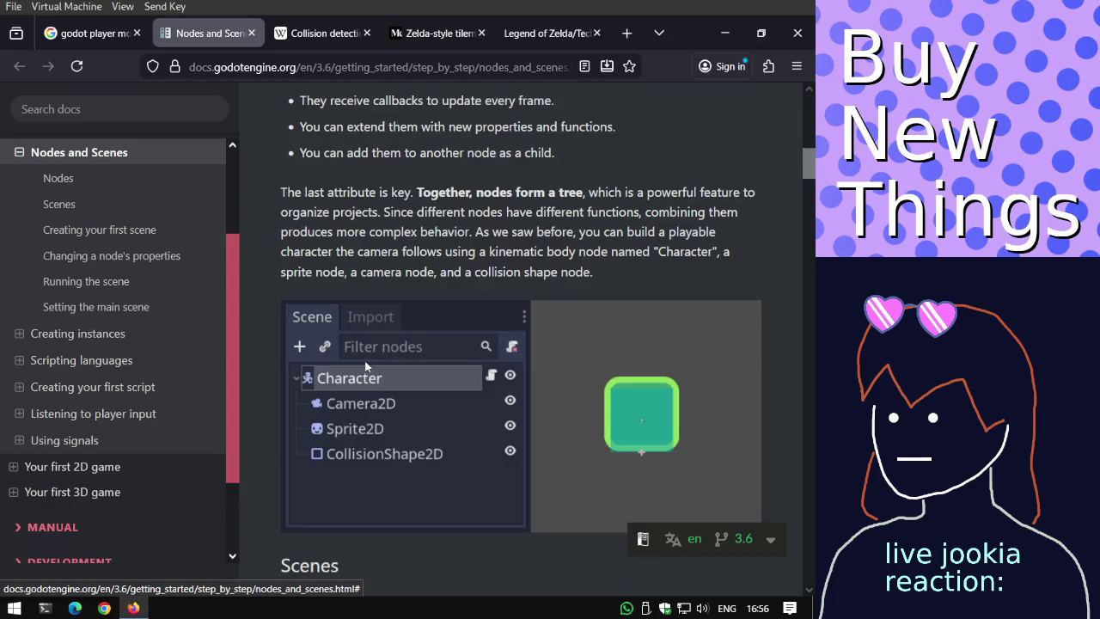
scroll(365, 365, "down", 2)
scroll(364, 359, "up", 2)
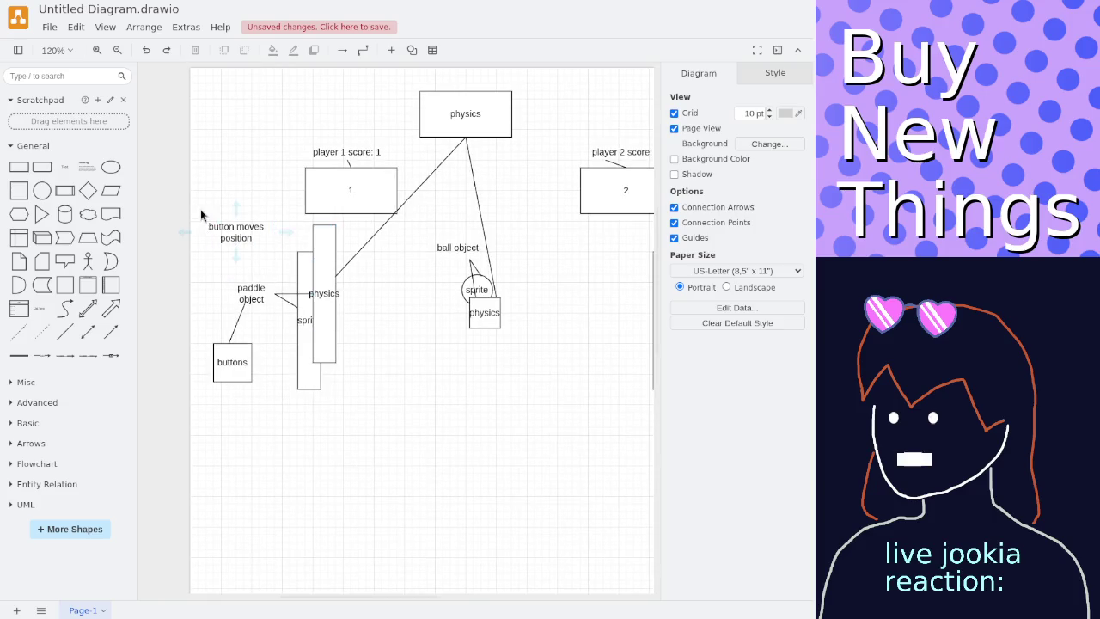
scroll(407, 339, "down", 5)
scroll(408, 340, "down", 1)
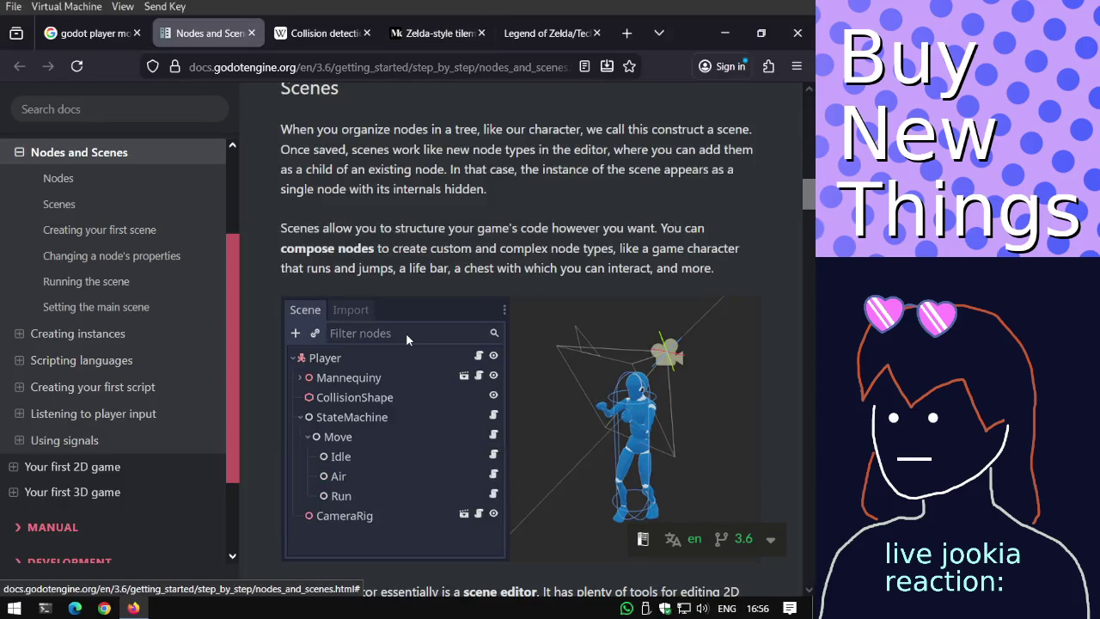
scroll(407, 340, "down", 1)
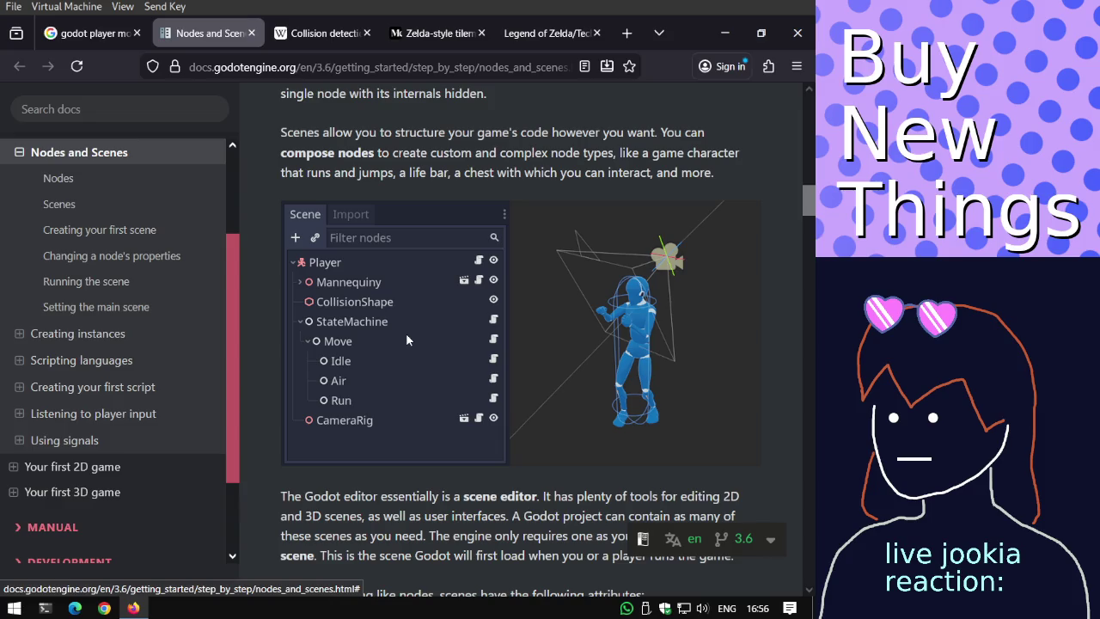
scroll(407, 341, "down", 3)
scroll(407, 340, "down", 2)
scroll(408, 341, "down", 2)
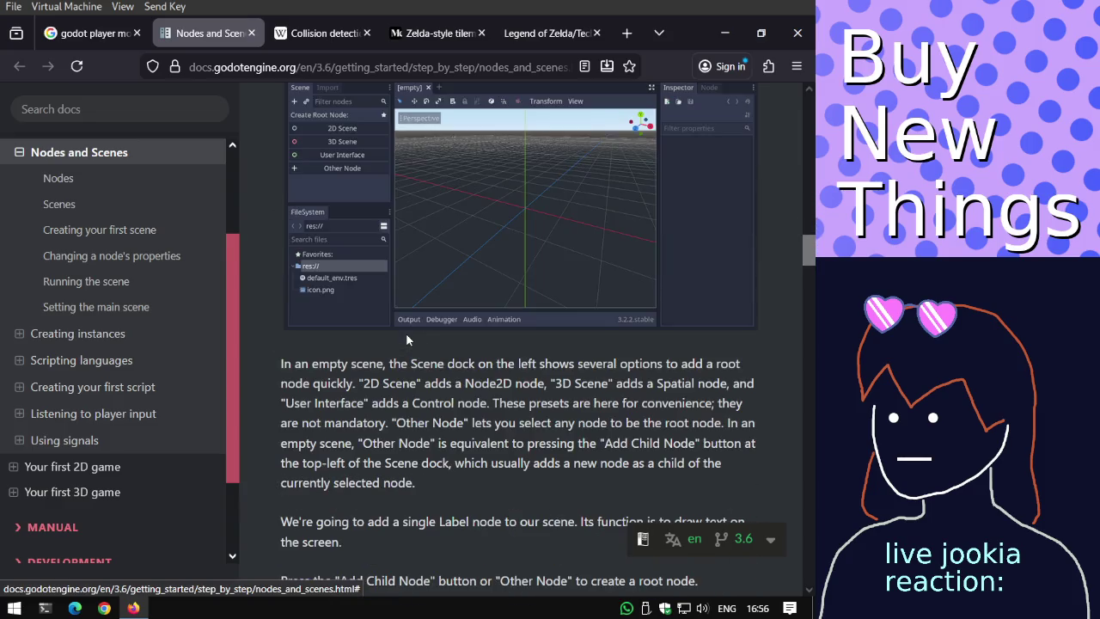
scroll(408, 340, "down", 3)
scroll(407, 340, "down", 2)
scroll(407, 341, "down", 4)
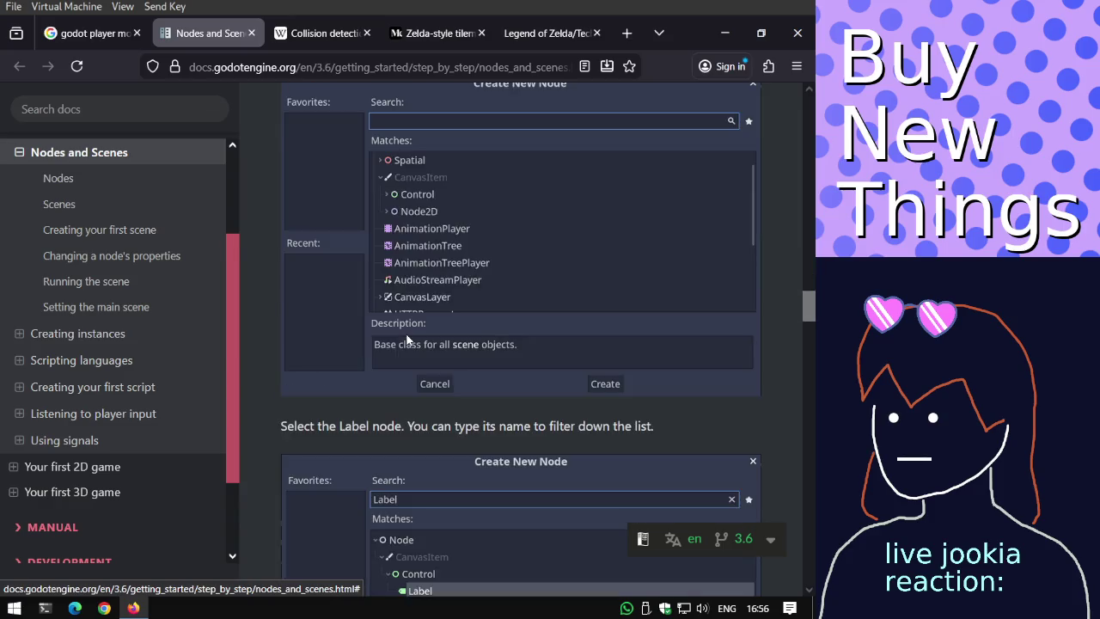
scroll(407, 340, "down", 5)
scroll(407, 340, "down", 2)
scroll(407, 340, "down", 1)
scroll(408, 340, "down", 5)
scroll(407, 341, "down", 2)
scroll(407, 340, "down", 3)
scroll(407, 341, "down", 4)
scroll(408, 341, "down", 4)
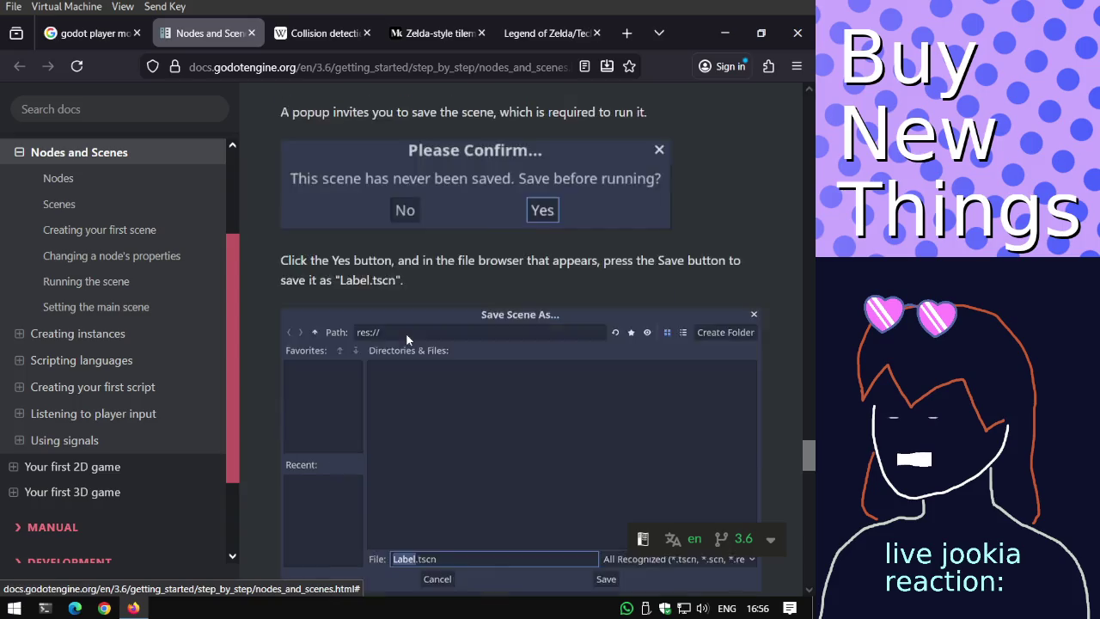
scroll(405, 332, "down", 3)
scroll(405, 333, "down", 2)
scroll(406, 332, "down", 3)
scroll(406, 333, "down", 3)
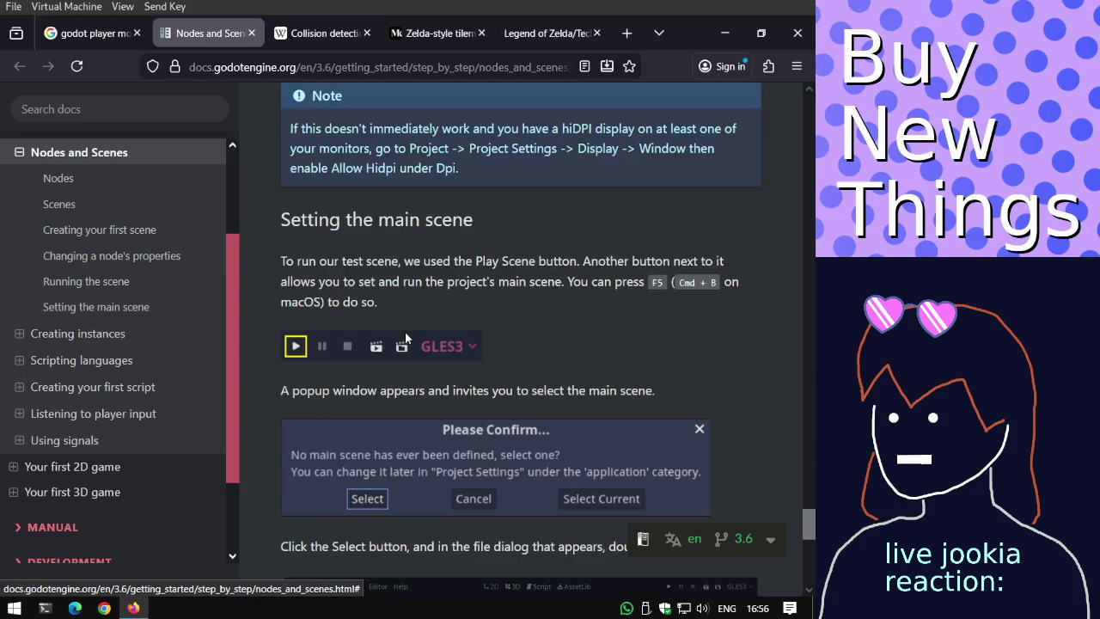
scroll(403, 332, "down", 2)
scroll(403, 332, "down", 4)
scroll(403, 332, "down", 2)
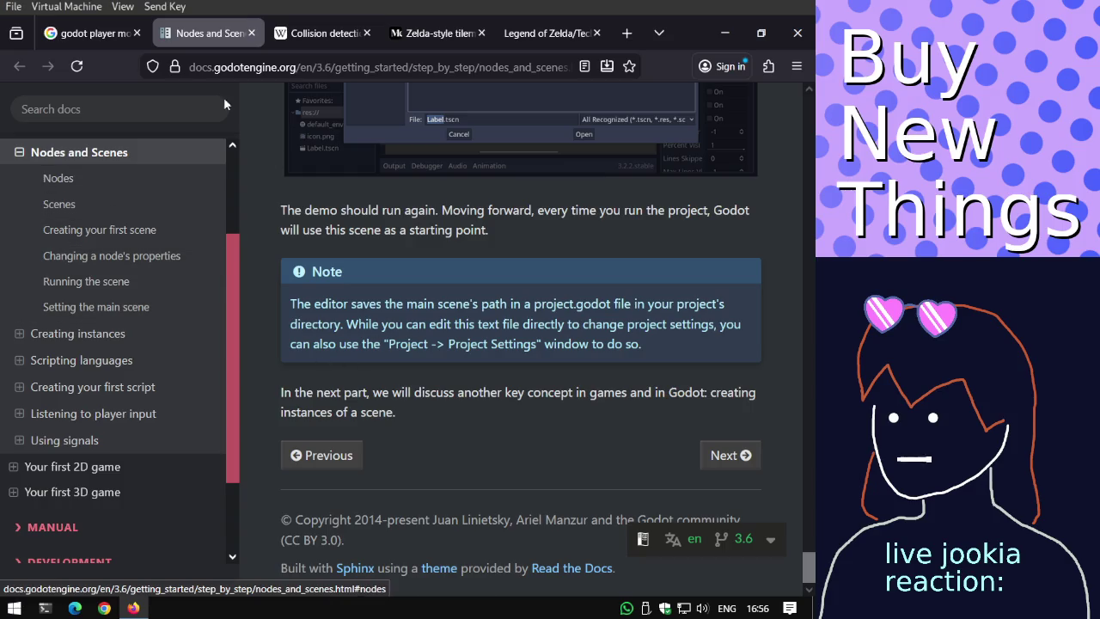
Glance over the Godot image results, then return to the Nodes and Scenes page top.
left_click(112, 35)
scroll(221, 151, "down", 1)
scroll(221, 151, "down", 2)
scroll(223, 155, "down", 3)
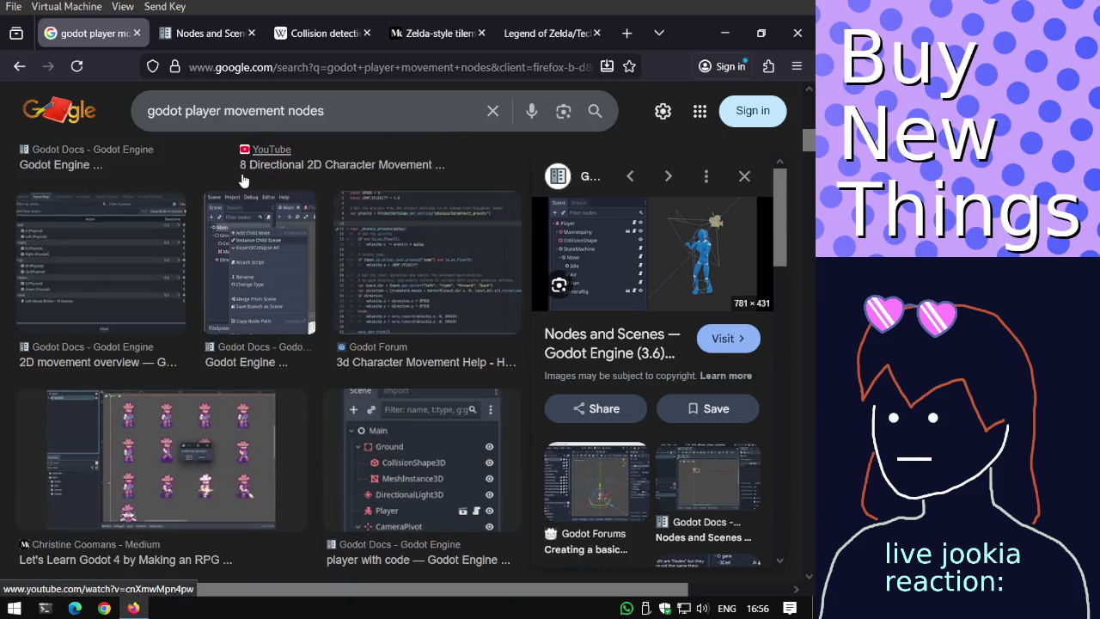
scroll(271, 247, "up", 5)
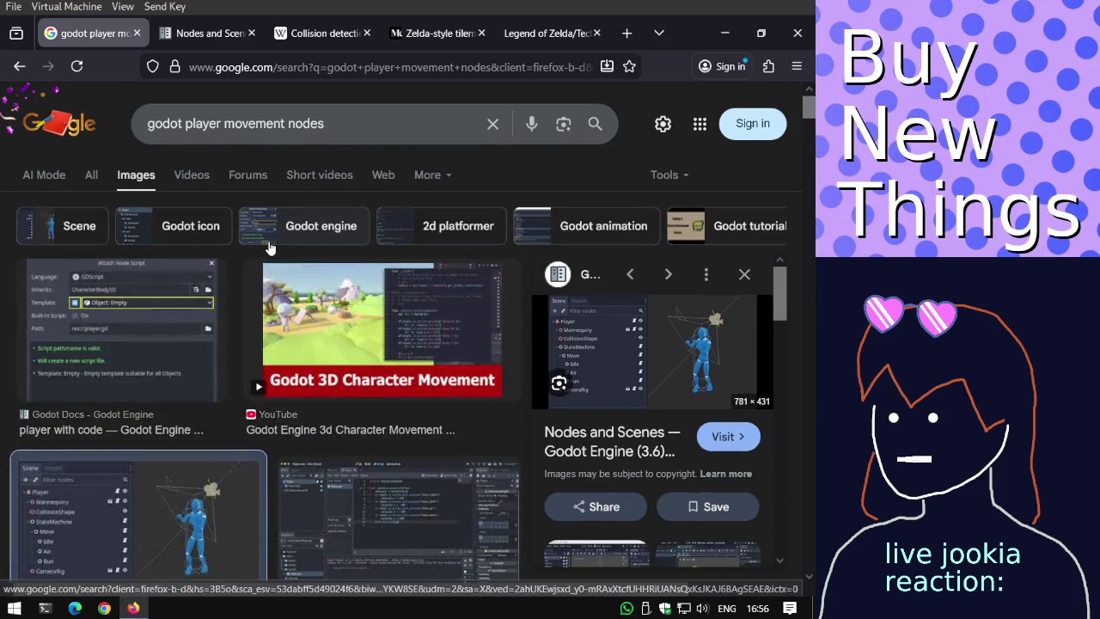
left_click(209, 33)
scroll(213, 214, "up", 3)
scroll(325, 188, "up", 5)
scroll(325, 188, "up", 5)
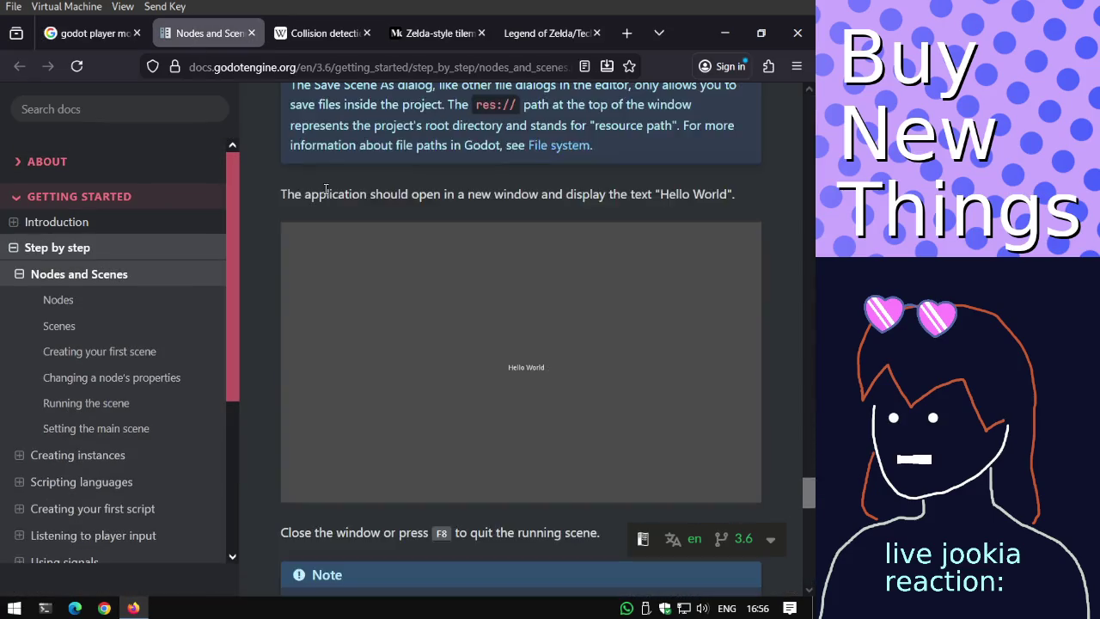
scroll(325, 189, "up", 5)
scroll(324, 188, "up", 5)
scroll(325, 189, "up", 5)
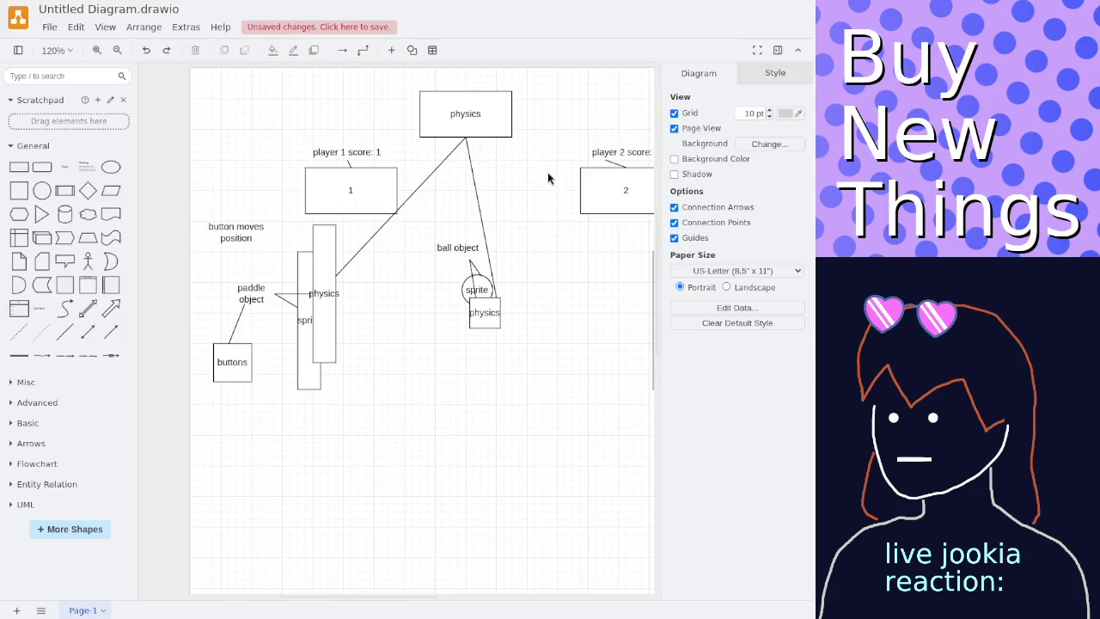
left_click_drag(405, 217, 513, 362)
left_click(513, 365)
left_click_drag(510, 347, 418, 236)
left_click(424, 216)
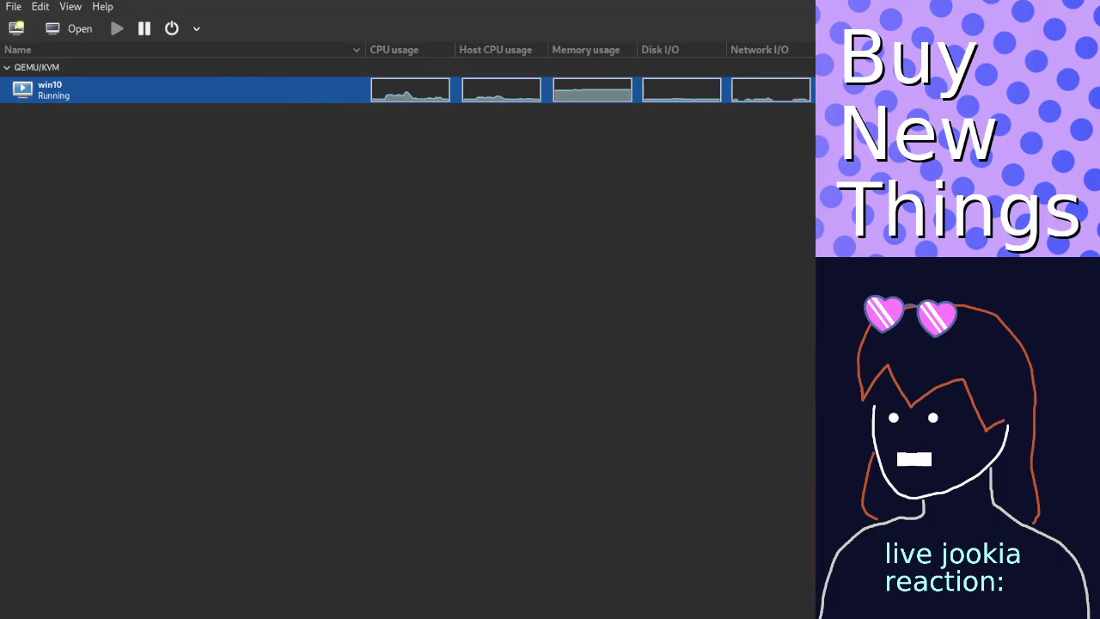
Scroll up on the Godot Nodes and Scenes page in the win10 VM console.
scroll(432, 288, "up", 5)
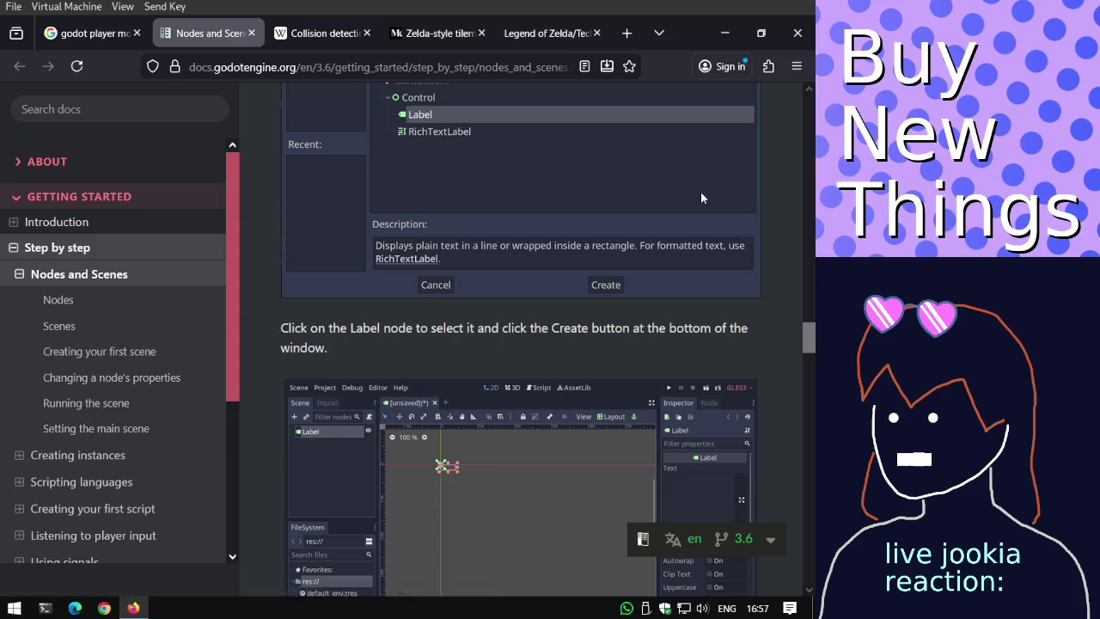
Search 'love2d collision' and open the LÖVE forum Collision Detection topic, passing verification.
scroll(701, 192, "down", 5)
scroll(701, 192, "down", 4)
scroll(700, 191, "down", 5)
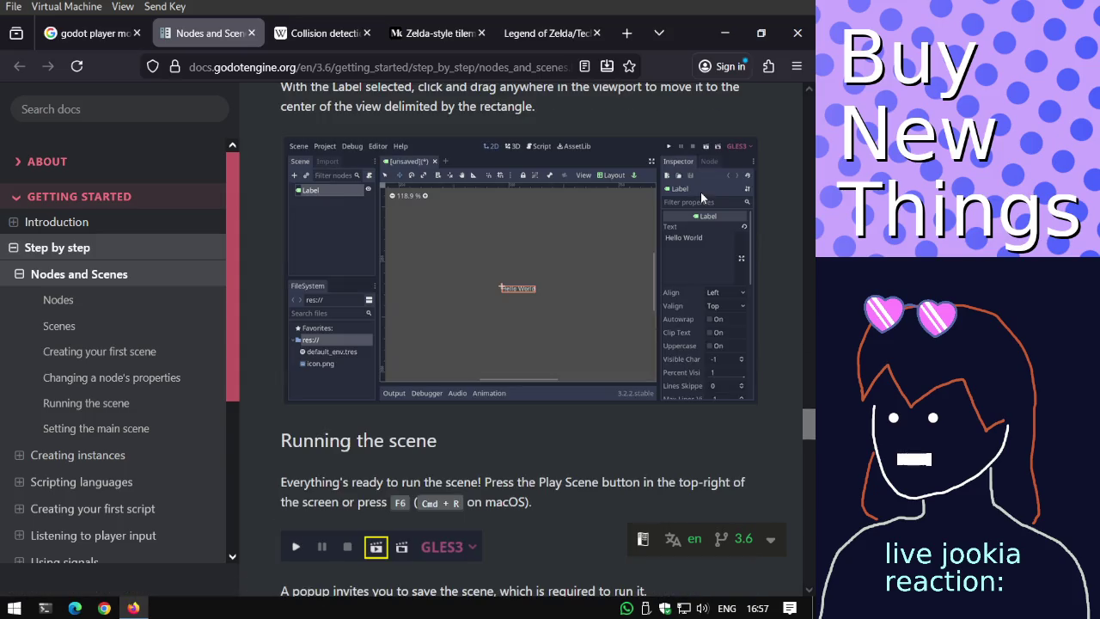
left_click(90, 32)
left_click(247, 69)
type("l")
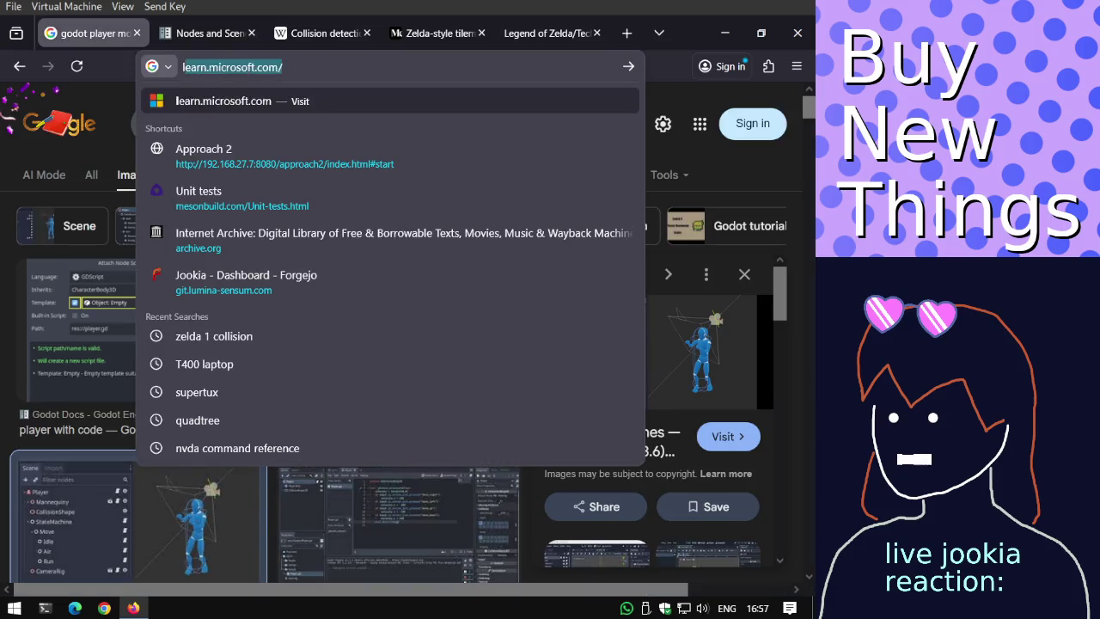
type("ove2d collision")
key("Return")
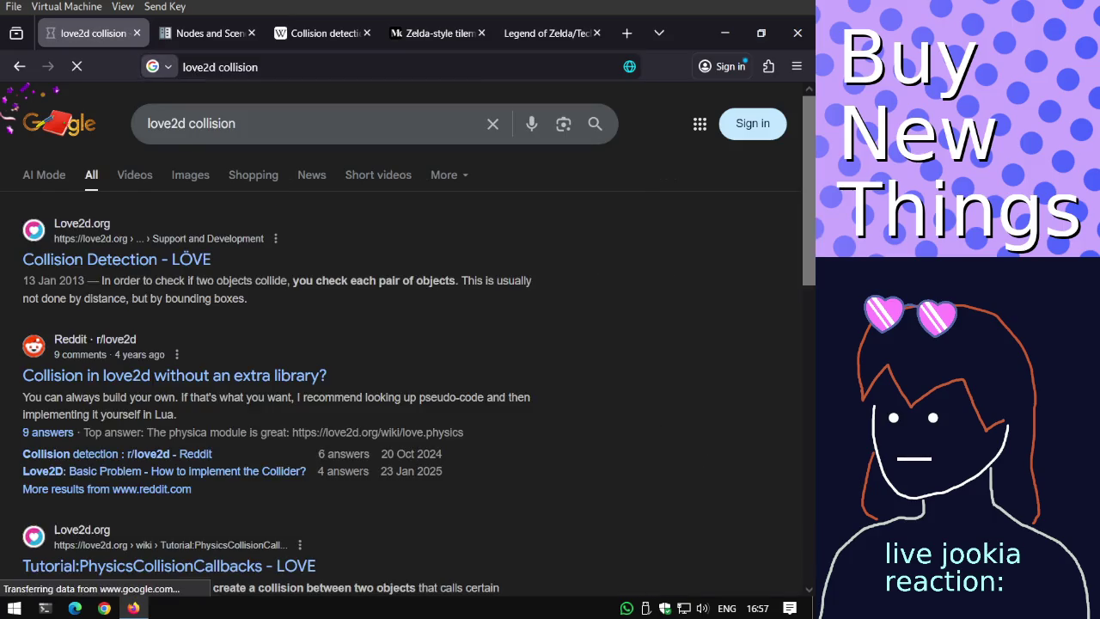
left_click(134, 256)
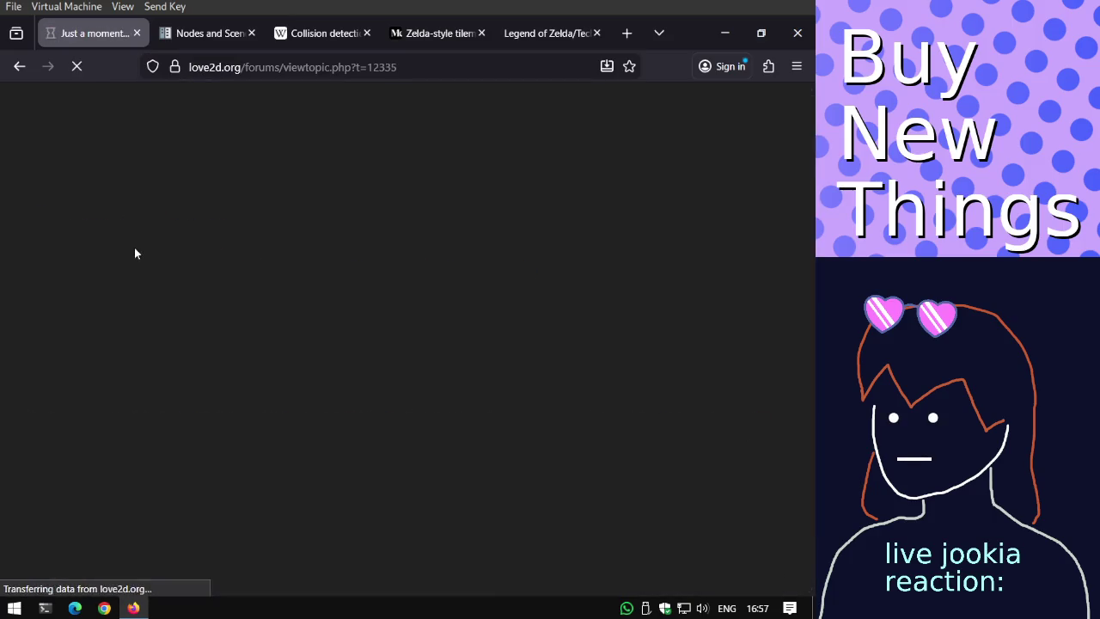
left_click(50, 340)
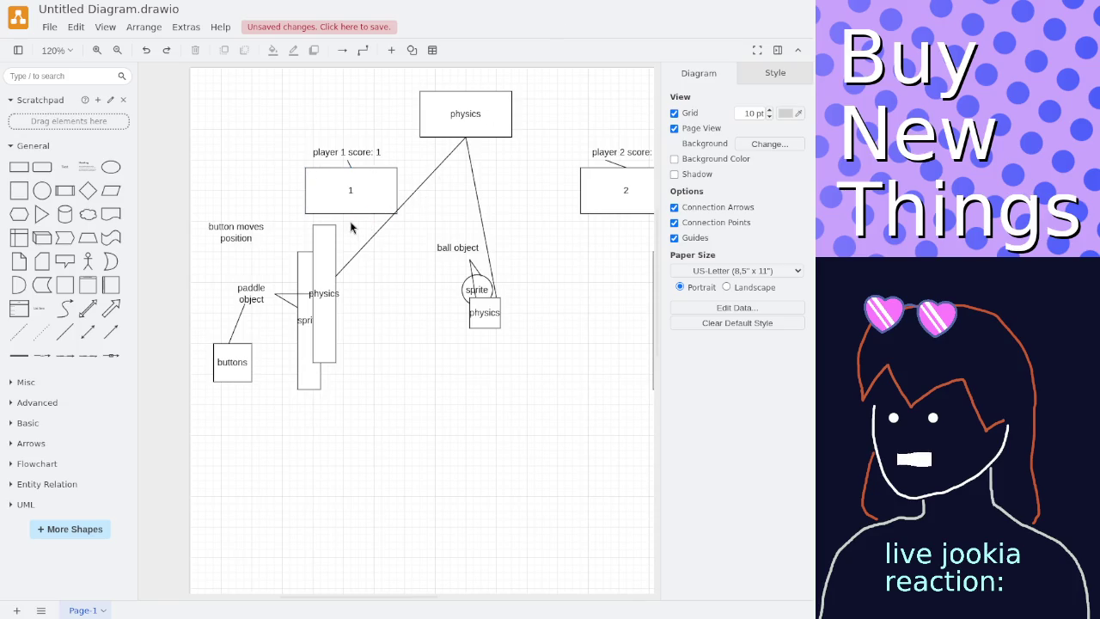
Copy the whole Pong diagram and drop the pasted duplicate just below the original.
scroll(351, 226, "down", 1)
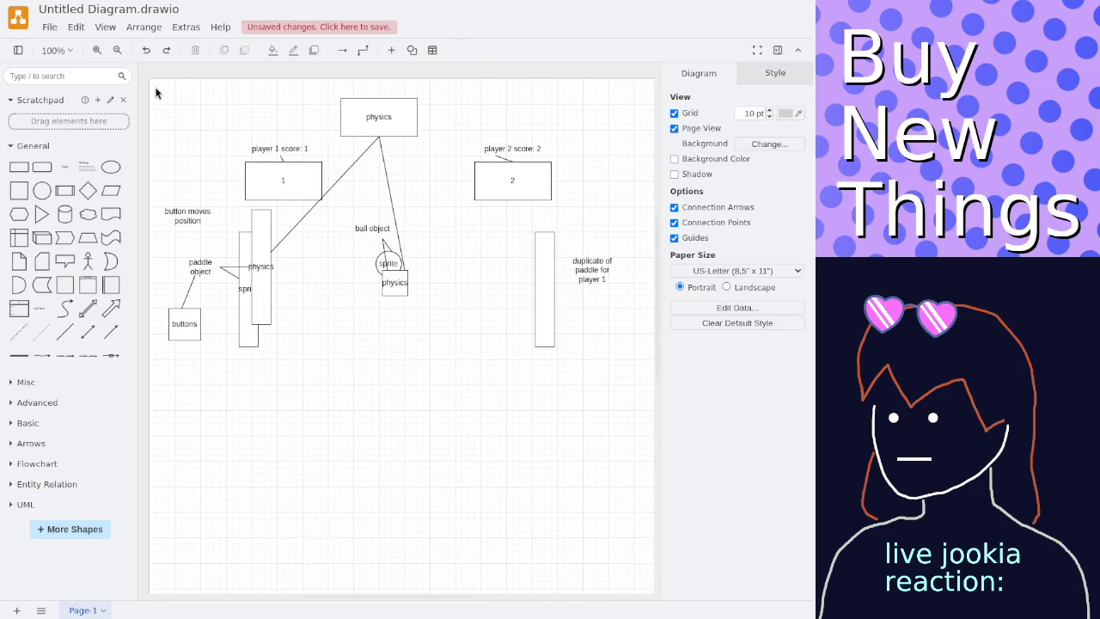
left_click_drag(150, 86, 643, 422)
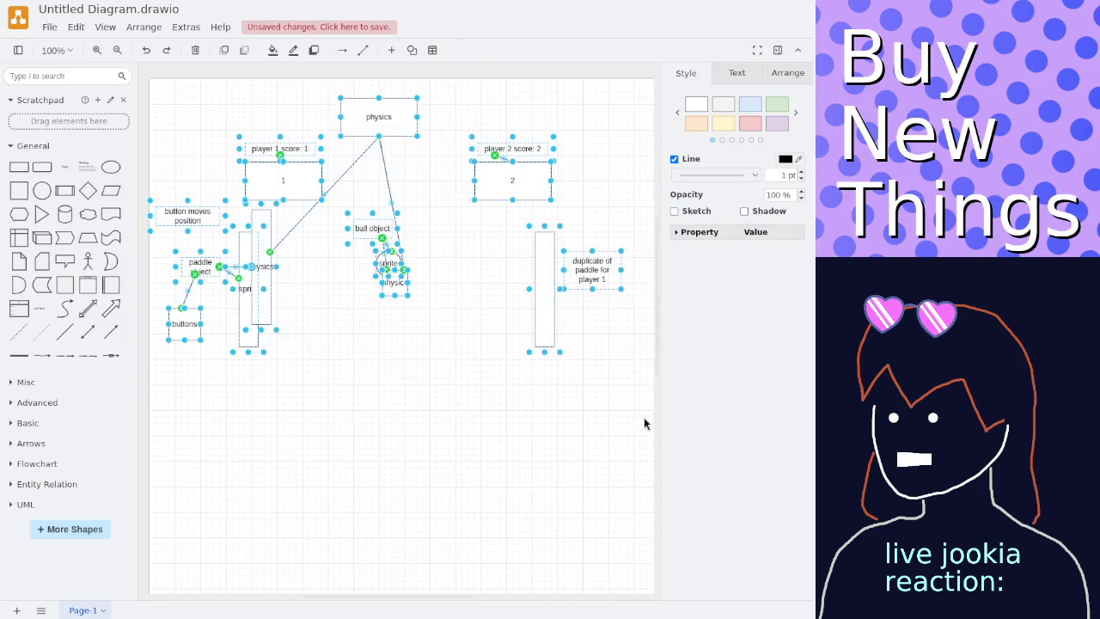
key("ctrl+c")
key("ctrl+v")
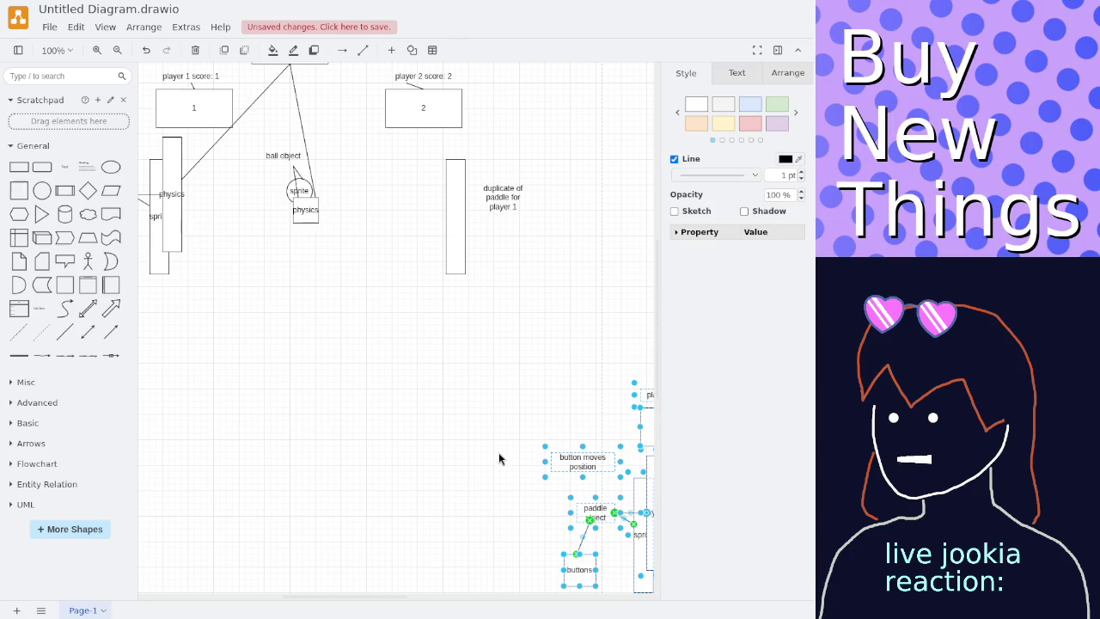
left_click(501, 456)
scroll(499, 459, "down", 3)
mouse_move(583, 443)
left_mouse_down()
mouse_move(310, 438)
mouse_move(324, 423)
left_mouse_up()
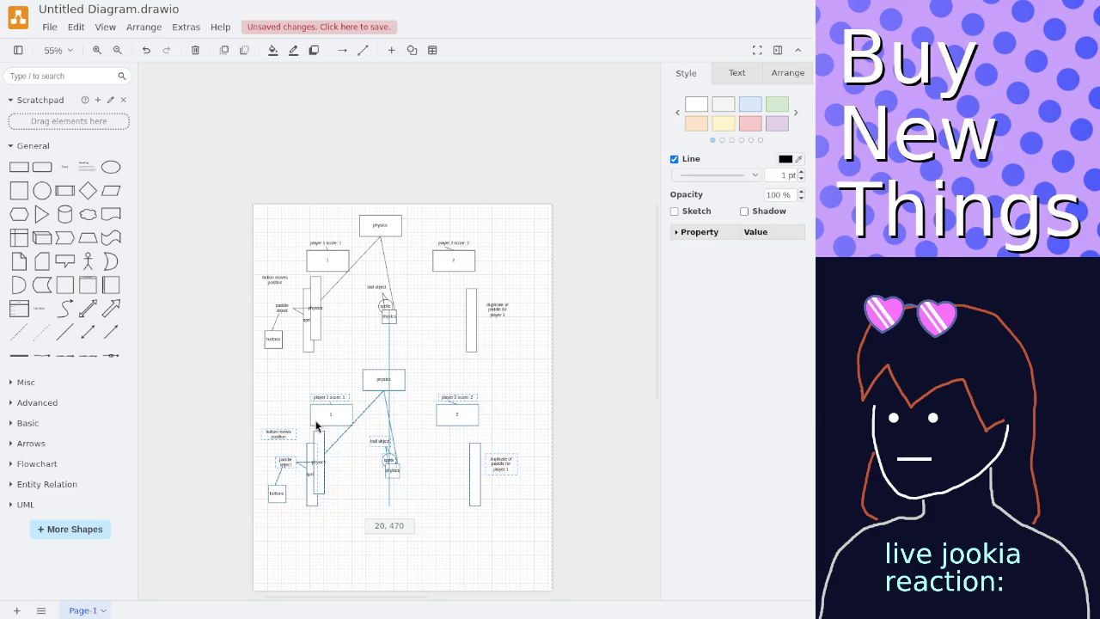
left_click_drag(323, 423, 320, 420)
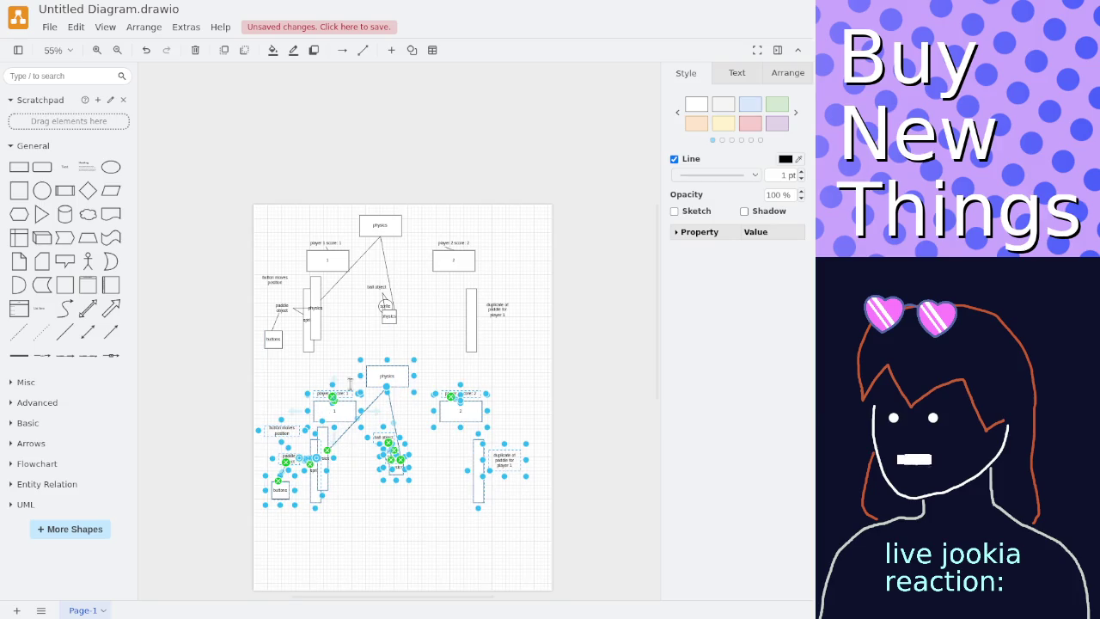
scroll(359, 374, "up", 2)
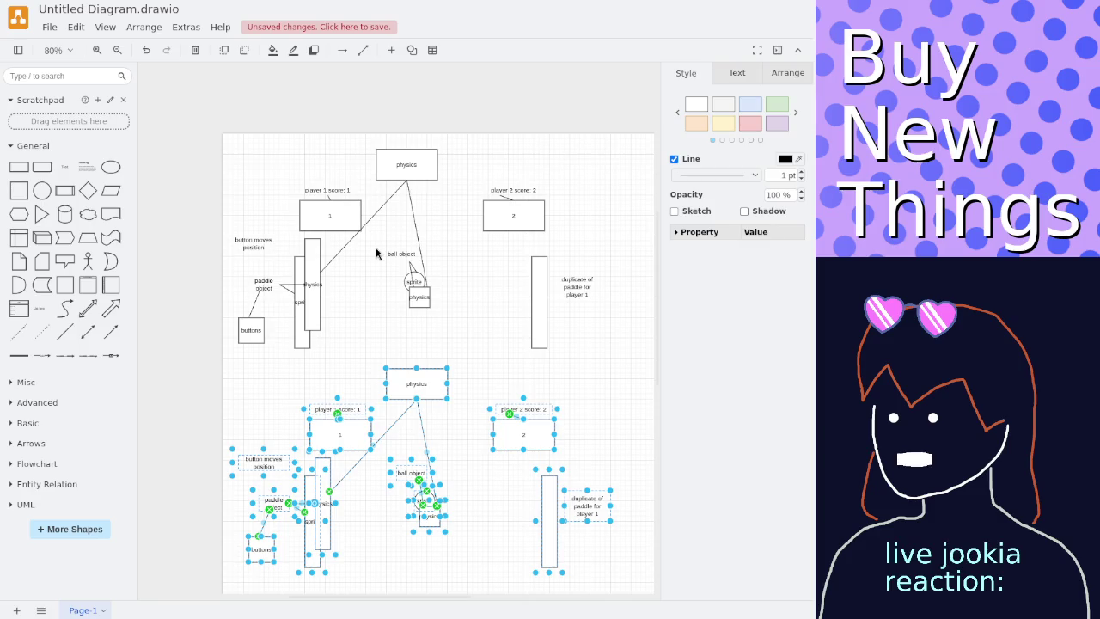
left_click(374, 358)
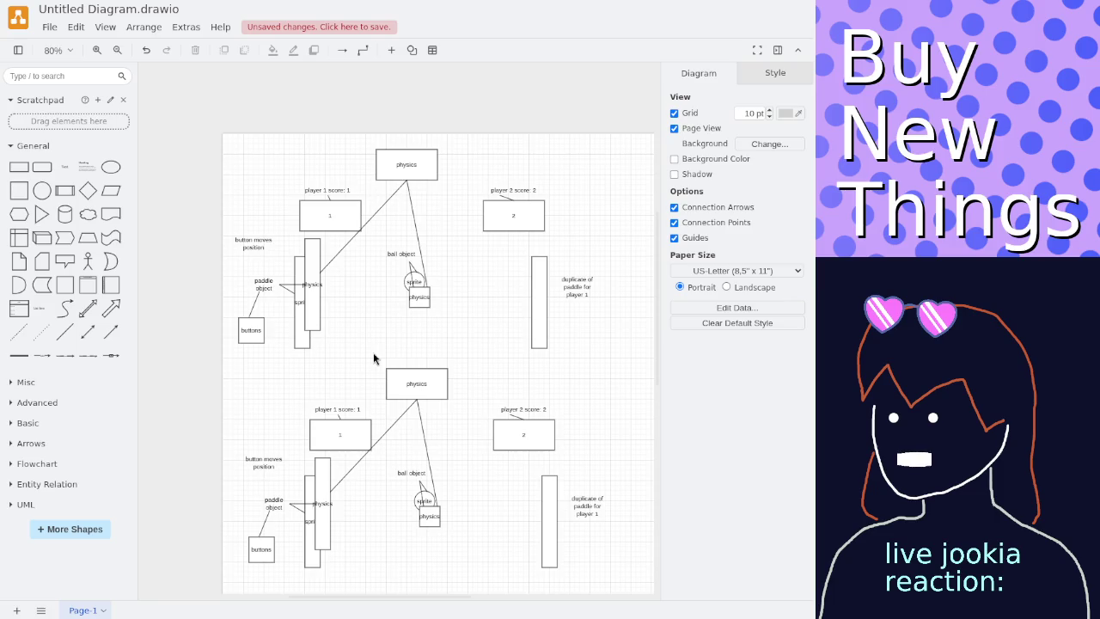
Scroll around the page to review the original diagram and its copy.
scroll(373, 358, "up", 1)
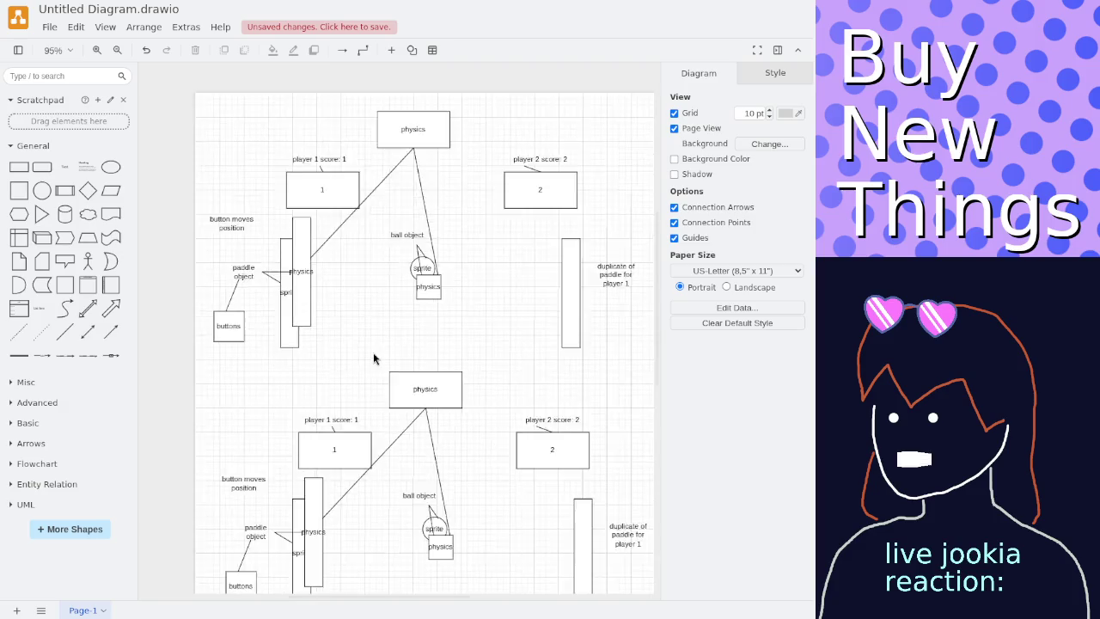
scroll(415, 300, "up", 2)
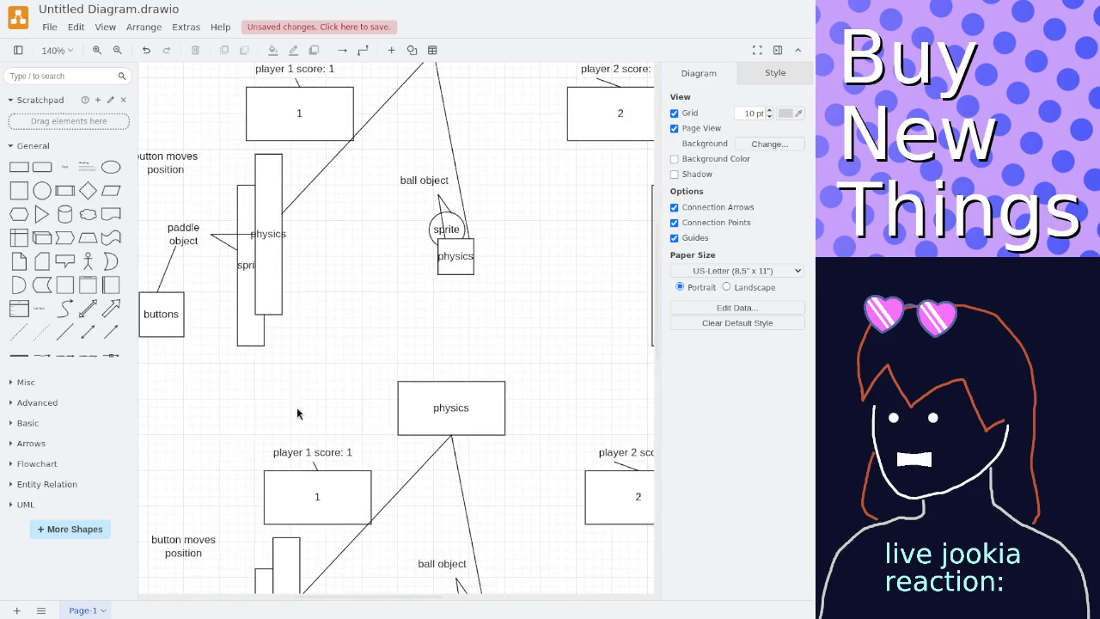
scroll(298, 417, "right", 5)
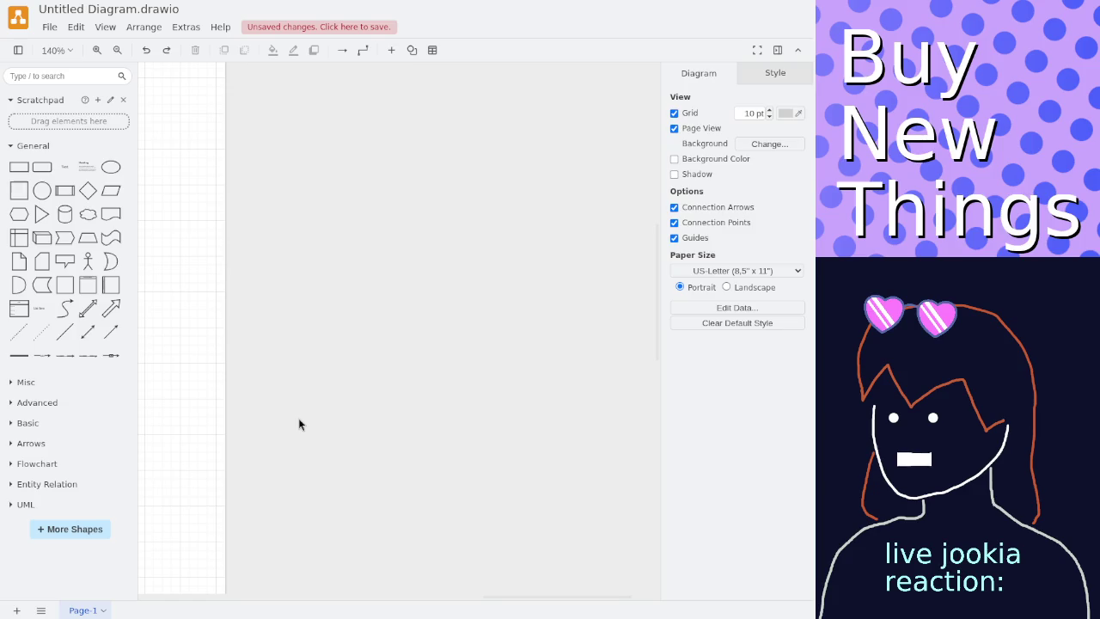
scroll(309, 344, "left", 5)
scroll(338, 319, "down", 3)
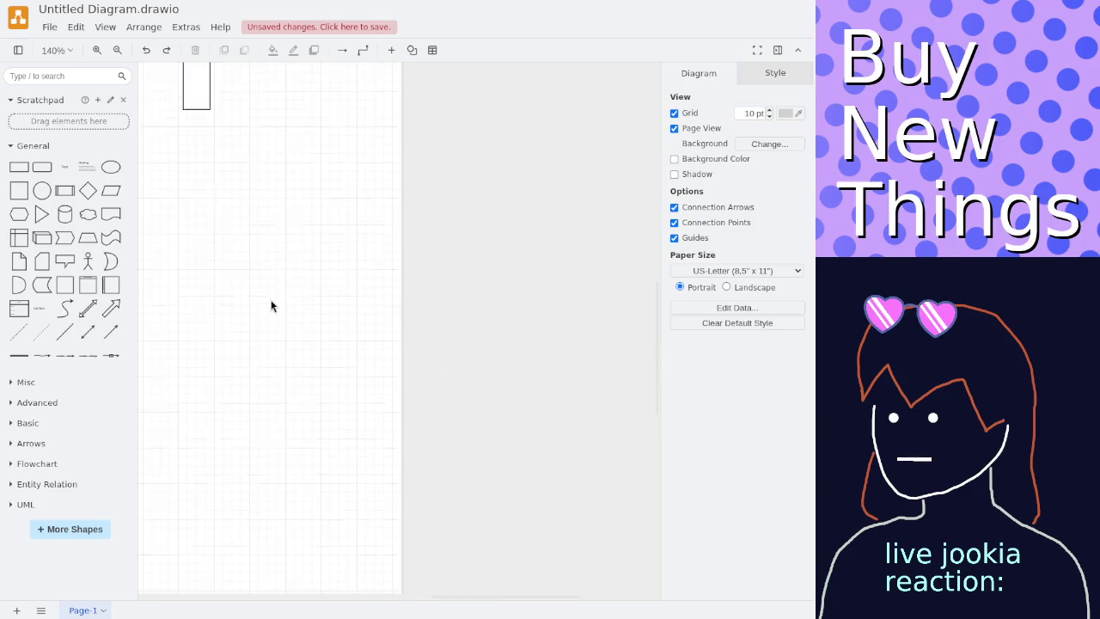
scroll(269, 305, "down", 1)
scroll(278, 306, "down", 2)
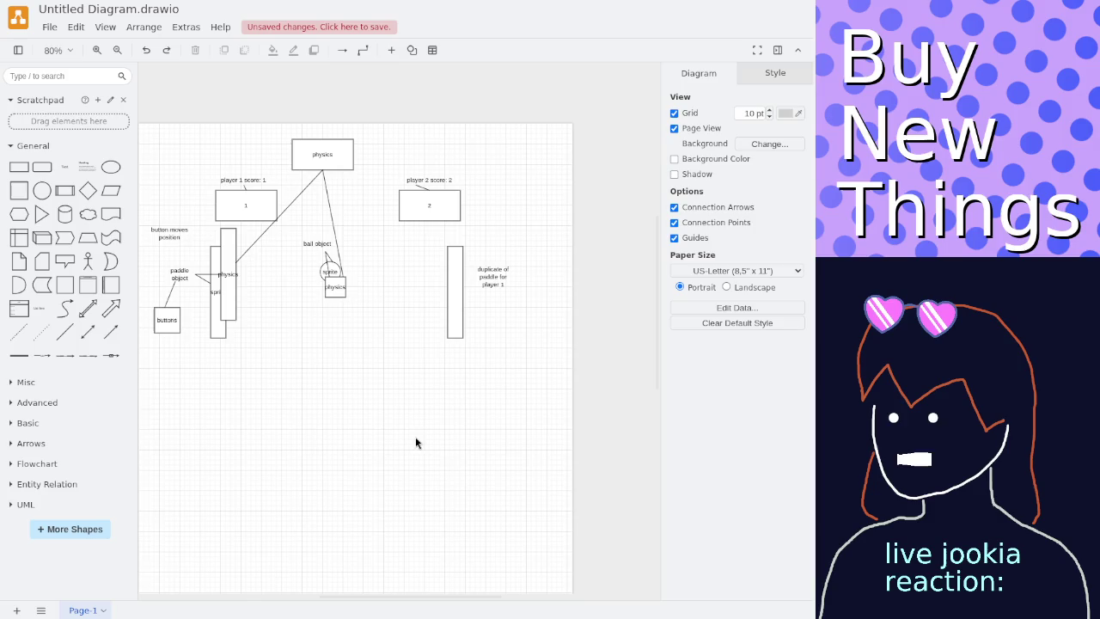
scroll(305, 506, "up", 3)
scroll(344, 421, "down", 2)
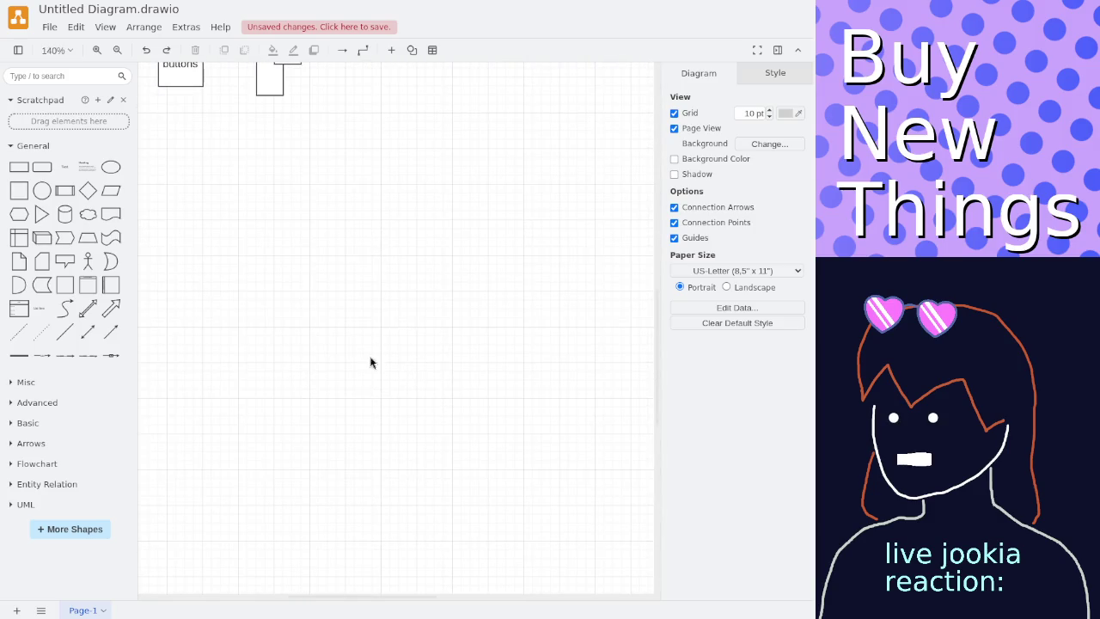
scroll(373, 179, "down", 2)
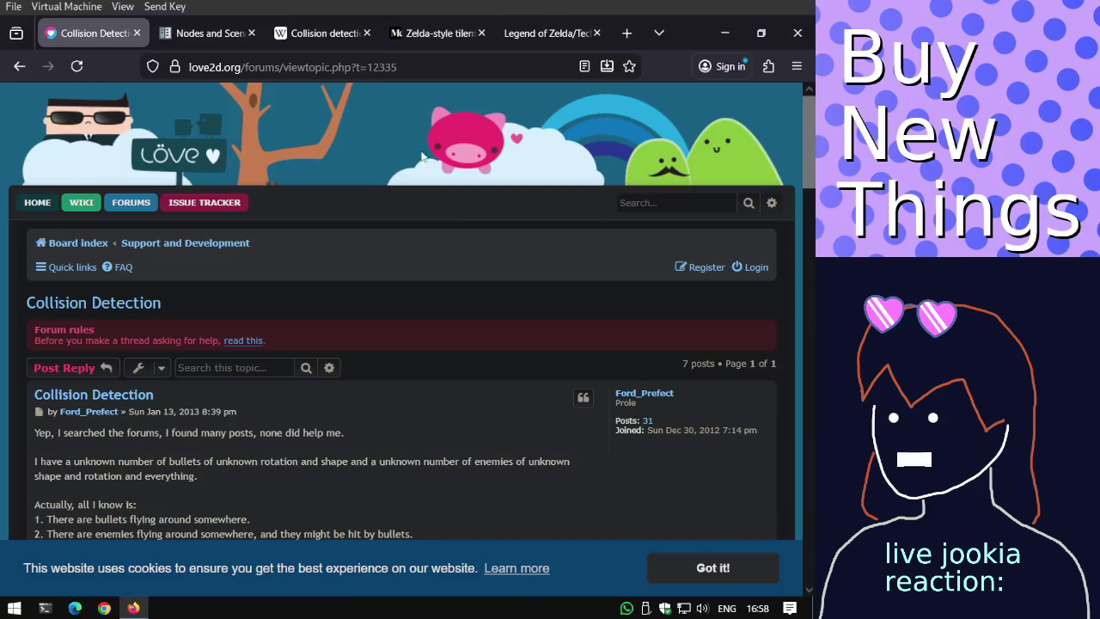
scroll(462, 248, "down", 2)
scroll(462, 248, "down", 3)
scroll(462, 249, "down", 3)
scroll(461, 251, "down", 3)
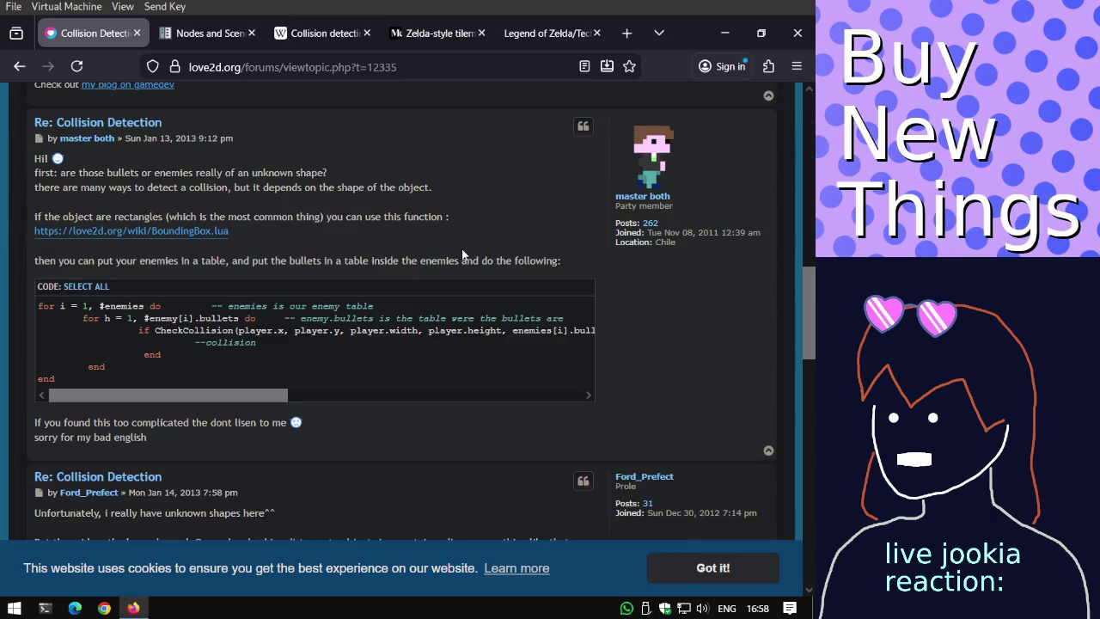
scroll(461, 255, "down", 2)
scroll(462, 254, "down", 1)
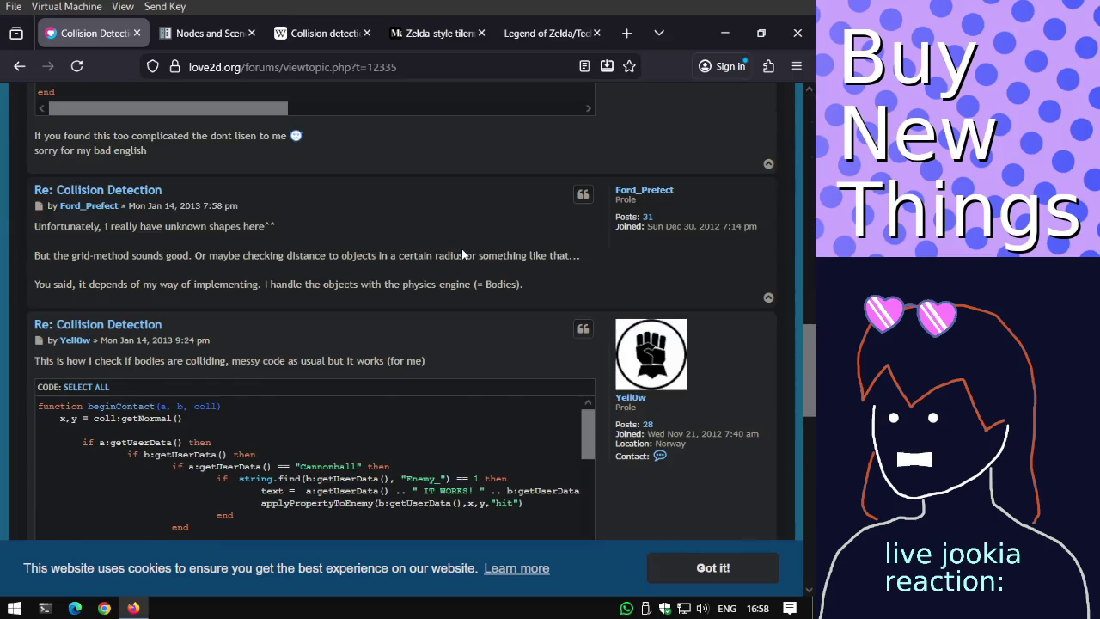
scroll(462, 255, "down", 2)
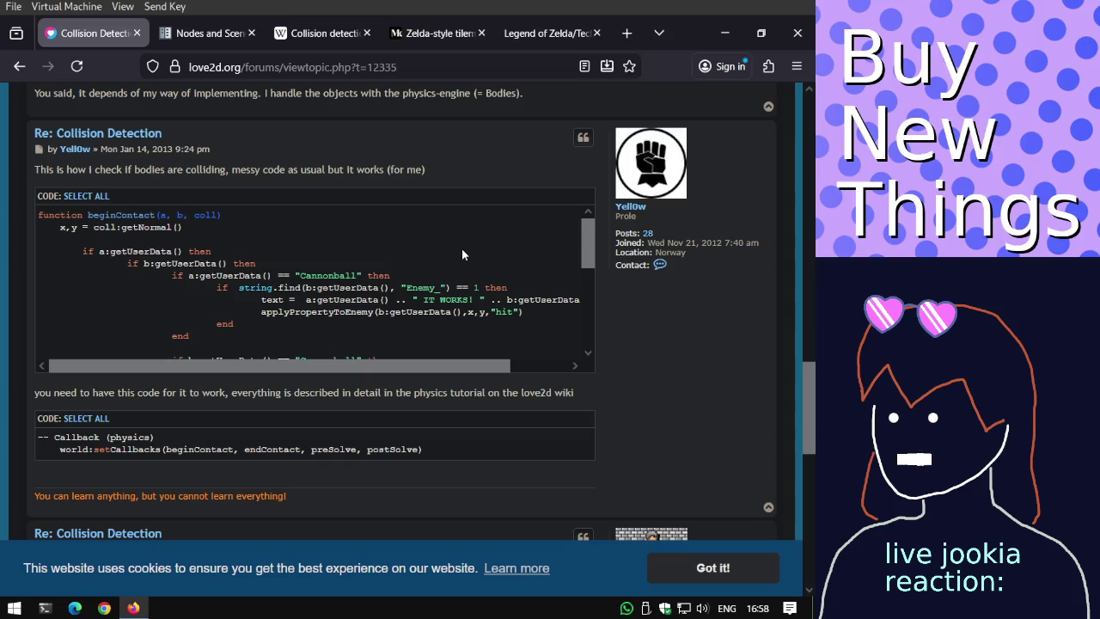
right_click(504, 206)
left_click(501, 145)
scroll(100, 381, "down", 2)
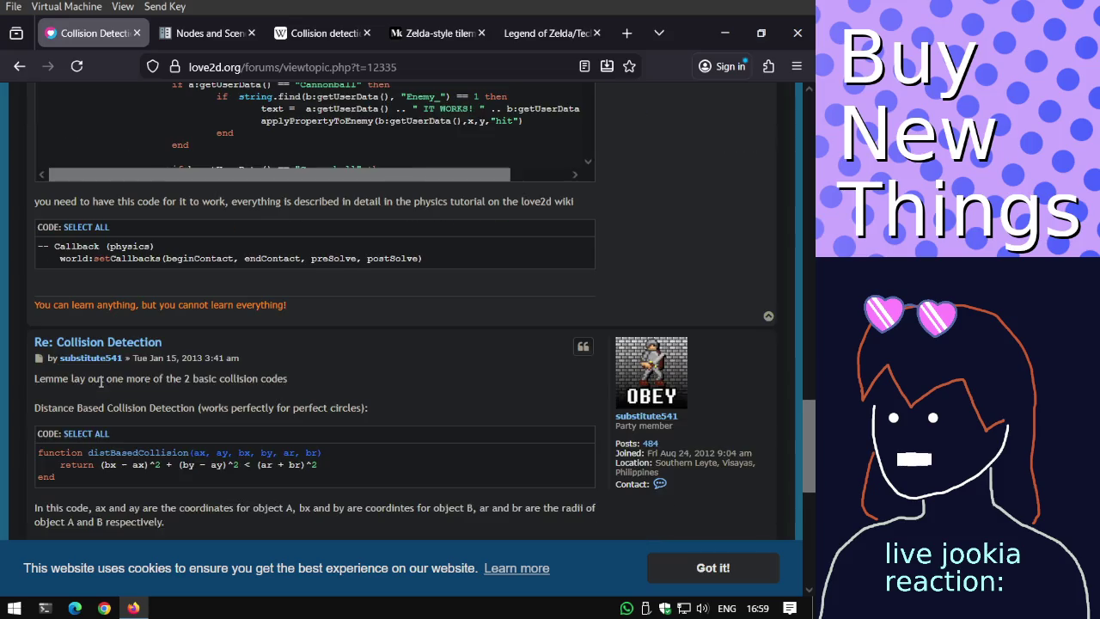
scroll(100, 381, "down", 2)
scroll(100, 381, "down", 2)
scroll(100, 387, "down", 1)
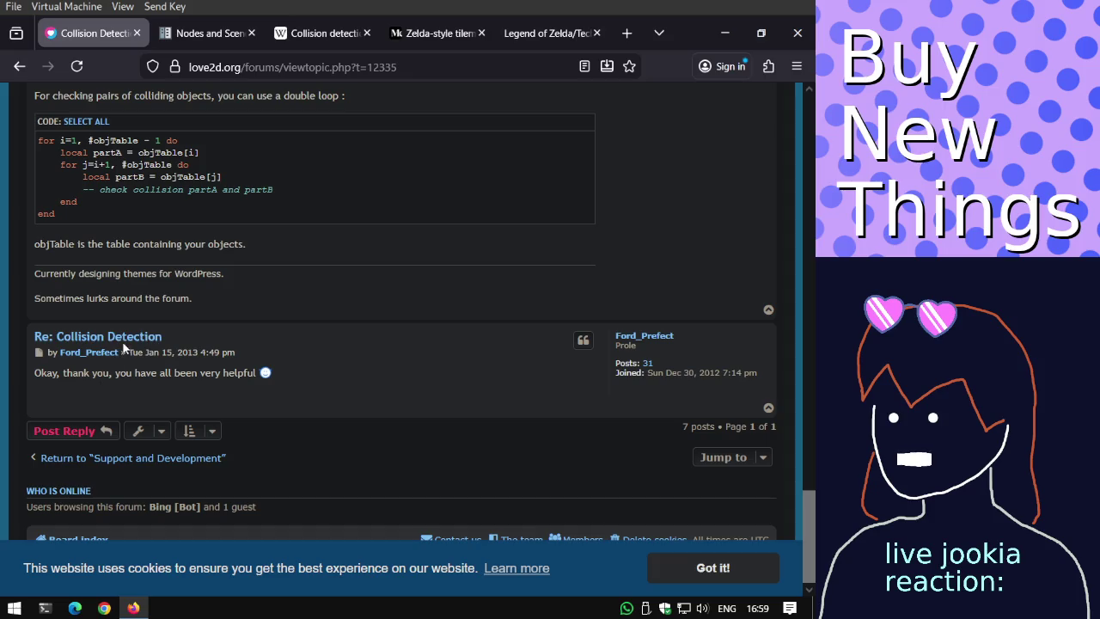
left_click(25, 68)
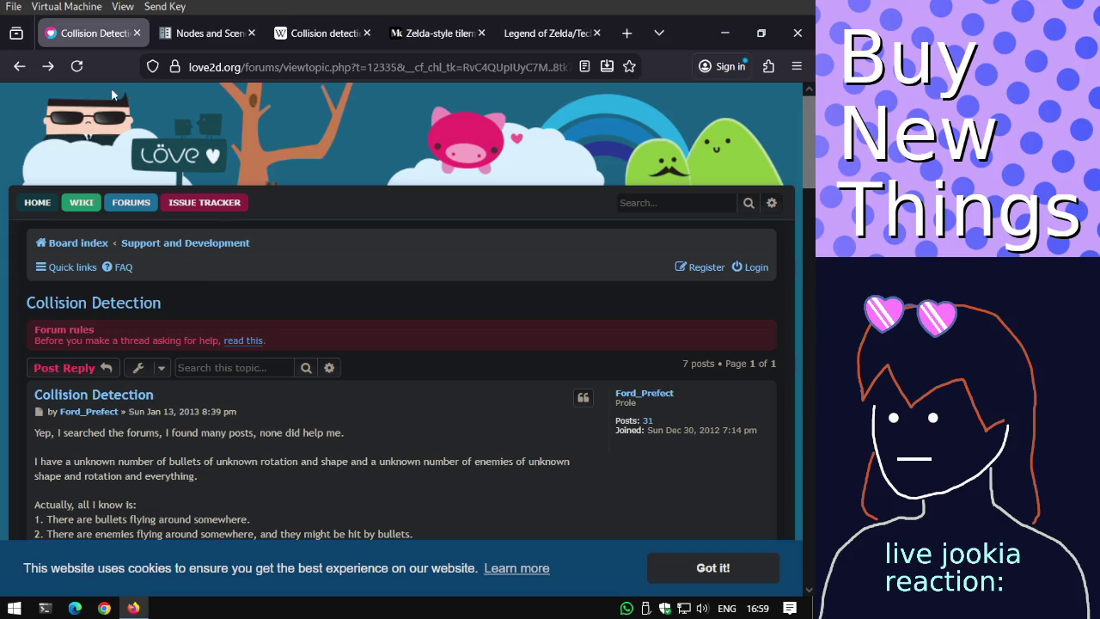
Go back to the love2d collision Google results and scroll through them.
left_click(10, 75)
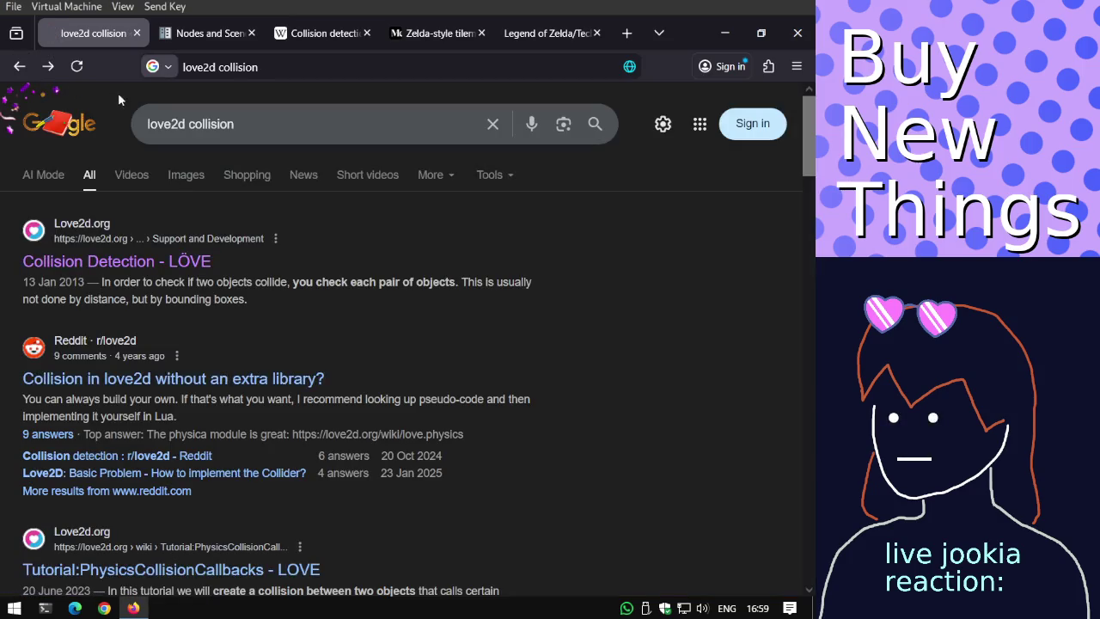
scroll(192, 193, "down", 2)
scroll(195, 205, "down", 4)
scroll(198, 208, "down", 1)
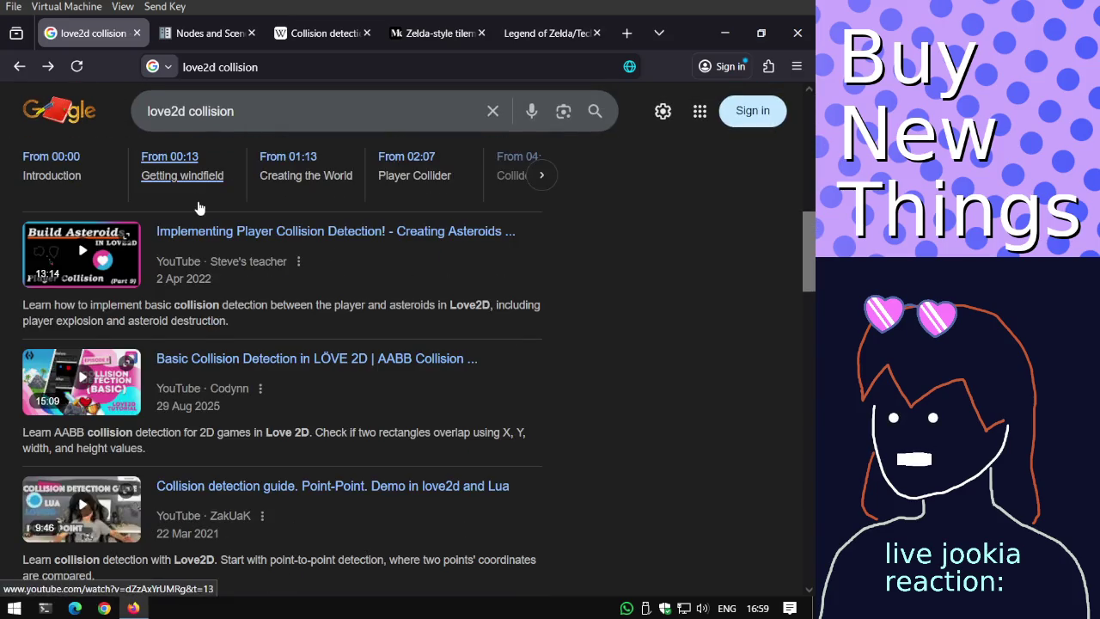
scroll(215, 198, "down", 4)
Check the Godot docs and Wikipedia Collision detection tabs, then keep scrolling the love2d results.
left_click(209, 33)
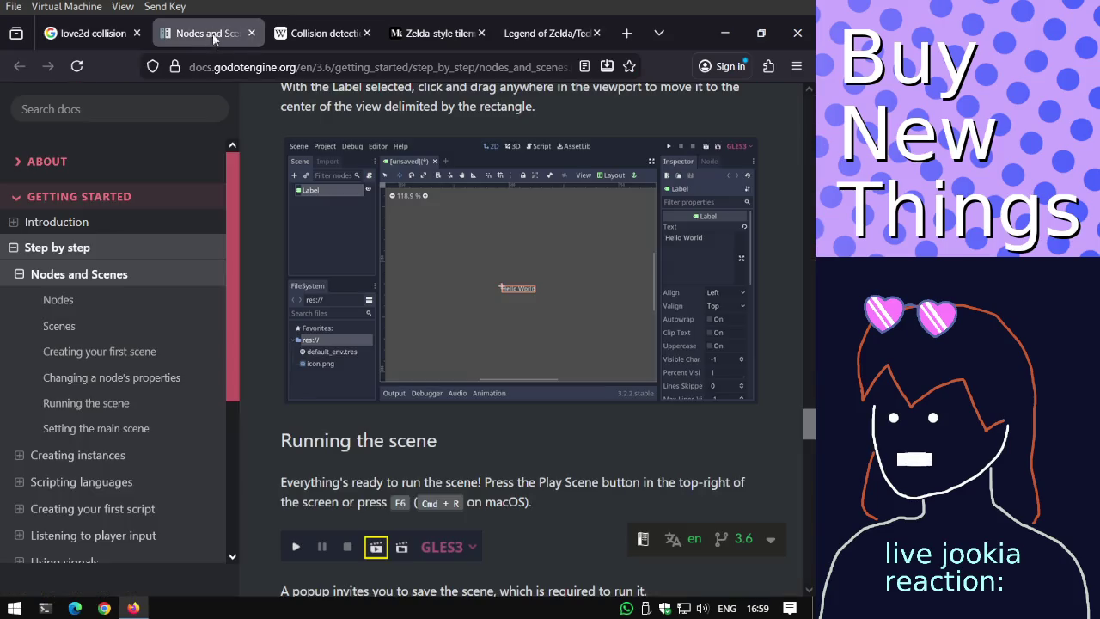
left_click(295, 32)
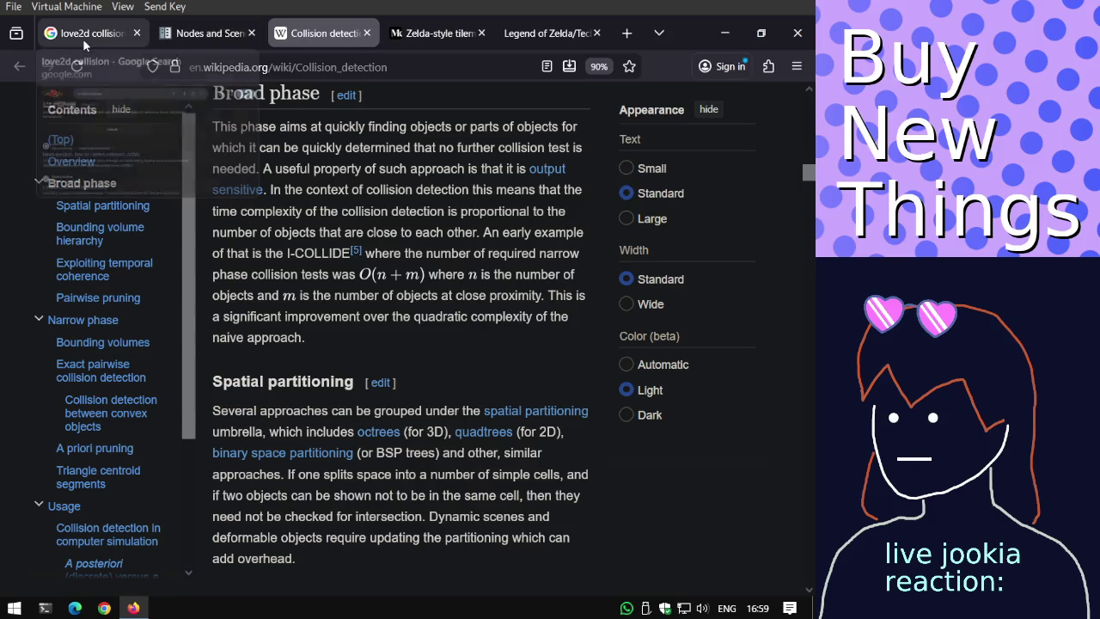
left_click(83, 36)
scroll(104, 221, "down", 3)
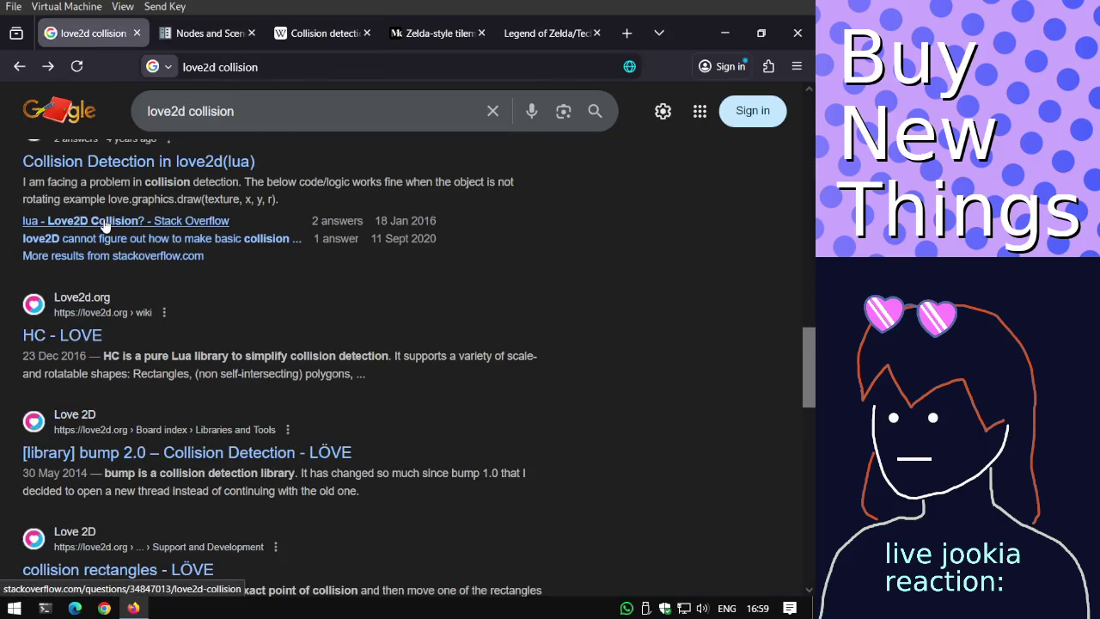
scroll(104, 224, "down", 1)
scroll(104, 228, "down", 1)
scroll(104, 232, "down", 4)
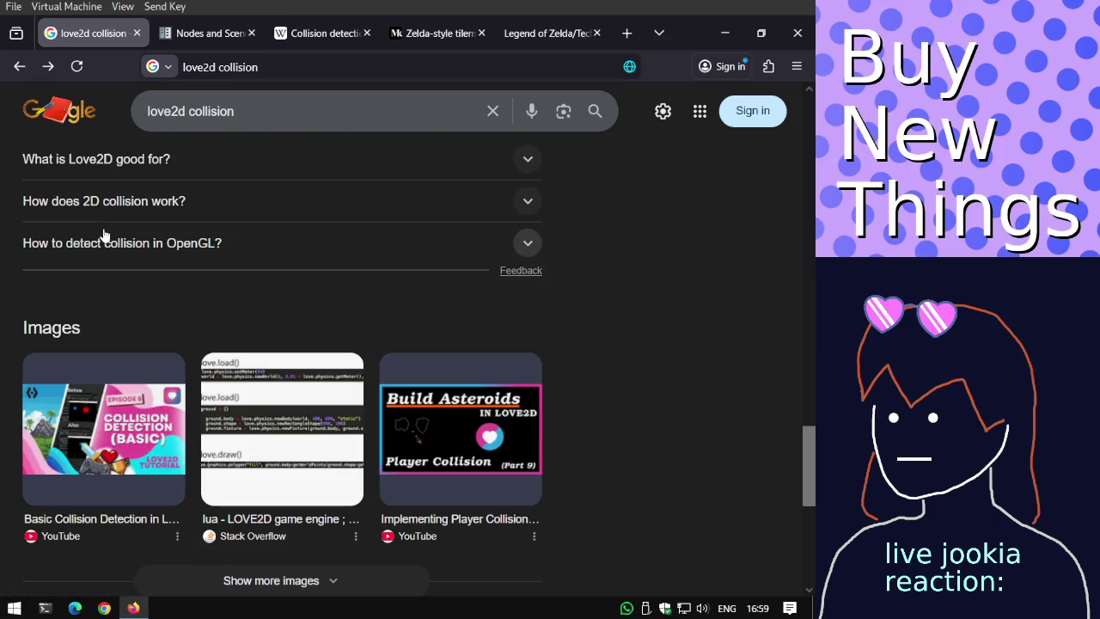
scroll(98, 239, "down", 1)
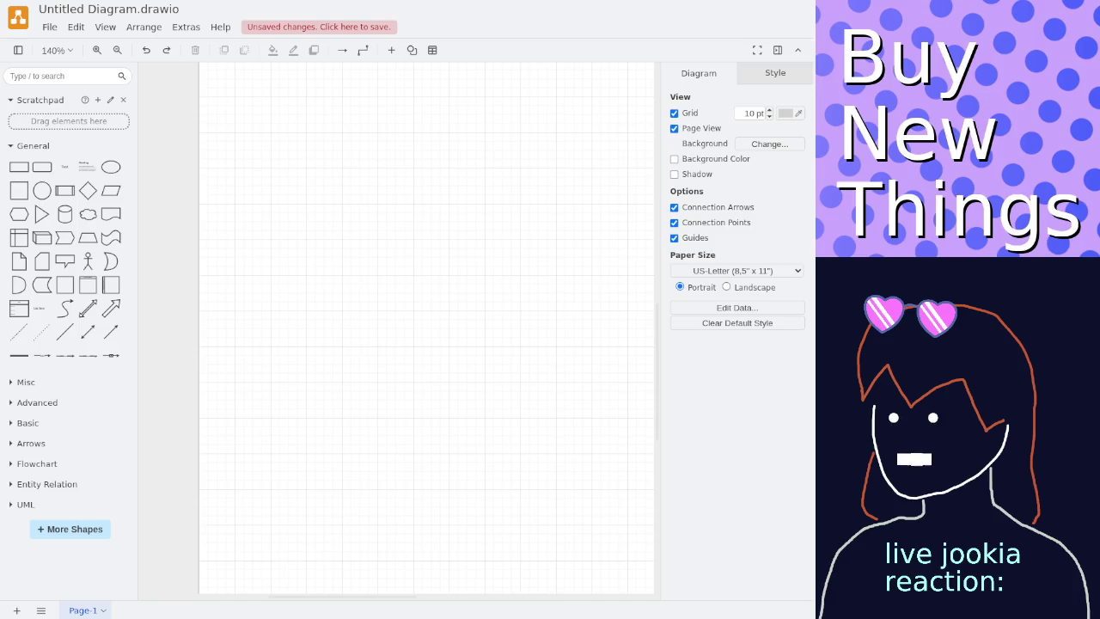
Place a rectangle below the diagram and reshape it into a tall, narrow paddle.
scroll(300, 275, "up", 5)
scroll(283, 396, "up", 3)
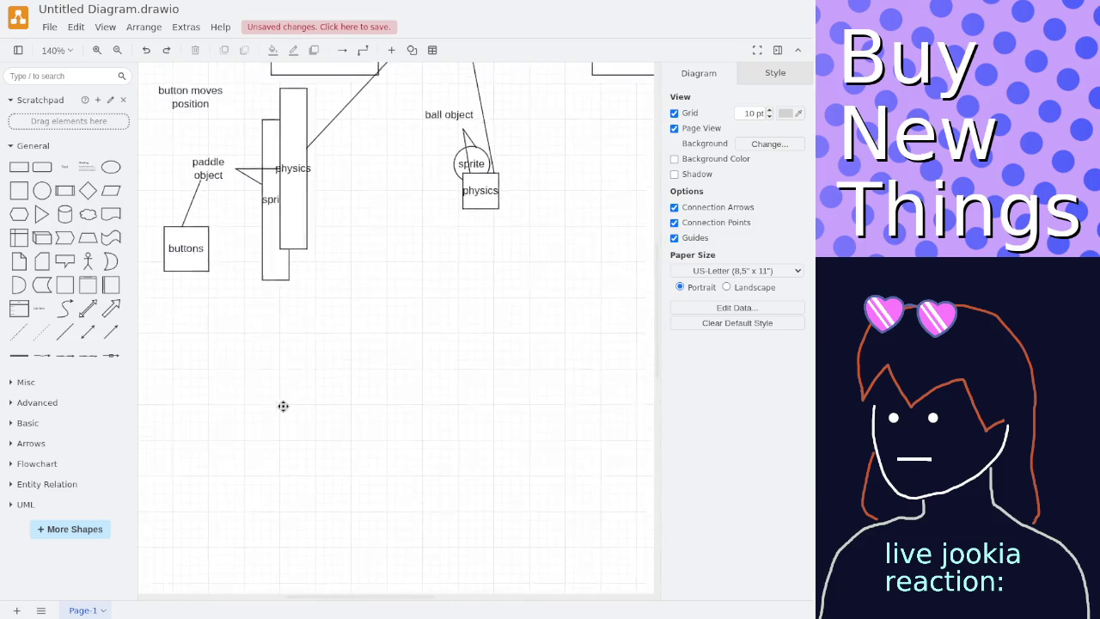
scroll(275, 374, "down", 2, "ctrl")
scroll(257, 257, "down", 3)
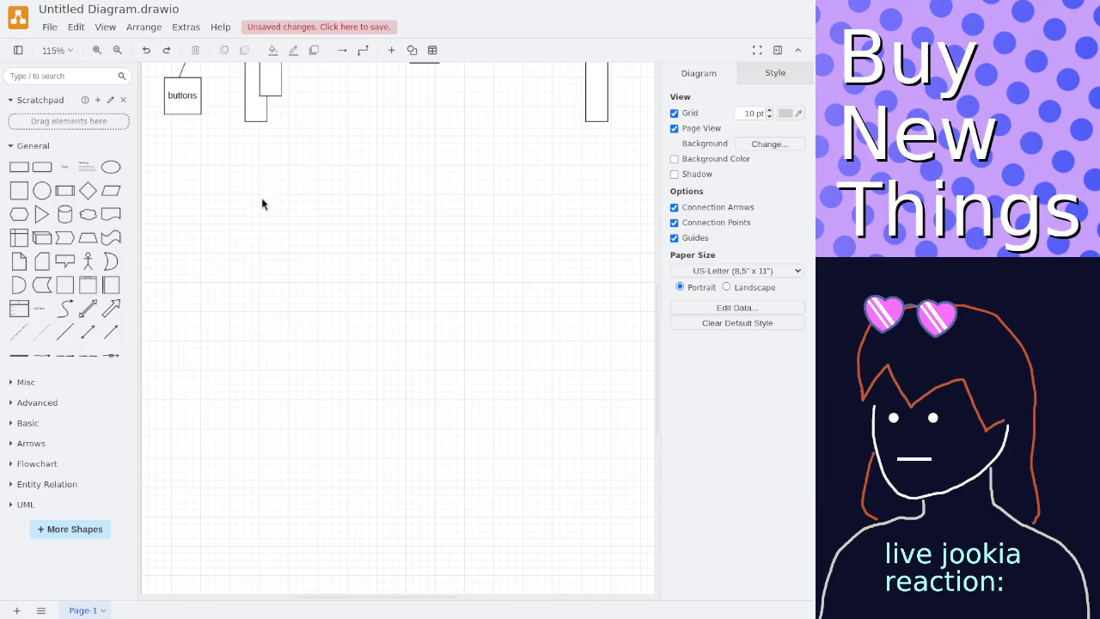
scroll(284, 172, "down", 1)
scroll(284, 172, "left", 1)
left_click(20, 192)
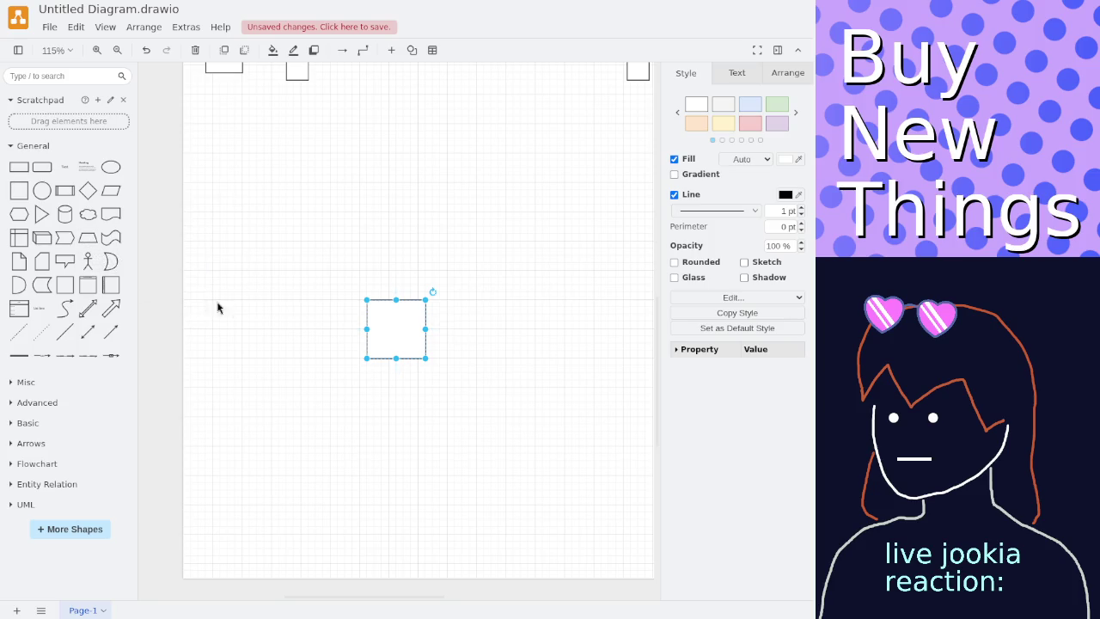
mouse_move(387, 327)
left_mouse_down()
mouse_move(262, 378)
mouse_move(279, 301)
left_mouse_up()
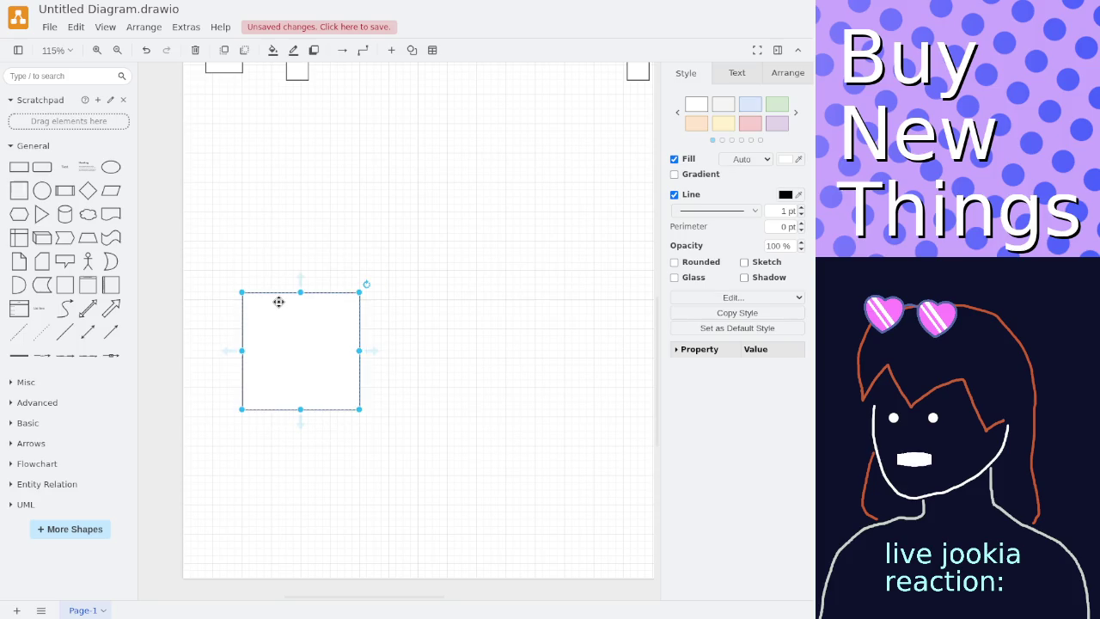
key("Delete")
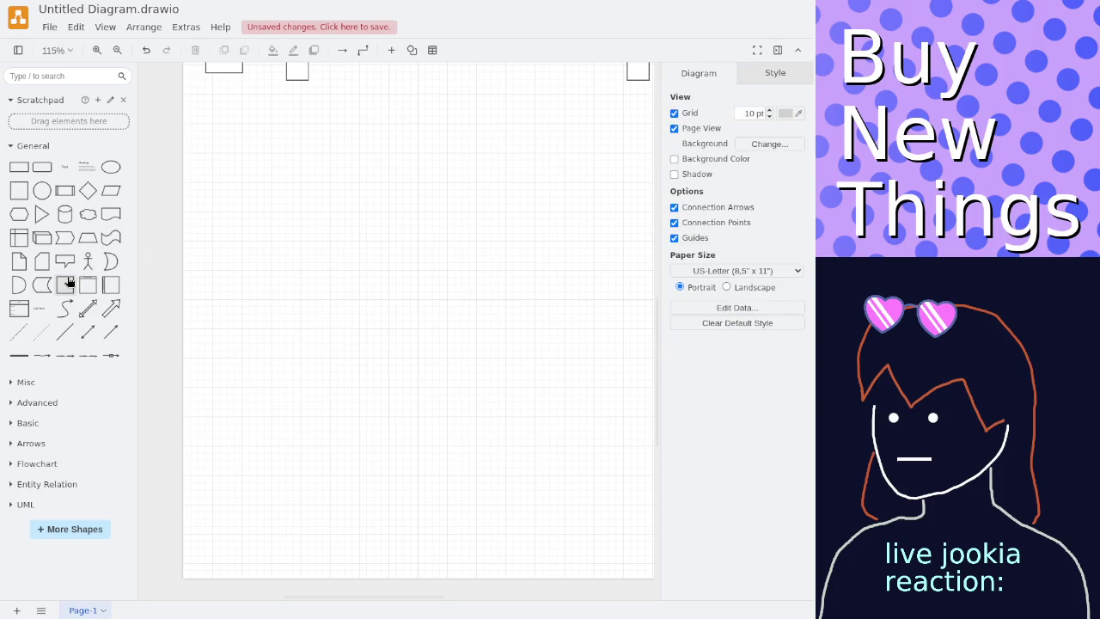
left_click(19, 166)
left_click_drag(381, 331, 287, 360)
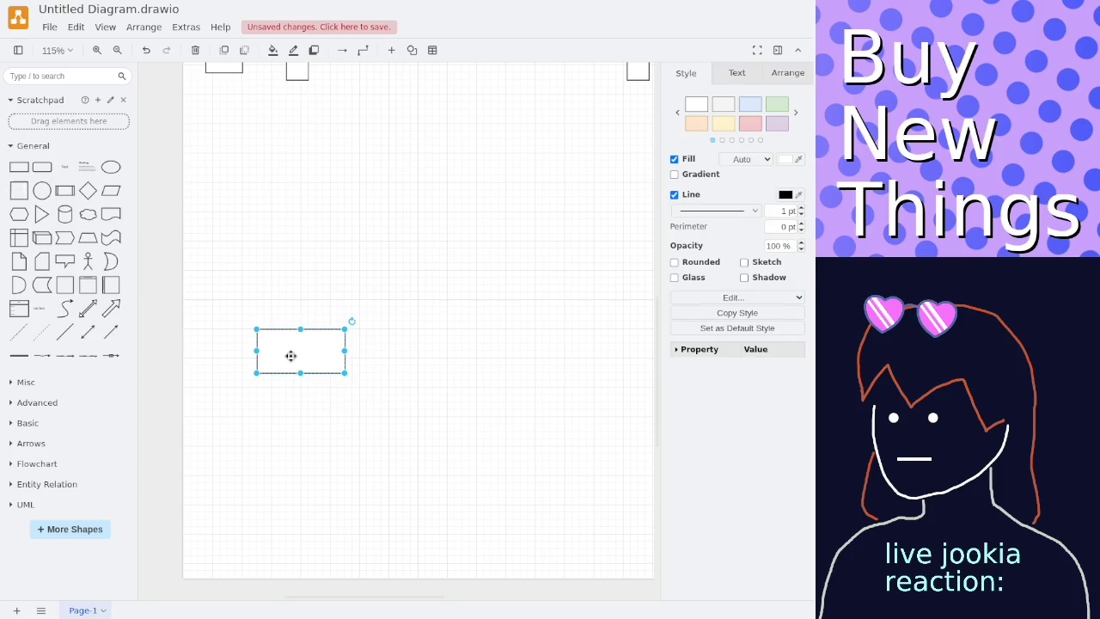
mouse_move(346, 327)
left_mouse_down()
mouse_move(294, 203)
mouse_move(251, 312)
mouse_move(259, 334)
left_mouse_up()
mouse_move(274, 280)
left_mouse_down()
mouse_move(257, 375)
mouse_move(244, 197)
mouse_move(237, 212)
left_mouse_up()
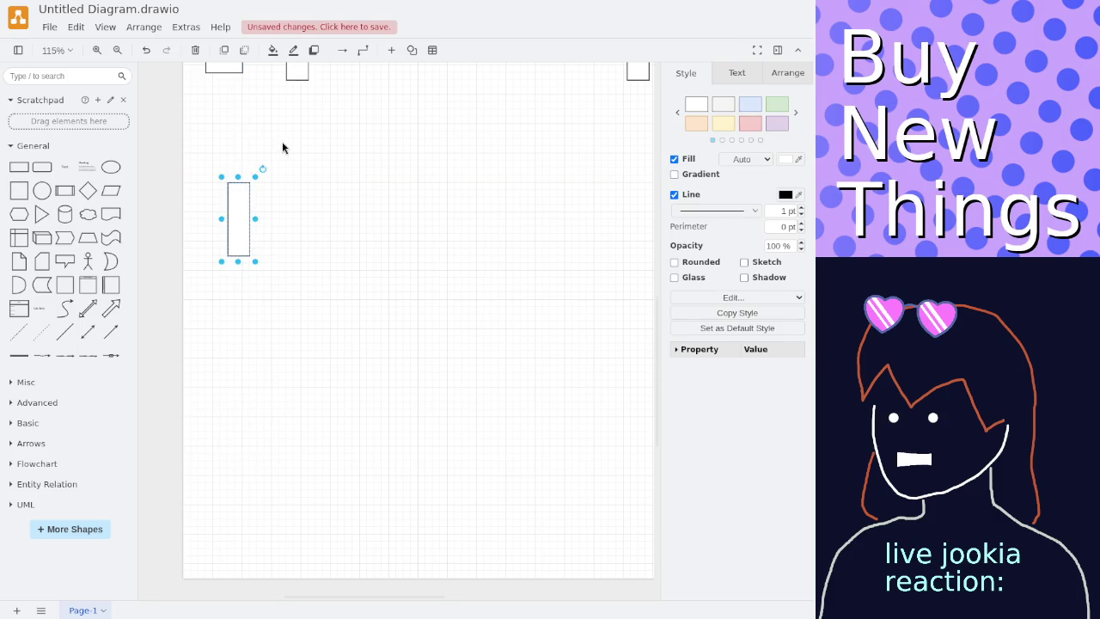
Add a 'FRAME 1' text label above the paddle.
double_click(284, 145)
left_click(283, 144)
type("FRAME 1")
left_click(321, 222)
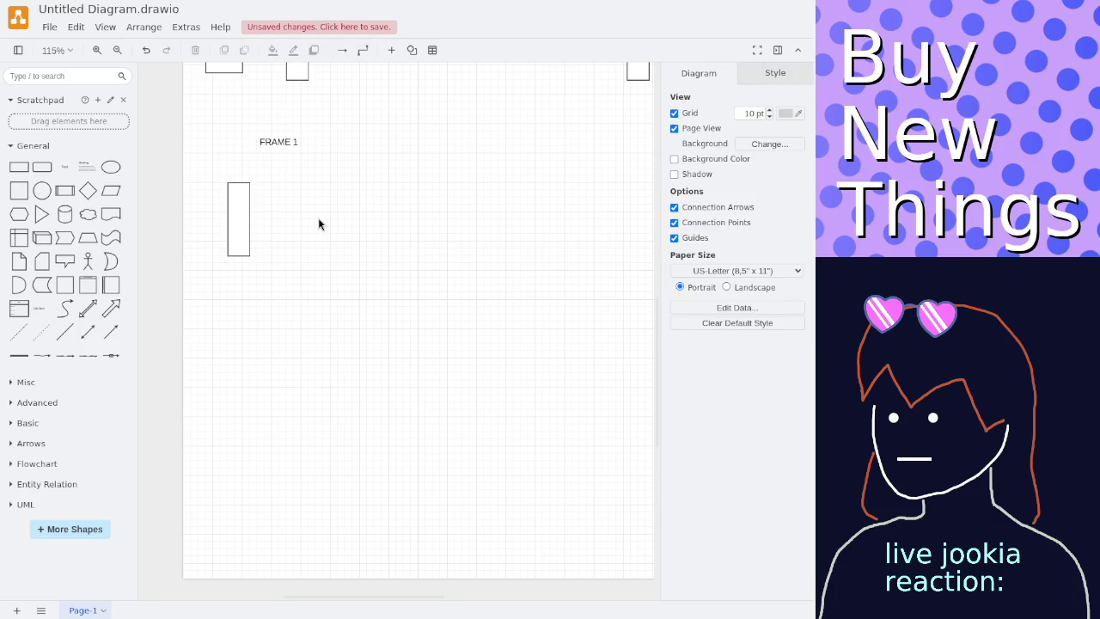
scroll(276, 179, "up", 1, "ctrl")
scroll(270, 184, "up", 1, "ctrl")
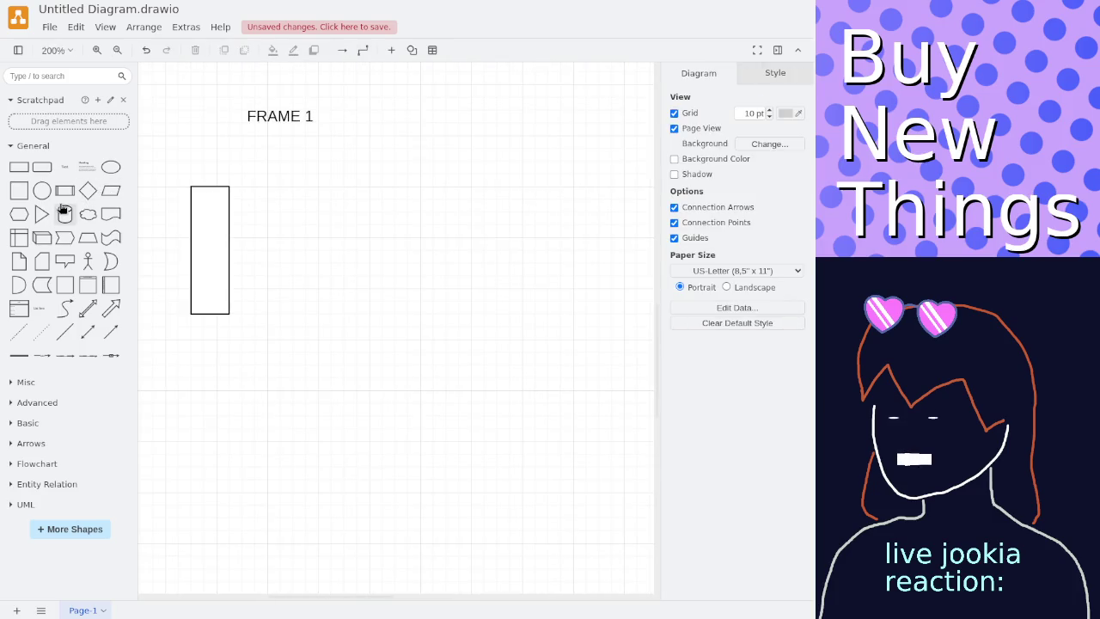
Add a small ball circle beside the paddle and a diagonal arrow angled down-left.
left_click(104, 173)
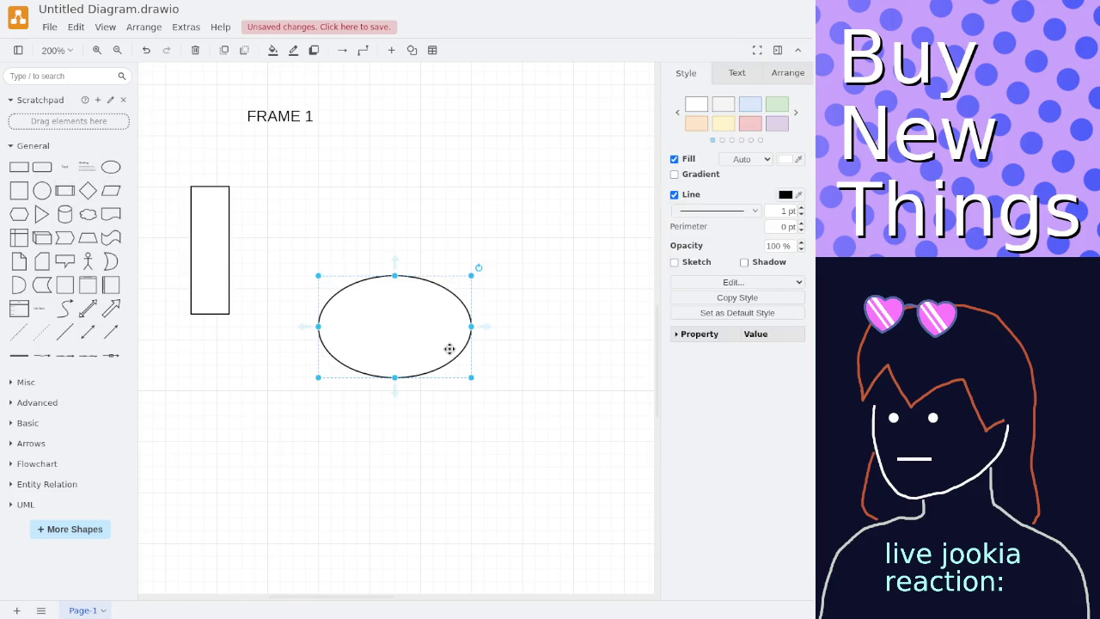
mouse_move(468, 372)
left_mouse_down()
mouse_move(358, 314)
mouse_move(299, 205)
left_mouse_up()
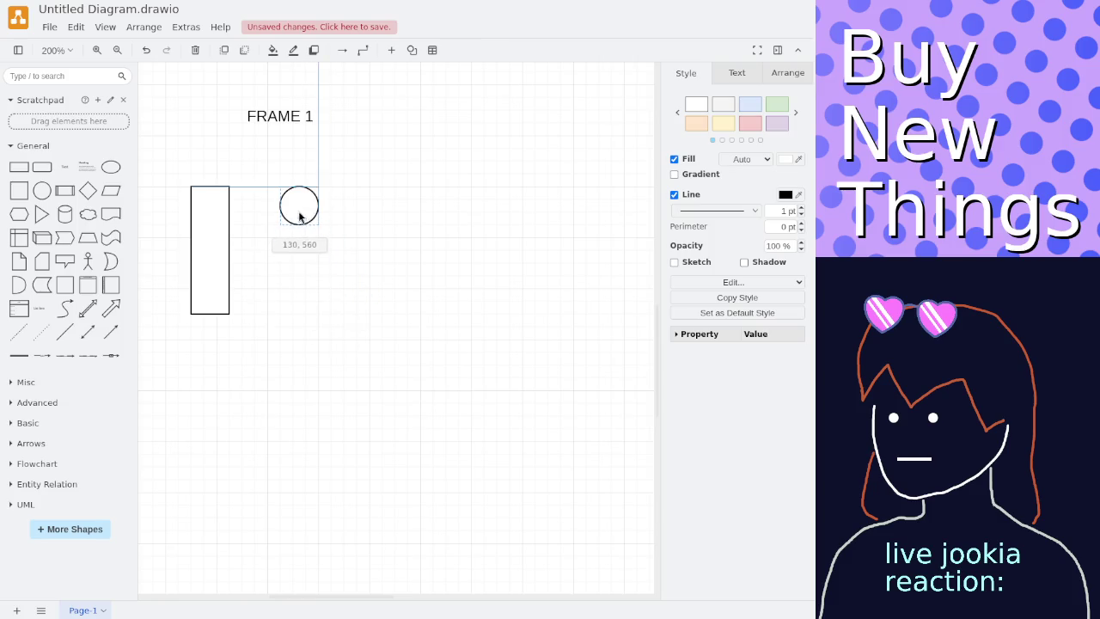
left_click(110, 331)
left_click_drag(368, 364, 324, 411)
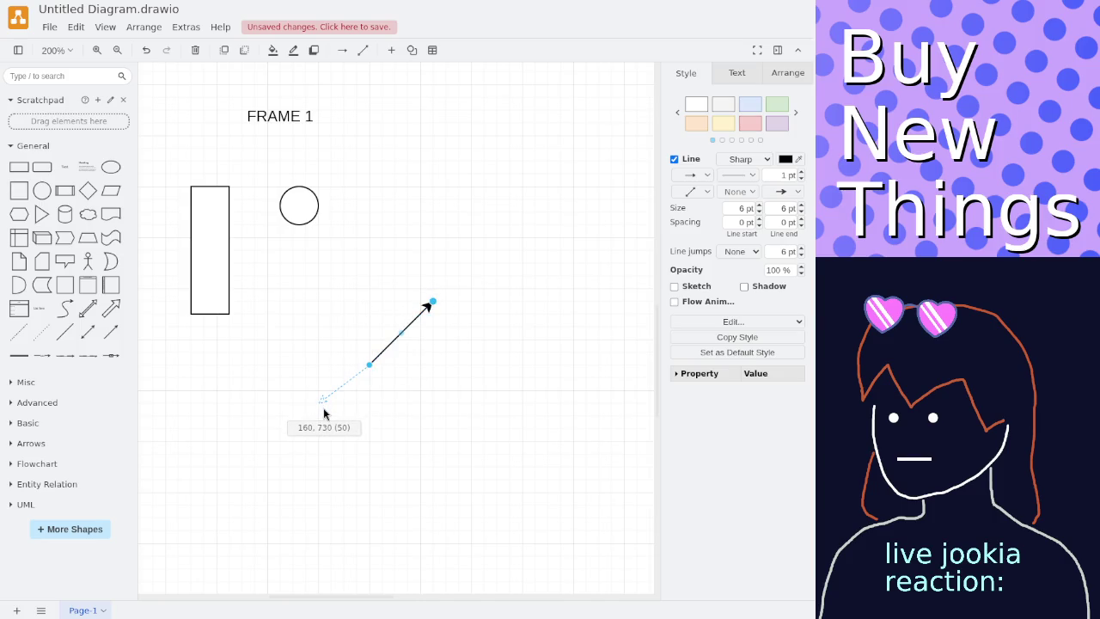
left_click_drag(323, 407, 324, 412)
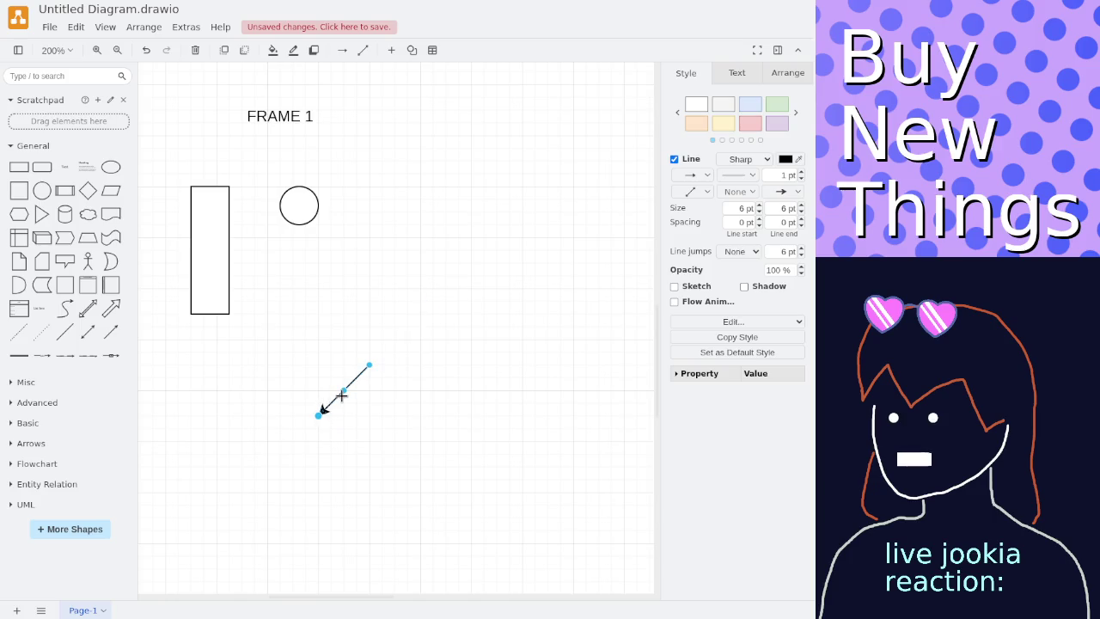
Position the arrow between the ball and the paddle.
left_click(364, 402)
left_click_drag(347, 387, 255, 236)
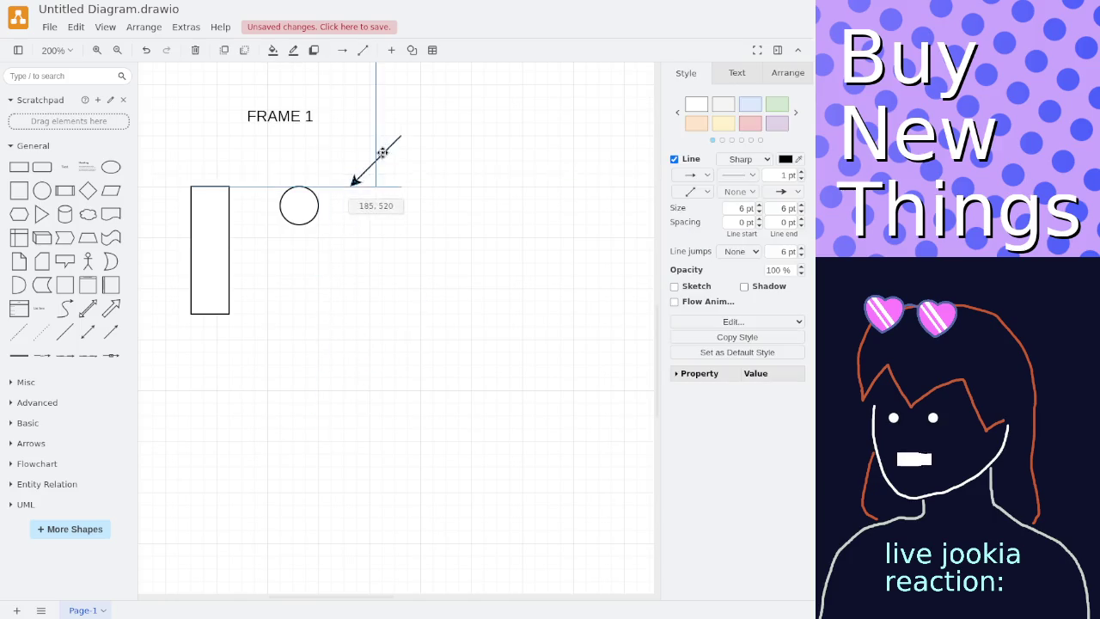
left_click(336, 311)
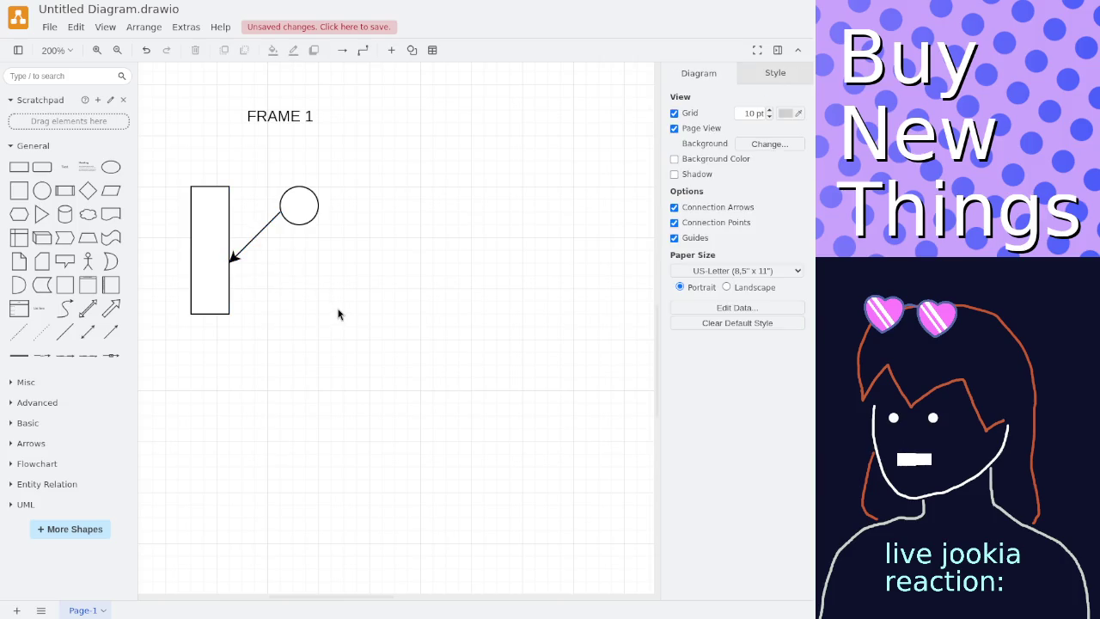
scroll(338, 314, "down", 1)
Duplicate the FRAME 1 sketch to its right and relabel the copy 'FRAME 2'.
mouse_move(199, 132)
left_mouse_down()
mouse_move(412, 422)
mouse_move(385, 395)
left_mouse_up()
key("ctrl+d")
left_click_drag(319, 248, 508, 238)
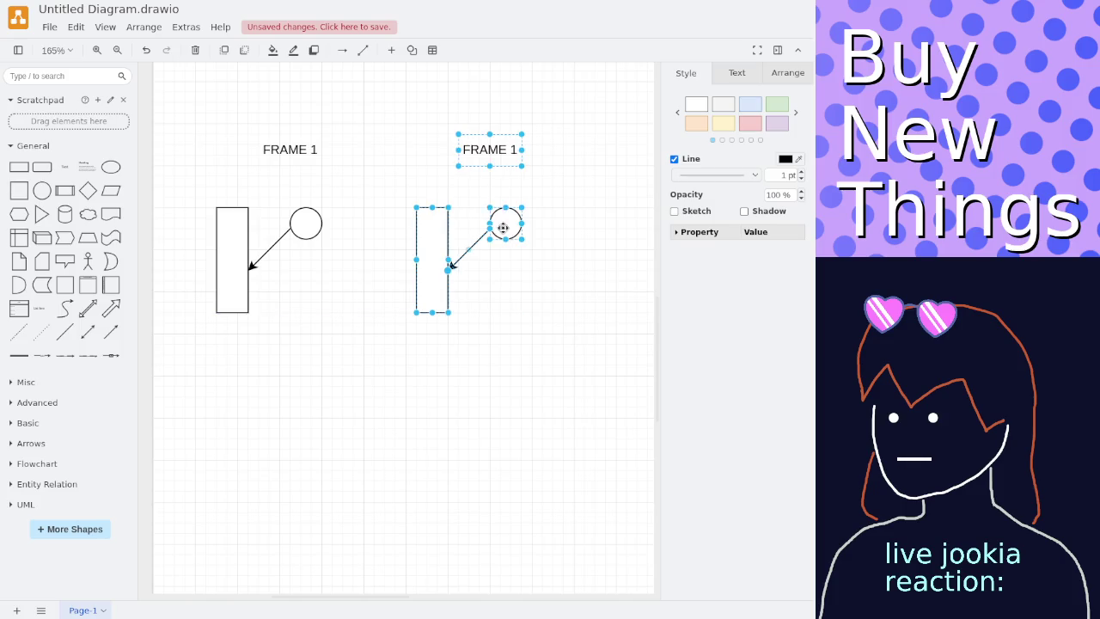
double_click(491, 160)
type("FRAME 2")
In FRAME 2, detach the arrow from the paddle and move the ball and arrow lower.
left_click(475, 244)
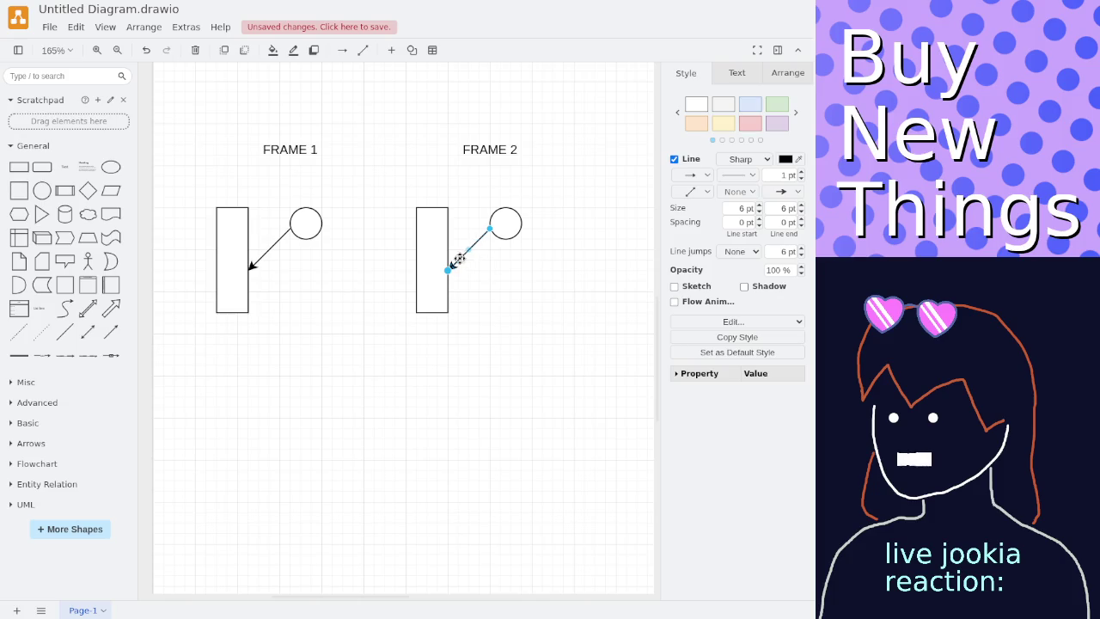
left_click_drag(448, 270, 521, 300)
left_click(489, 227)
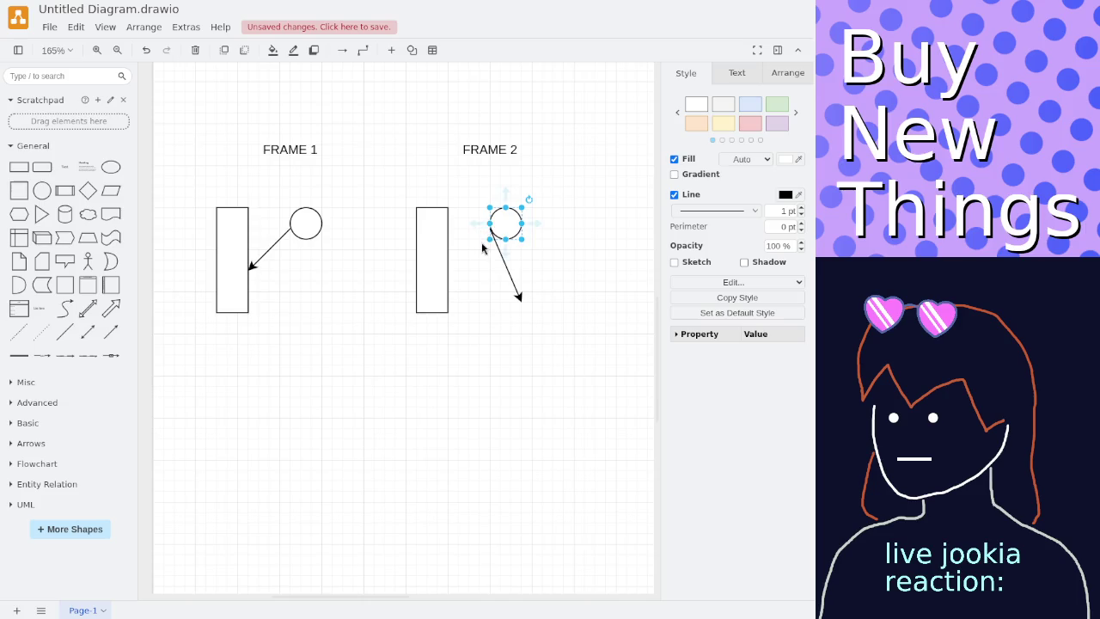
left_click(496, 244)
left_click_drag(491, 235, 491, 270)
left_click_drag(503, 228, 483, 257)
left_click(464, 294)
Aim the FRAME 2 arrow down-right and attach its start to the ball.
mouse_move(465, 294)
left_mouse_down()
mouse_move(427, 319)
mouse_move(471, 310)
left_mouse_up()
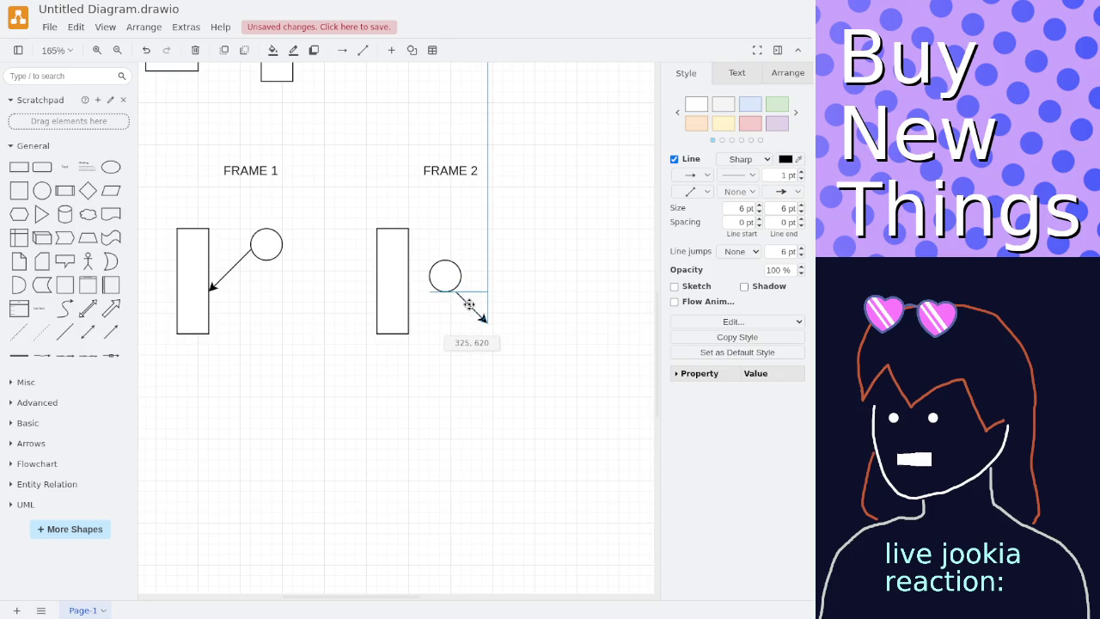
left_click_drag(471, 304, 483, 317)
left_click(453, 322)
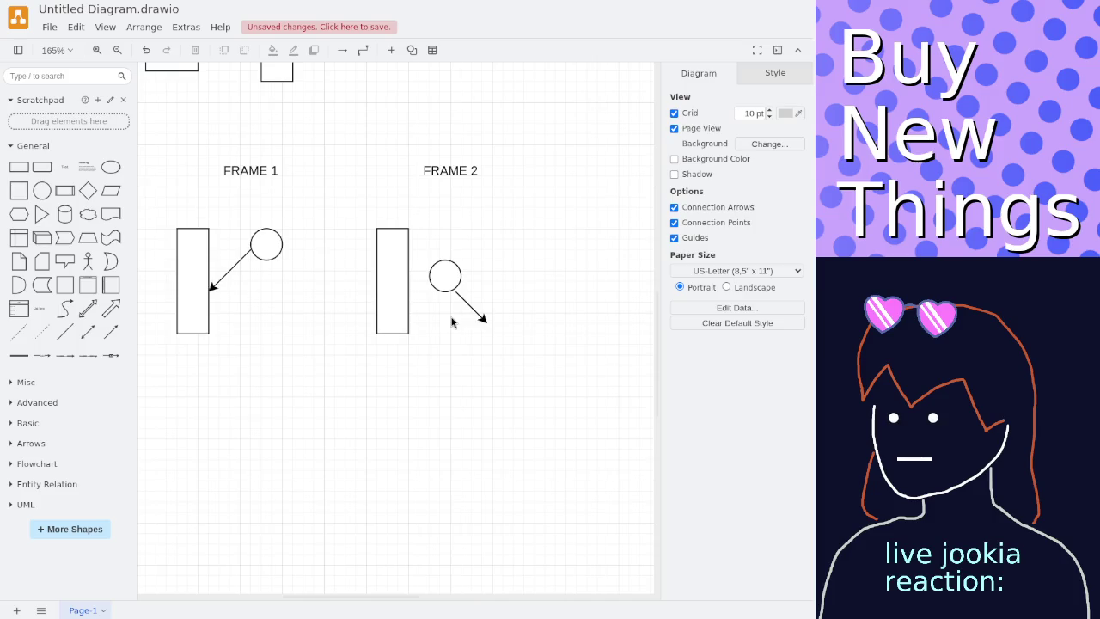
left_click(463, 300)
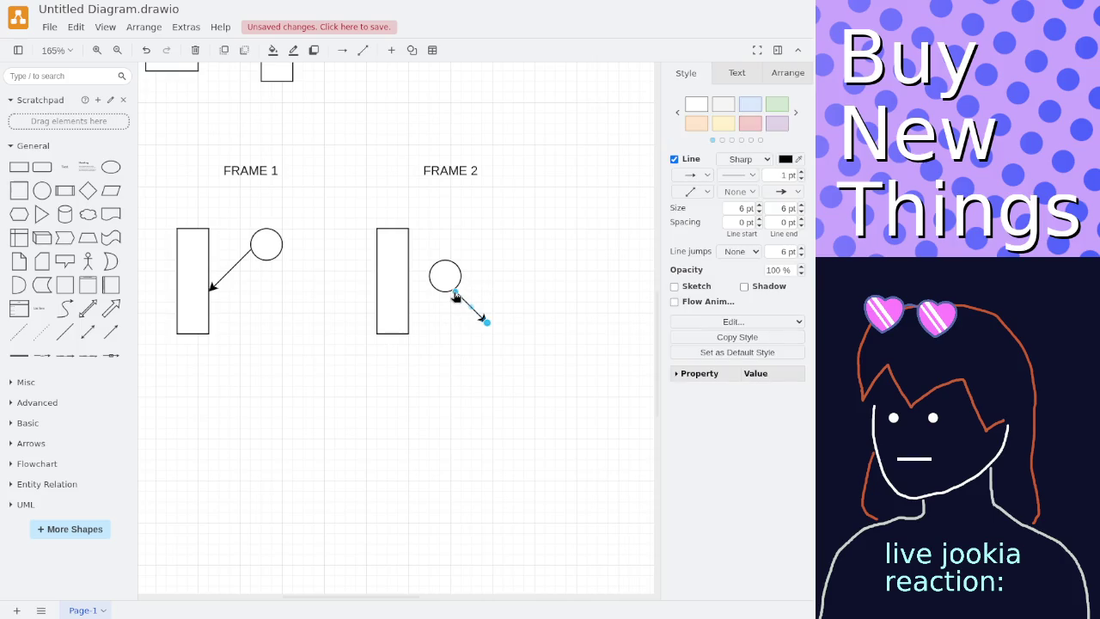
scroll(455, 297, "up", 1)
scroll(460, 296, "up", 2)
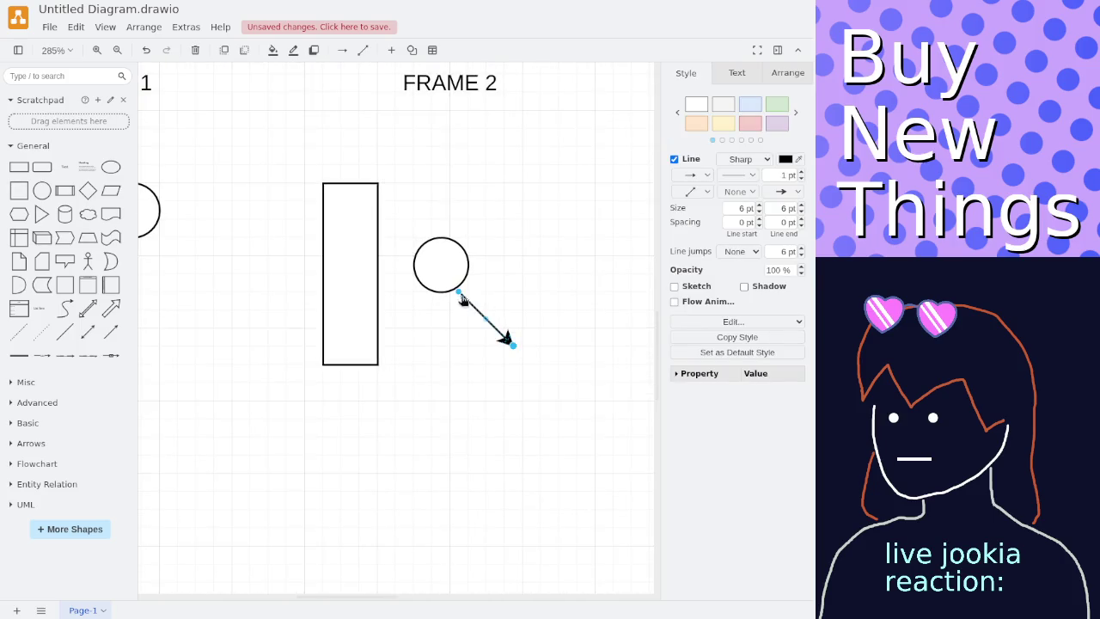
left_click_drag(461, 296, 442, 288)
left_click(518, 243)
scroll(518, 243, "down", 3)
scroll(518, 243, "down", 1)
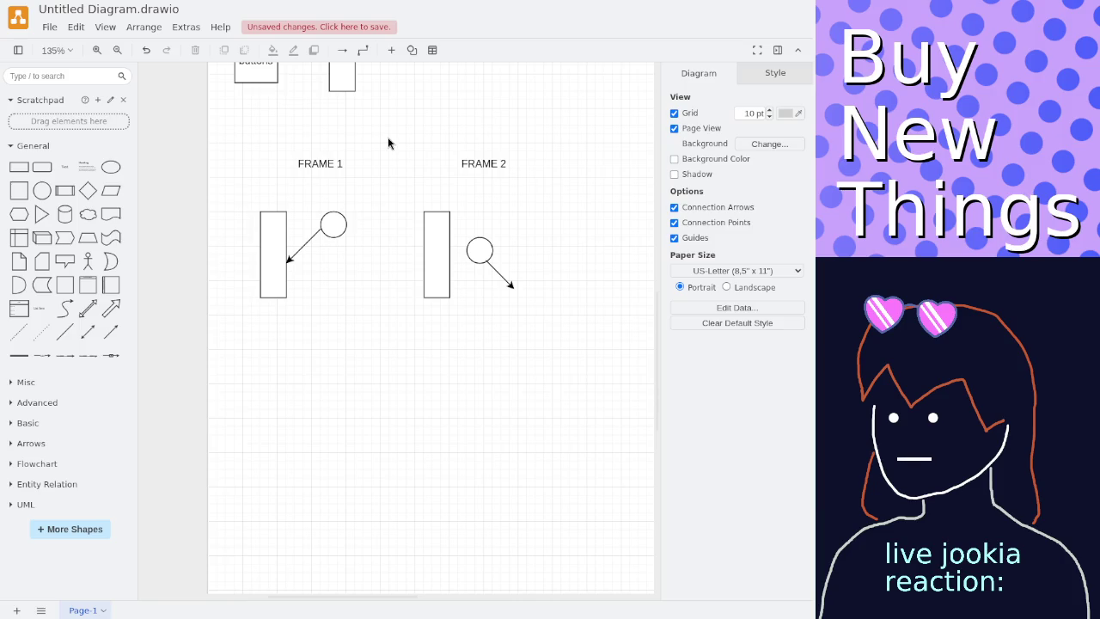
mouse_move(378, 137)
left_mouse_down()
mouse_move(306, 147)
mouse_move(485, 328)
left_mouse_up()
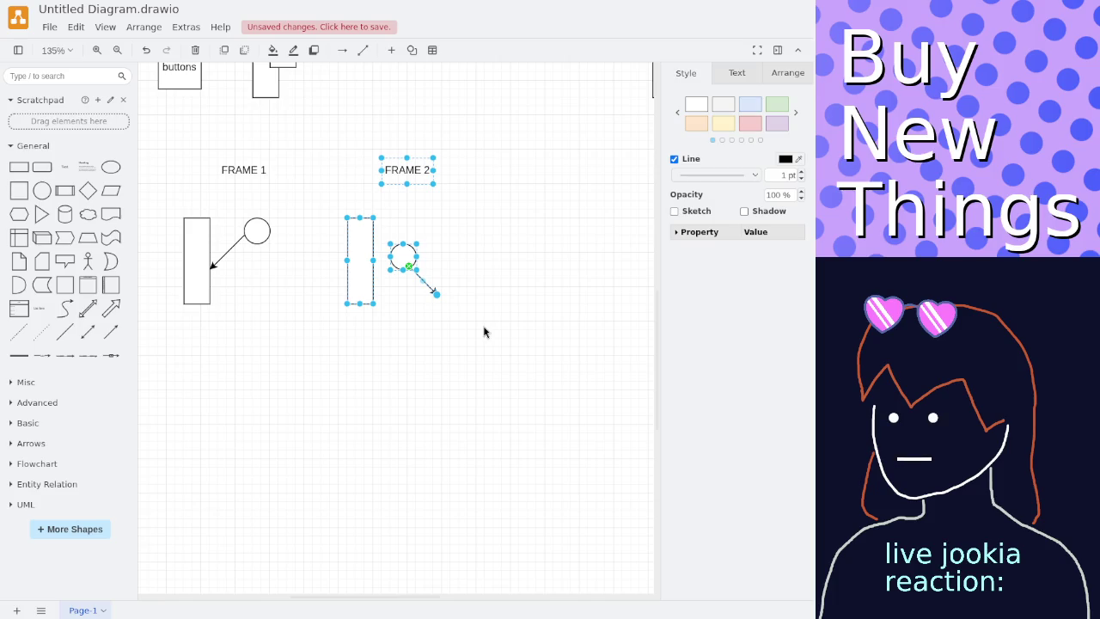
Duplicate the FRAME 2 sketch and shift the original FRAME 2 further right.
key("ctrl+d")
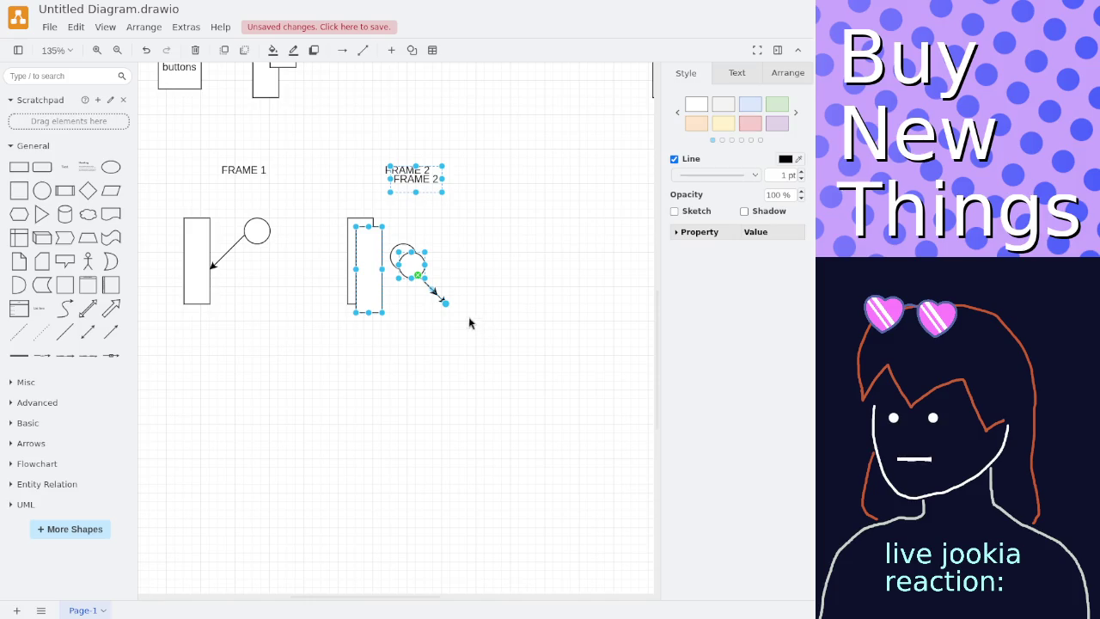
mouse_move(363, 258)
left_mouse_down()
mouse_move(289, 386)
mouse_move(225, 412)
left_mouse_up()
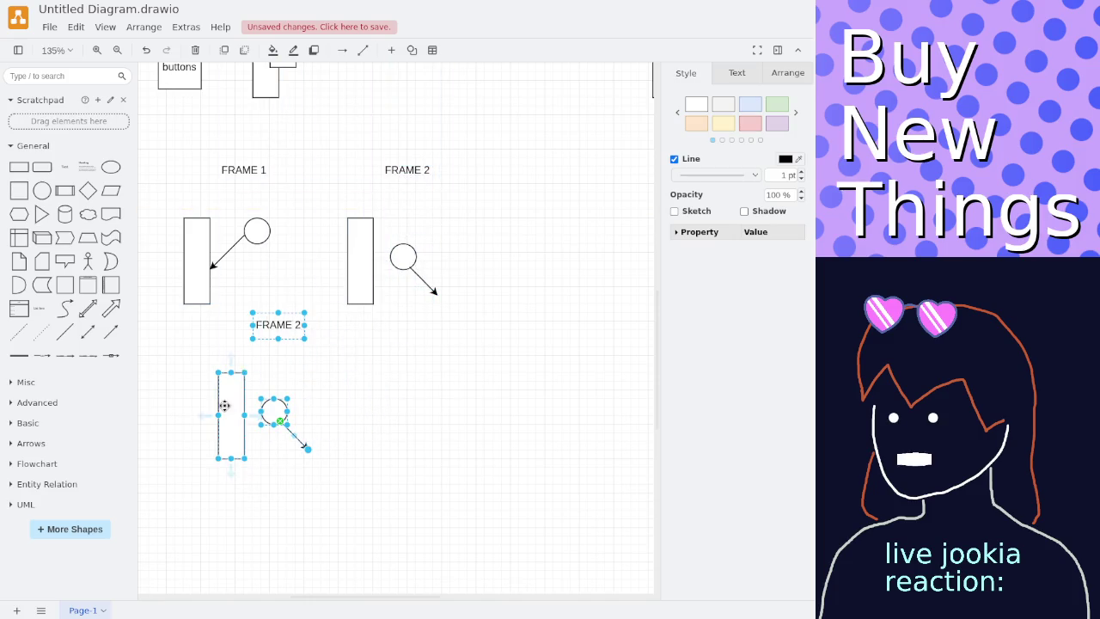
left_click_drag(326, 122, 507, 356)
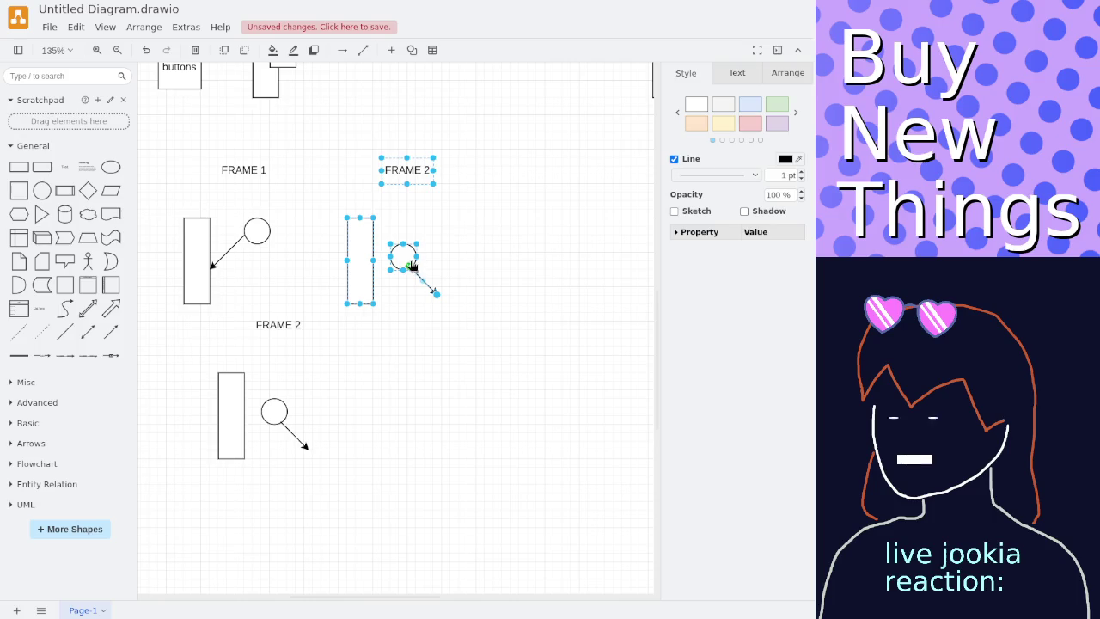
left_click_drag(408, 266, 419, 262)
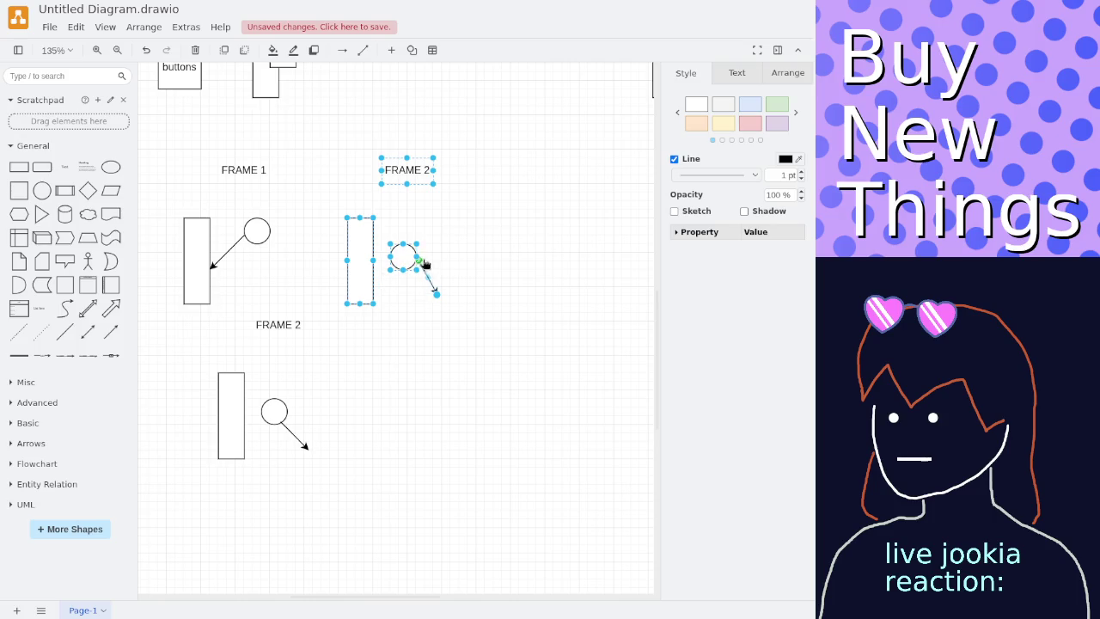
left_click(427, 267)
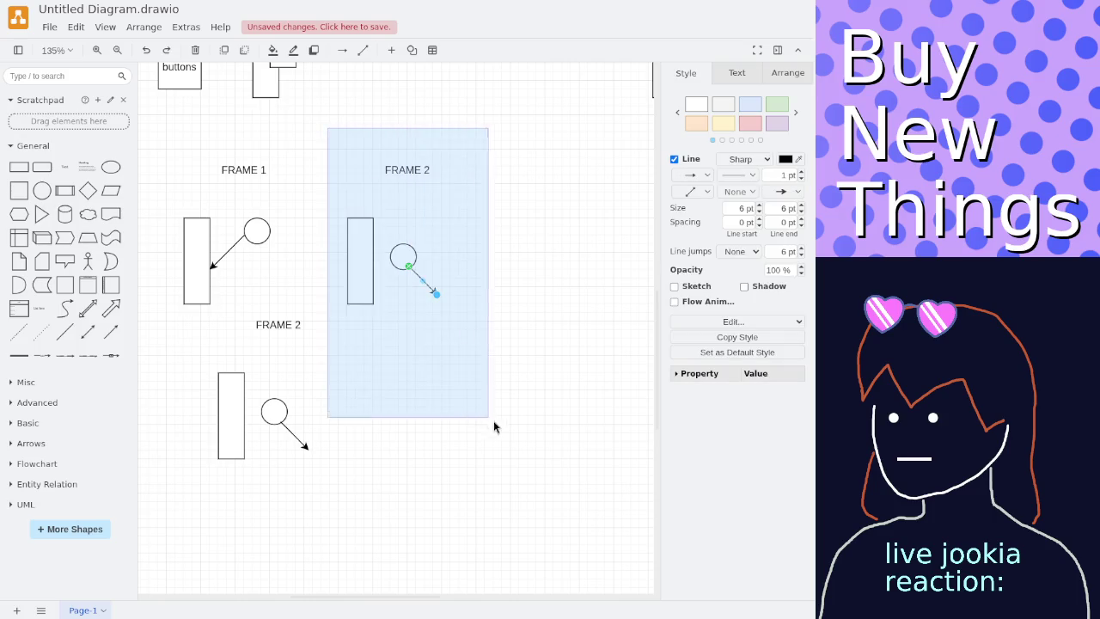
left_click_drag(328, 133, 516, 430)
left_click_drag(359, 244, 495, 253)
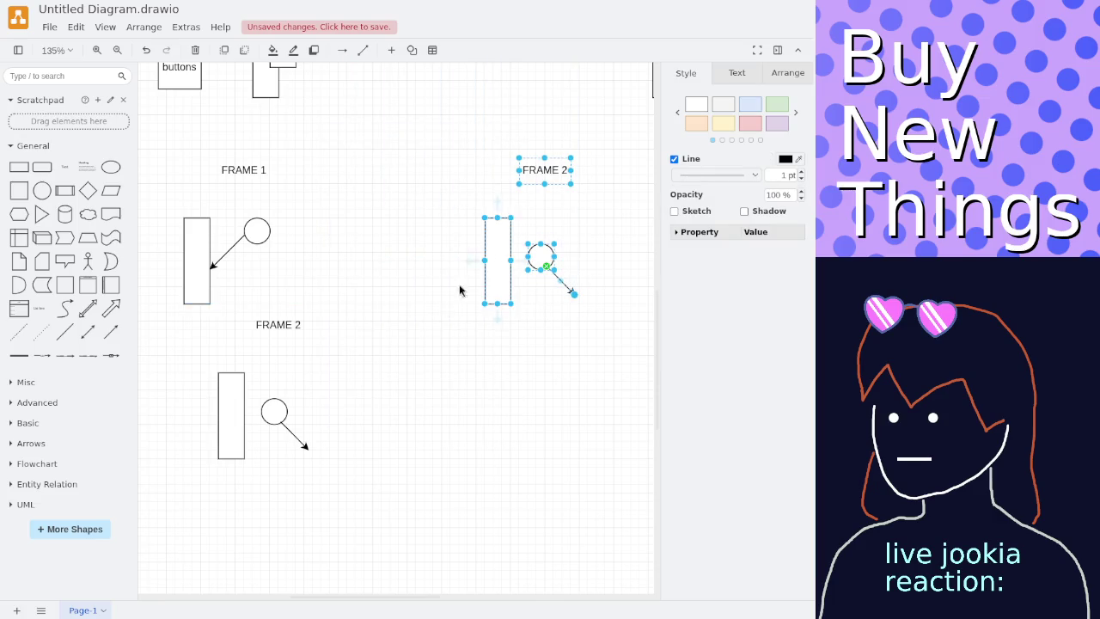
Place the copy between FRAME 1 and FRAME 2, delete its arrow, and nudge its ball.
left_click_drag(212, 308, 338, 501)
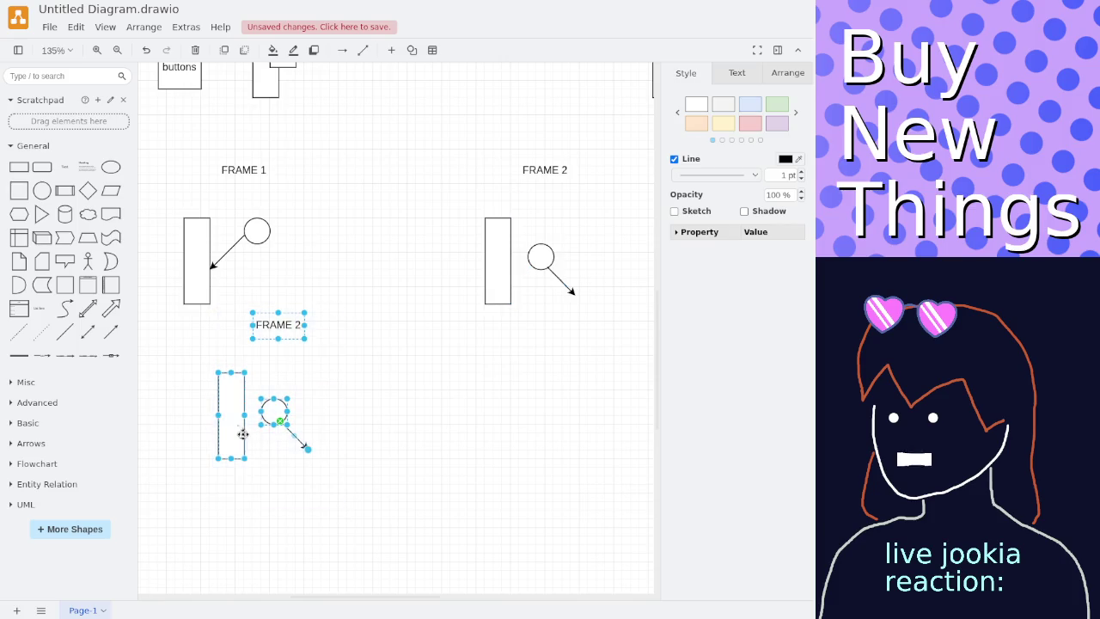
left_click_drag(226, 426, 347, 270)
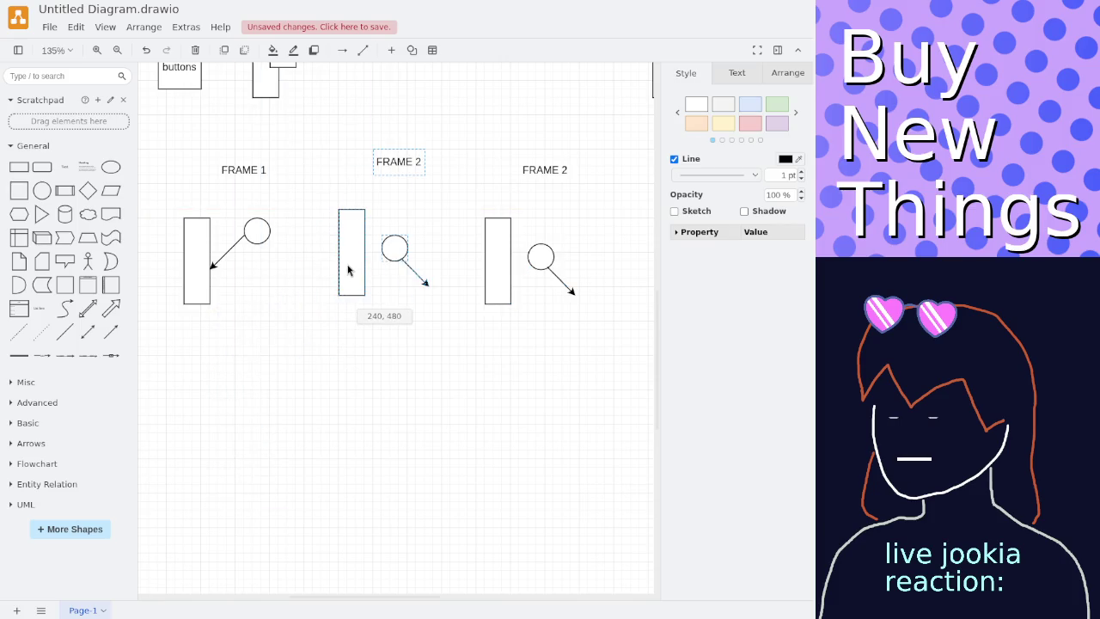
left_click(427, 290)
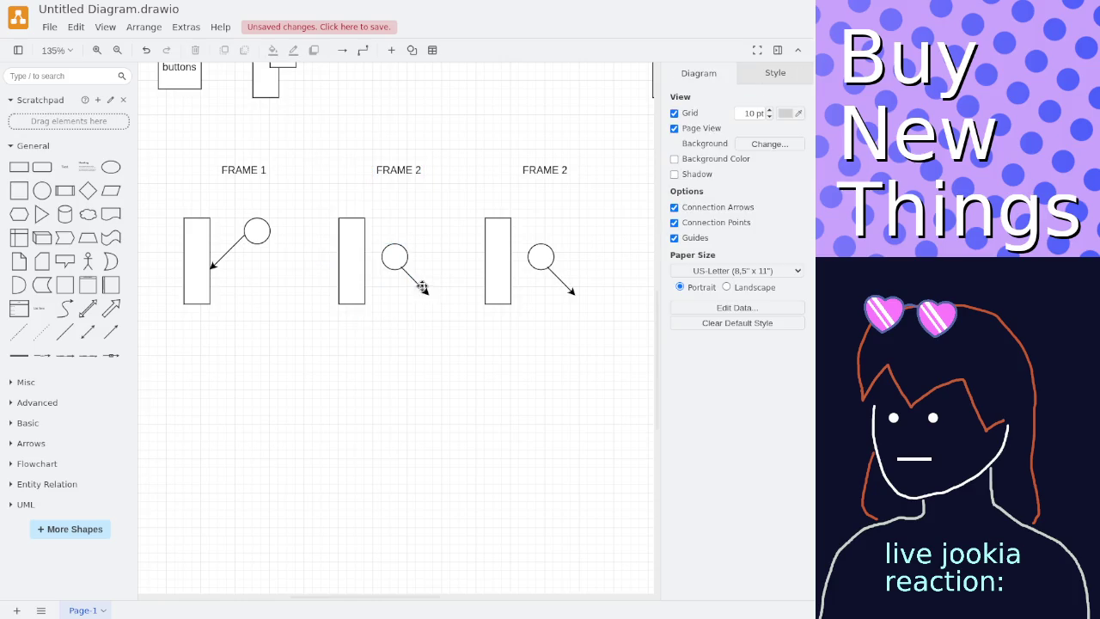
key("Delete")
left_click_drag(391, 257, 396, 262)
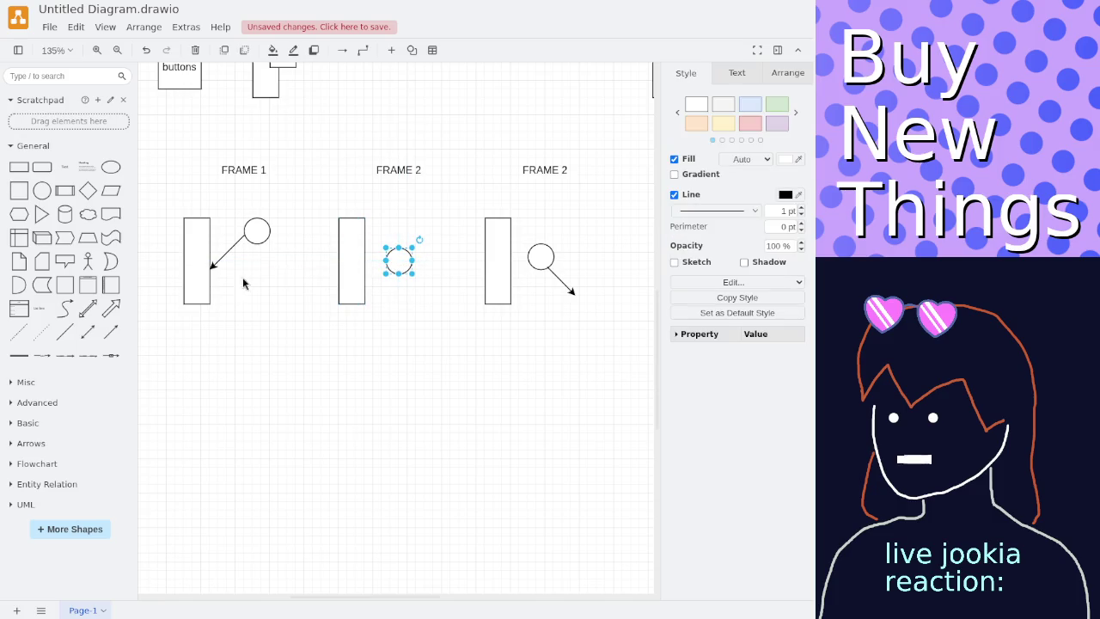
left_click(219, 262)
left_click(416, 169)
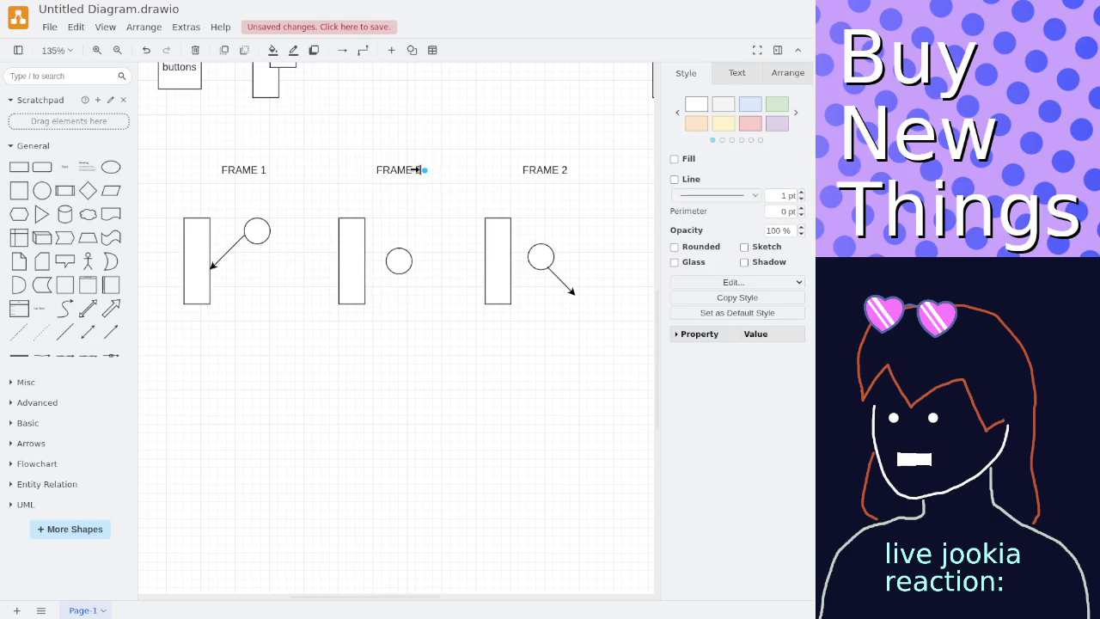